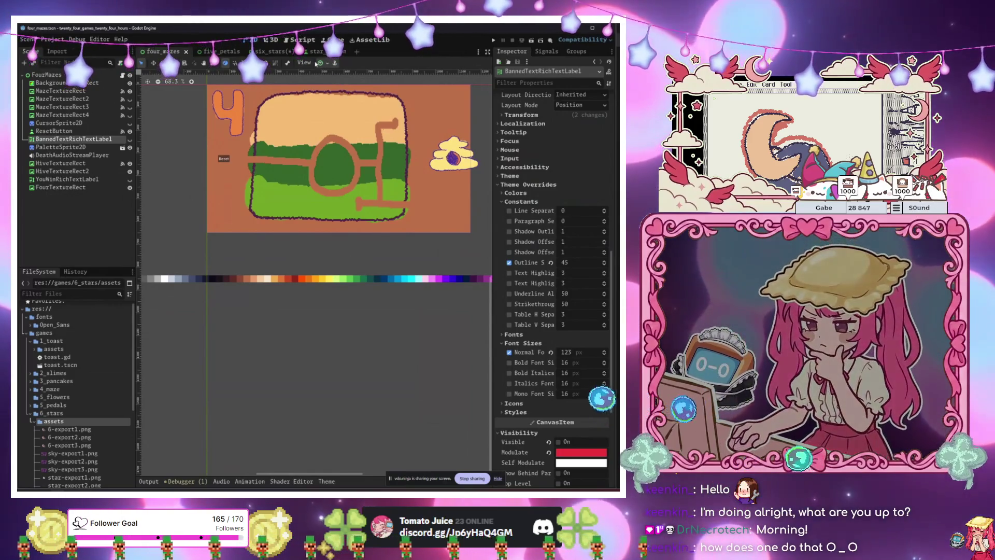
- Switch from four_mazes to the six_stars scene, with its purple swirl background
left_click(272, 51)
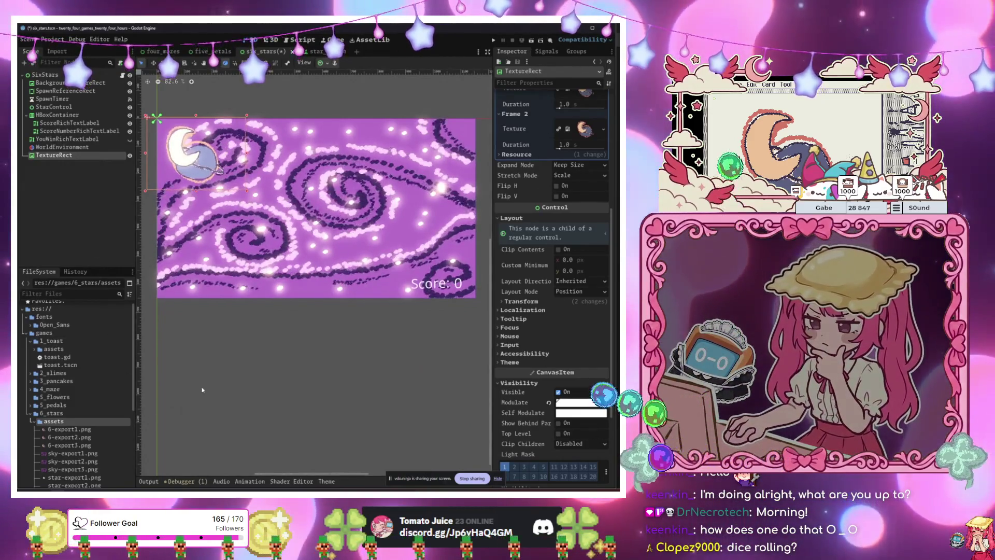
left_click(237, 381)
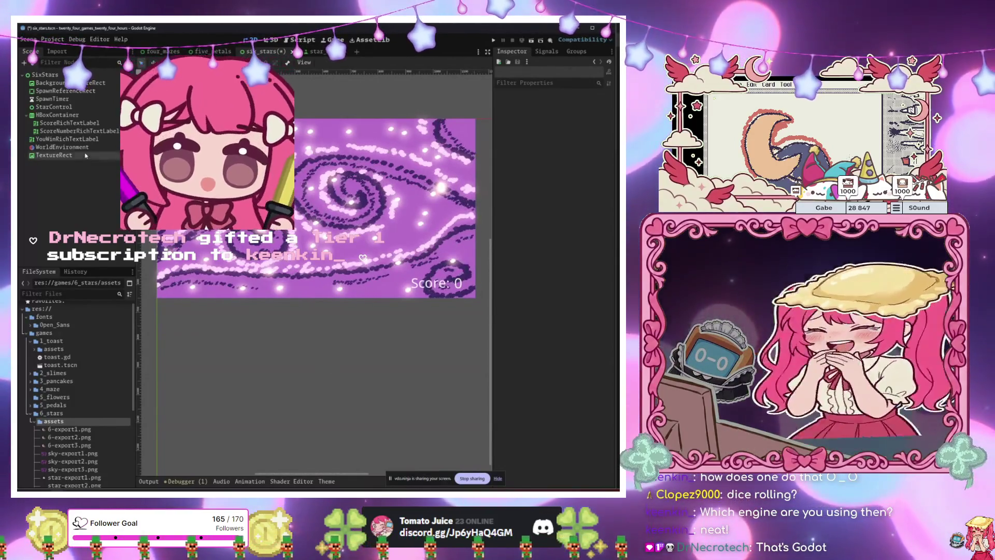
left_click(99, 90)
left_click(104, 77)
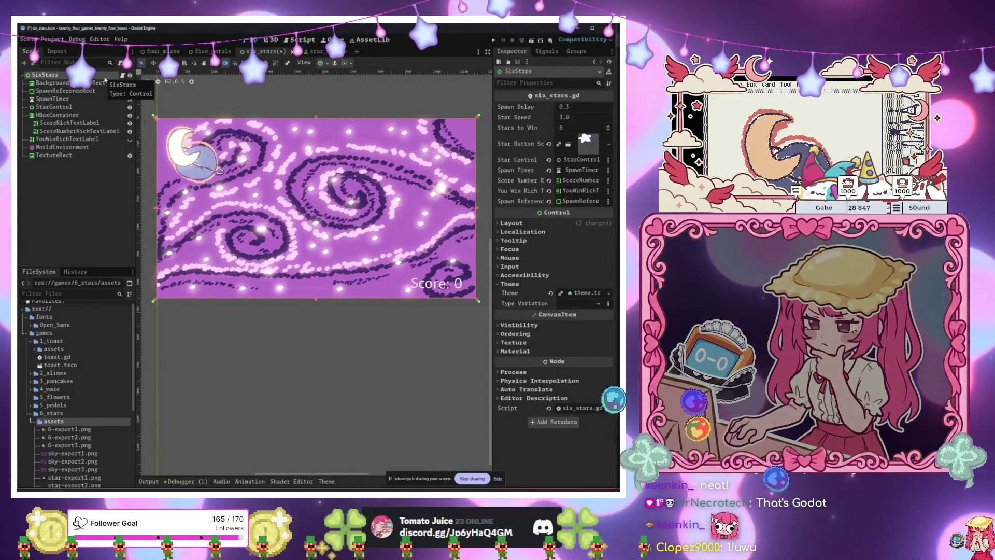
- Glance at the six_stars script, visit star_button, then start a new empty scene
left_click(268, 102)
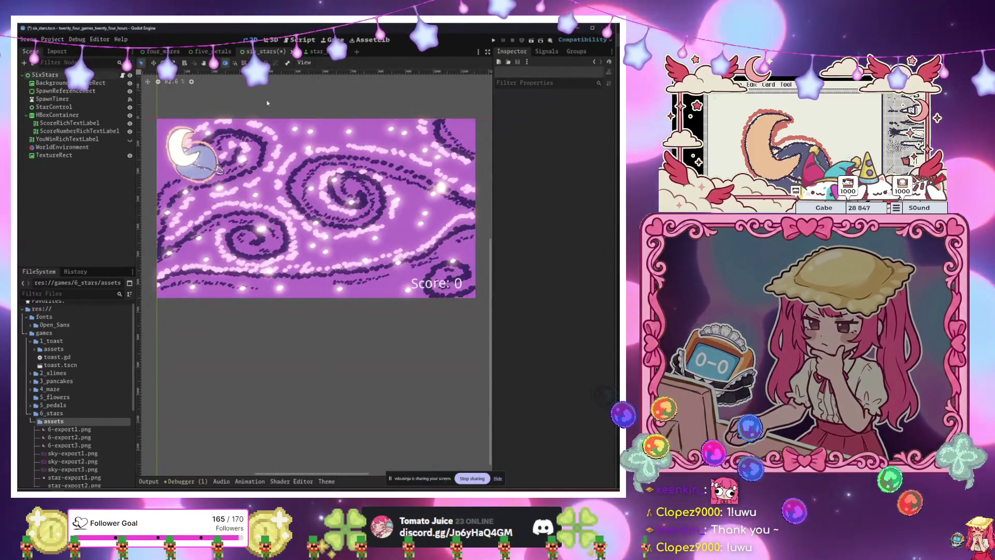
left_click(122, 75)
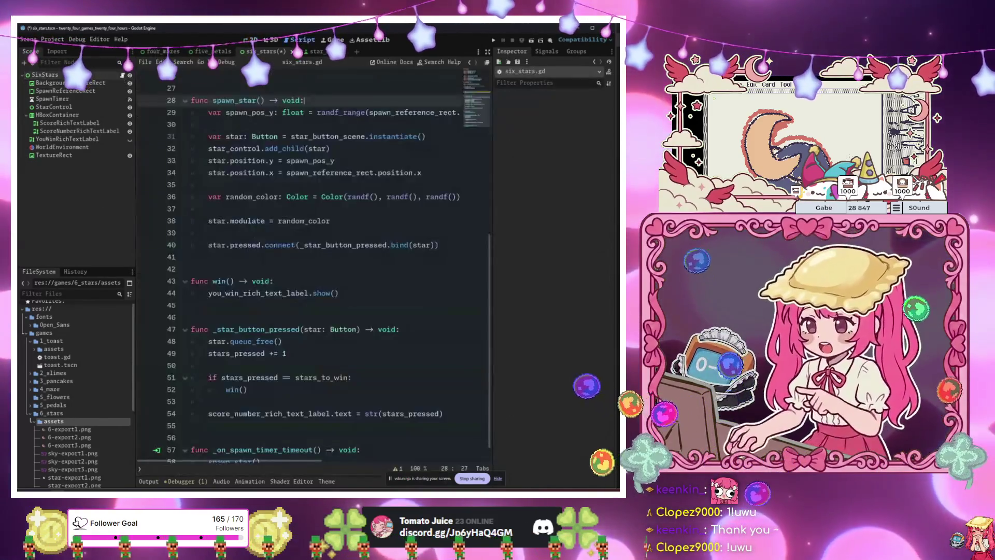
key("ctrl+F1")
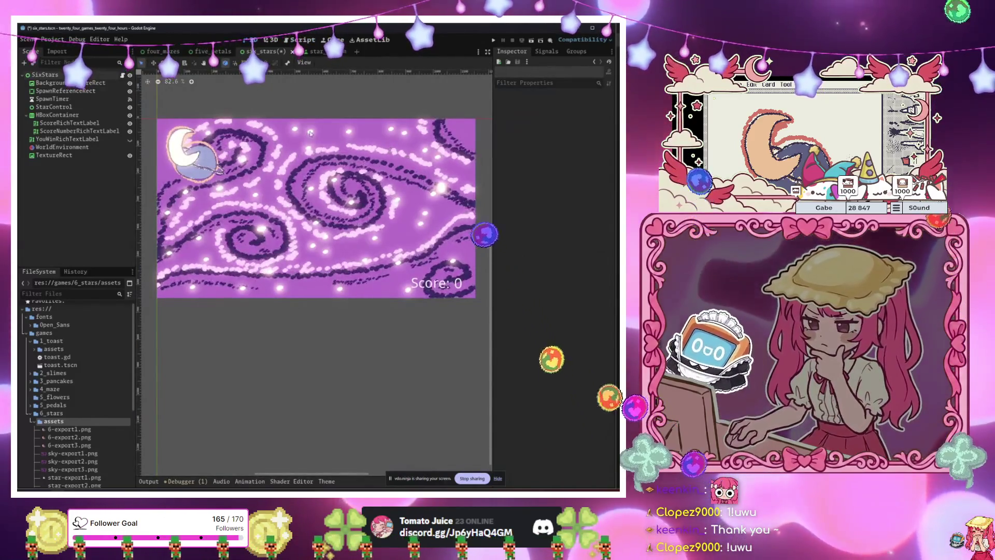
left_click(312, 54)
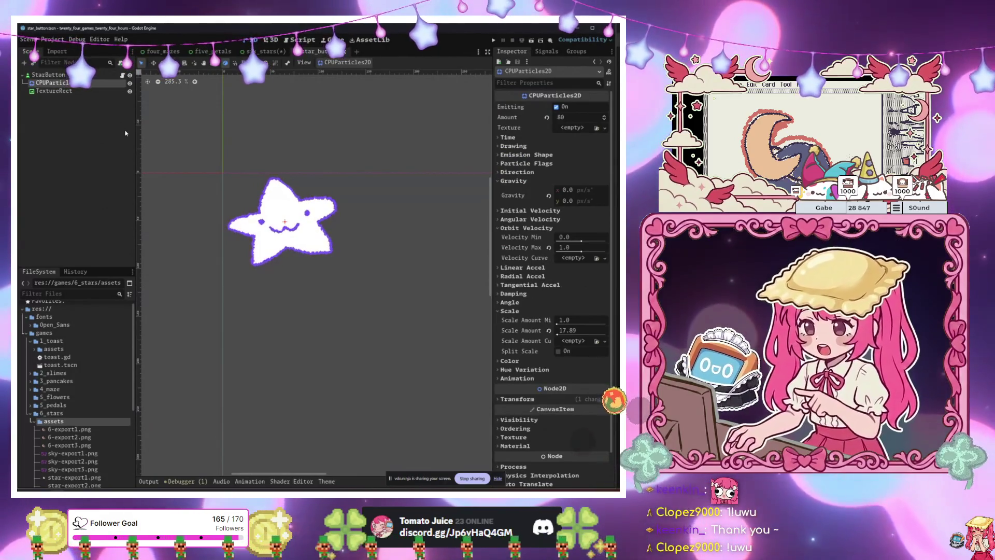
left_click(357, 52)
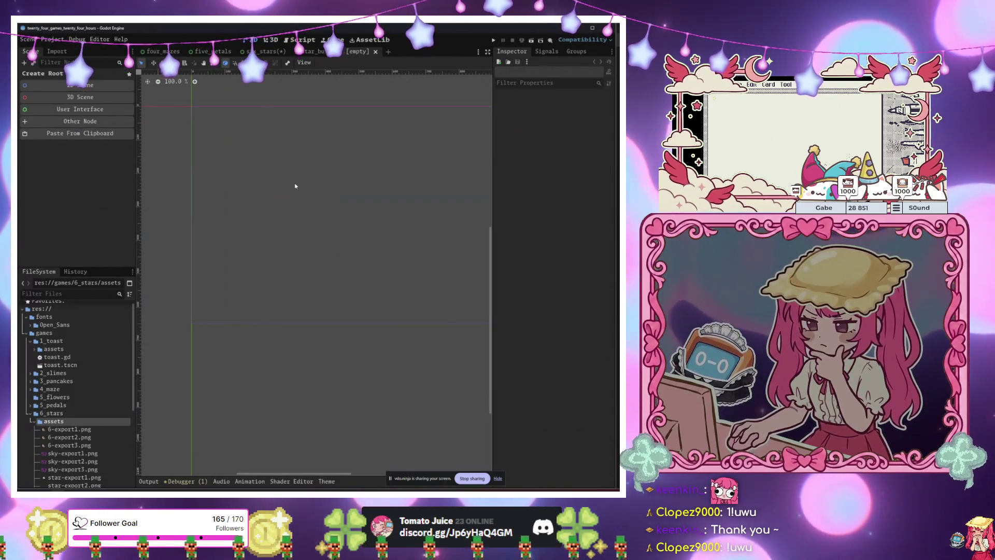
- Replace the 2D root with a plain Node root named SevenClouds
scroll(269, 186, "down", 3)
left_click(78, 88)
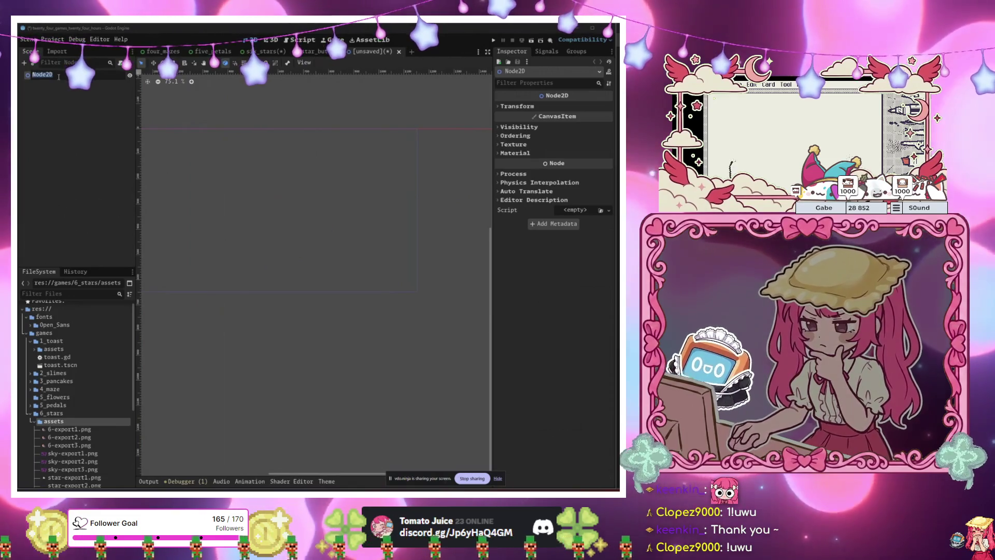
key("ctrl+z")
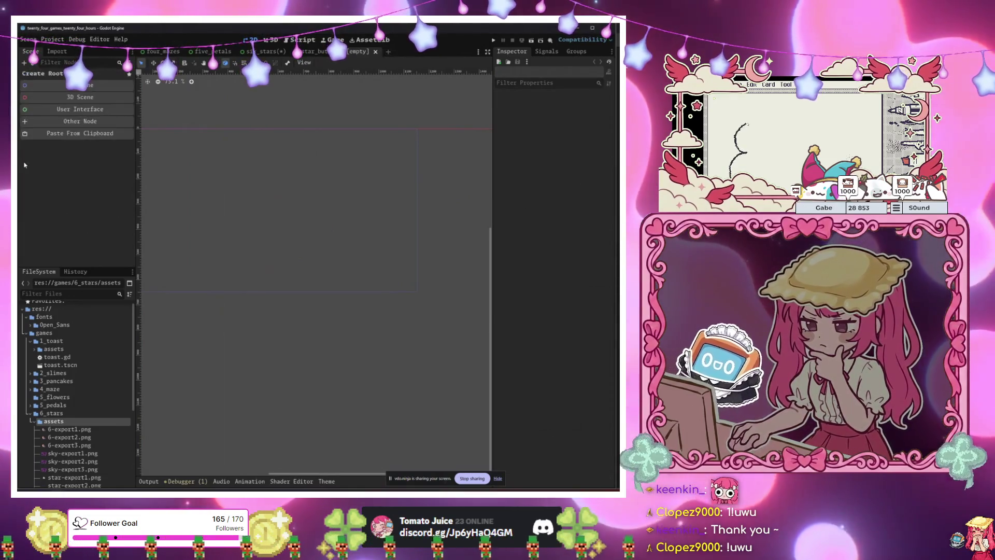
left_click(81, 122)
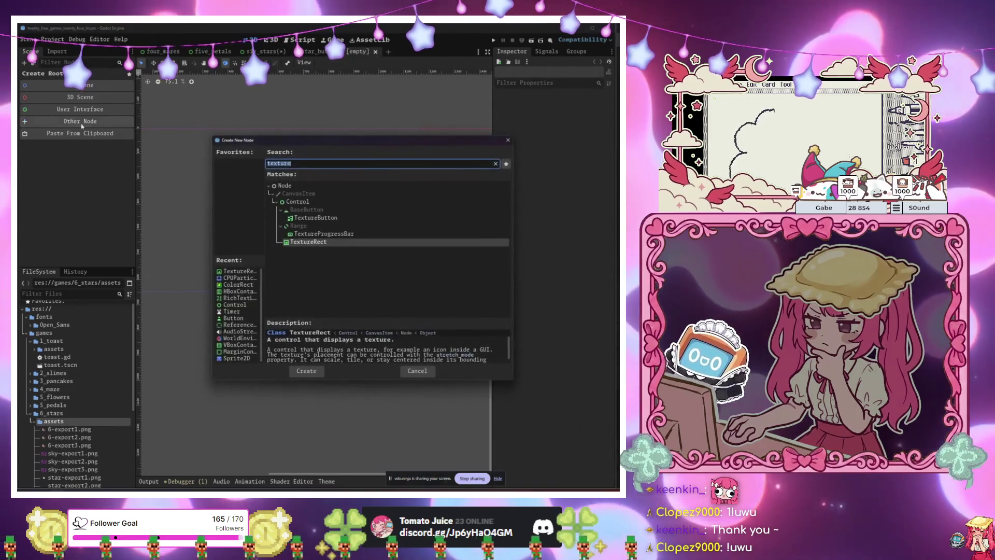
type("node")
key("Return")
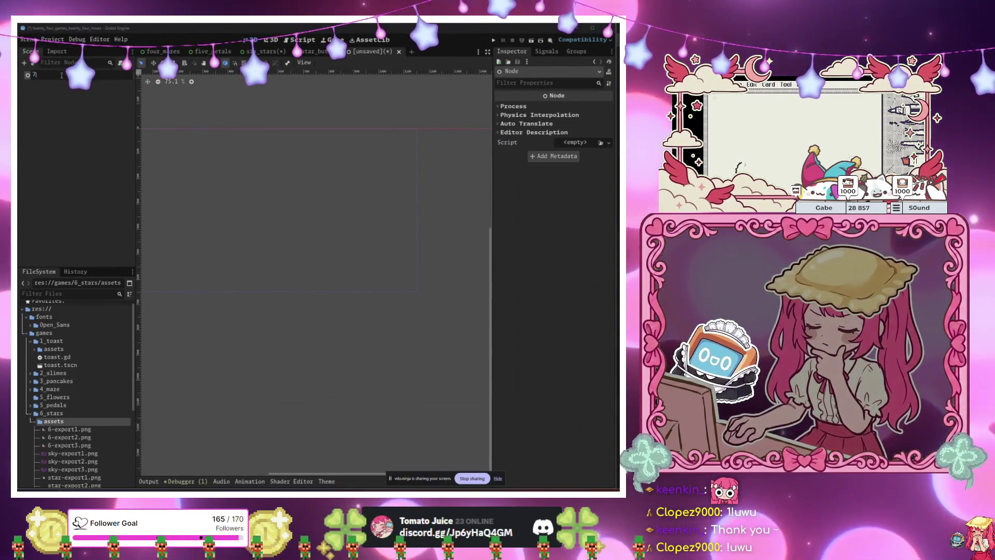
type("Clouds")
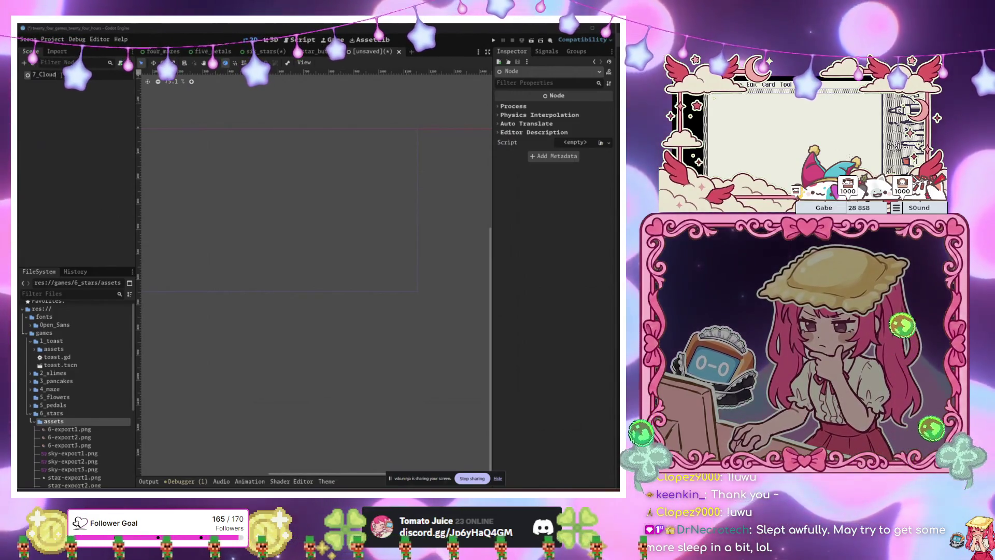
key("Home")
key("Delete")
key("Delete")
type("Seven")
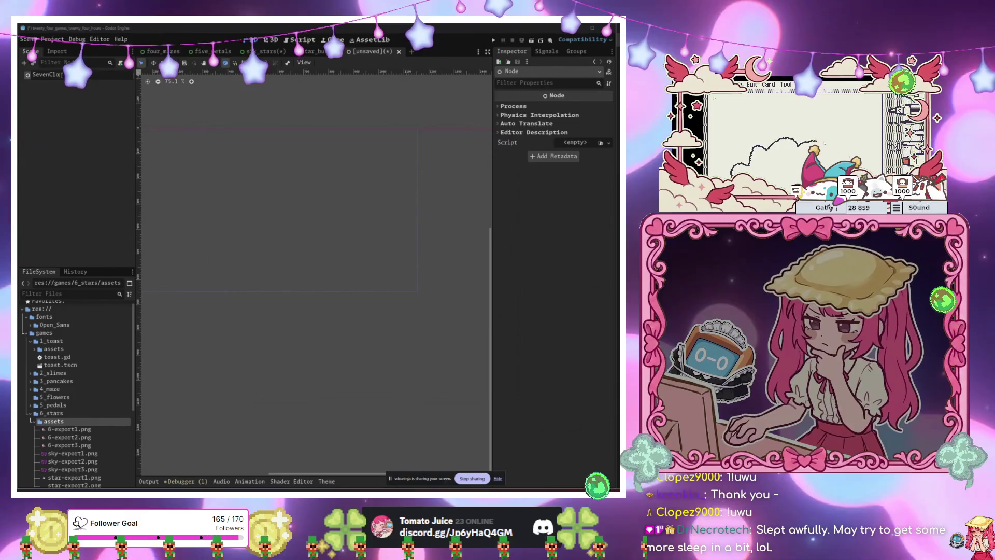
key("Return")
- Add a CanvasLayer child under SevenClouds
key("ctrl+a")
type("con")
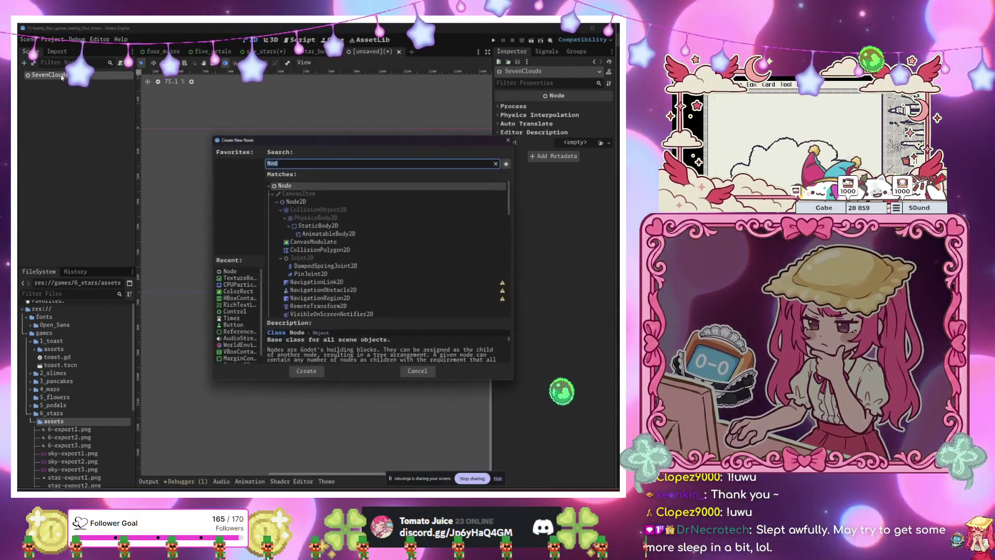
key("BackSpace")
key("BackSpace")
type("anva")
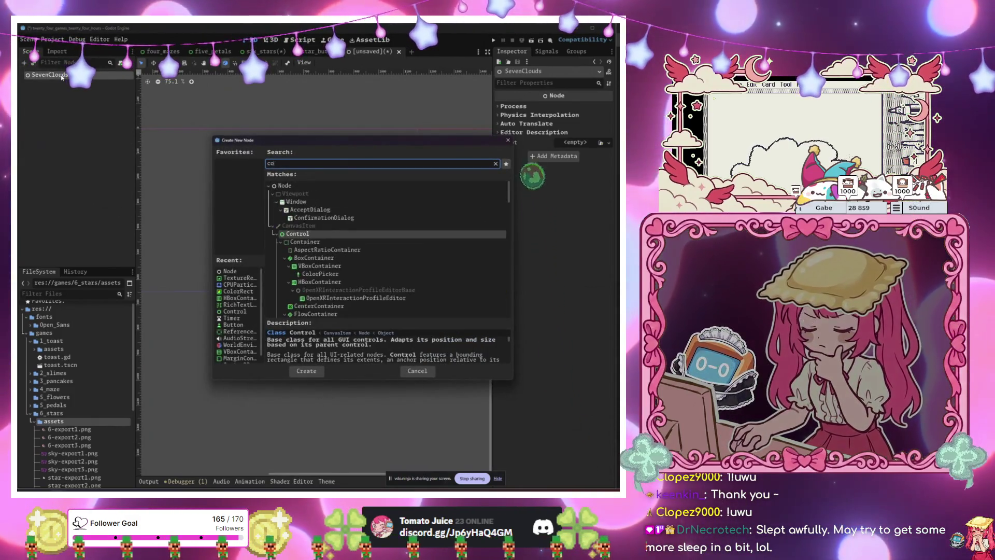
key("Down")
key("Down")
key("Return")
- Add a Node2D inside the CanvasLayer and select it
key("ctrl+a")
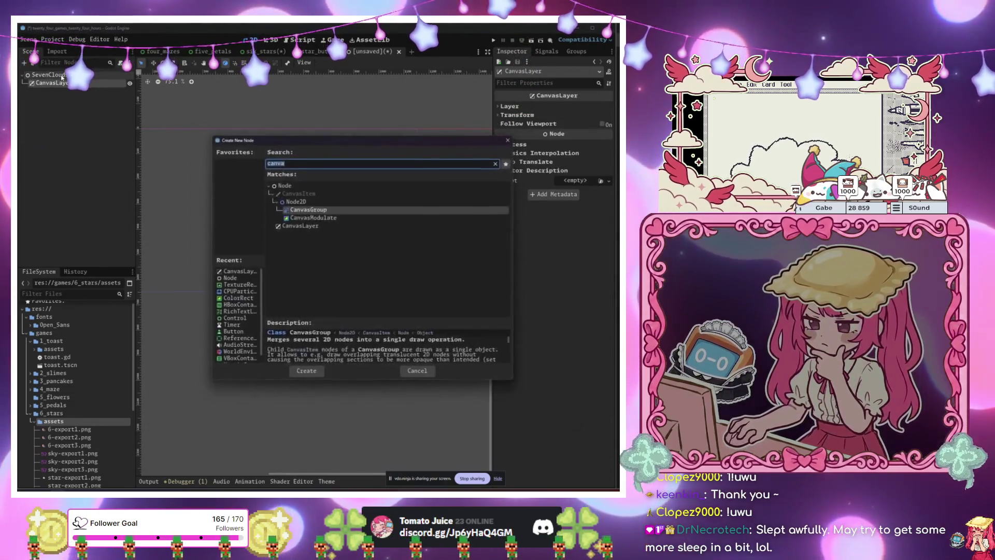
type("nod")
key("Return")
key("ctrl+a")
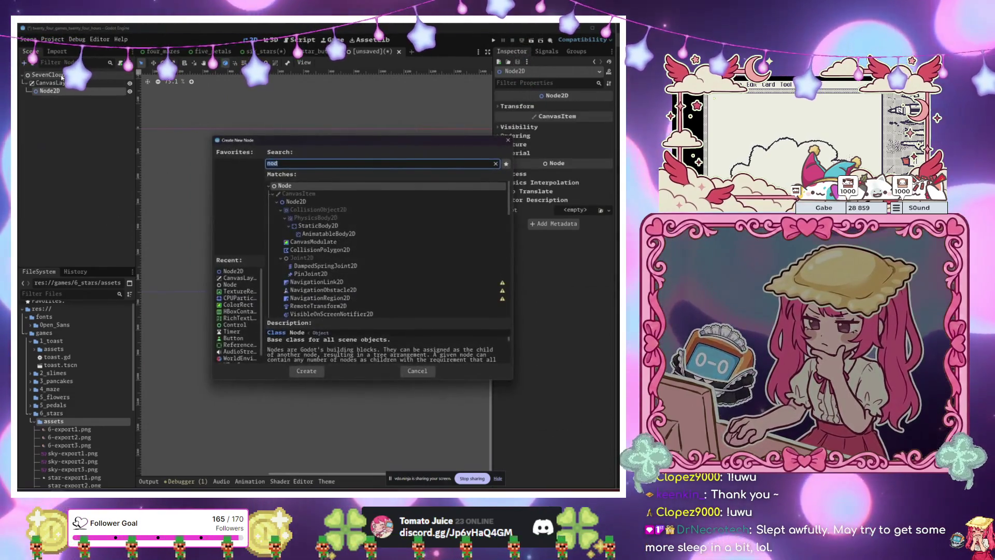
type("cloud")
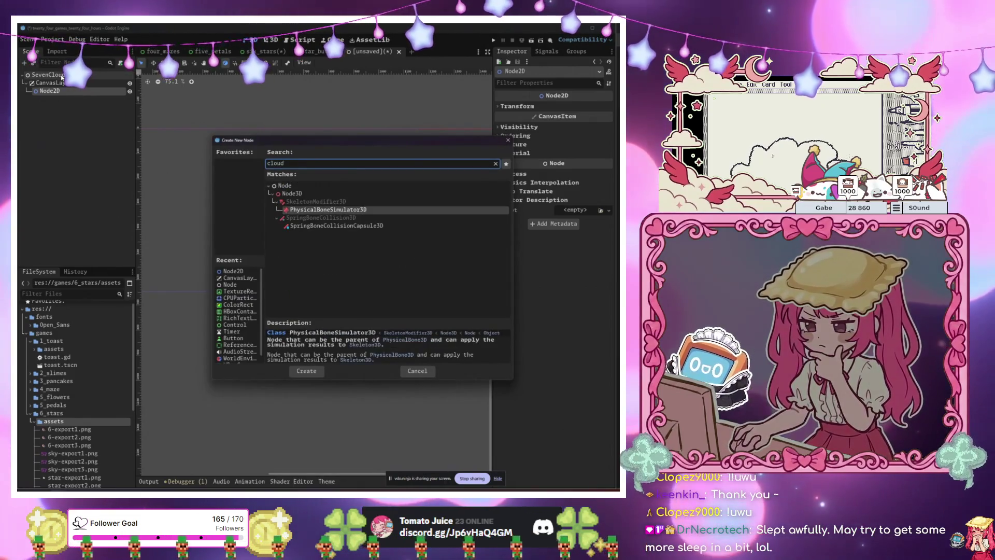
type("s")
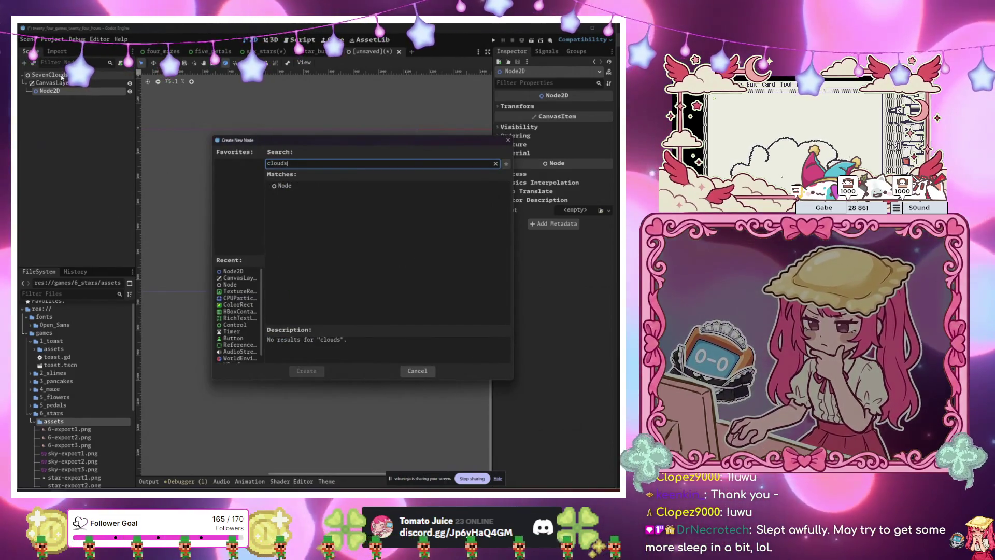
key("BackSpace")
key("BackSpace")
key("BackSpace")
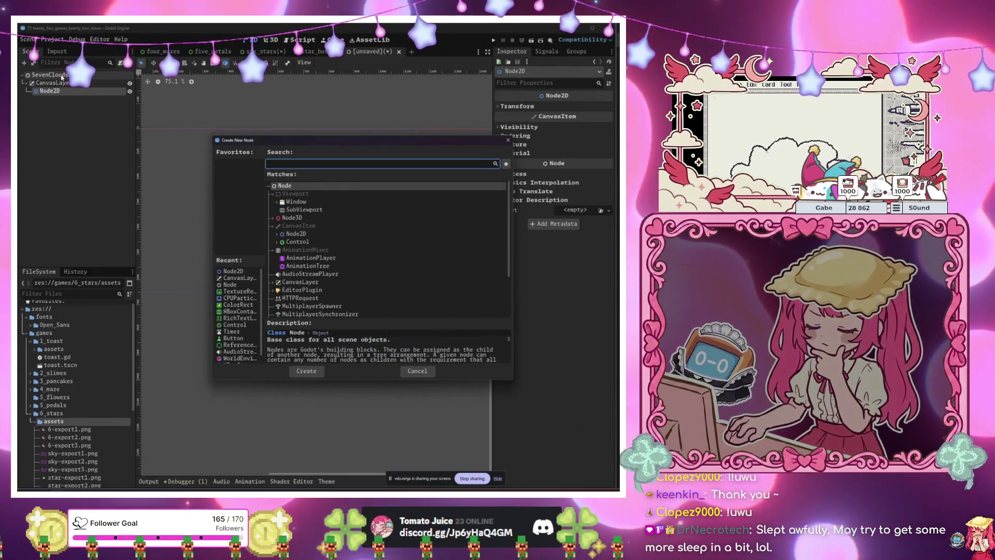
key("Escape")
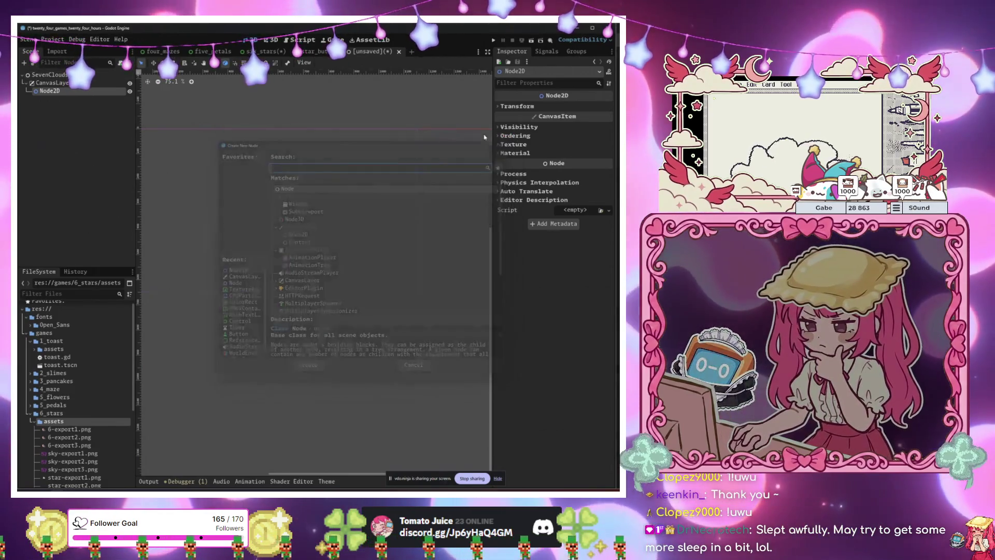
left_click(68, 92)
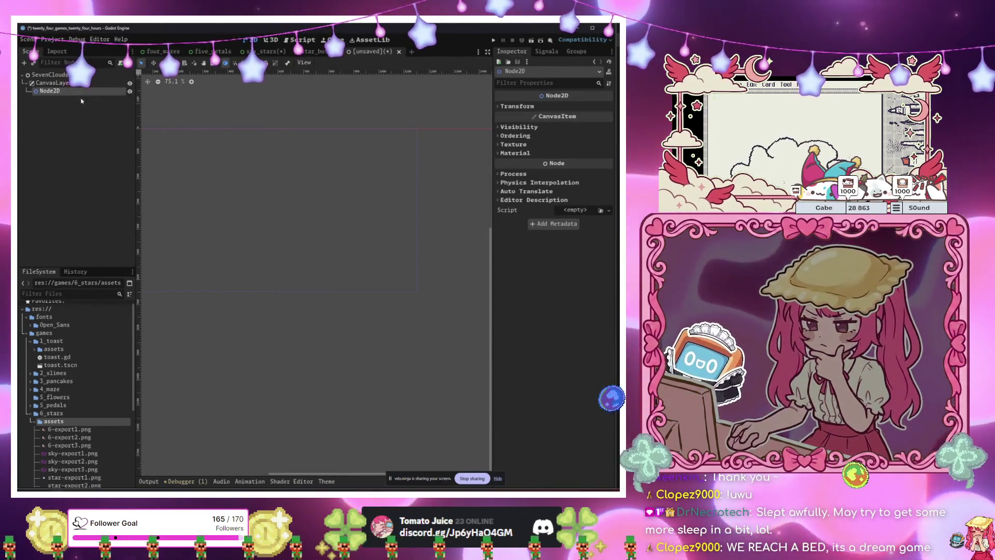
scroll(330, 194, "down", 1)
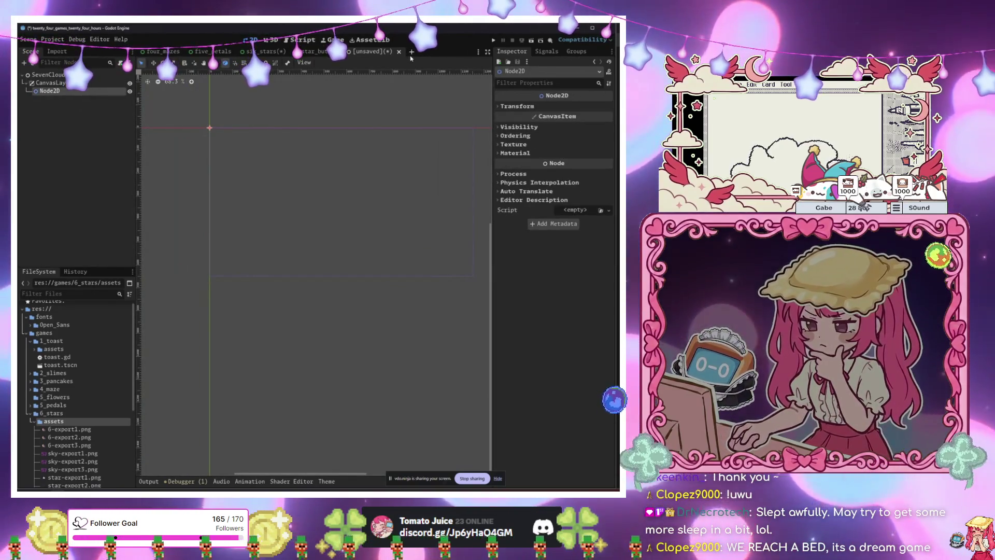
- Start another new scene with an AnimatableBody2D as its root
left_click(411, 51)
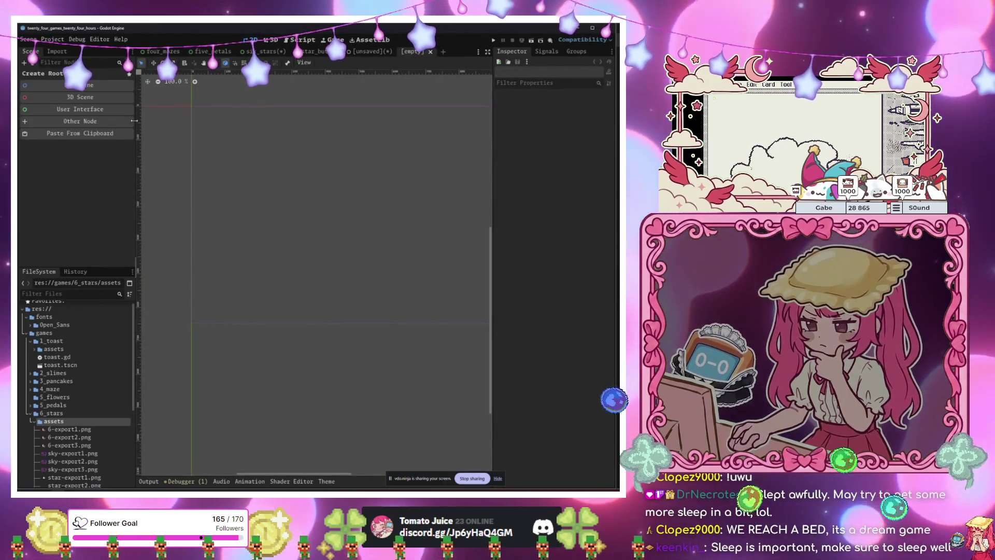
left_click(78, 87)
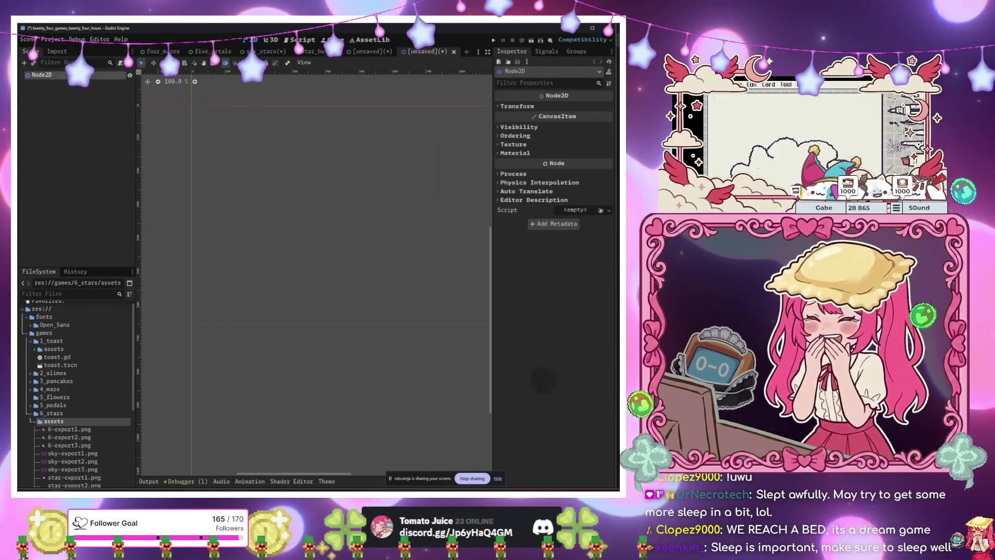
key("ctrl+z")
left_click(92, 122)
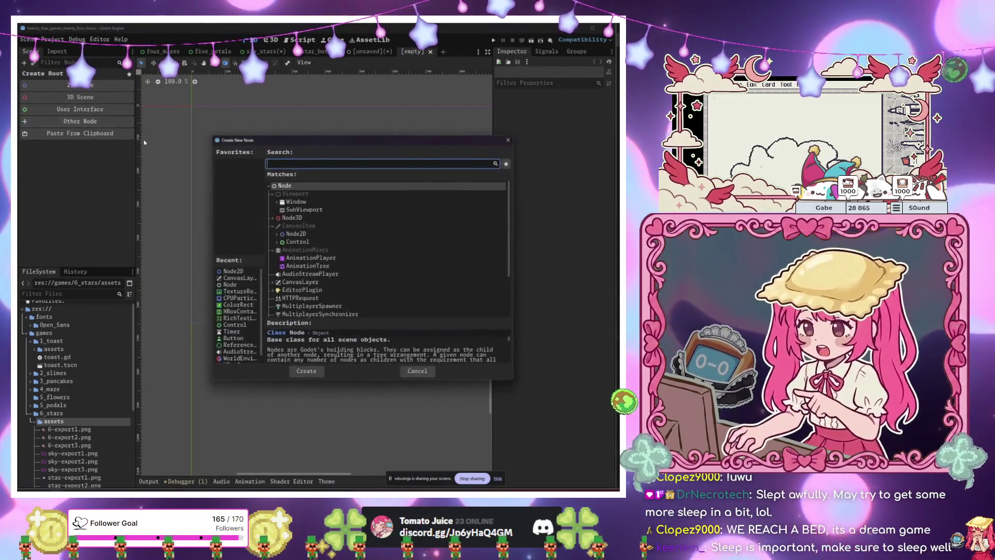
type("animat")
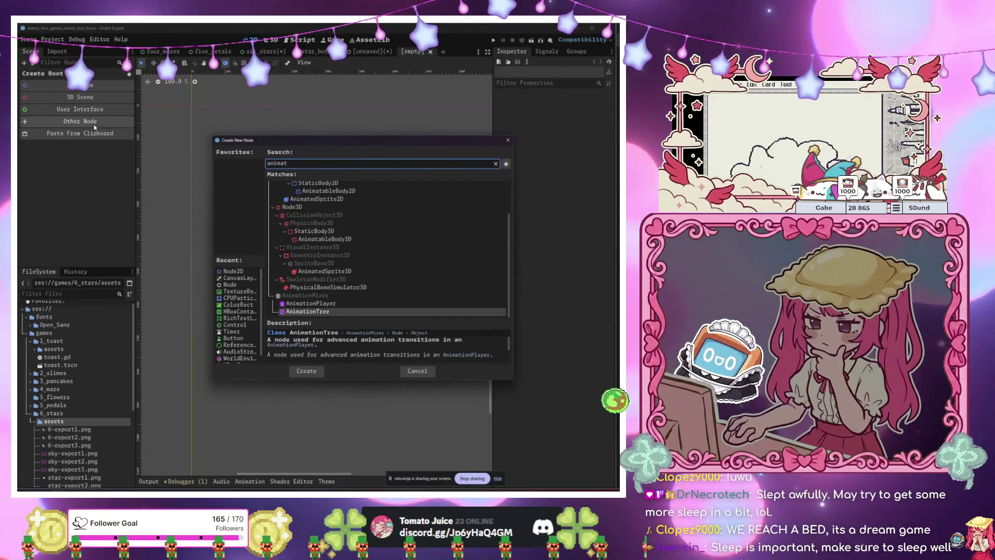
left_click(329, 191)
key("Return")
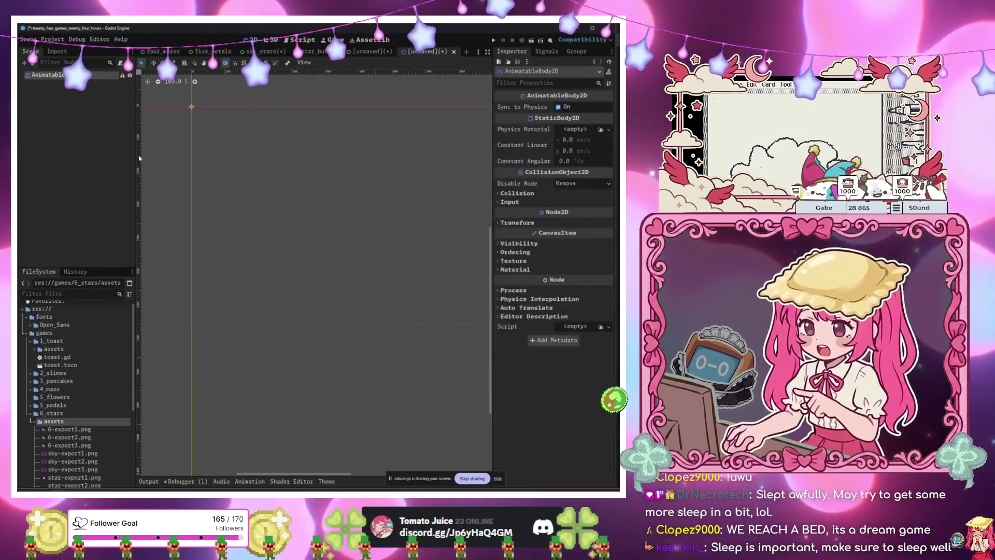
- Add a CollisionShape2D child and rename the root CloudAnimatableBody2D
key("ctrl+a")
type("colli")
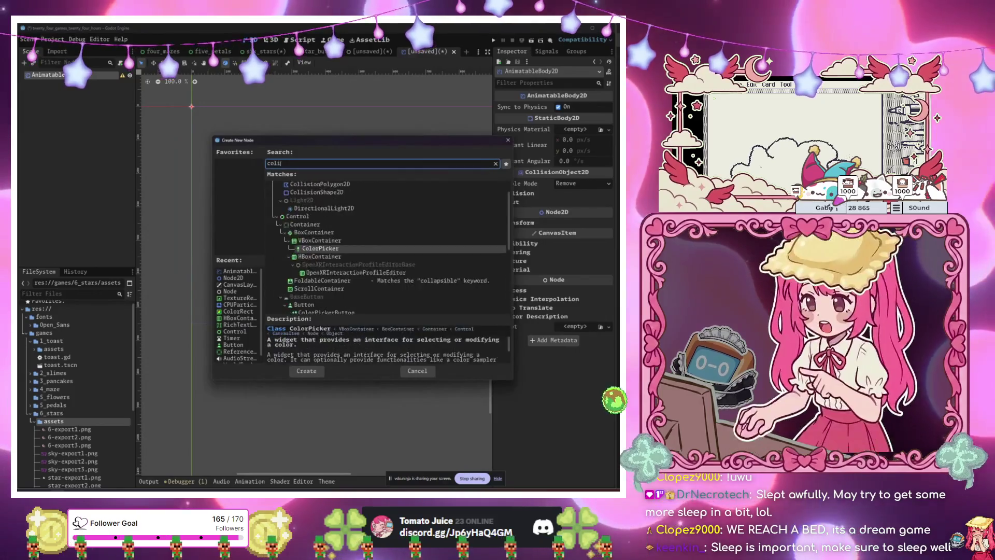
key("Return")
left_click(49, 74)
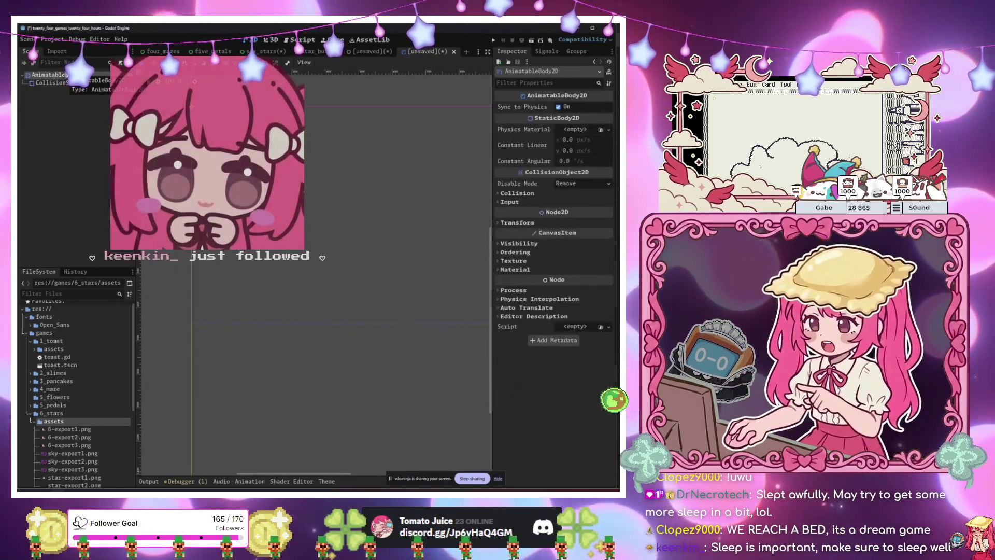
key("ctrl+a")
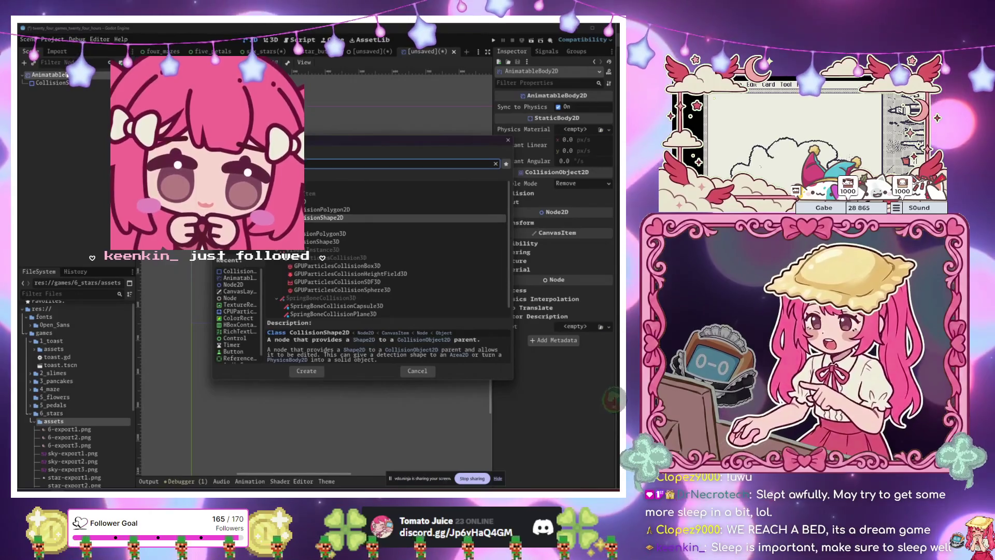
type("sp")
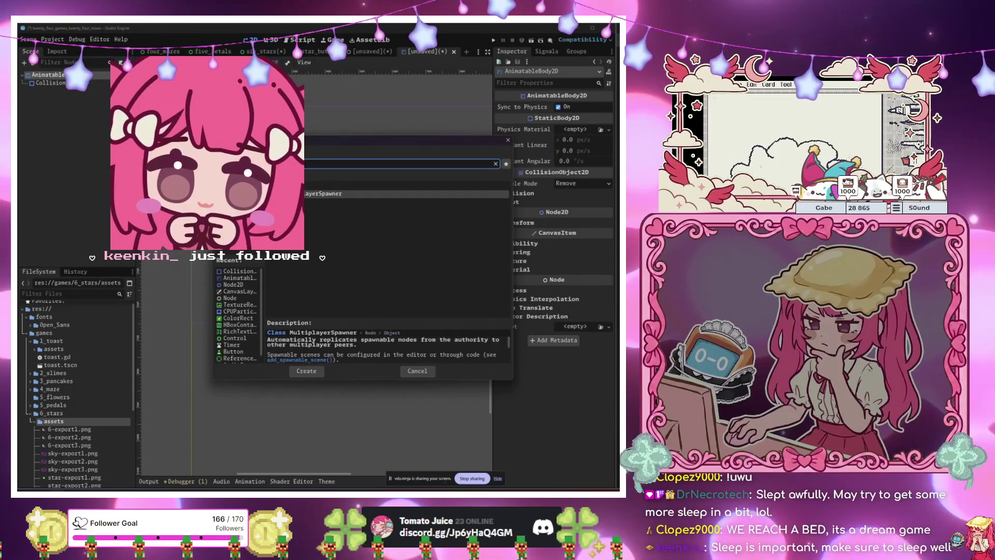
key("Down")
key("Down")
key("Down")
type("collision")
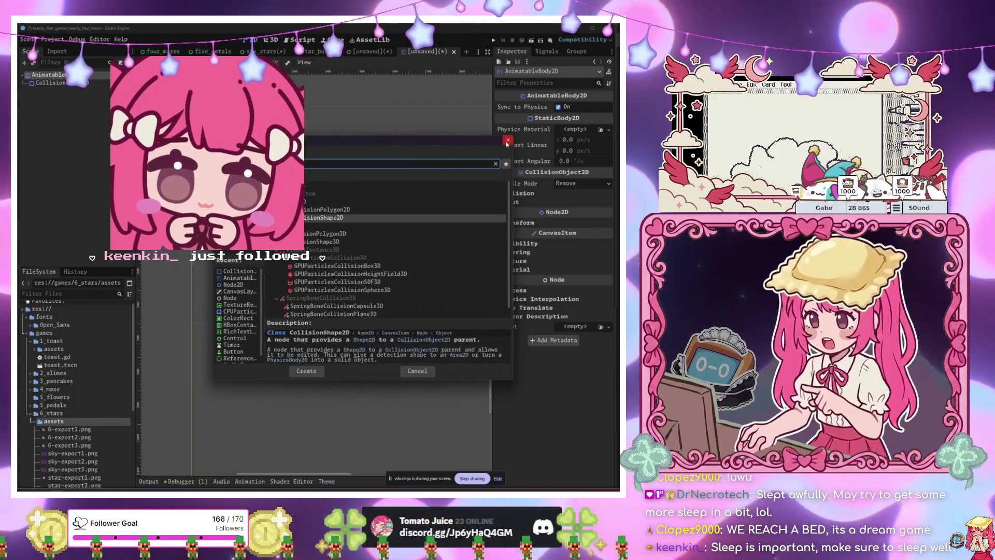
key("Return")
left_click(37, 75)
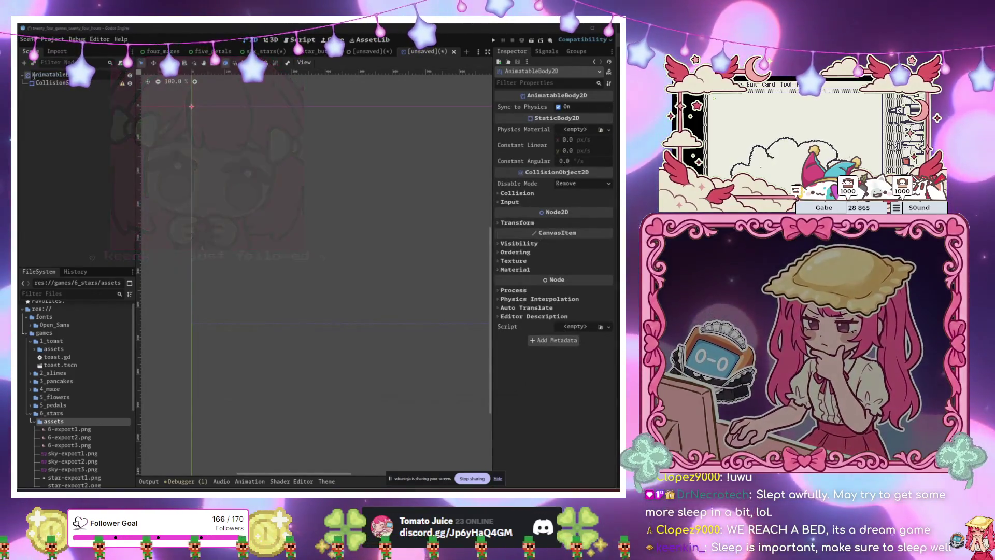
type("oud")
key("Return")
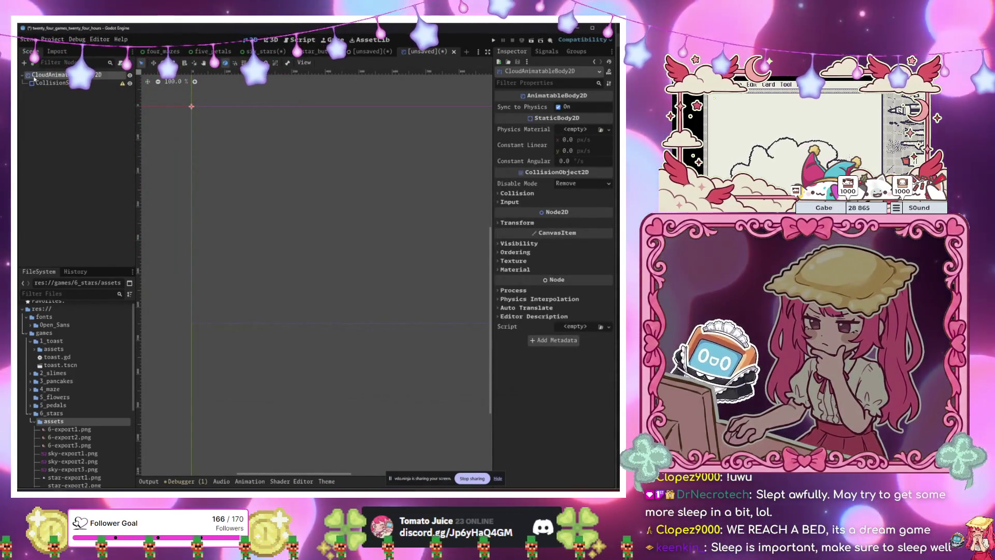
- Give CollisionShape2D a new CapsuleShape2D stretched into a long horizontal pill
left_click(52, 83)
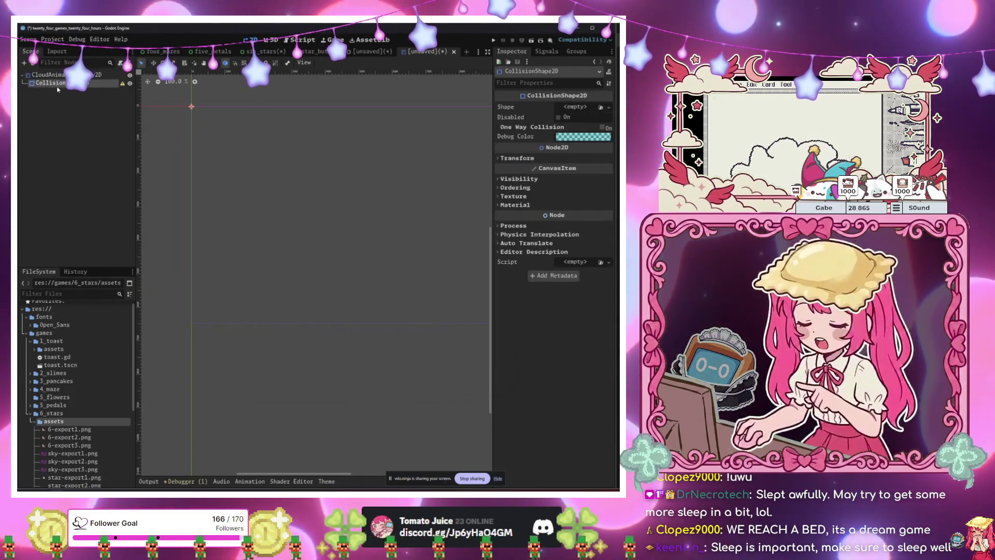
left_click(575, 106)
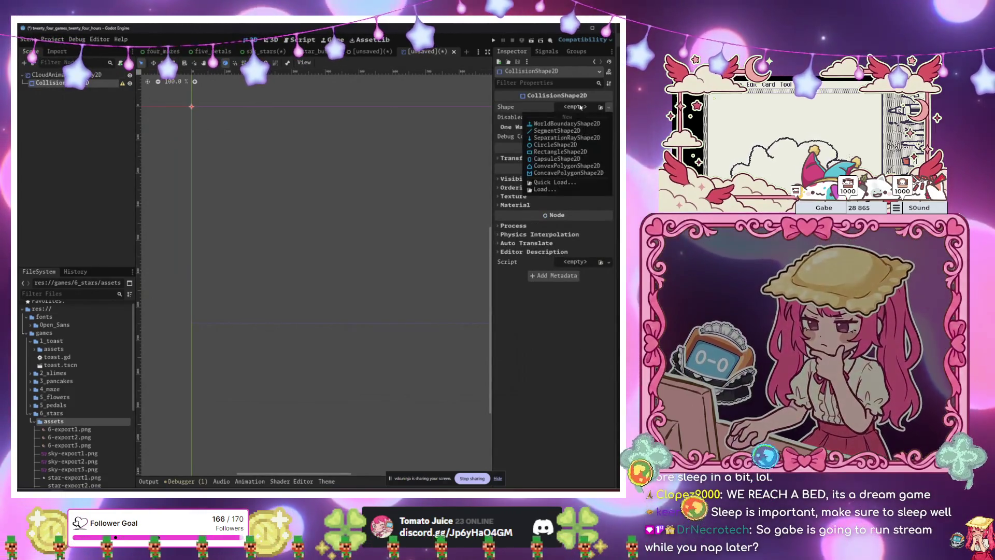
left_click(555, 159)
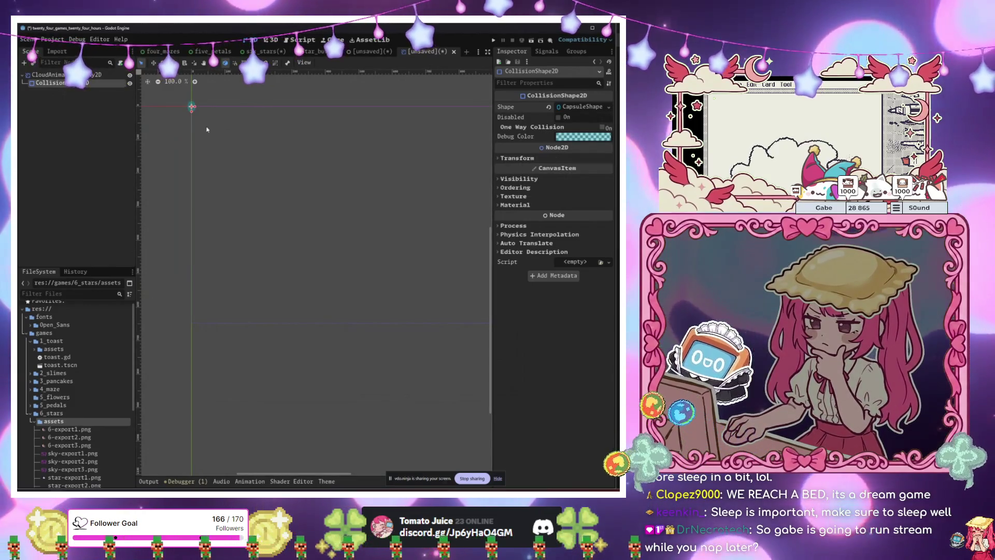
scroll(192, 104, "up", 5)
mouse_move(205, 122)
left_mouse_down()
mouse_move(273, 153)
mouse_move(233, 216)
mouse_move(194, 207)
left_mouse_up()
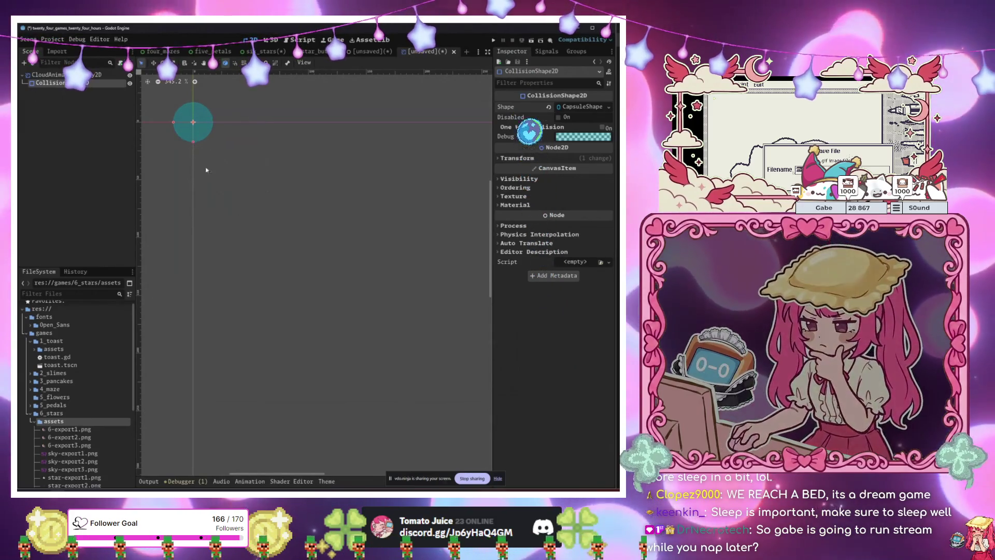
scroll(269, 181, "down", 2)
left_click_drag(251, 161, 224, 162)
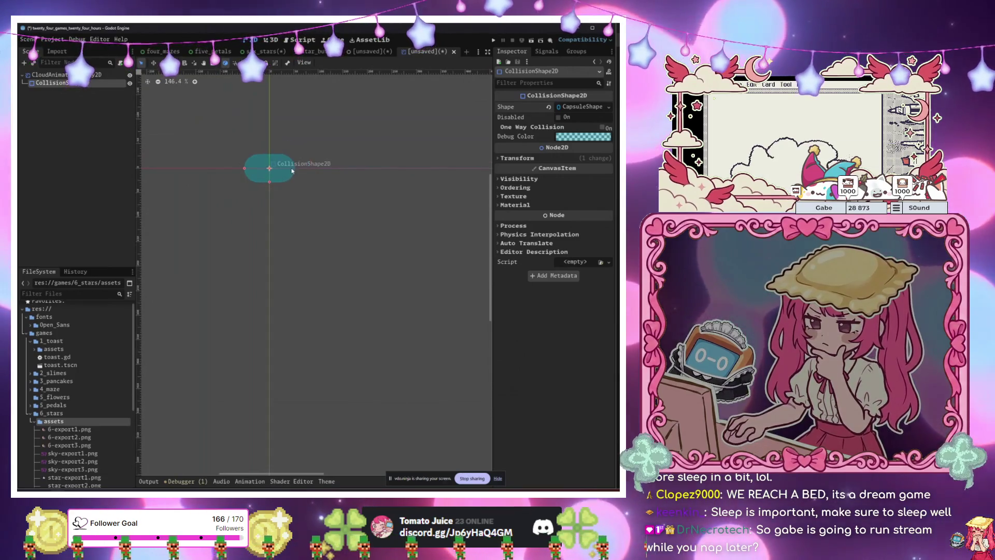
- Return to the capsule body scene tab and save it with Ctrl+S
left_click(395, 52)
left_click(427, 51)
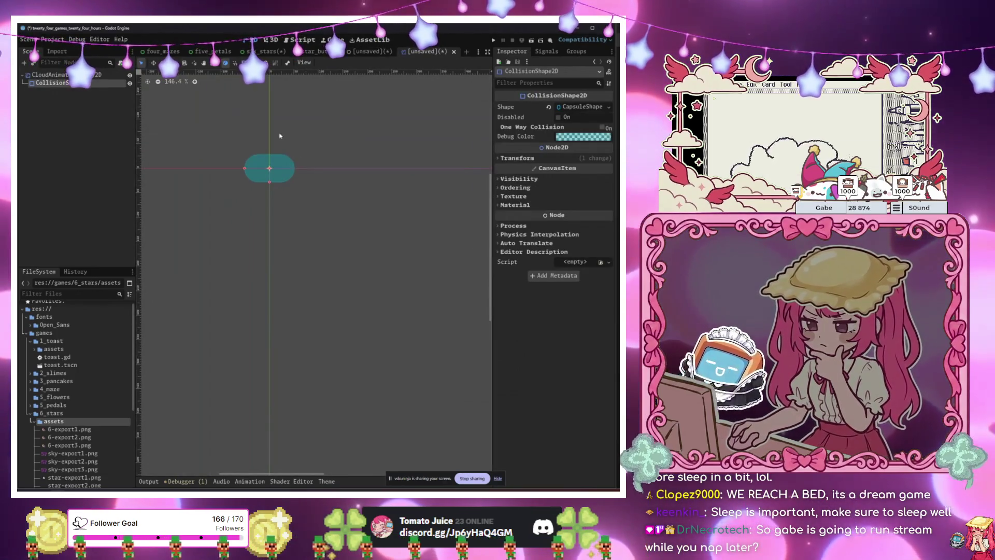
key("ctrl+s")
- Go up to res://games and create a new 7_clouds folder there
left_click(290, 153)
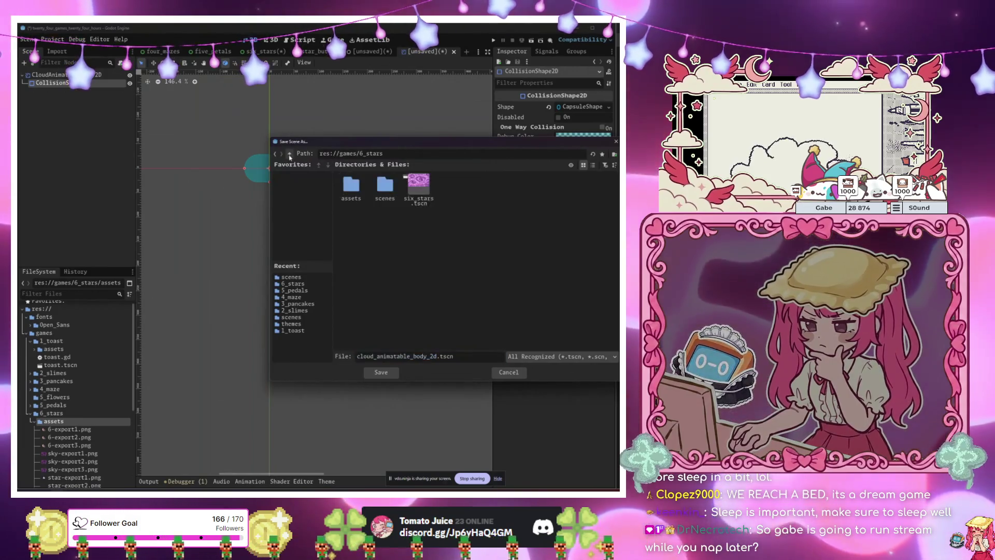
left_click(289, 153)
right_click(512, 231)
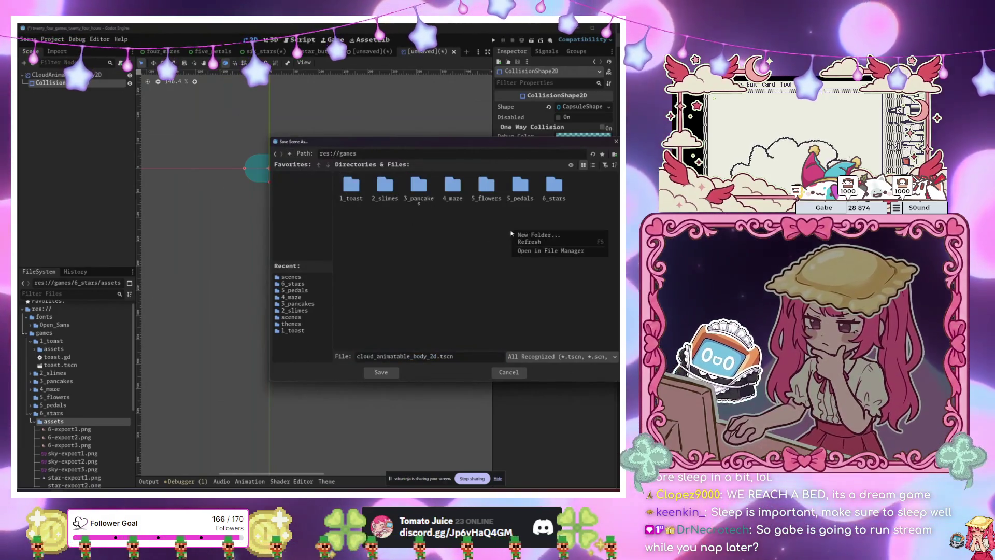
left_click(518, 236)
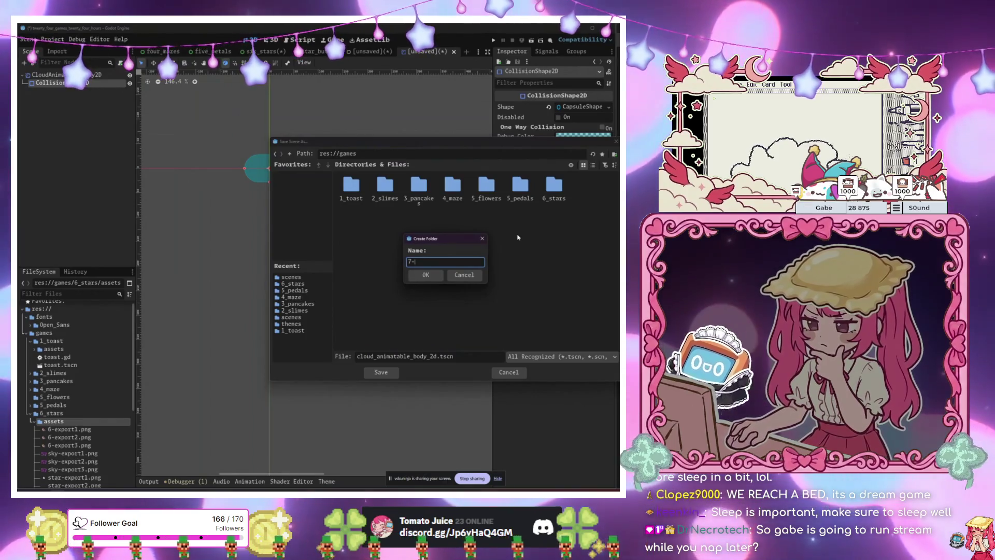
type("clouds")
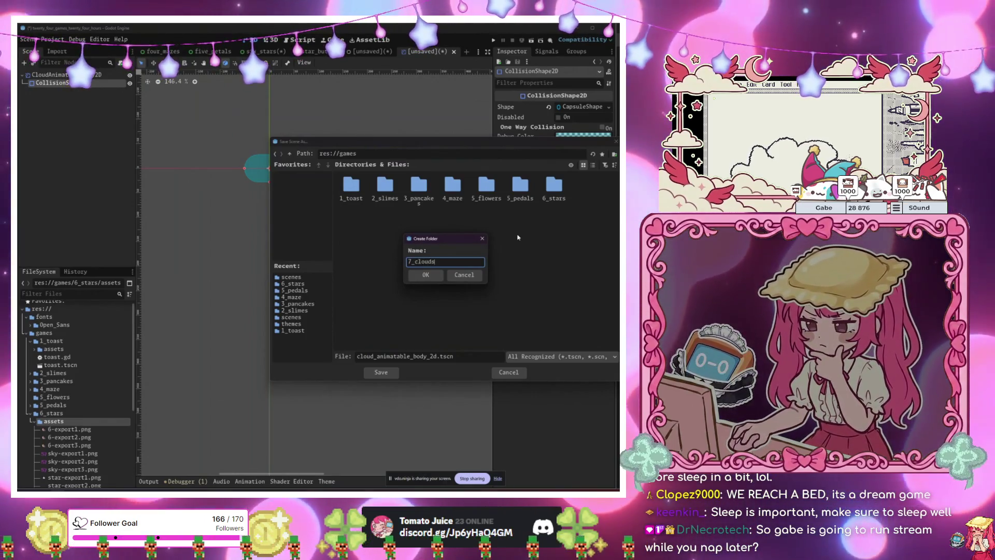
key("Return")
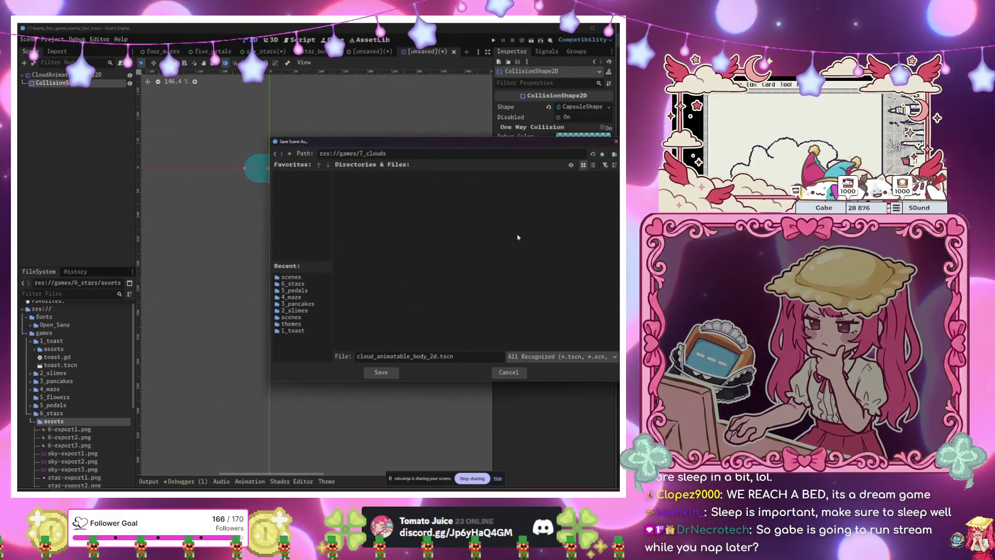
- Create a scenes folder inside 7_clouds and save cloud_animatable_body_2d.tscn into it
right_click(518, 237)
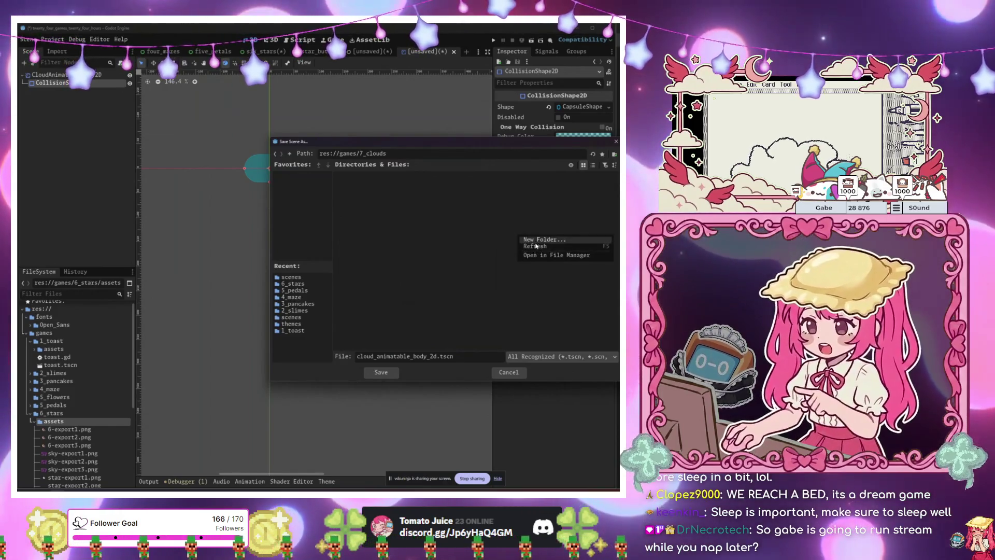
left_click(537, 243)
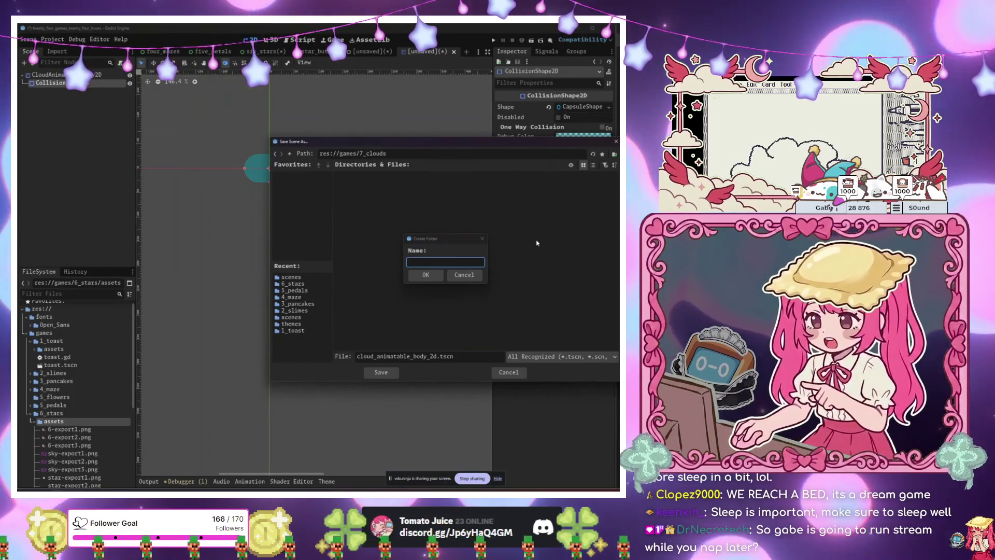
left_click(460, 260)
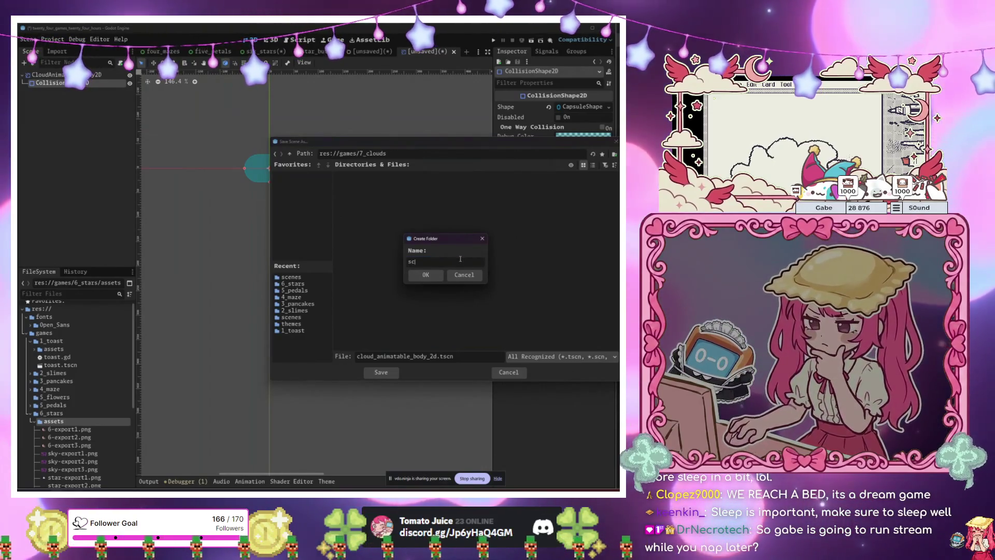
key("Return")
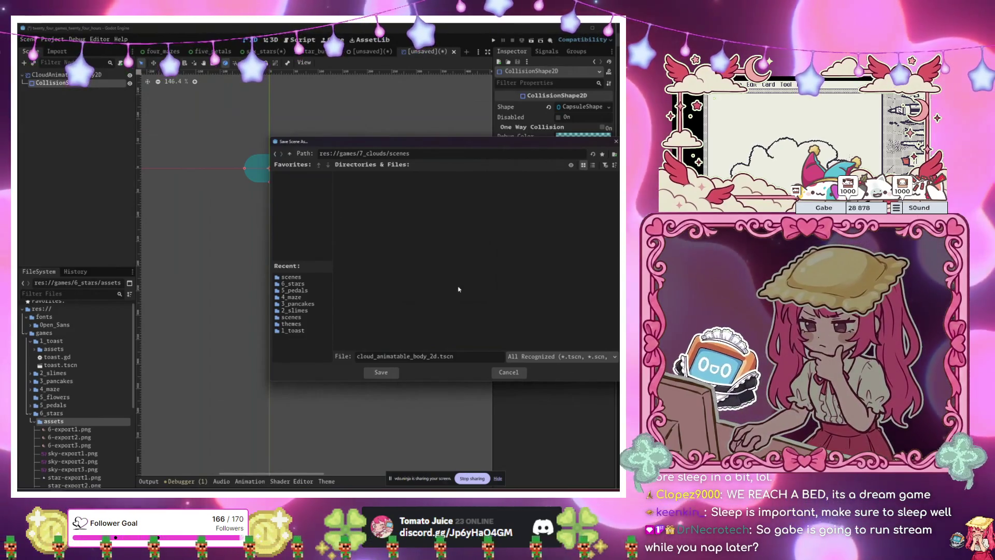
left_click(386, 373)
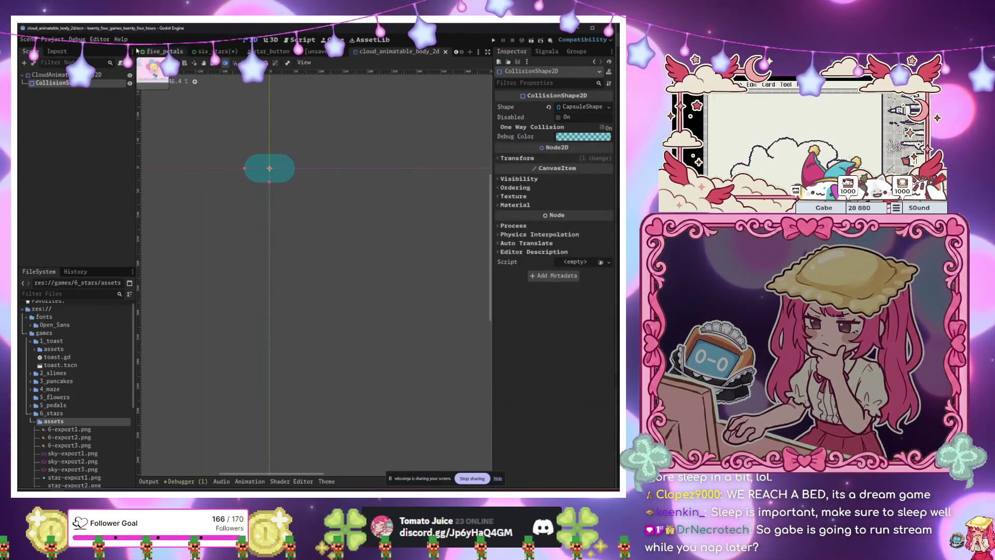
- Switch to the unsaved SevenClouds scene and select its Node2D under CanvasLayer
left_click(93, 75)
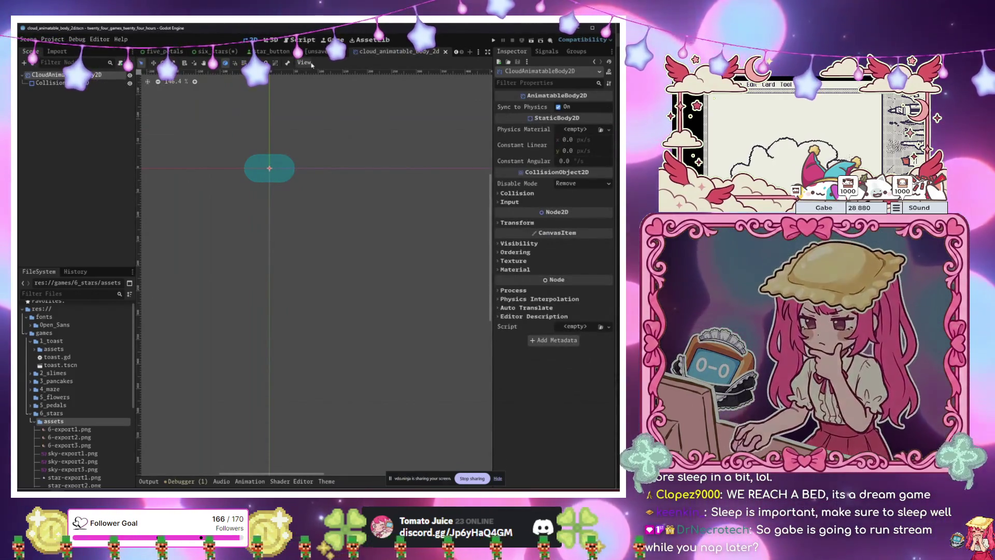
left_click(318, 52)
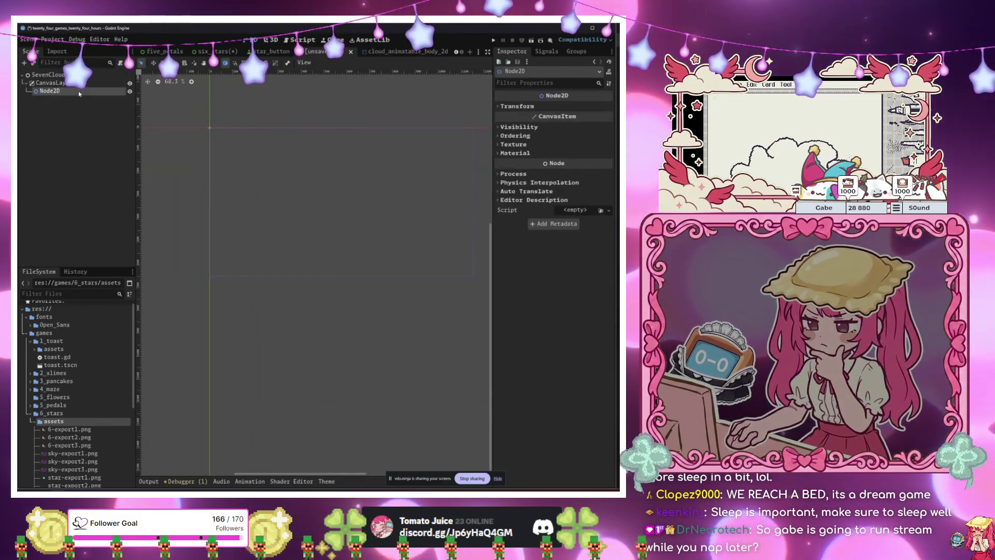
left_click(61, 138)
left_click(79, 96)
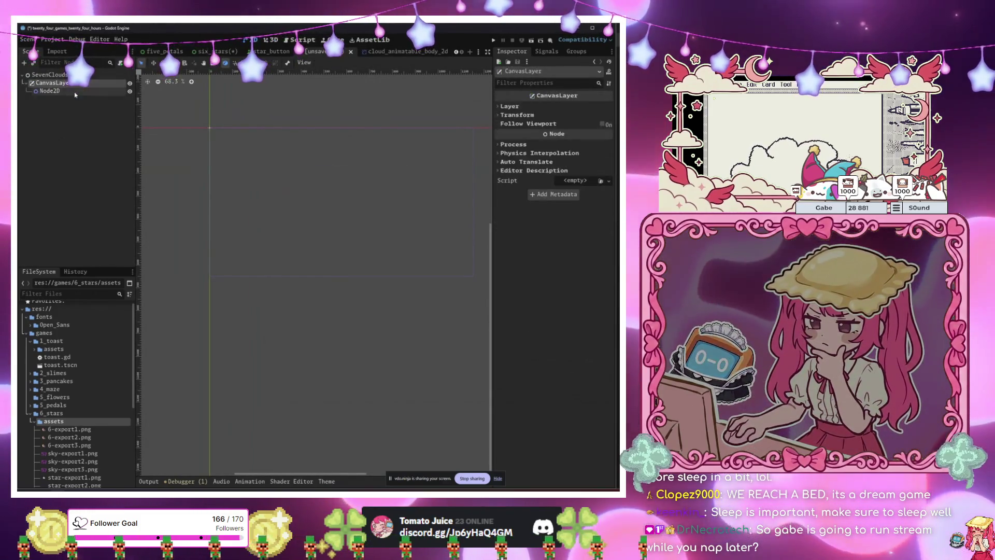
left_click(63, 116)
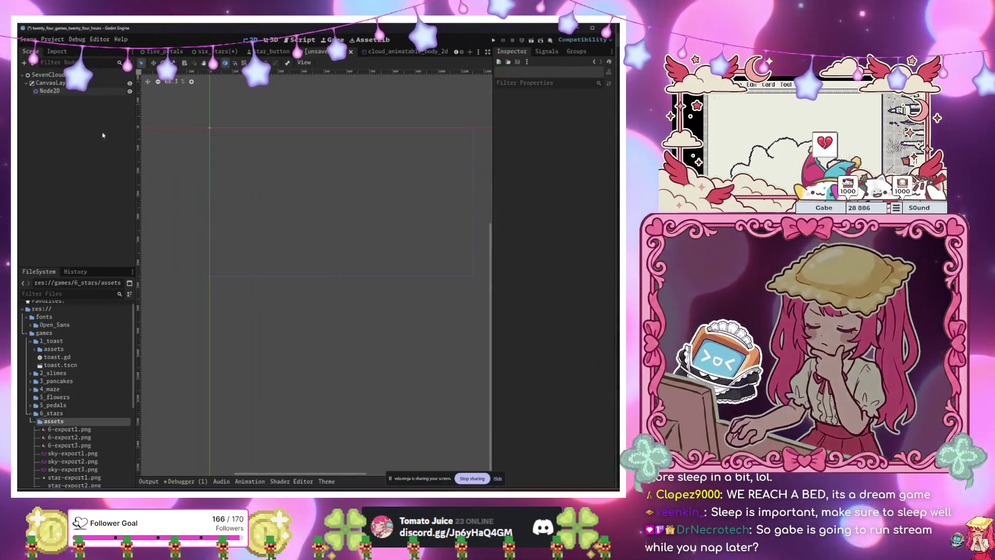
left_click(73, 93)
left_click(79, 98)
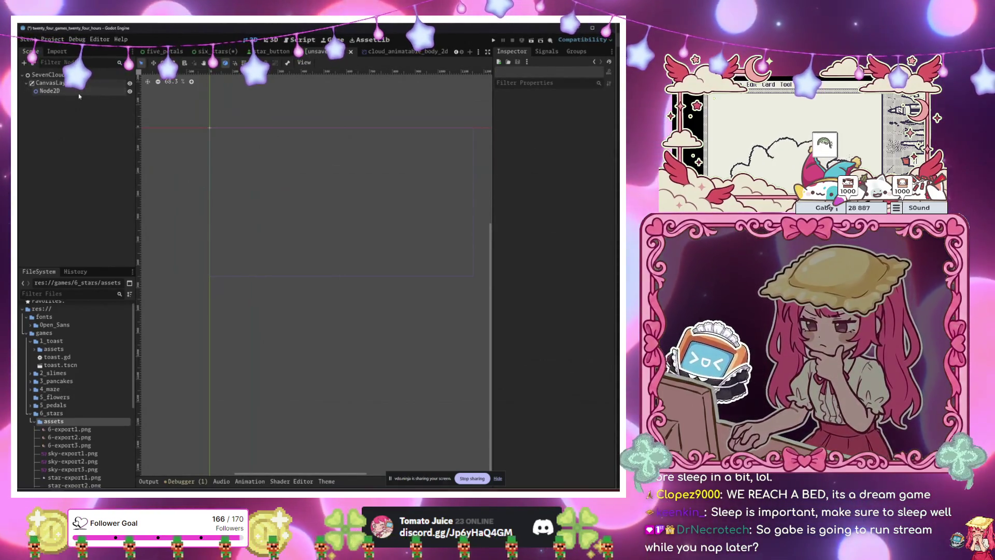
left_click(80, 96)
left_click(77, 110)
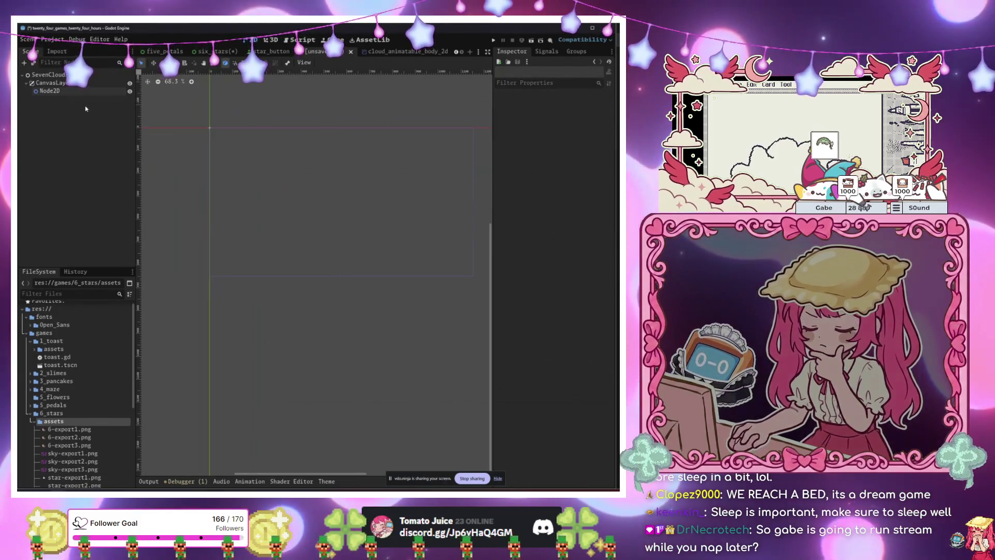
left_click(73, 91)
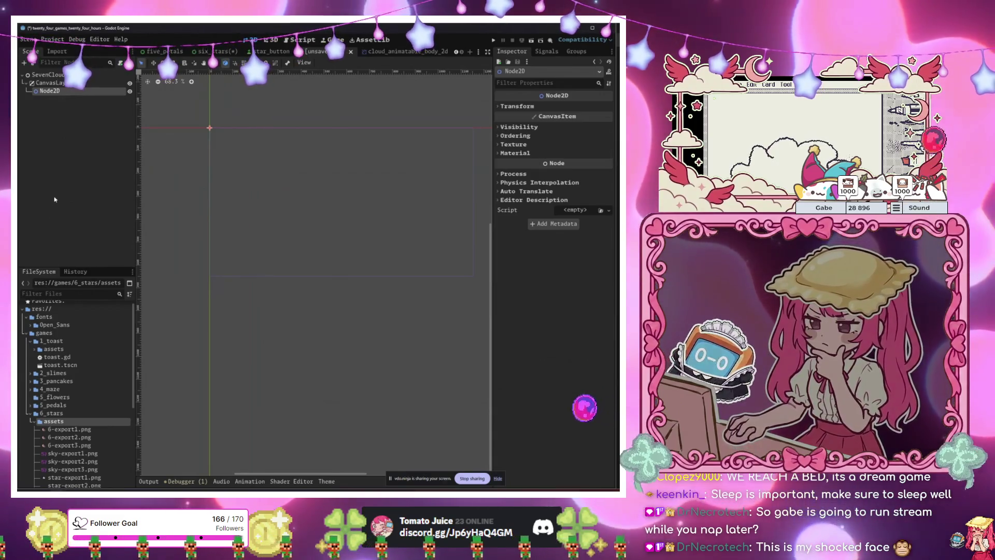
left_click(62, 92)
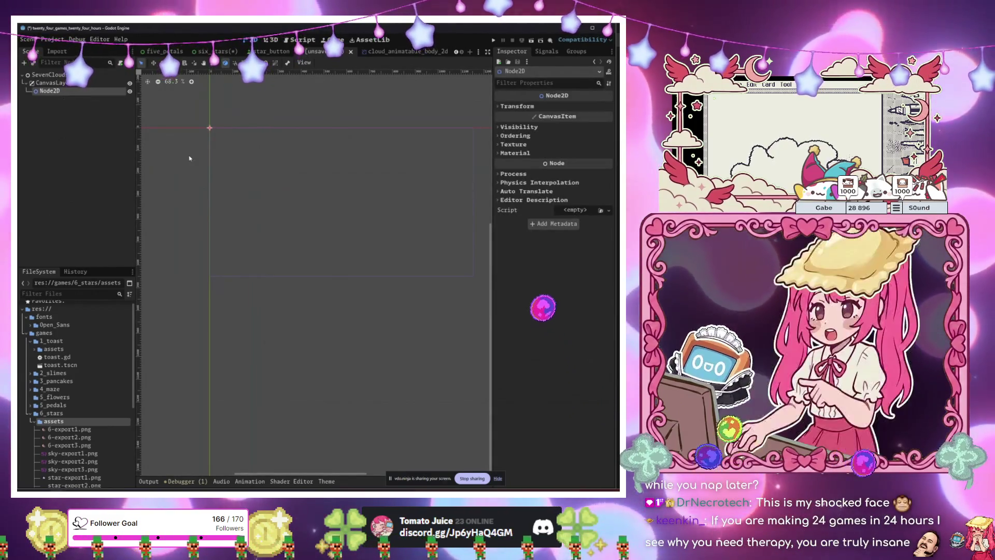
- Add a child Node2D under the SevenClouds Node2D
key("ctrl+a")
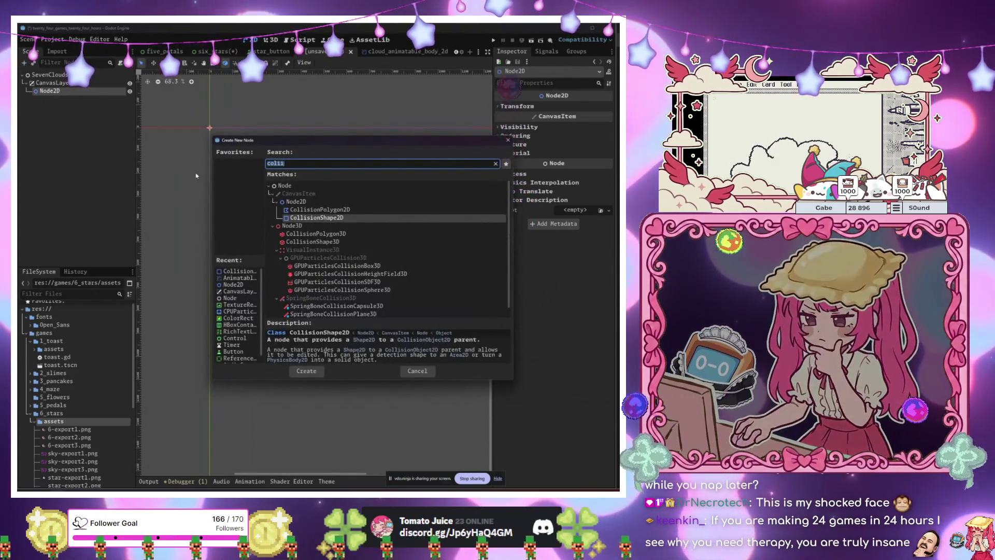
type("clo")
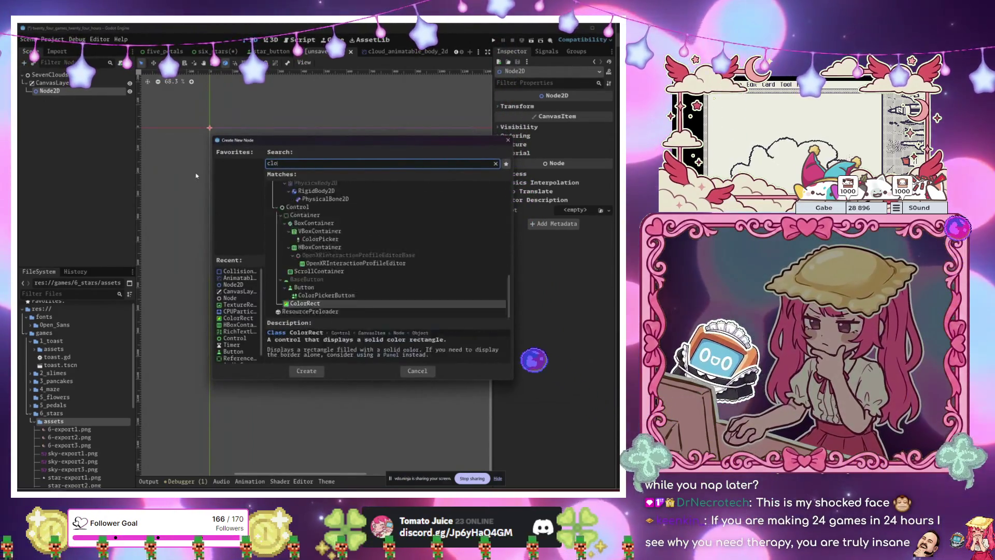
key("BackSpace")
key("BackSpace")
key("BackSpace")
type("node")
key("Down")
key("Return")
key("ctrl+a")
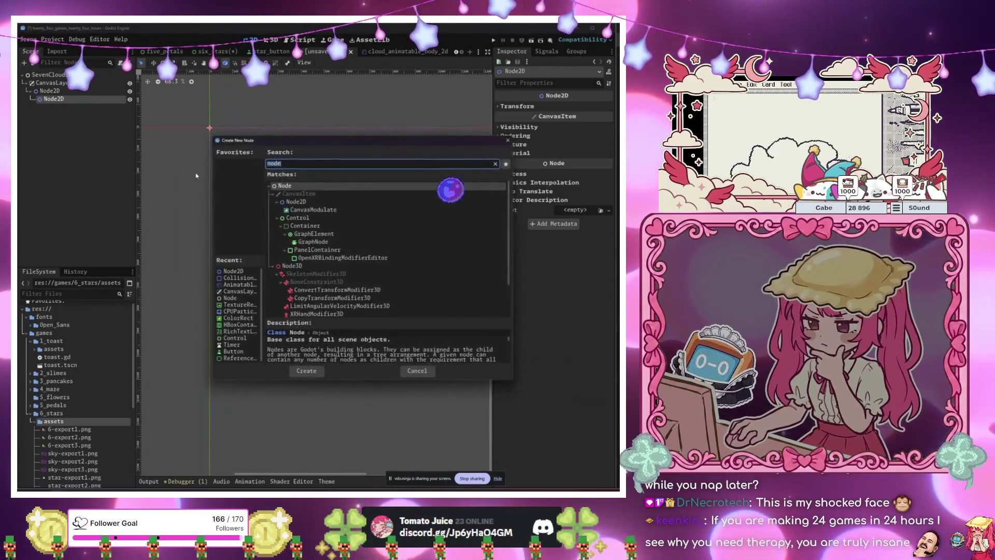
key("Escape")
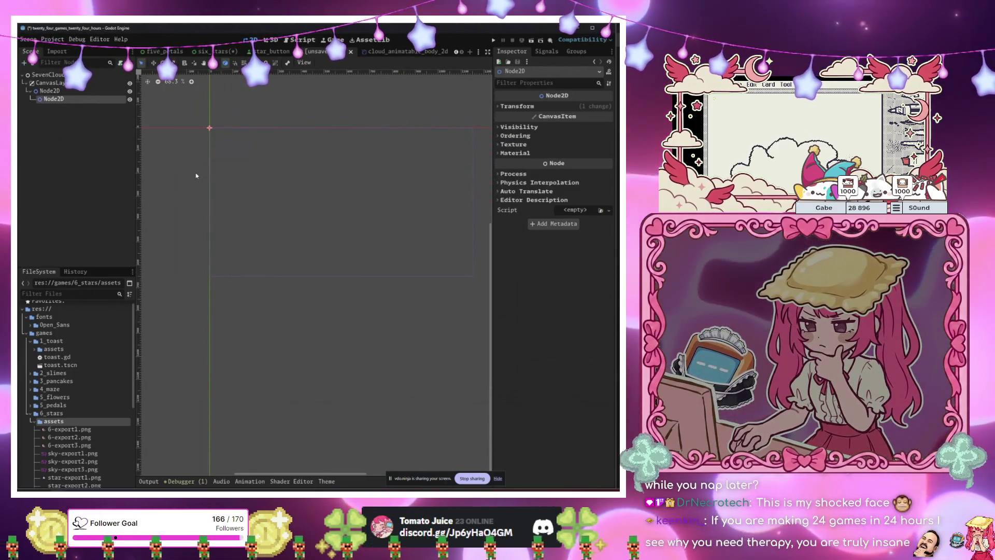
- Rename the child CloudsContainerNode2D, then open another new empty scene
key("F2")
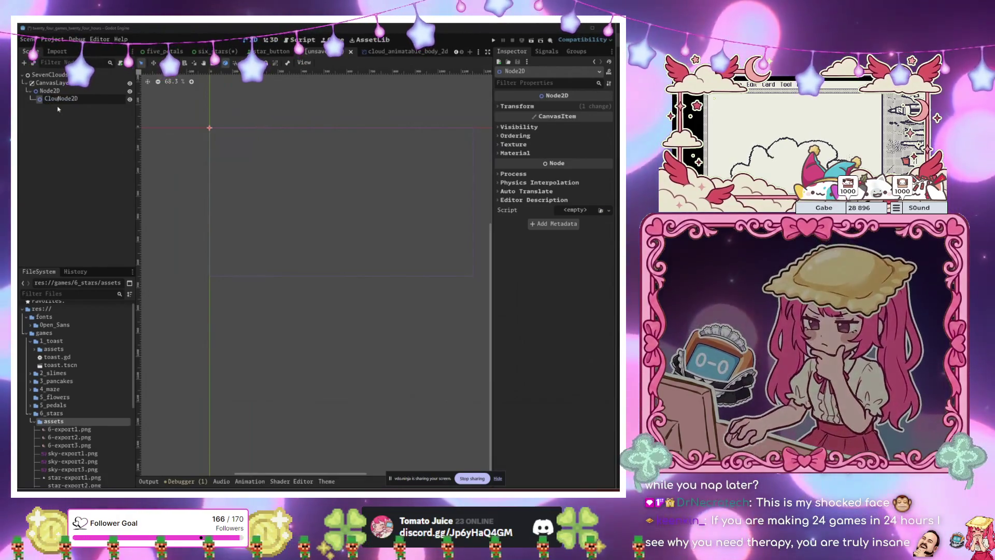
key("Left")
key("Left")
key("Left")
type("Container")
key("Return")
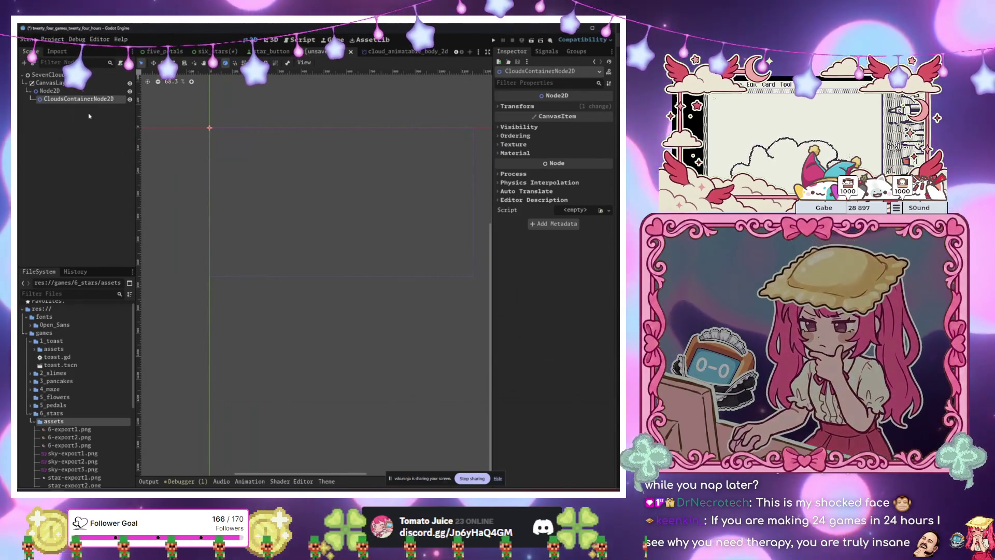
key("Up")
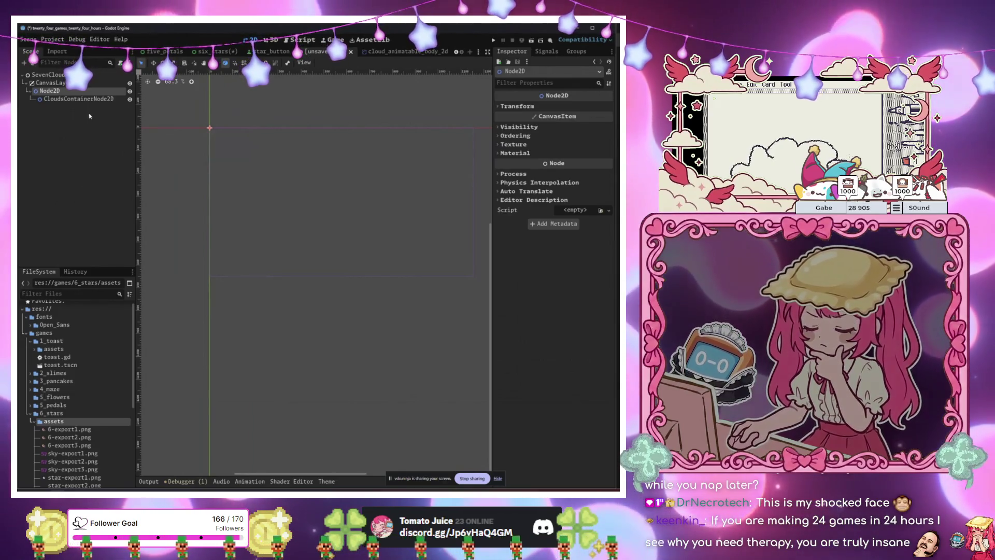
left_click(470, 52)
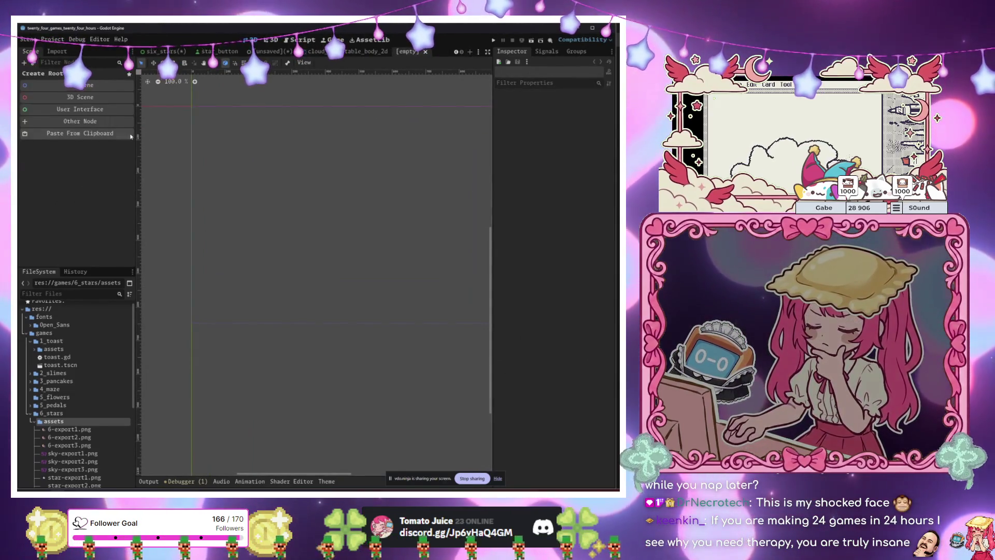
- Create a Path2D root named CloudPath2D and save the scene as cloud_path_2d.tscn
left_click(75, 88)
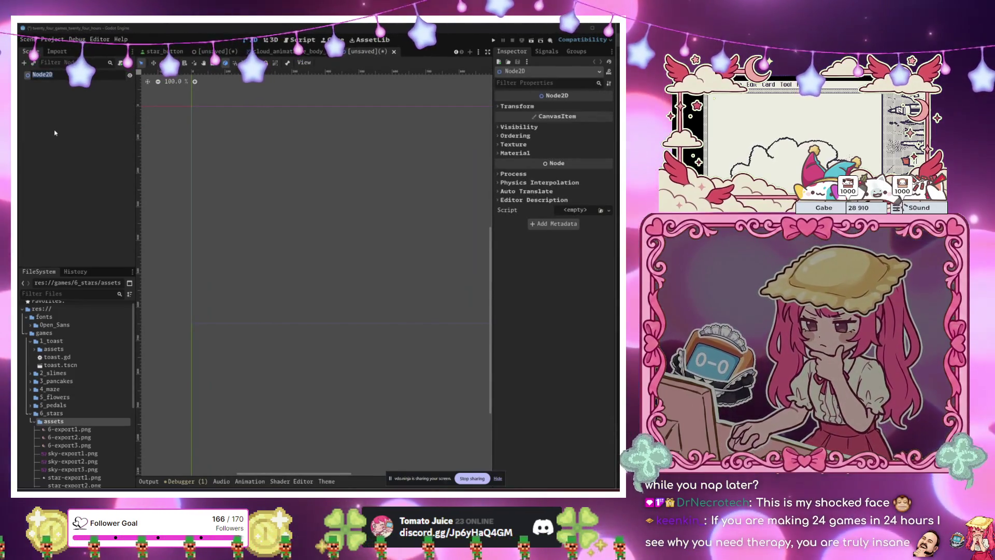
key("ctrl+z")
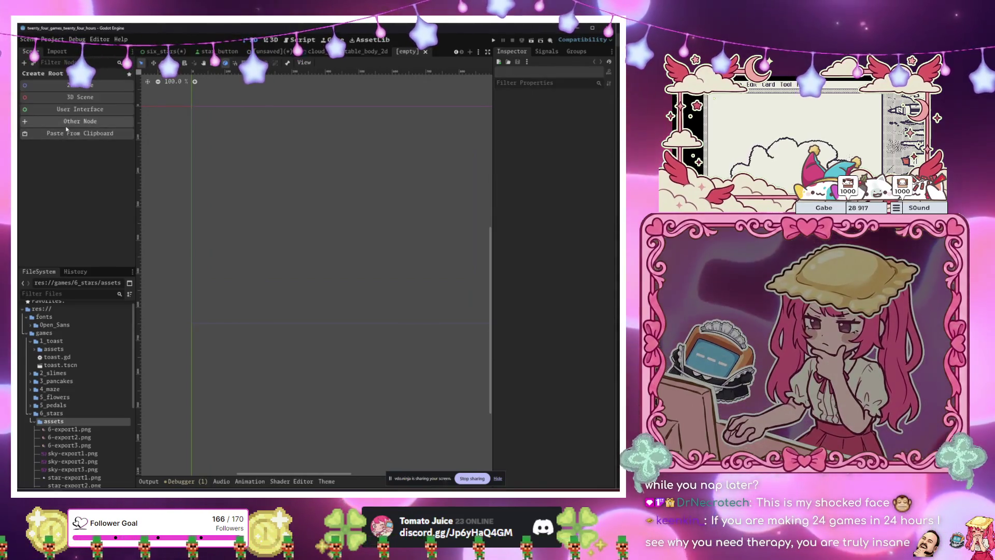
left_click(129, 121)
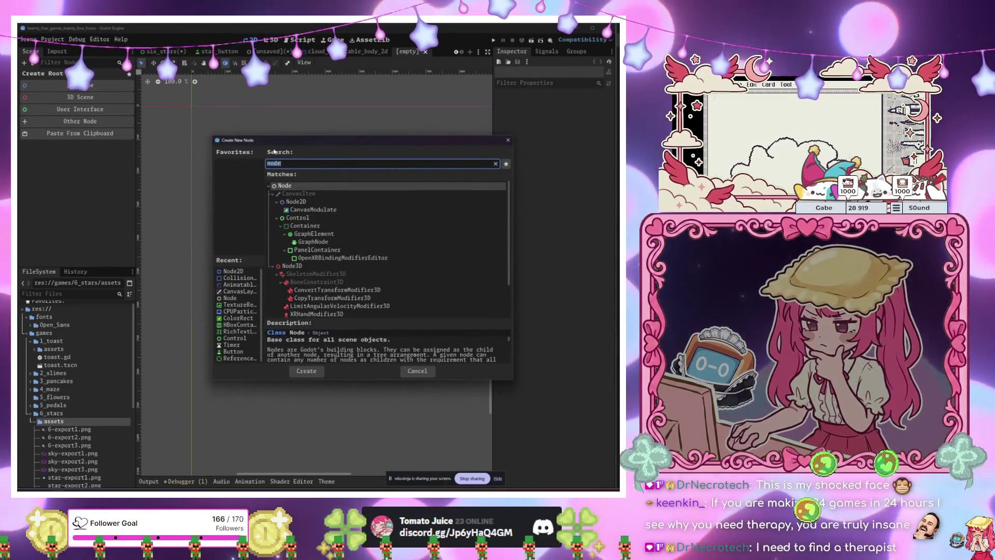
type("spaw")
key("BackSpace")
key("BackSpace")
key("BackSpace")
type("path")
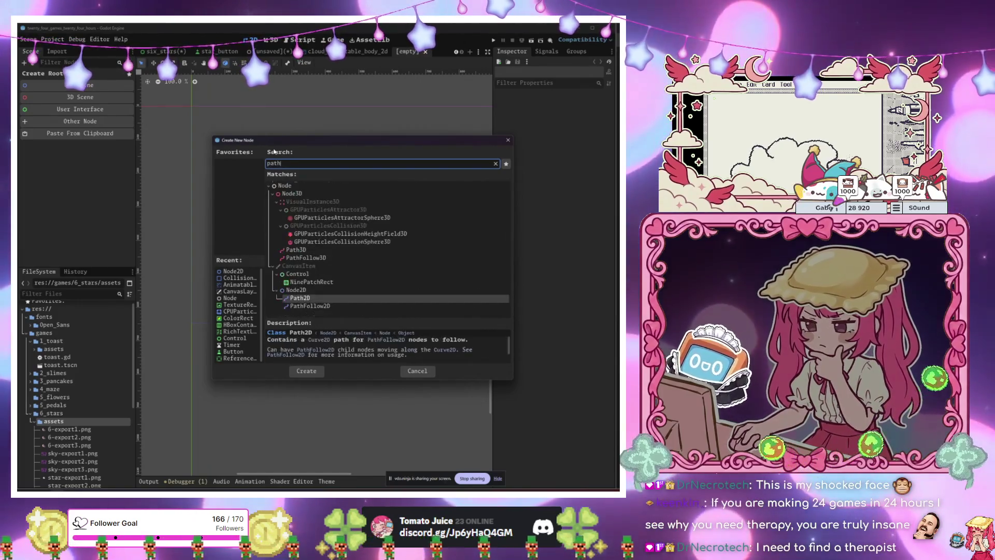
key("Return")
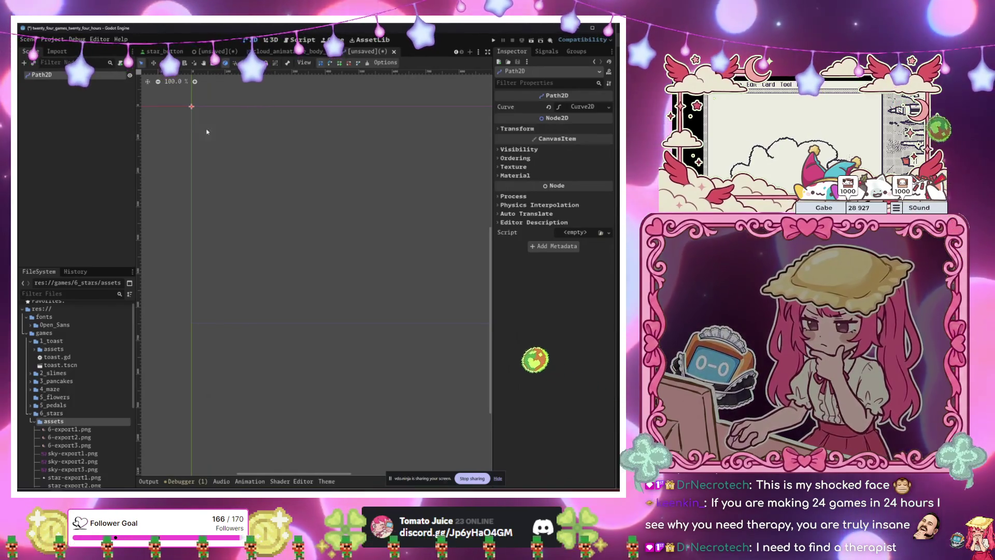
double_click(34, 75)
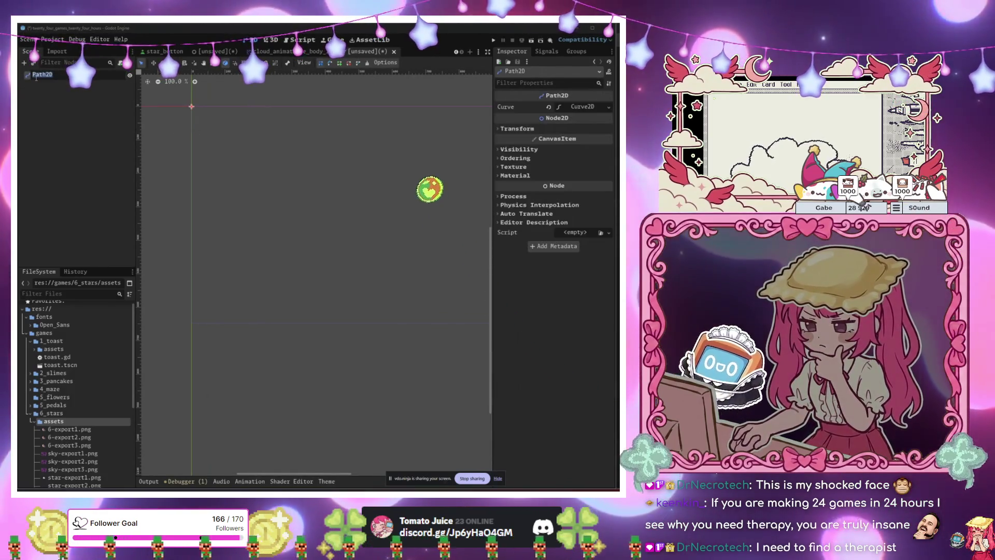
type("Cloud")
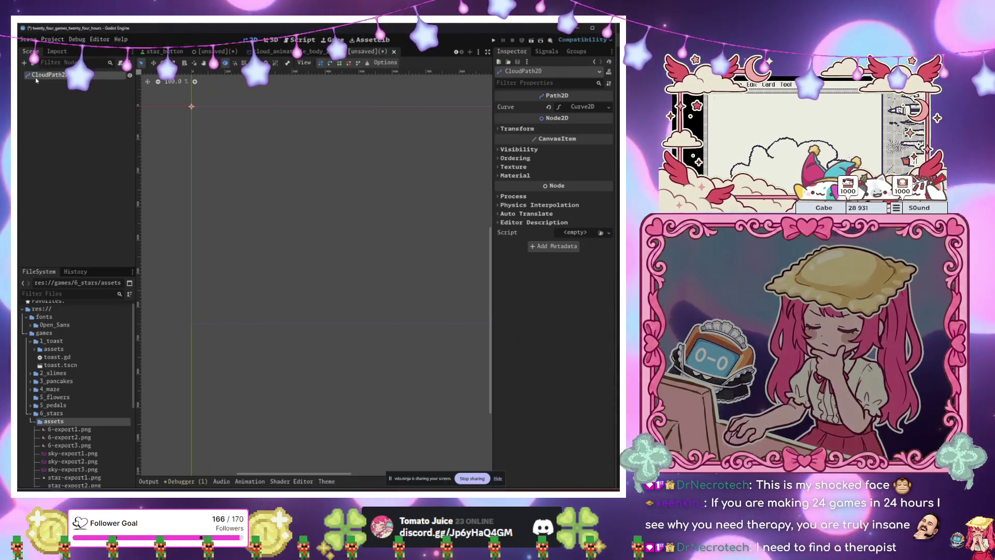
key("ctrl+s")
key("Return")
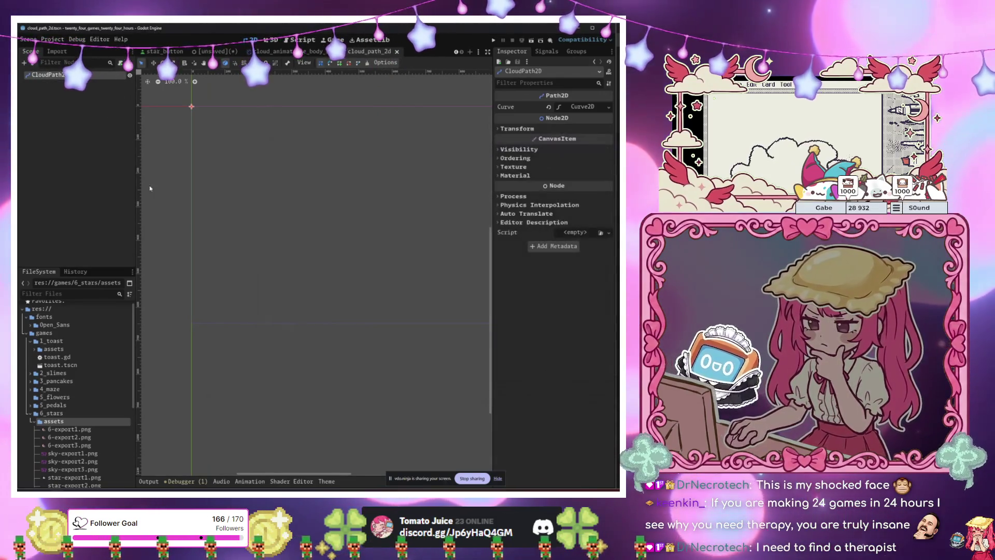
- Add a PathFollow2D child under CloudPath2D
key("ctrl+a")
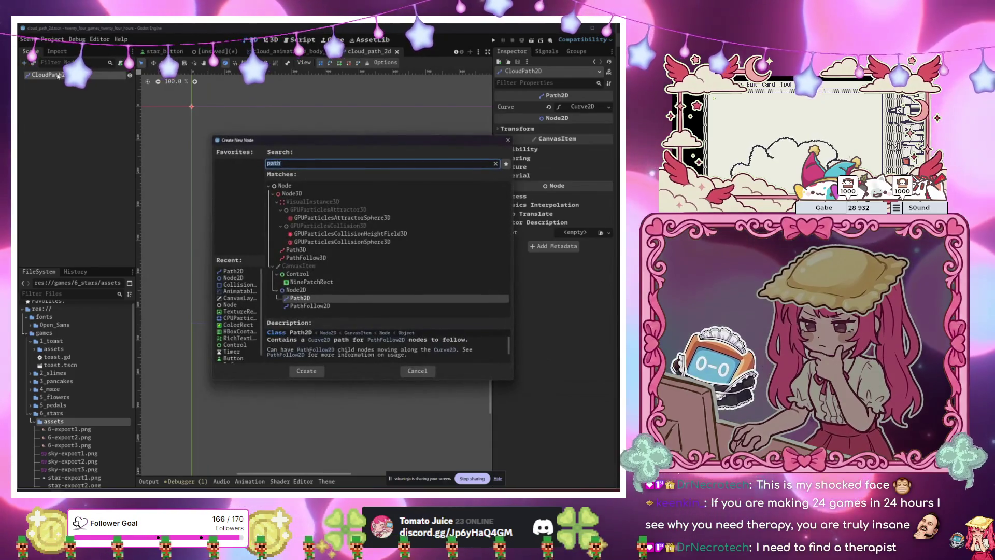
type("pathfollow")
key("Return")
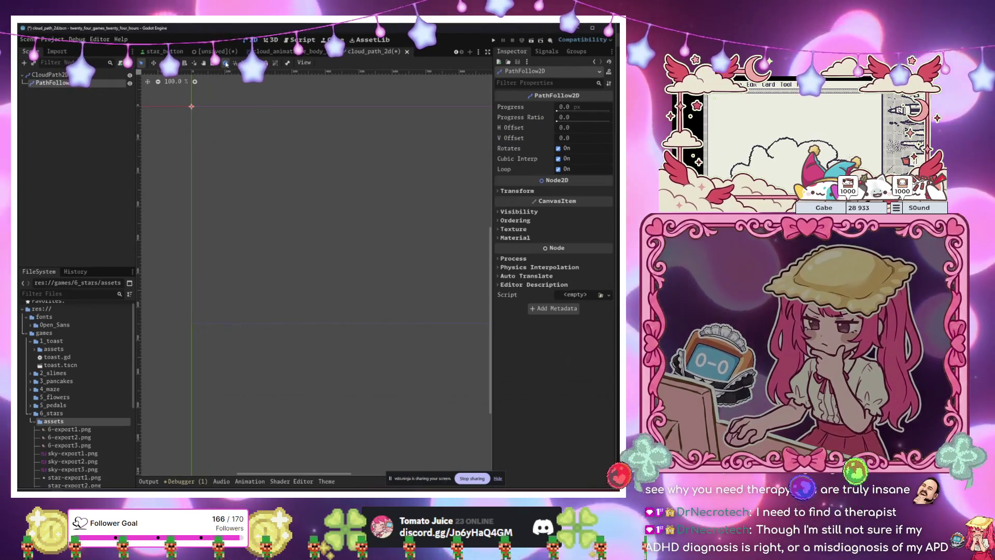
- Attach a new script, cloud_path_2d.gd, to CloudPath2D and remove the pass placeholder
left_click(95, 76)
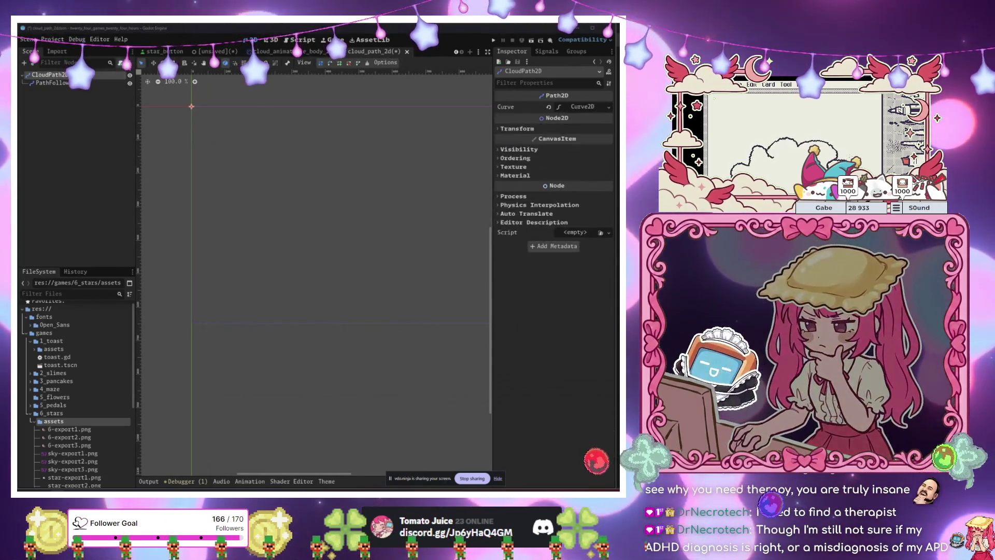
left_click(121, 62)
key("Return")
left_click(260, 197)
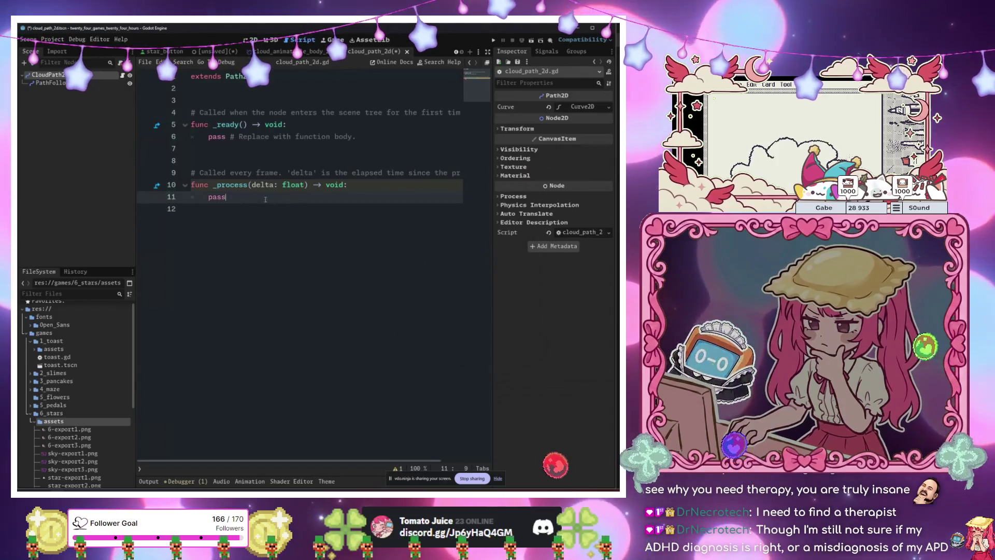
key("BackSpace")
key("BackSpace")
key("BackSpace")
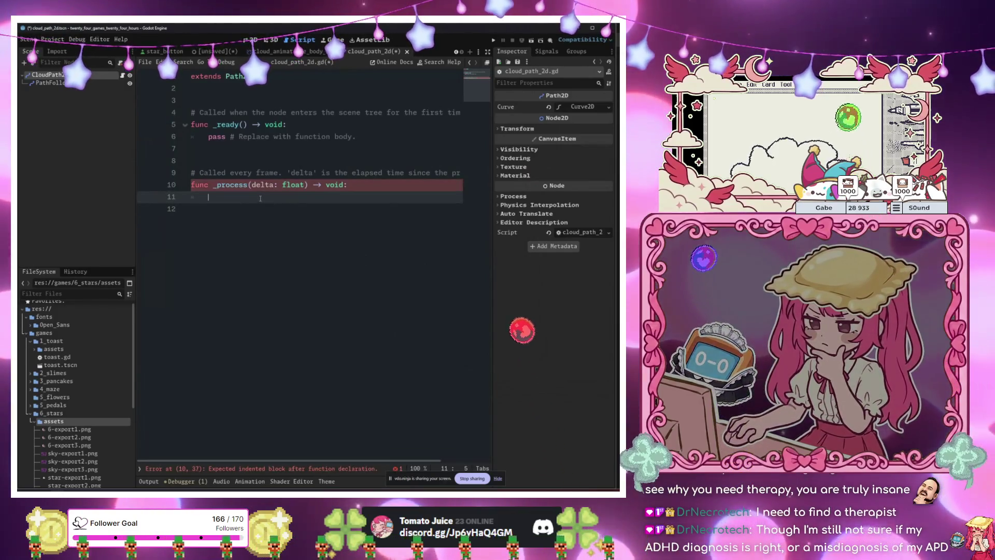
- Add an exported PathFollow2D reference and an exported speed float set to 20.0
mouse_move(50, 83)
left_mouse_down()
mouse_move(197, 155)
mouse_move(266, 212)
left_mouse_up()
key("Up")
key("Up")
key("Up")
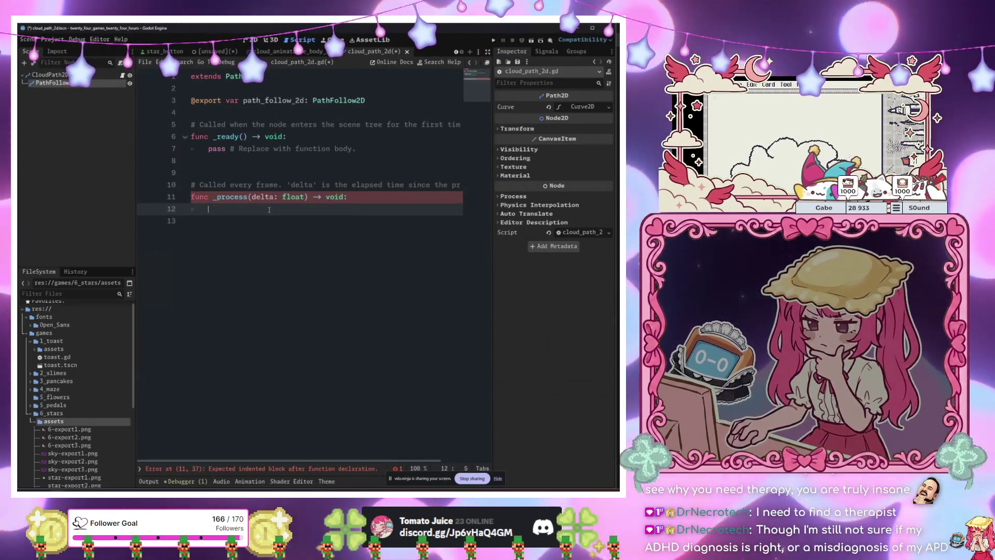
key("Up")
key("Up")
key("Up")
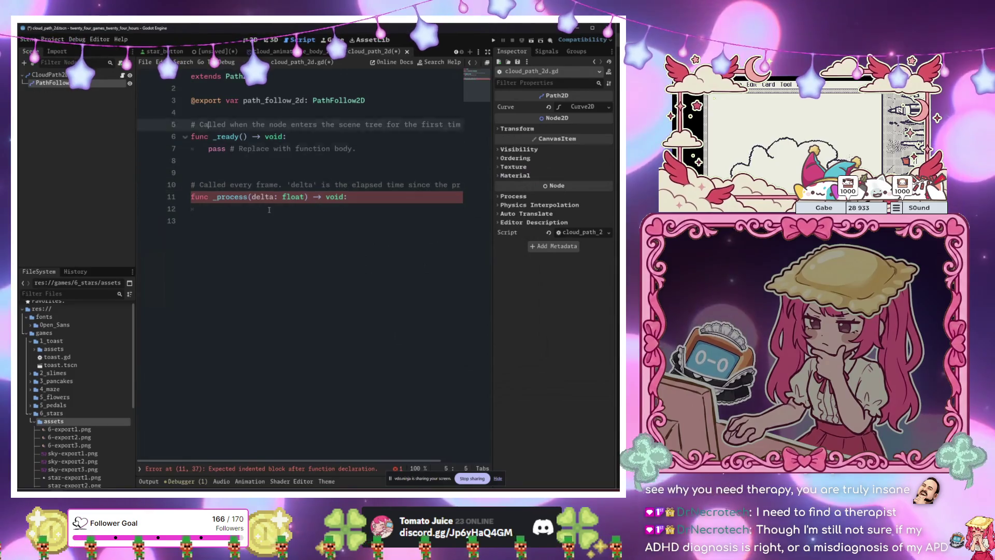
key("Return")
key("Return")
key("Up")
key("Up")
type("@export var speed:")
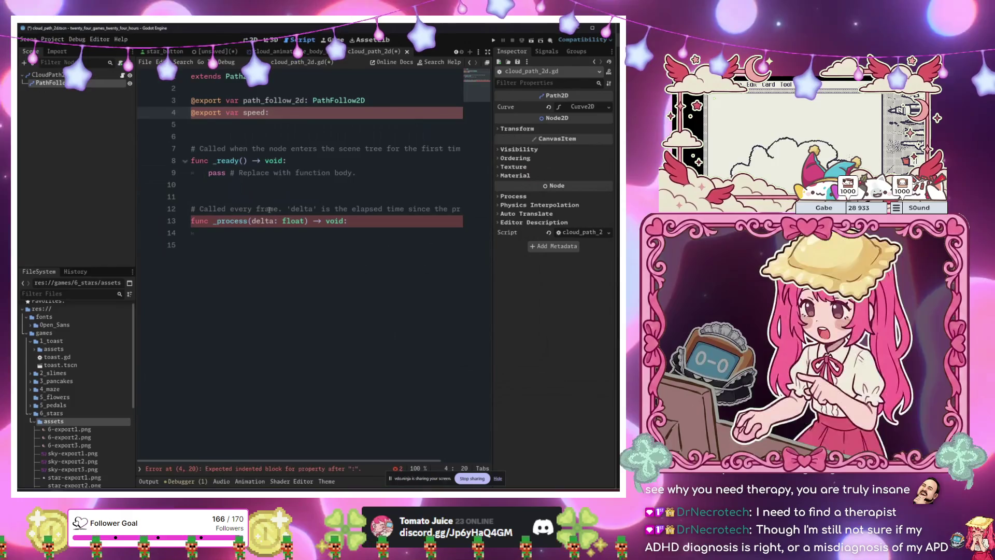
type(" float = 2.0")
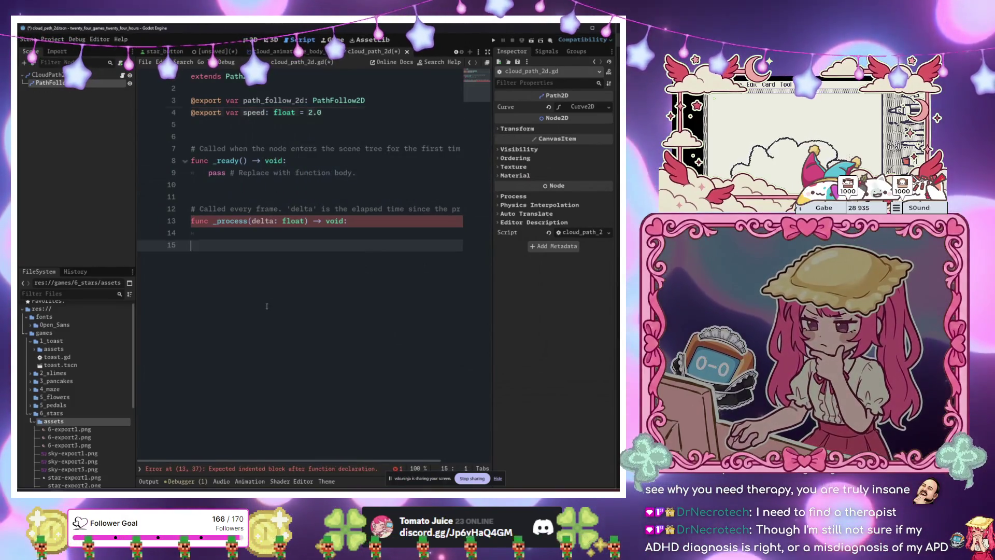
left_click(273, 233)
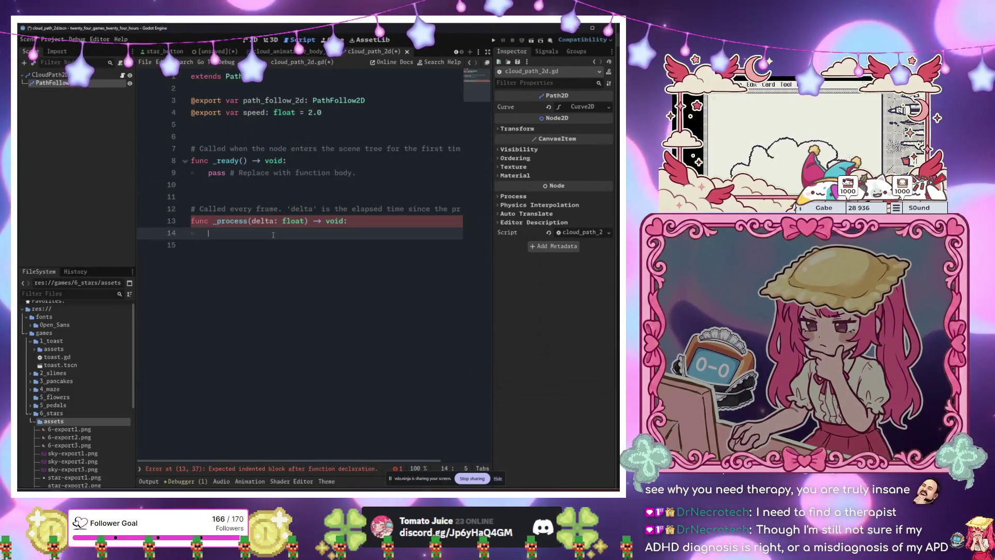
left_click(311, 112)
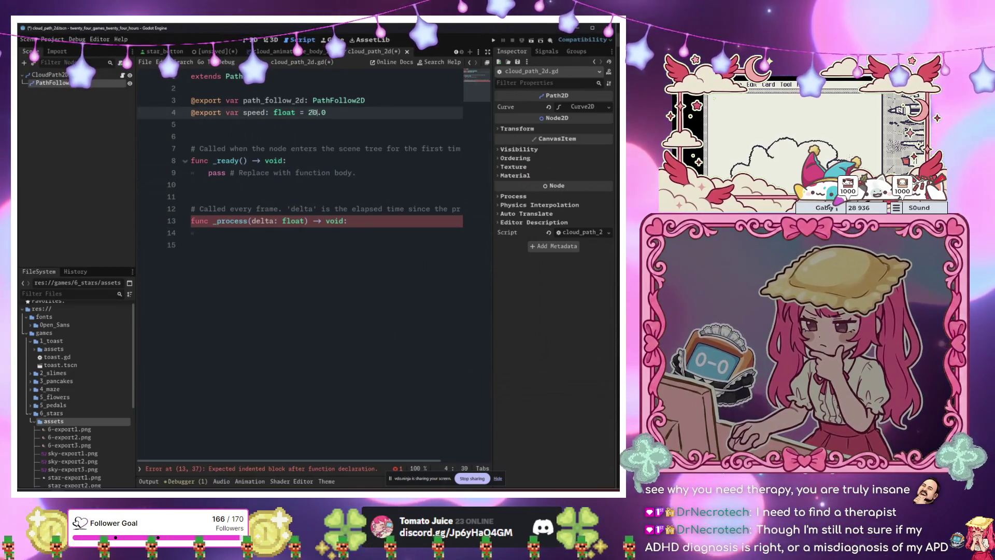
left_click(337, 234)
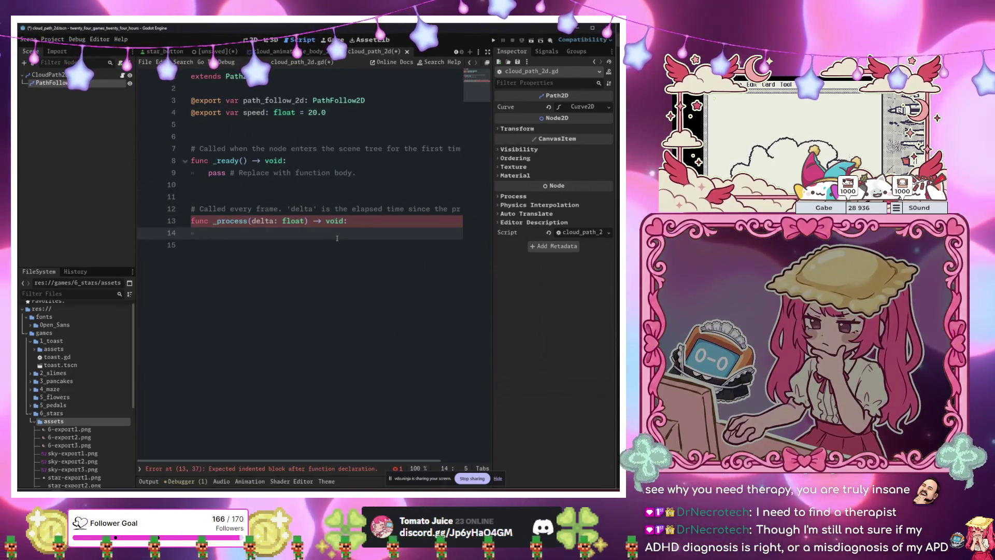
- Write the line path_follow_2d.progress_ratio += speed * delta in _process and save
type("path_follow_2d.p")
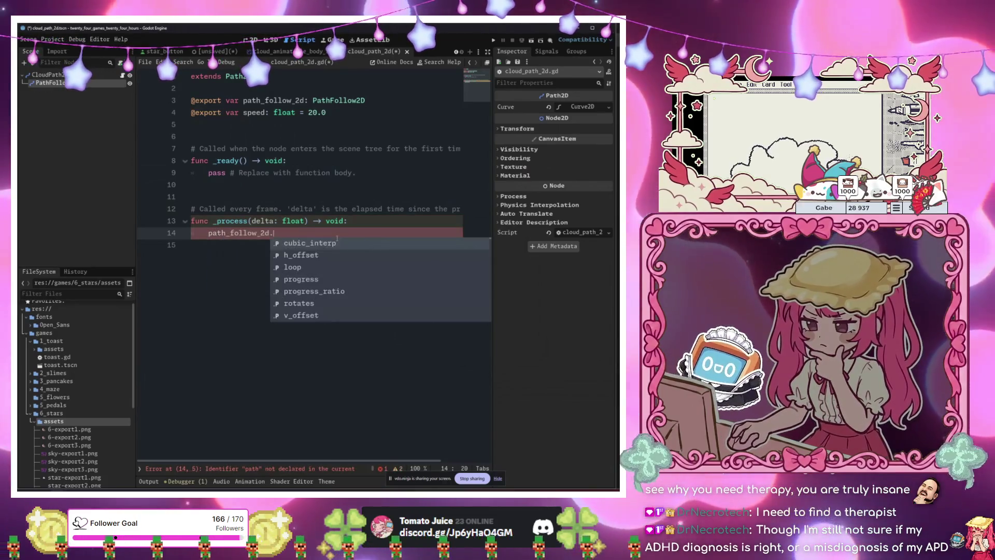
key("BackSpace")
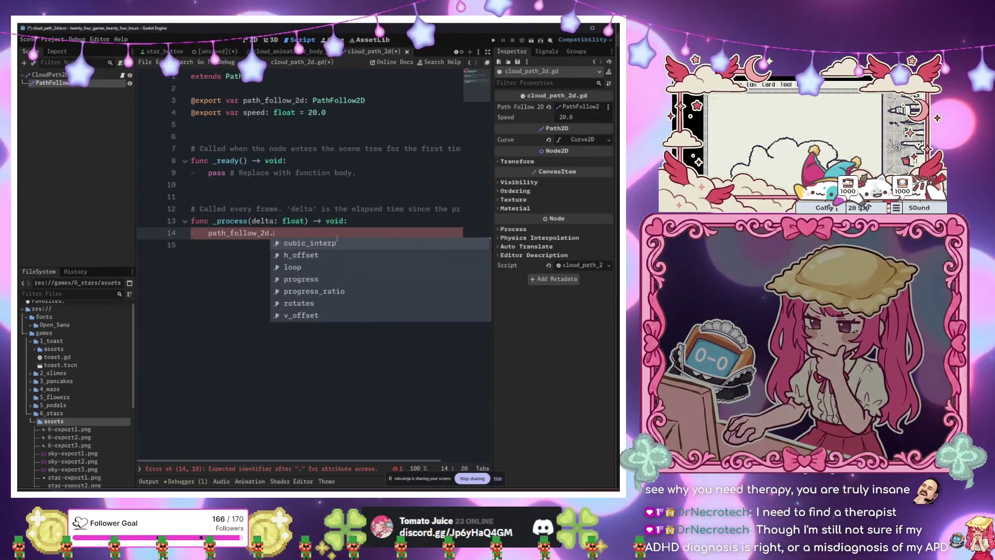
type("pro")
key("Return")
type("+")
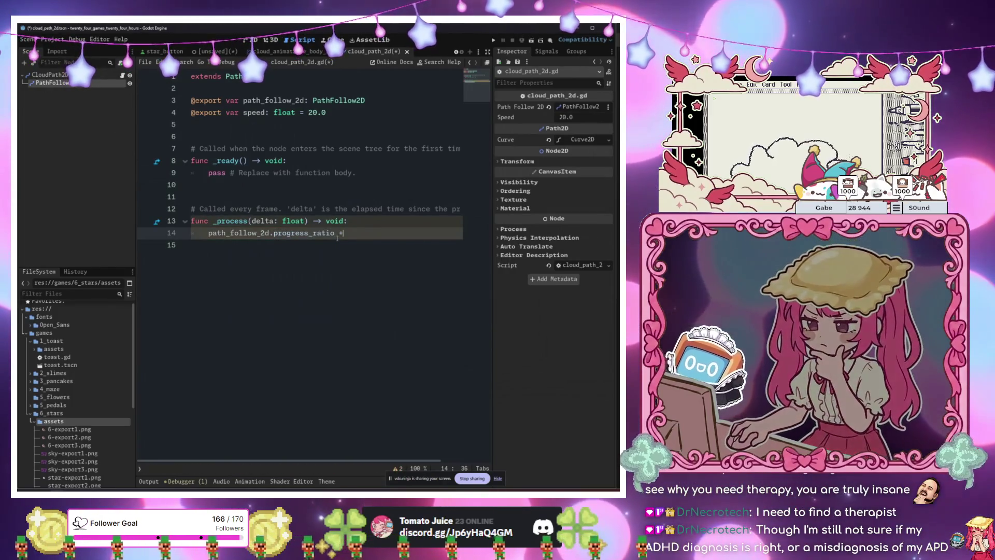
key("ctrl+s")
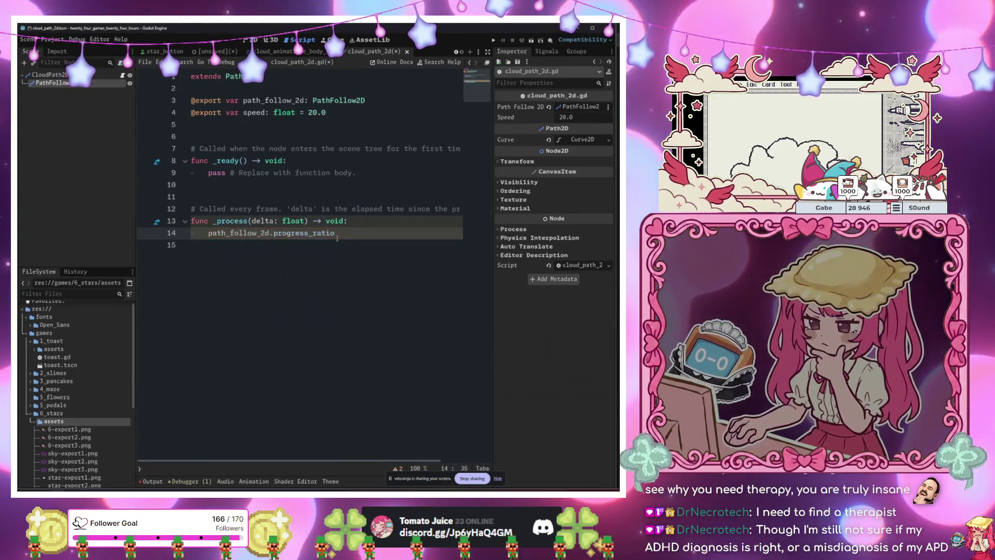
type("=")
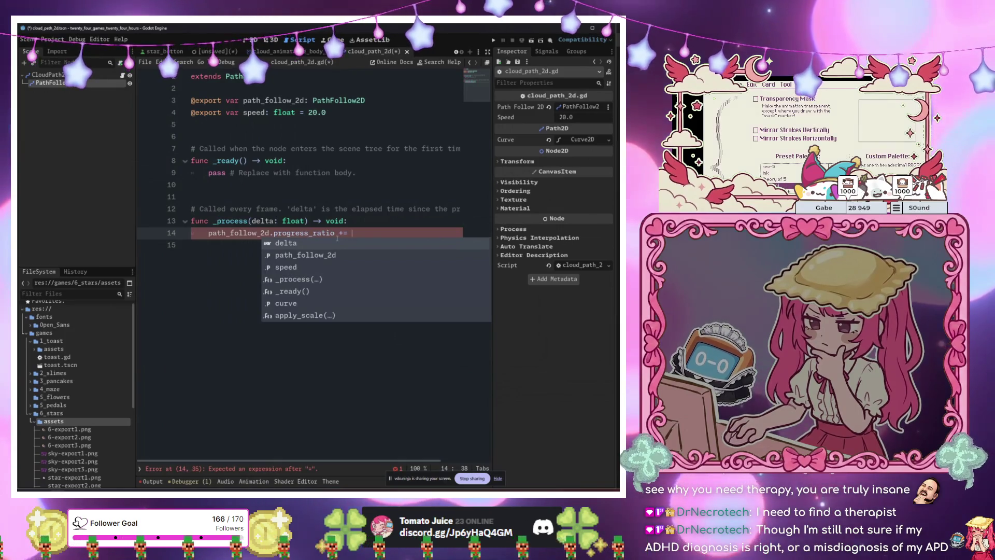
type("speed =")
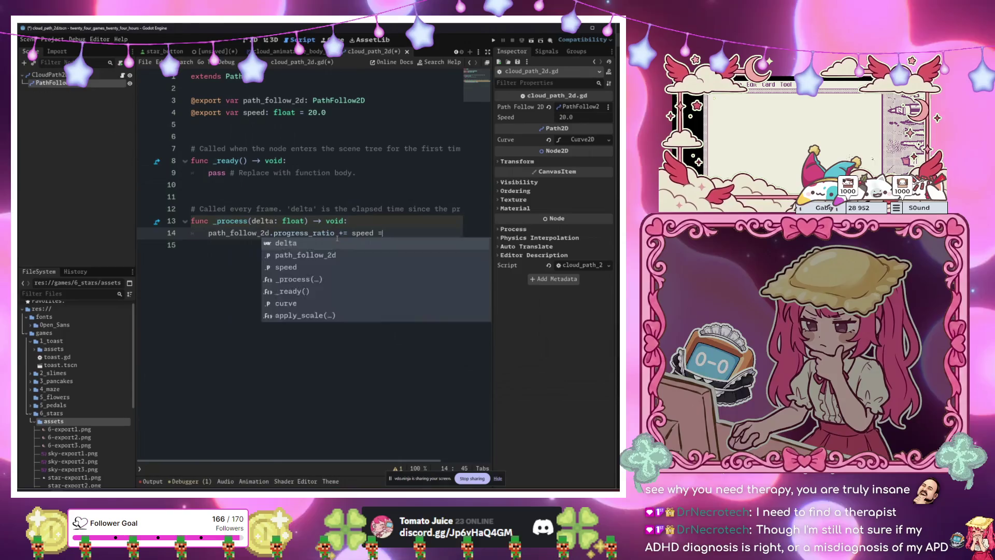
key("BackSpace")
type("* delta")
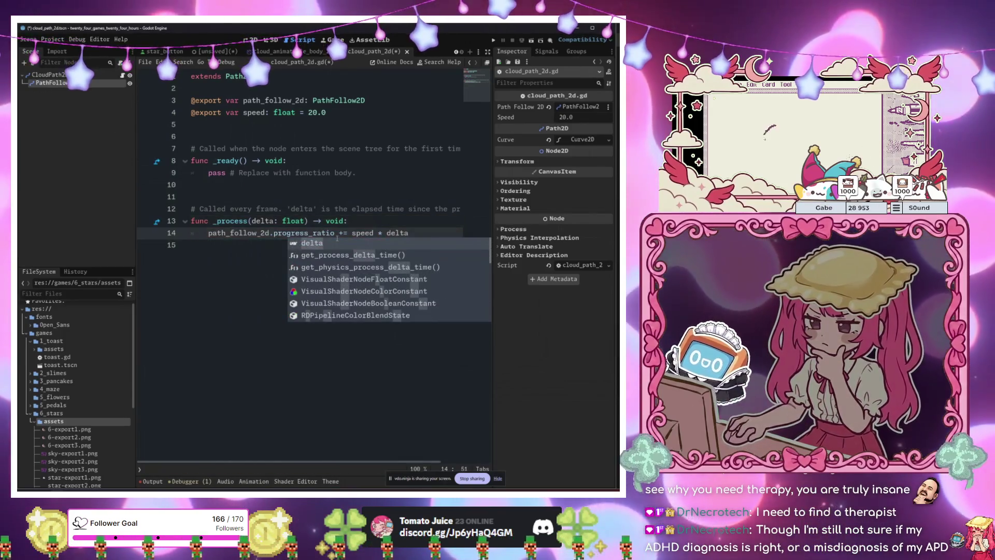
key("Escape")
- Declare var move_right: bool = false below the exported variables
key("ctrl+shift+Return")
key("ctrl+shift+Return")
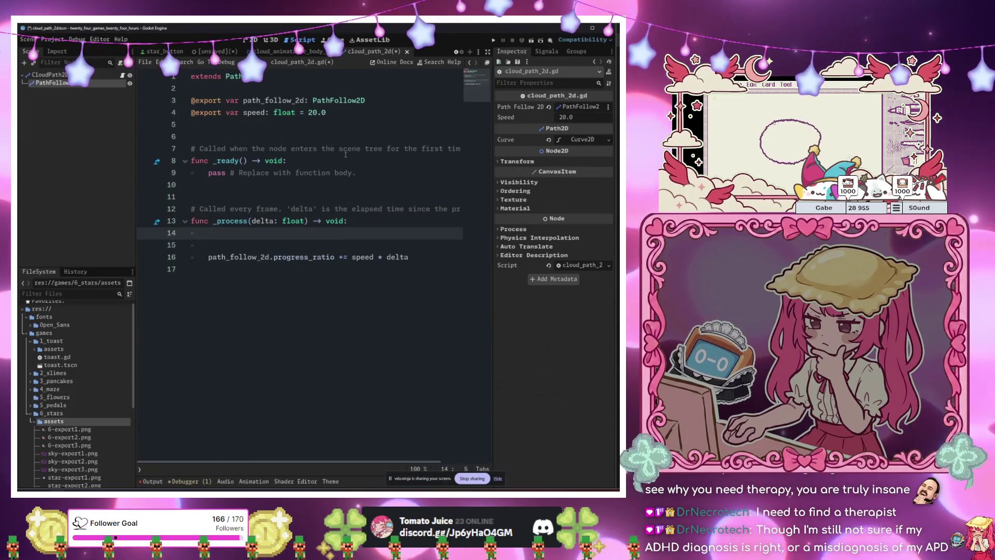
left_click(326, 136)
key("Return")
key("Return")
key("Up")
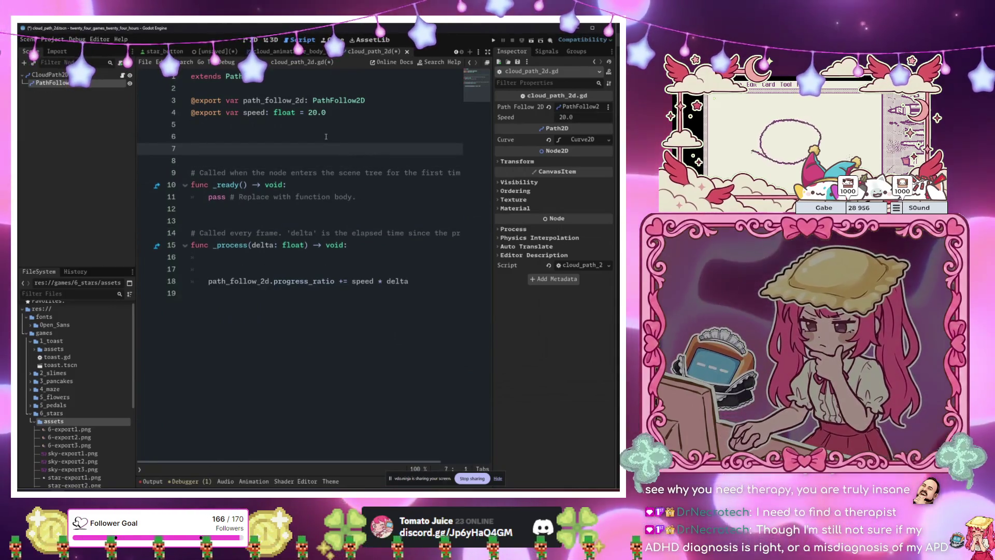
type("var ")
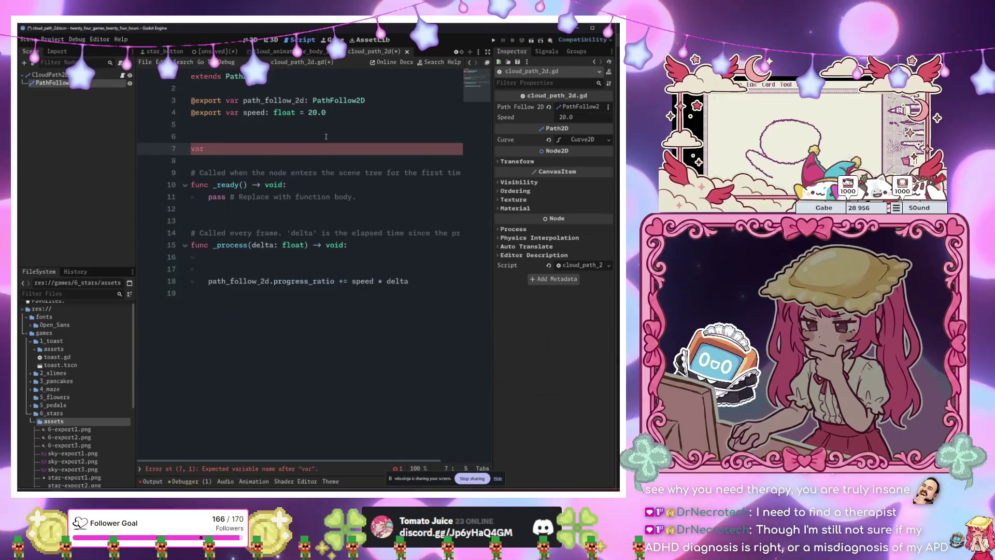
type("move_right:")
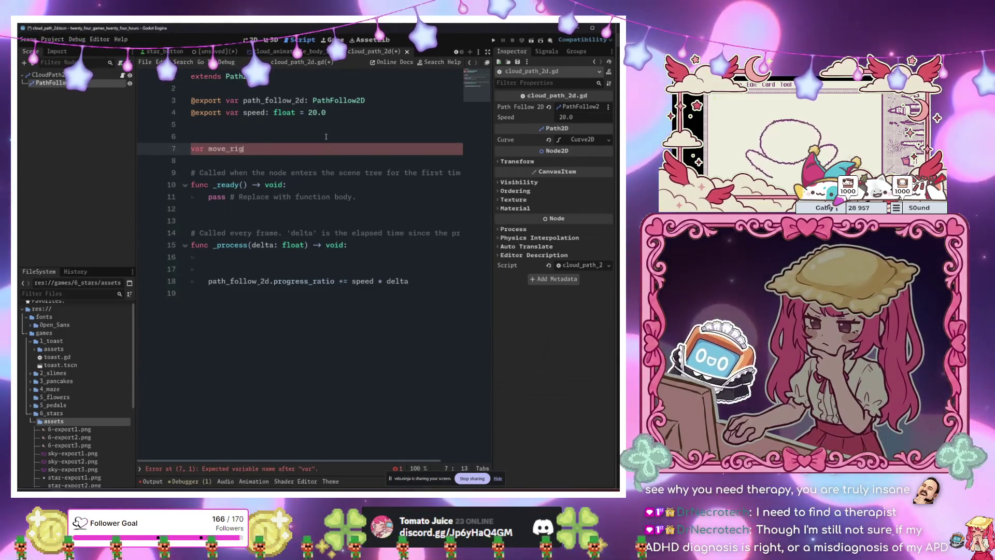
type(" bool = fal")
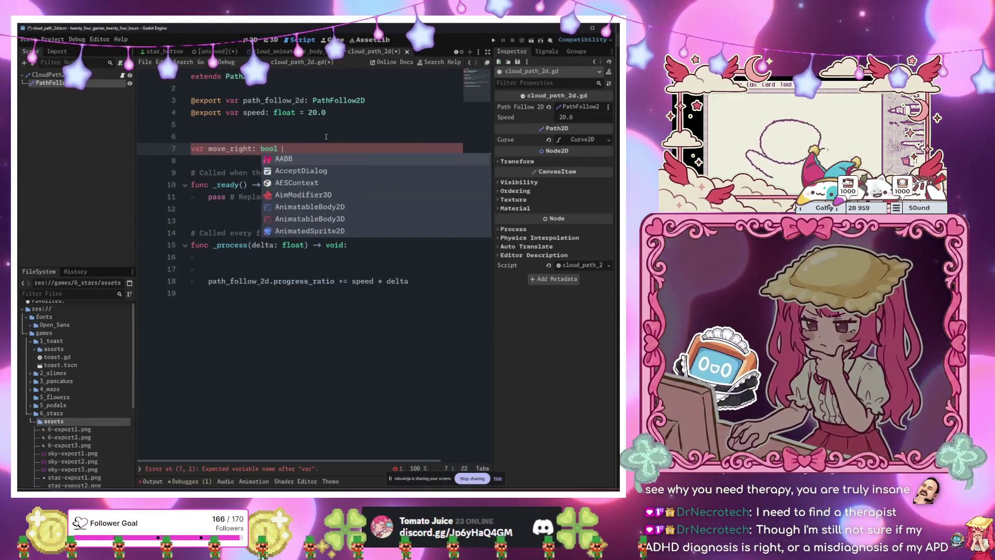
key("Return")
- Put the progress update under an if move_right condition
left_click(294, 269)
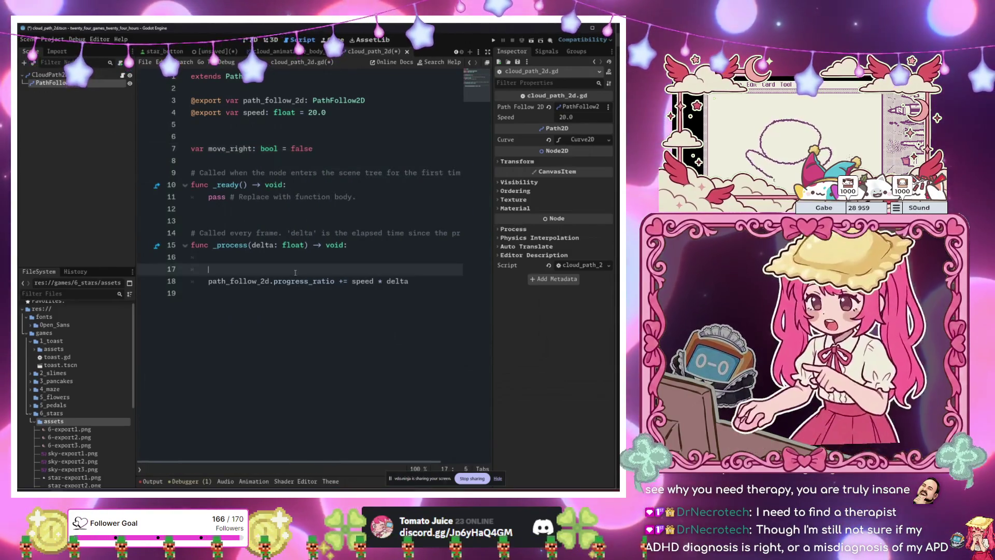
type("if move_right:")
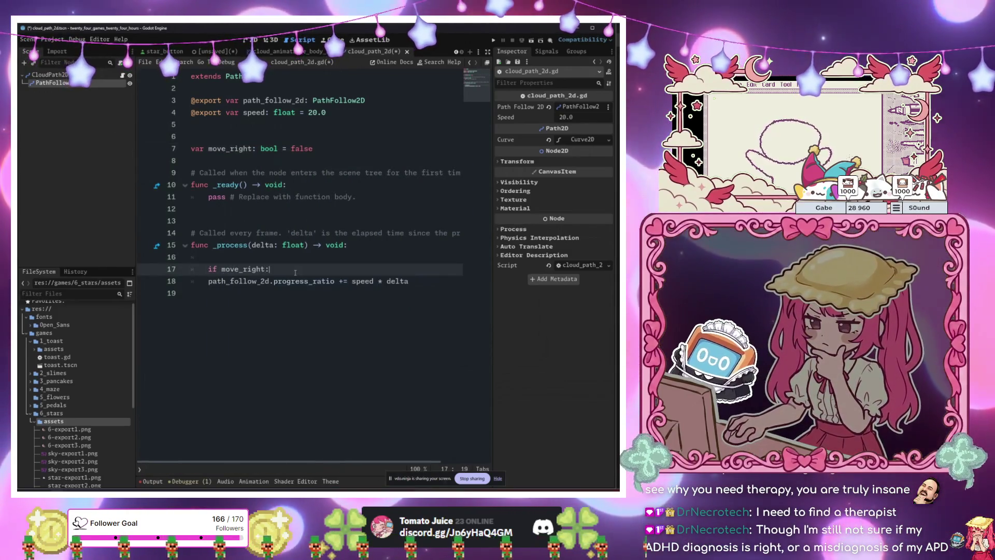
key("Down")
key("Home")
key("Tab")
key("End")
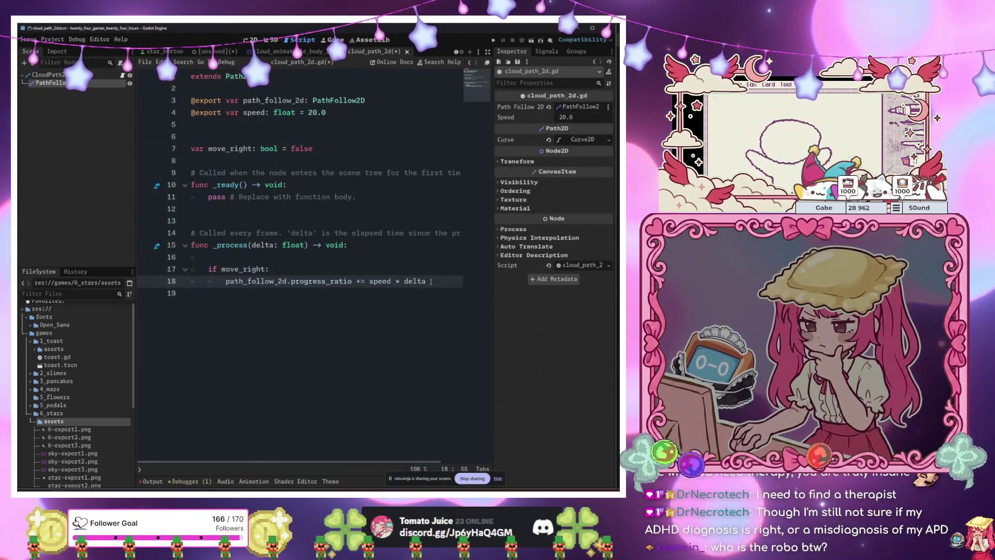
key("Return")
key("Return")
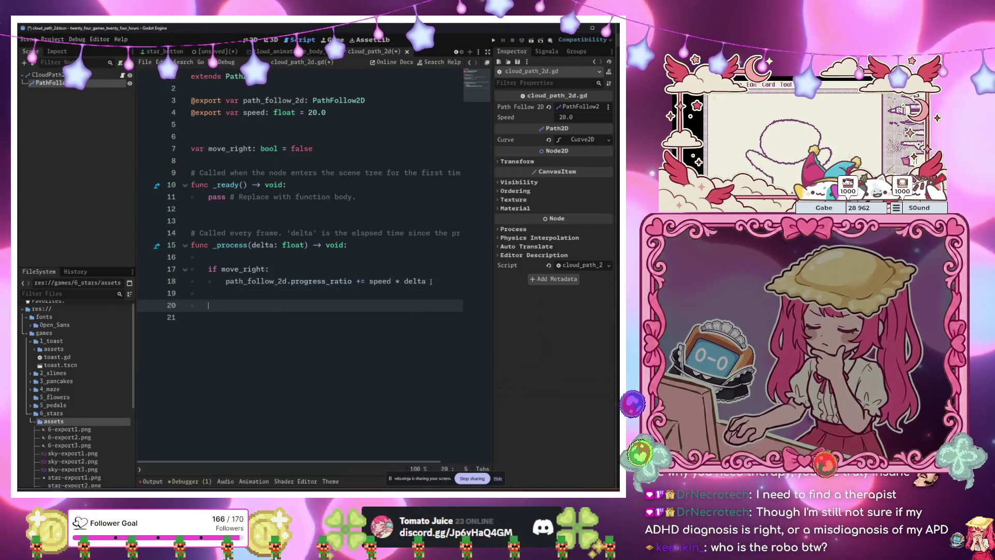
- Set move_right to false when progress_ratio reaches 1.0
type("if ")
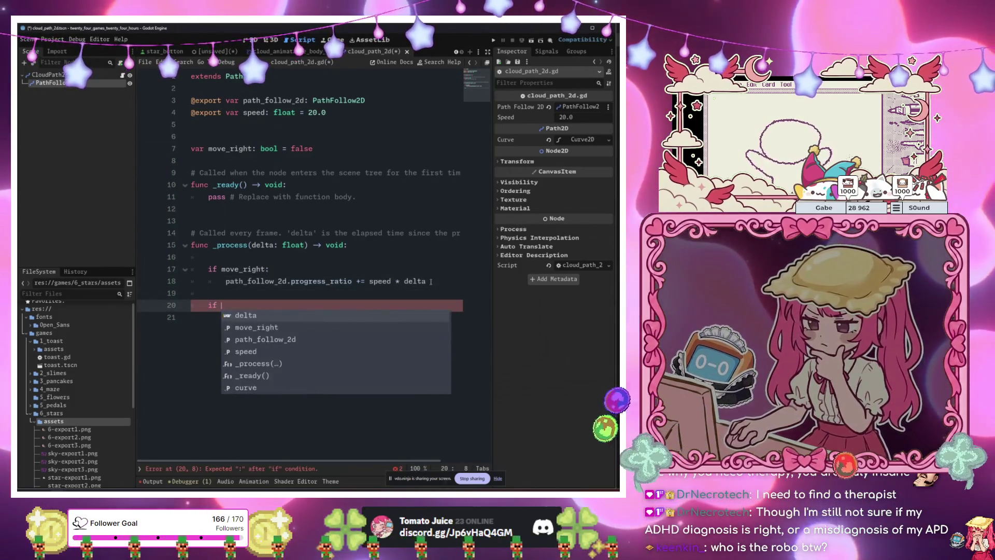
type("path_follow_2d.progress_ratio")
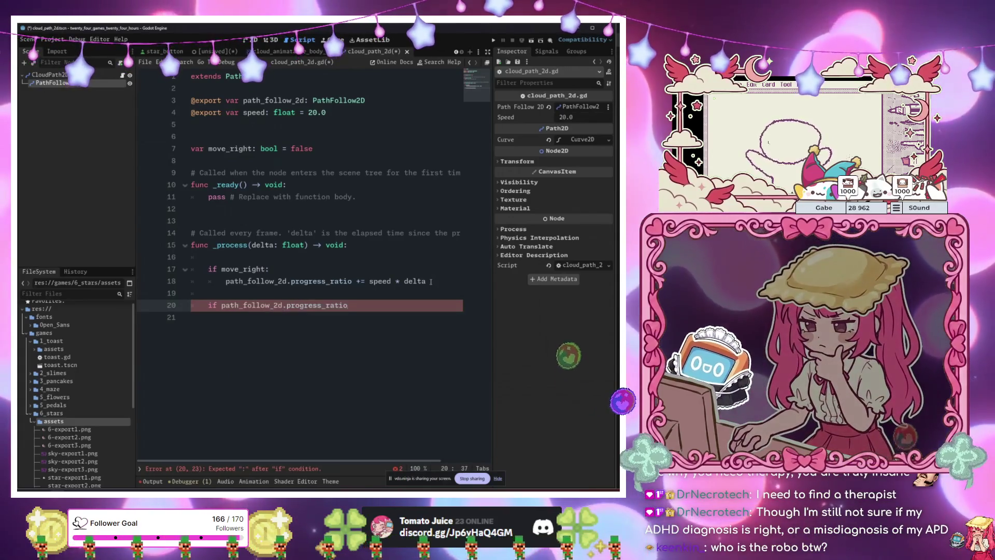
type(" == ")
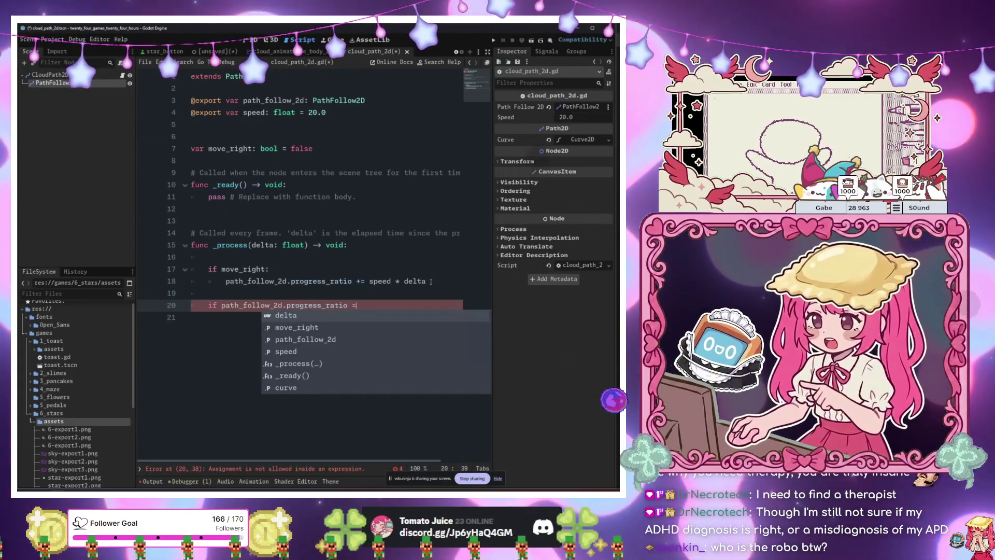
type("1.0")
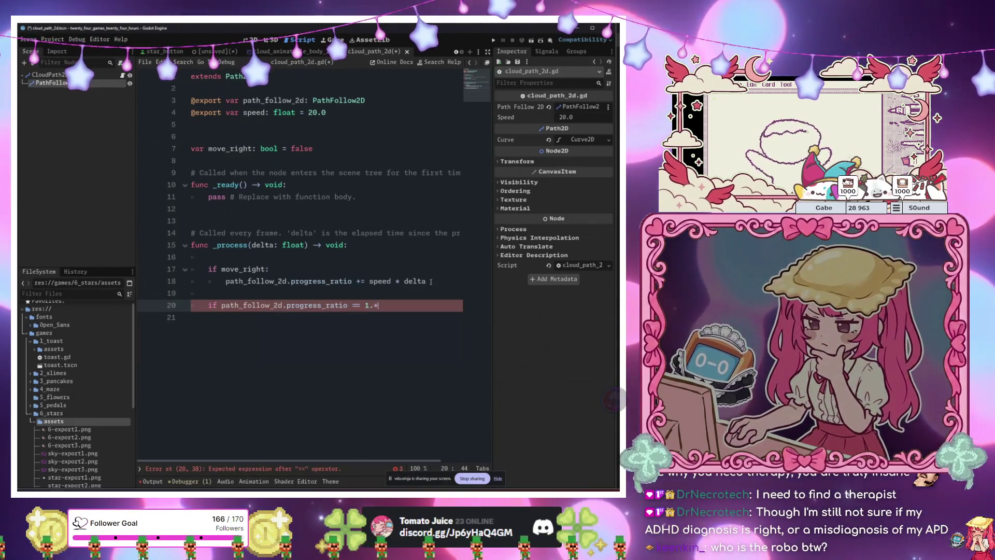
type(":")
key("Return")
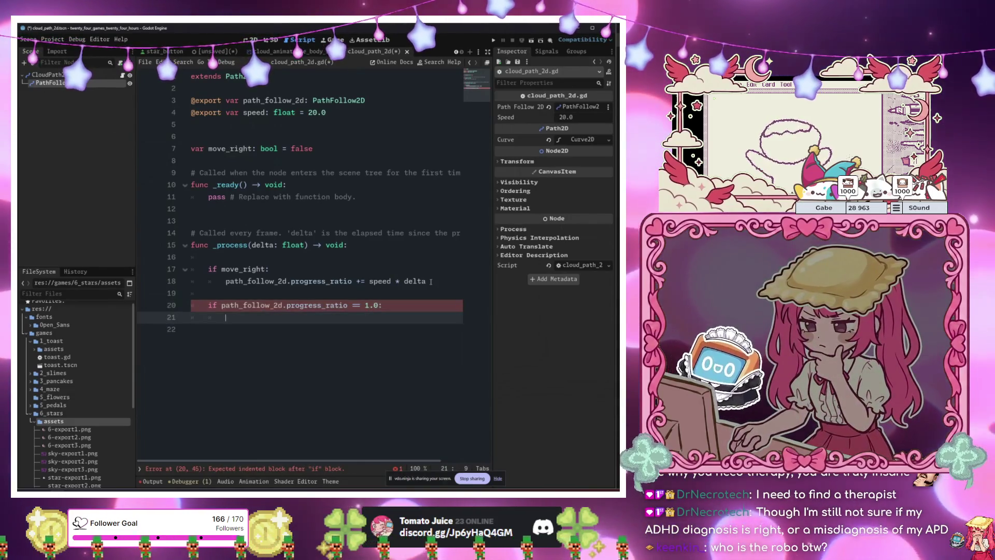
type("move")
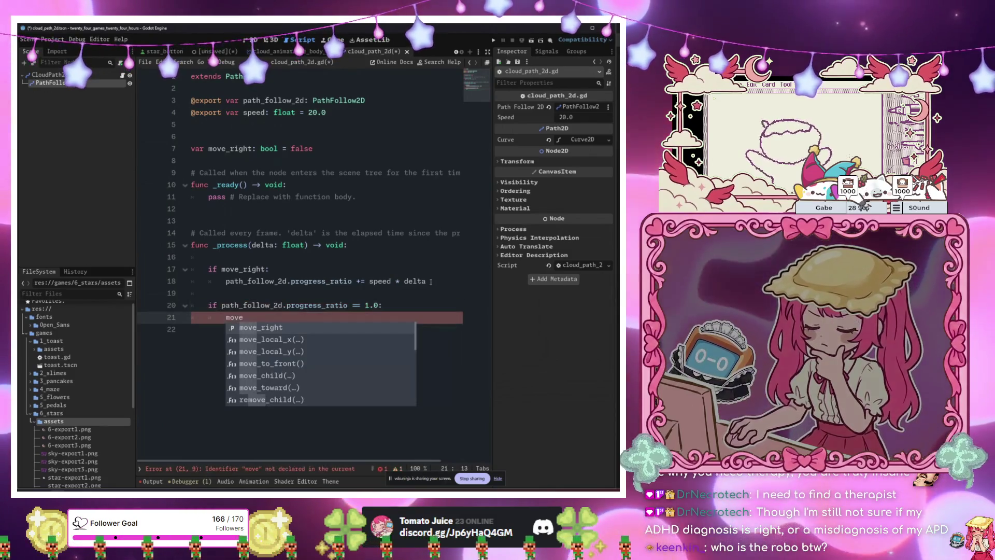
key("Return")
type("= false")
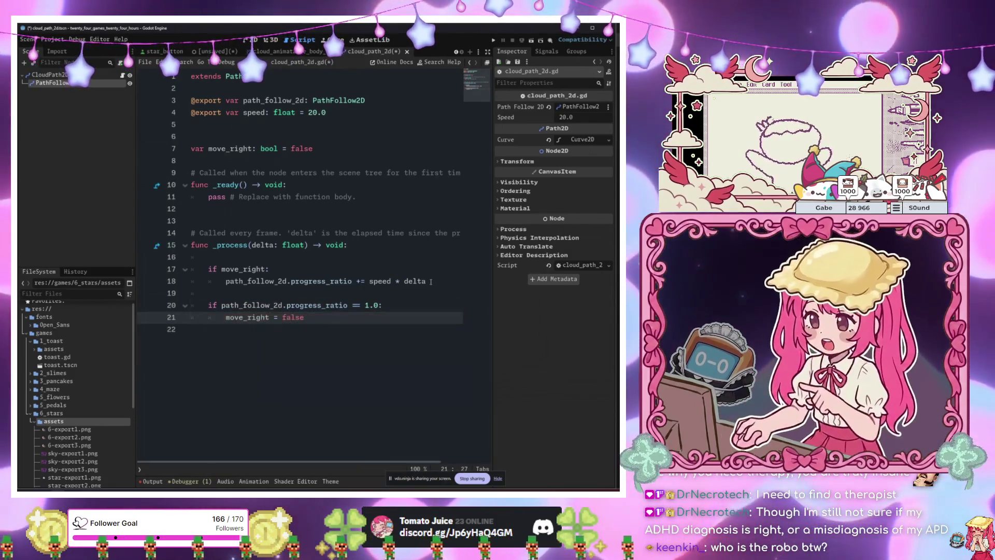
key("Return")
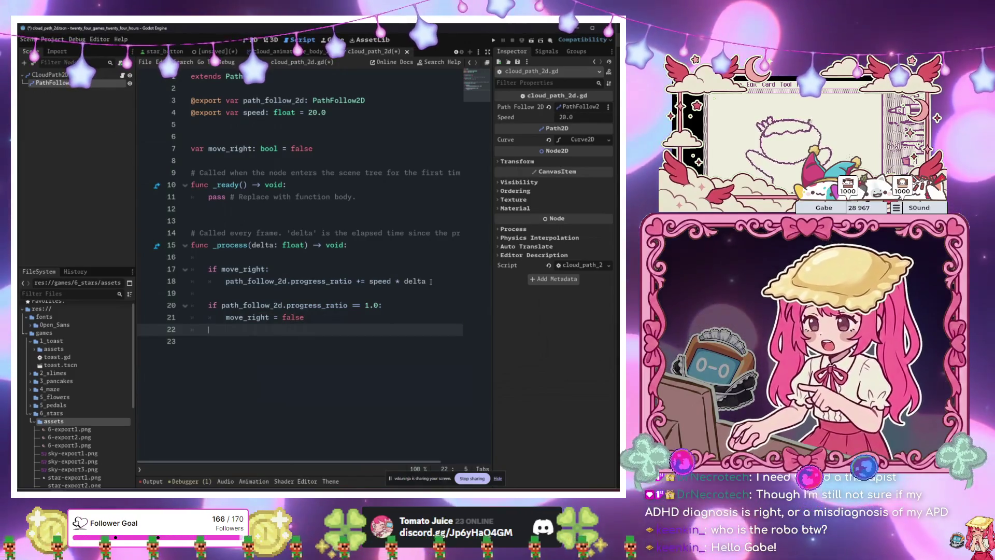
key("Return")
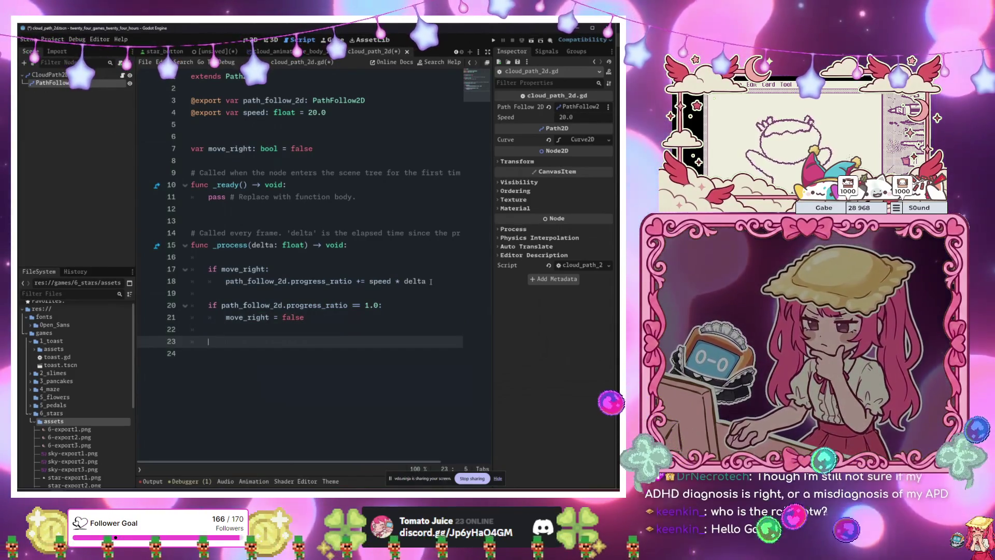
- Set move_right to true when progress_ratio returns to 0.0
type("if path_follow_2d.pr")
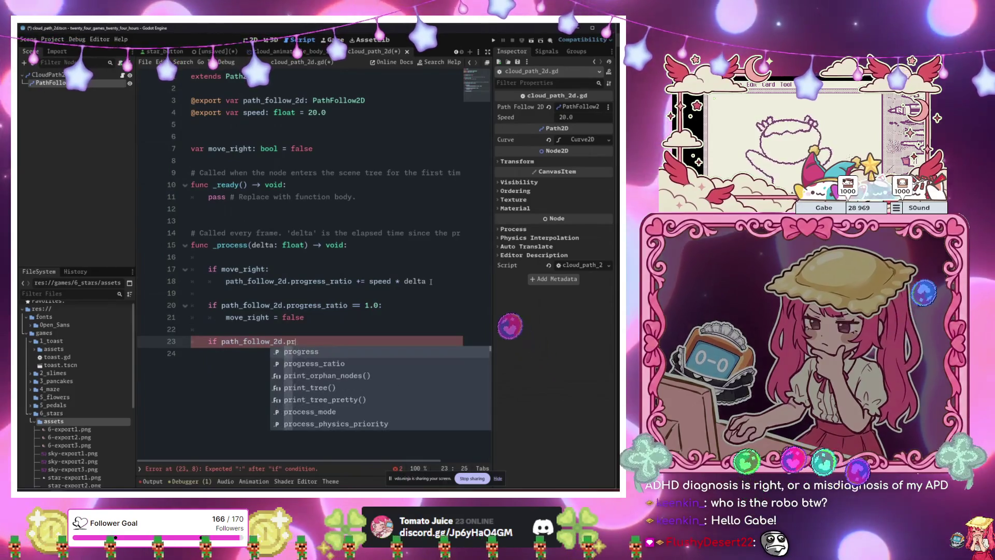
key("Return")
type("= ")
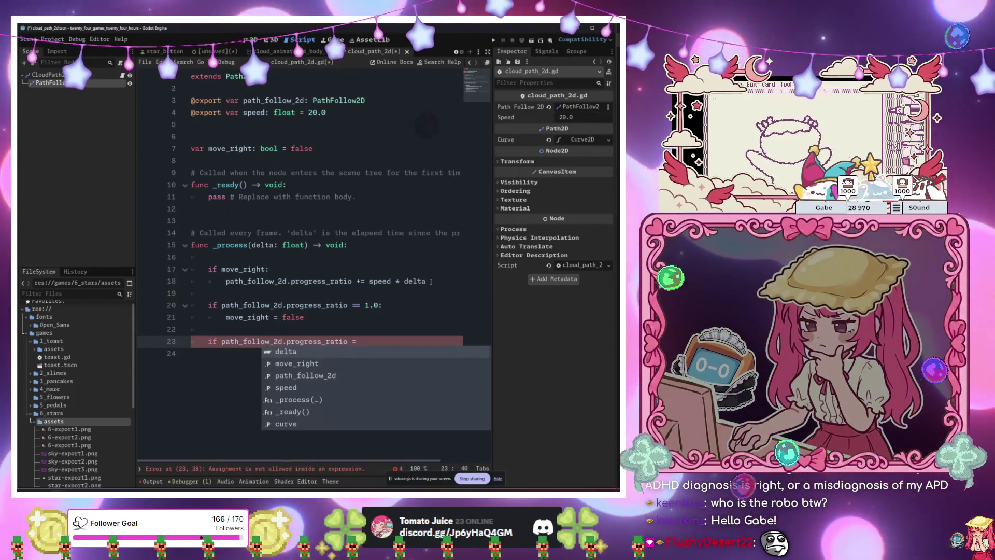
type("= 0.0:")
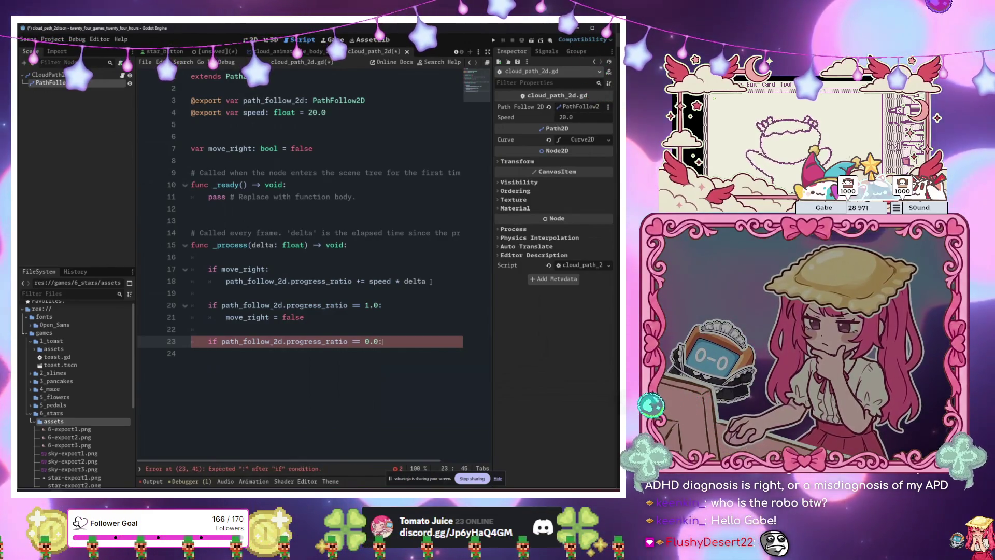
key("Return")
type("move")
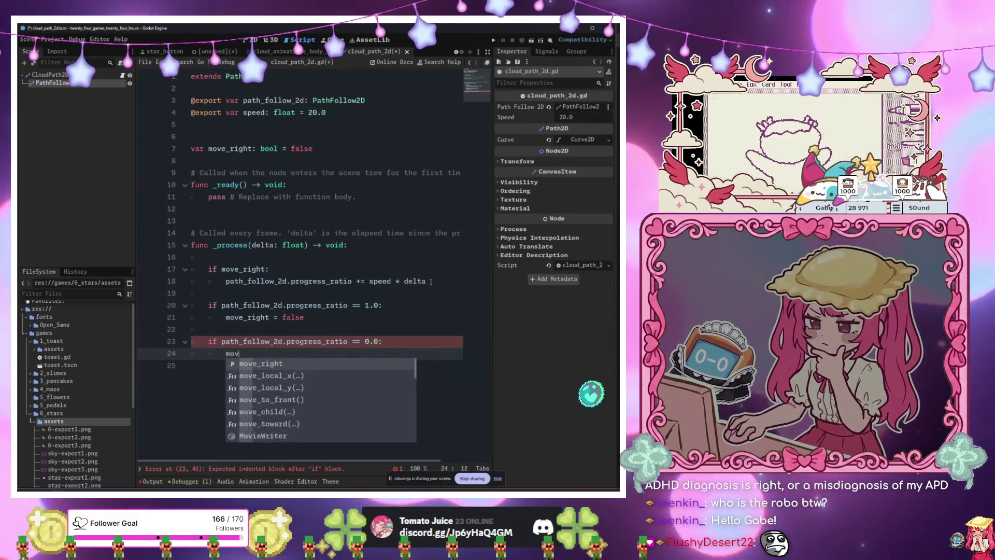
key("Return")
type("= true")
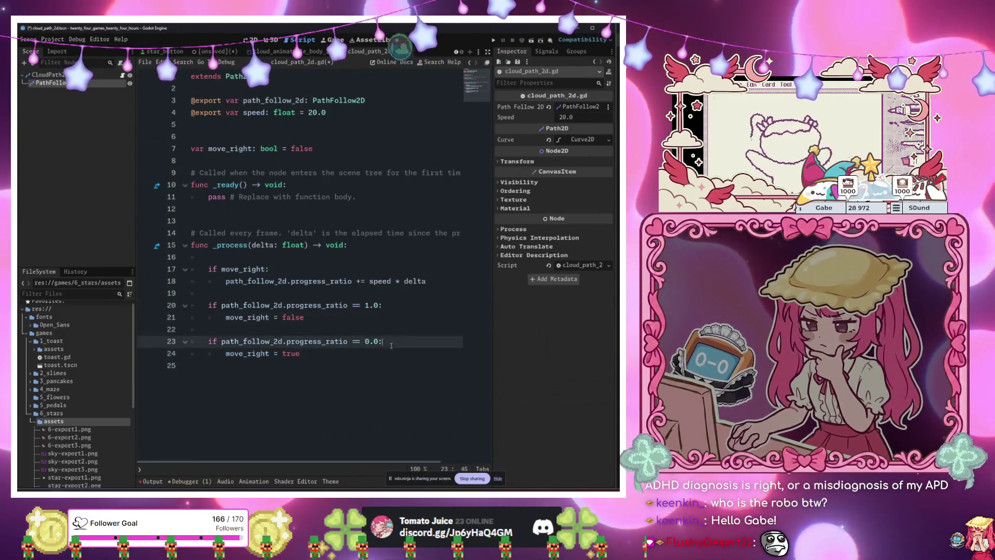
- Add an else branch that decreases progress_ratio by speed * delta
left_click(388, 293)
key("Return")
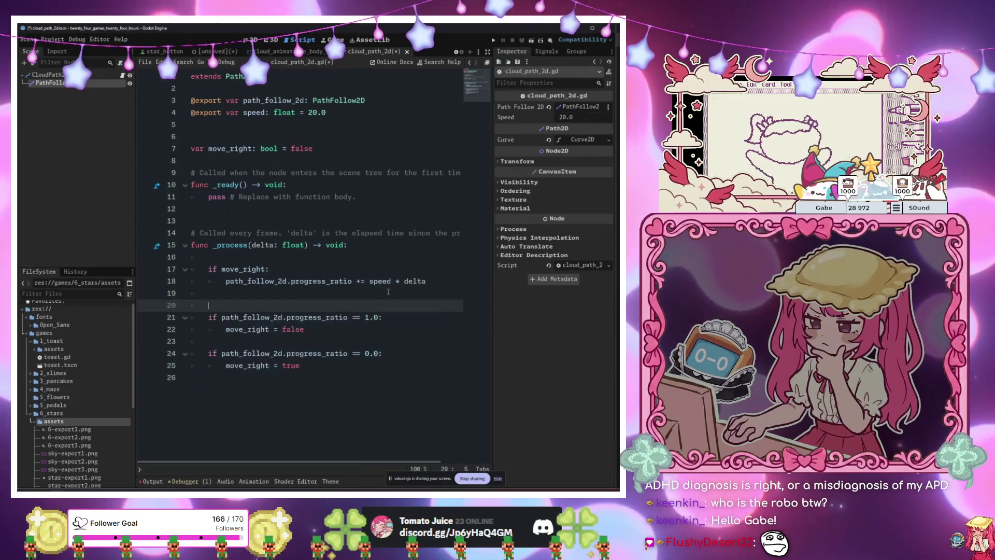
key("Up")
type("wl")
key("BackSpace")
key("BackSpace")
type("else:")
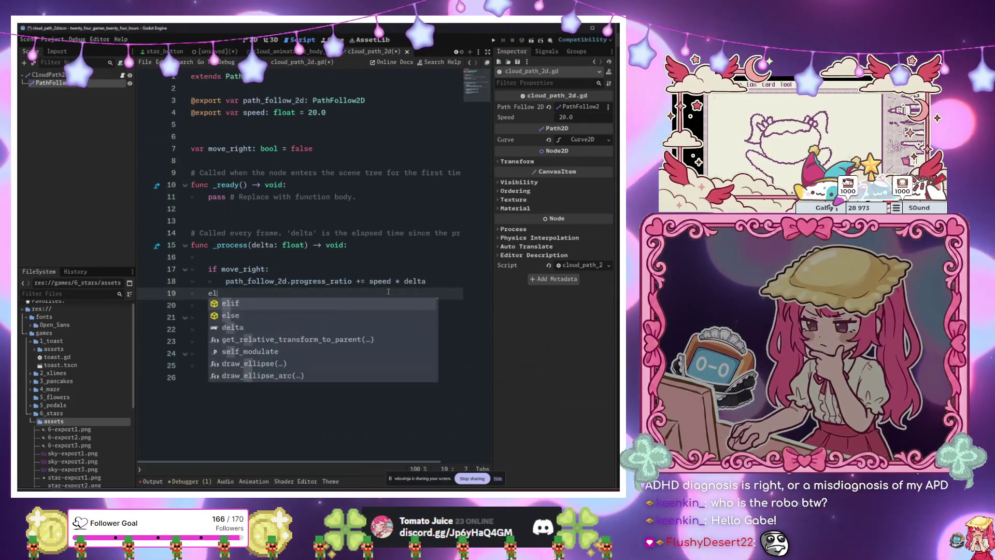
key("Return")
type("pat")
key("Return")
type(".")
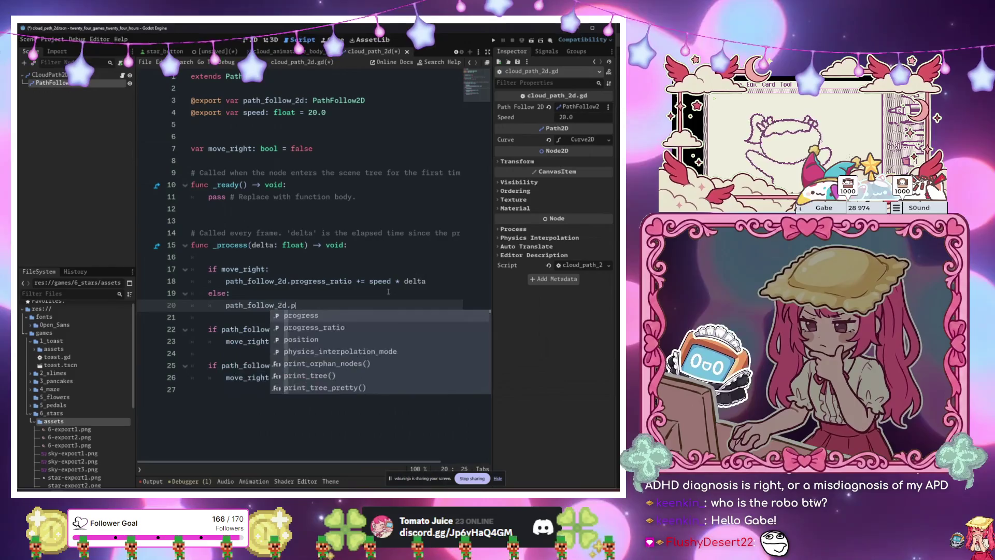
type("pr")
key("Return")
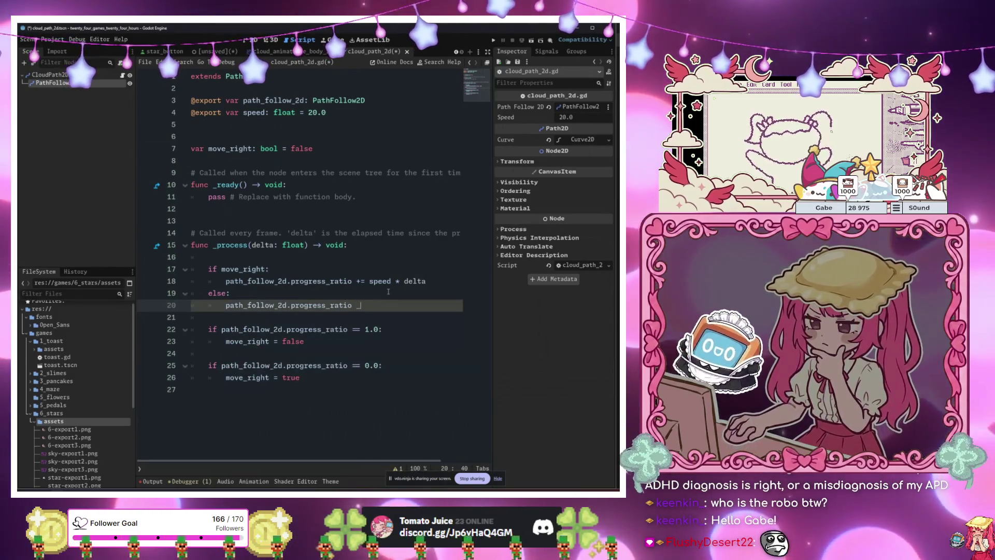
type("= ")
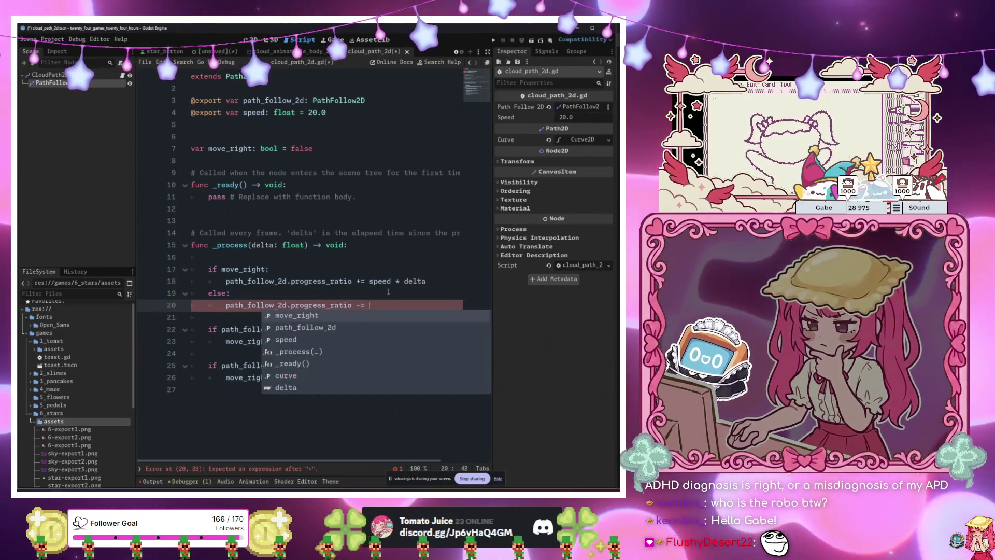
type("speed ")
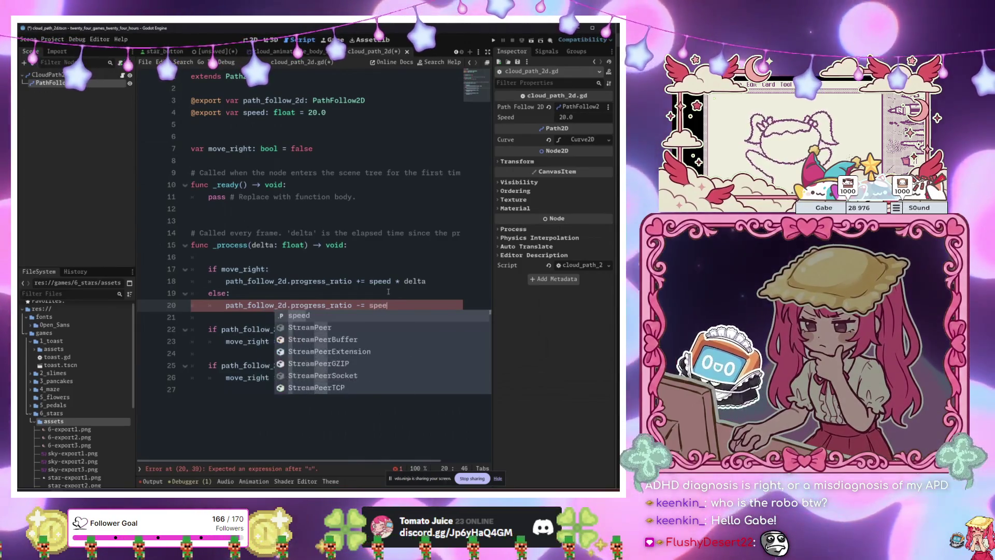
type("* delta")
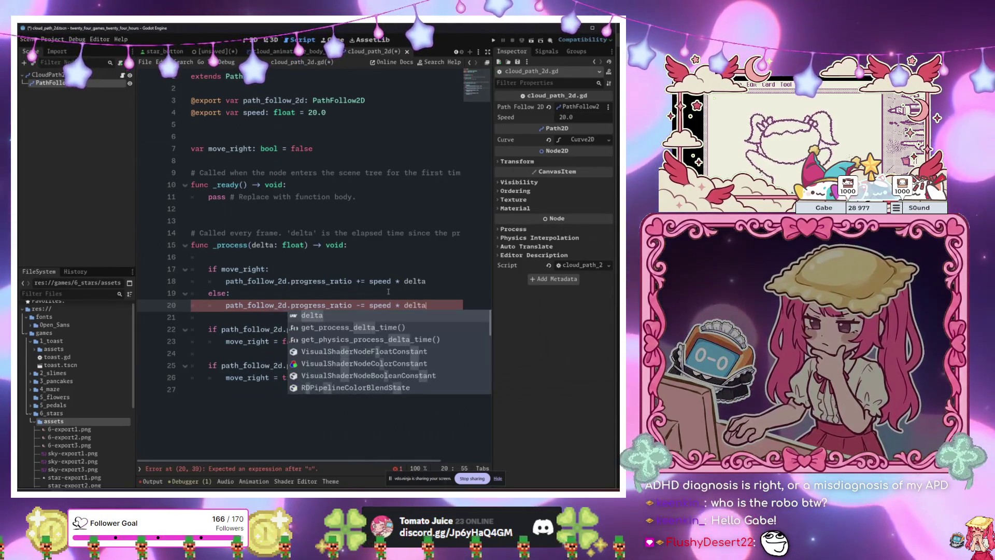
left_click(260, 293)
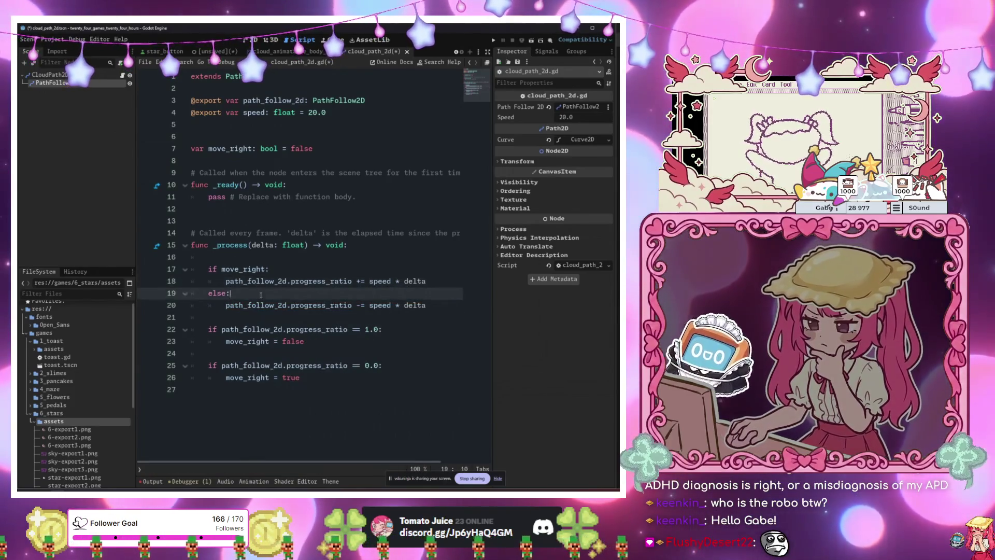
key("Down")
key("Down")
- Save the scene as seven_clouds.tscn in the 7_clouds folder
key("ctrl+s")
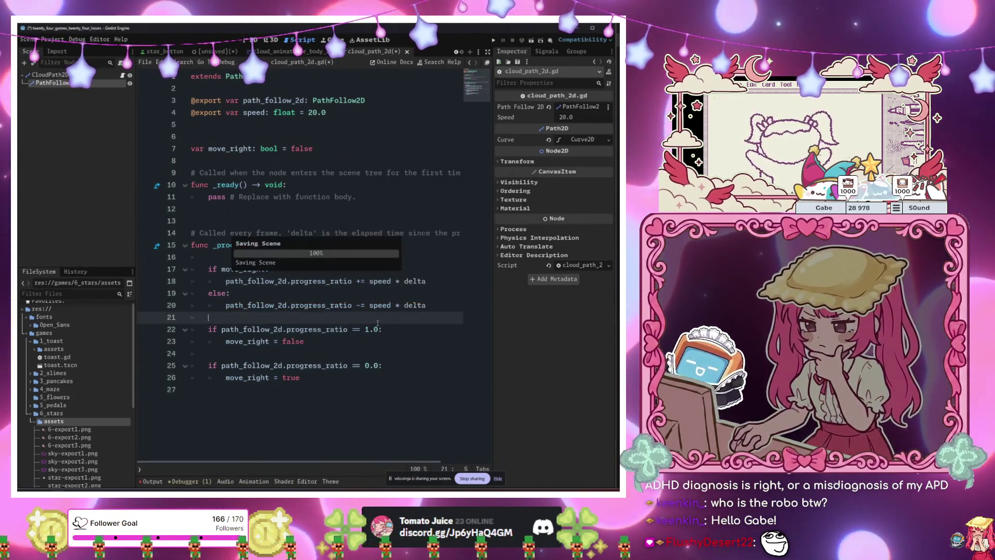
key("Return")
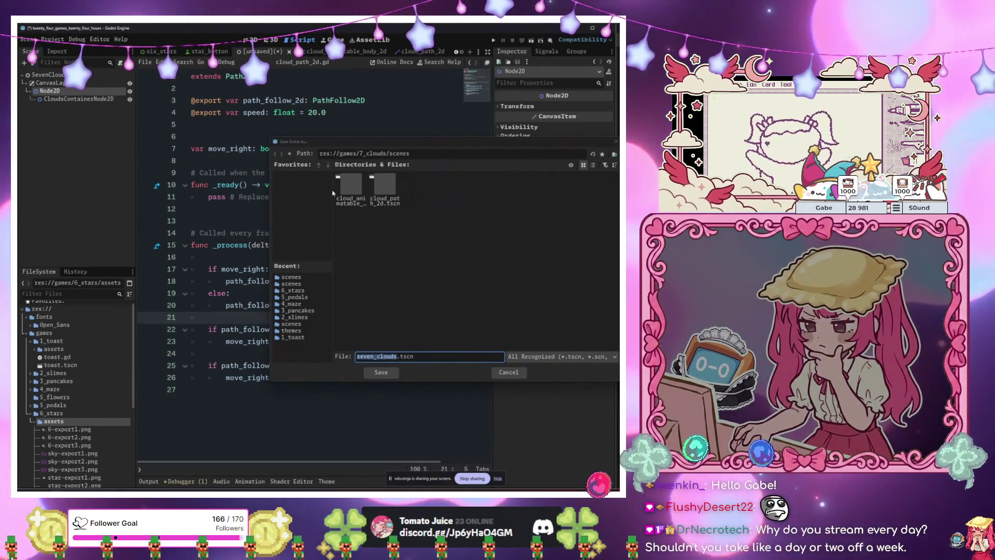
left_click(291, 154)
left_click(388, 372)
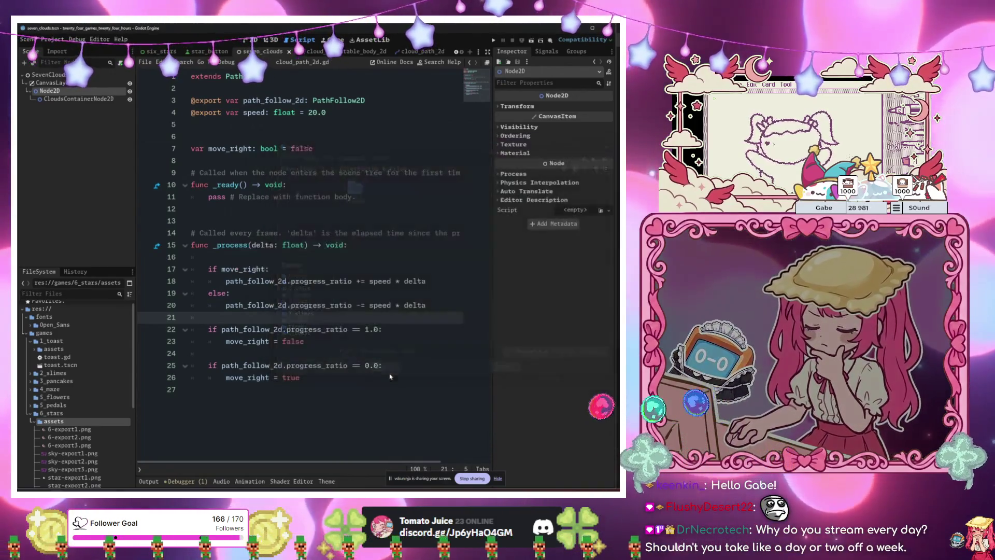
- Make seven_clouds the main scene, then run the project once with F5 and close it
left_click(316, 149)
right_click(270, 51)
left_click(298, 99)
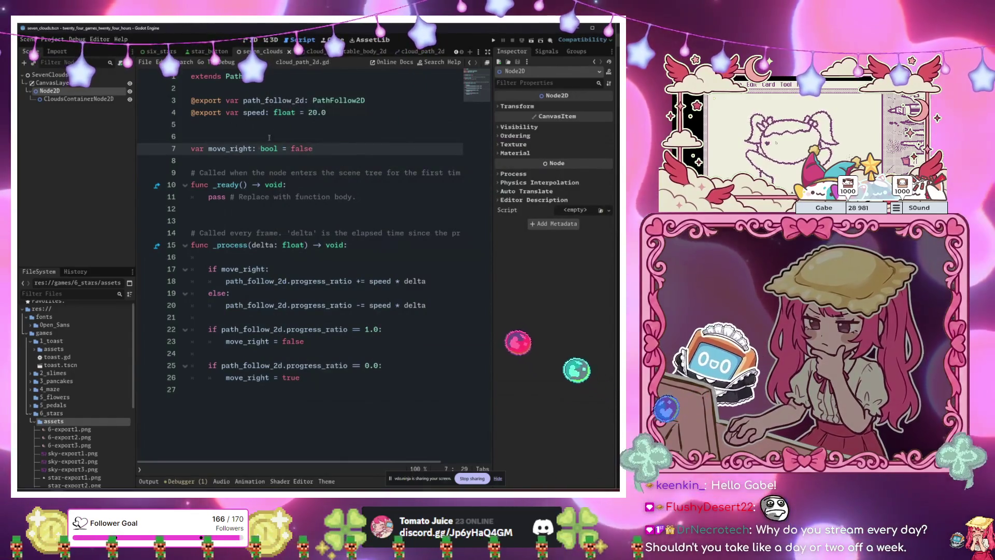
left_click(318, 198)
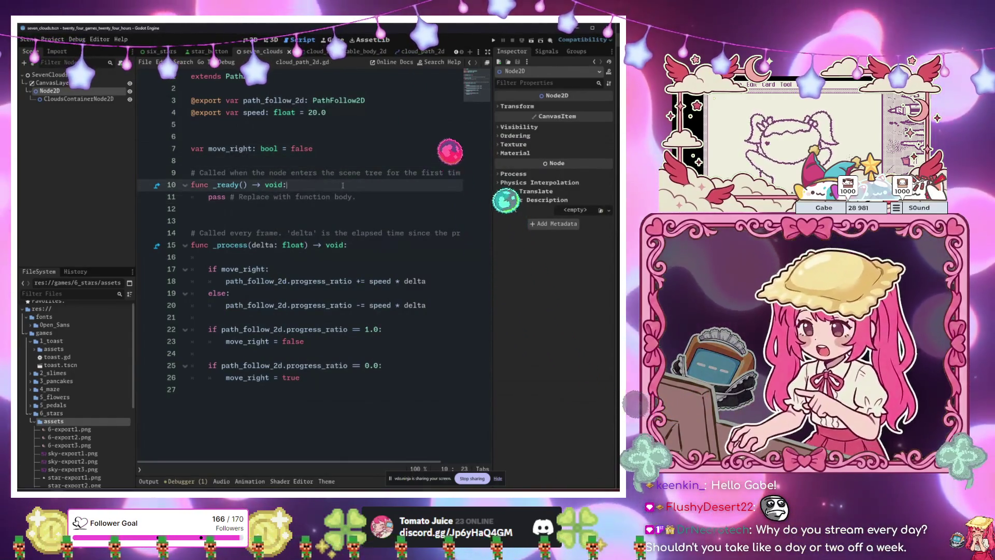
key("F5")
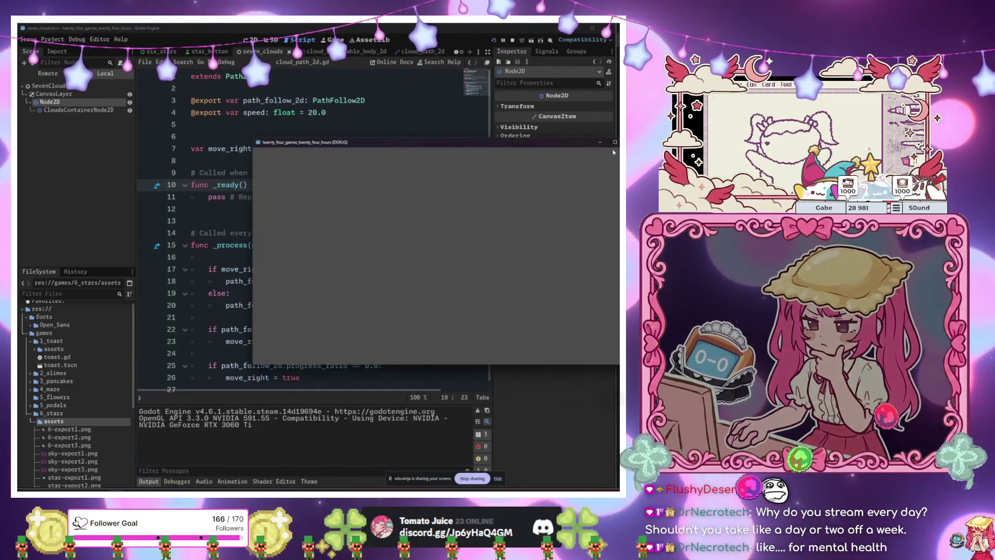
left_click(616, 143)
left_click(79, 99)
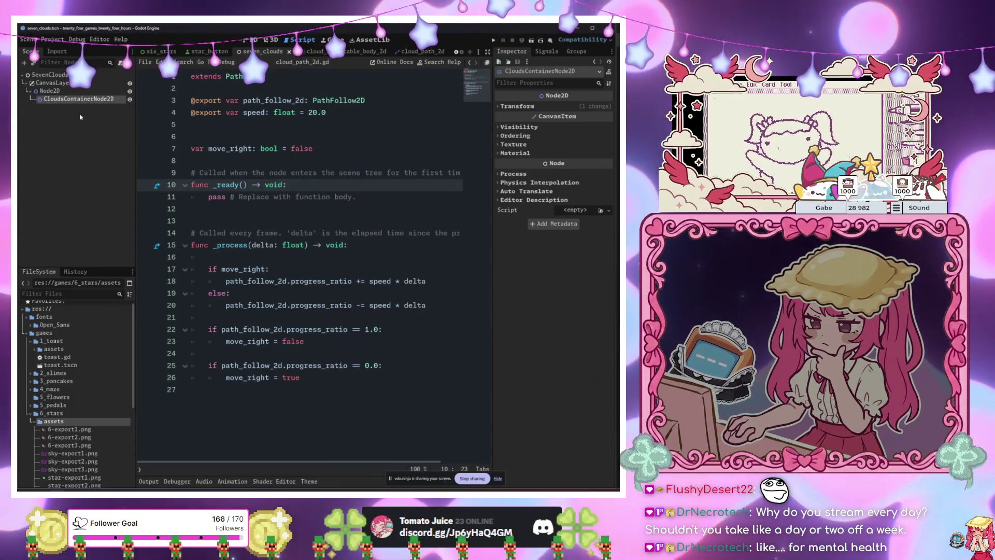
- Delete the template comments above _ready and _process and the empty line under func _process
left_click(331, 196)
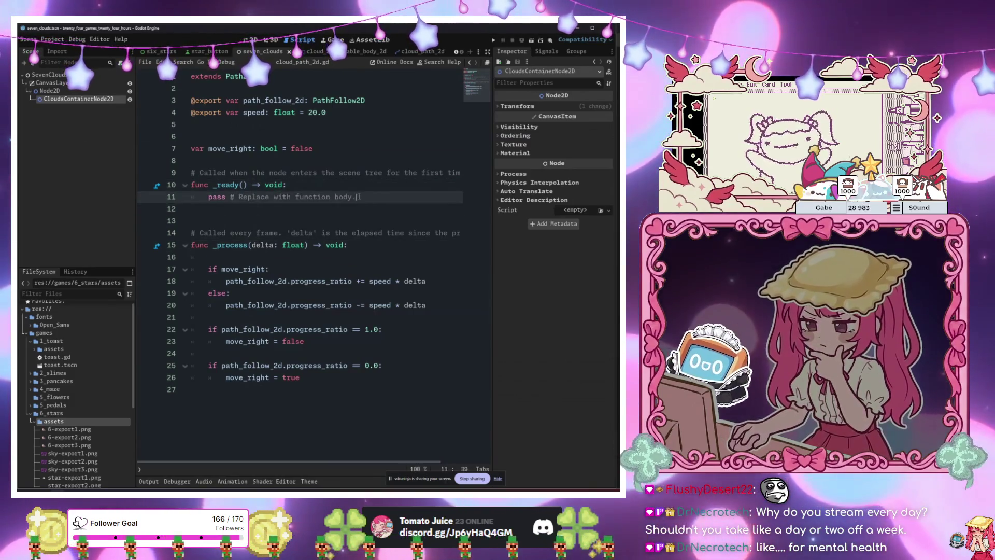
left_click_drag(191, 173, 191, 184)
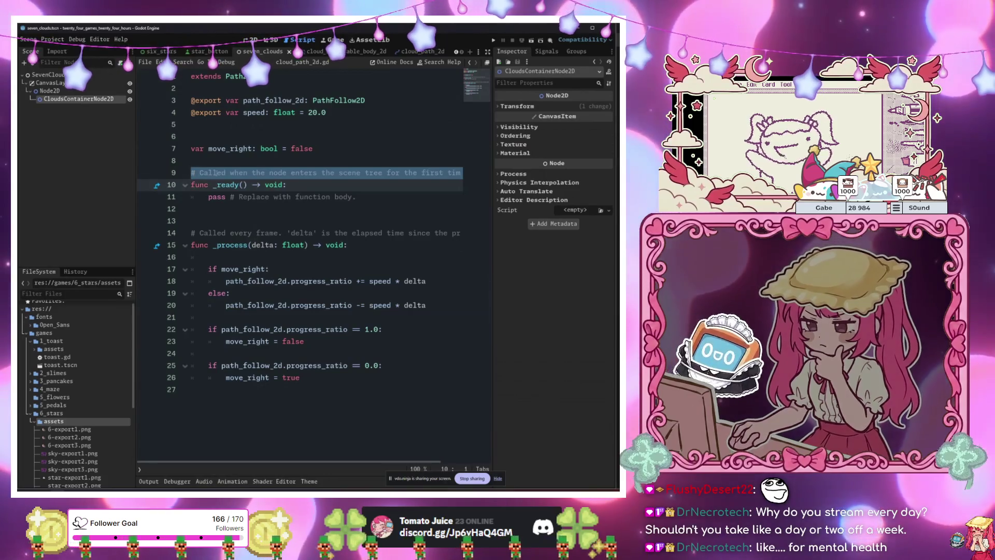
key("BackSpace")
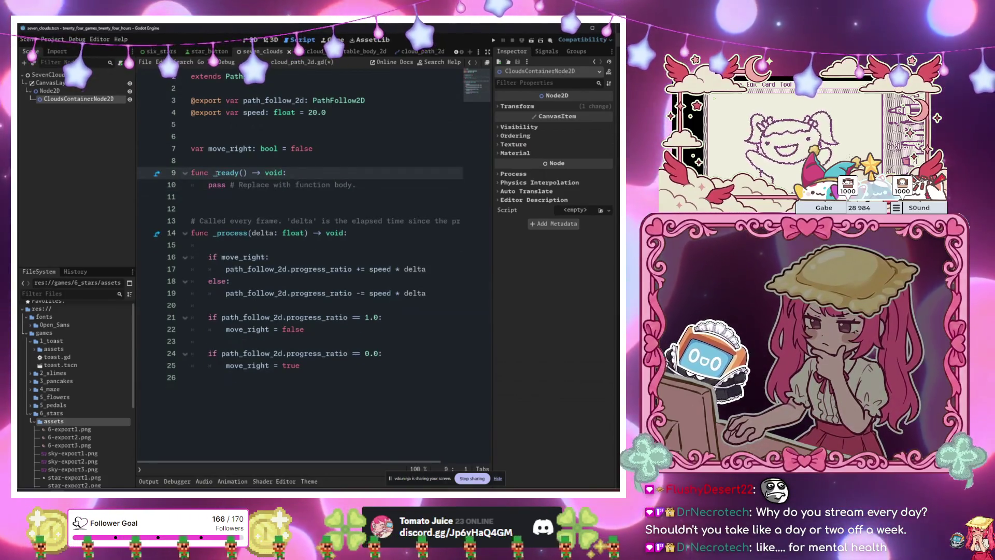
key("Return")
left_click(275, 230)
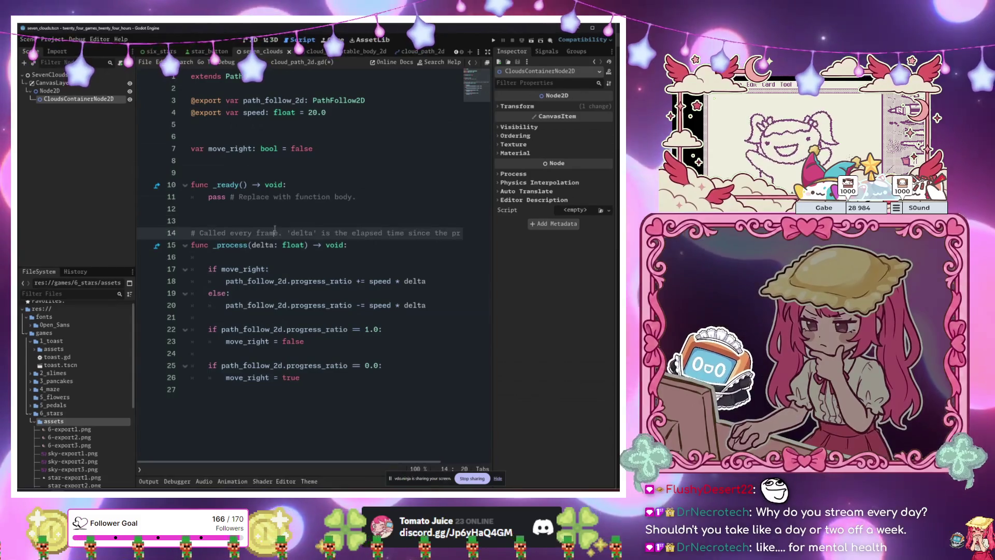
key("ctrl+shift+k")
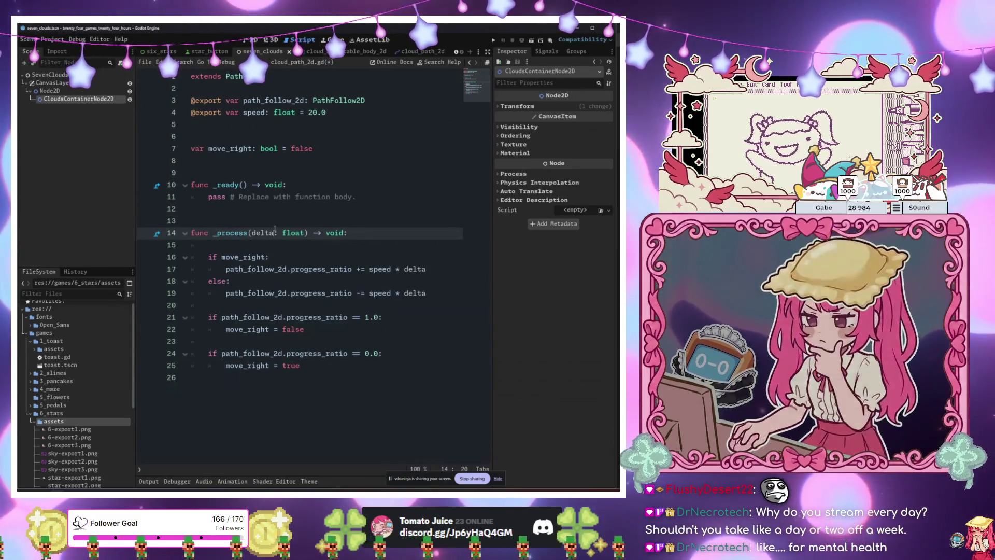
left_click(274, 248)
key("BackSpace")
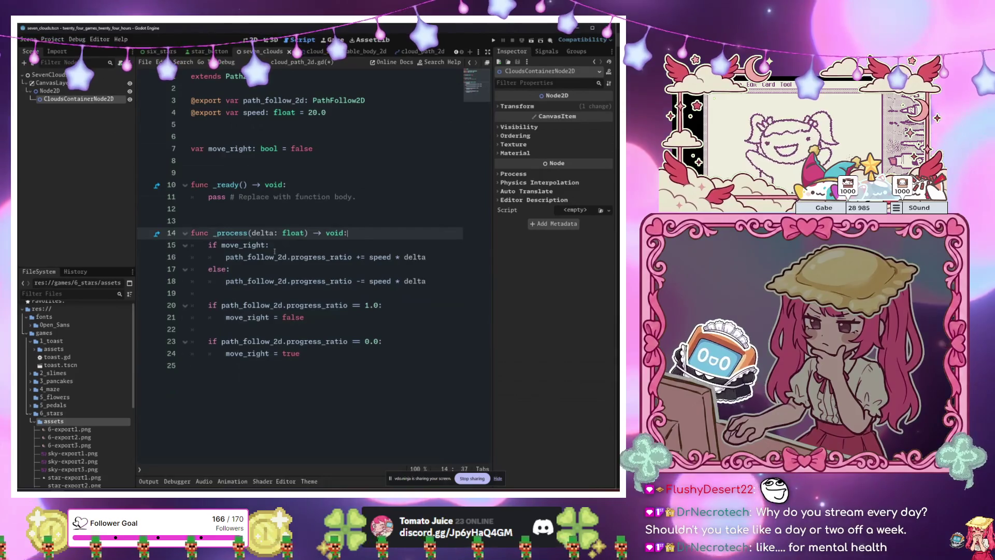
- Review the movement code and pass line, then go back to the SevenClouds 2D scene
left_click(275, 257)
left_click_drag(318, 281, 318, 288)
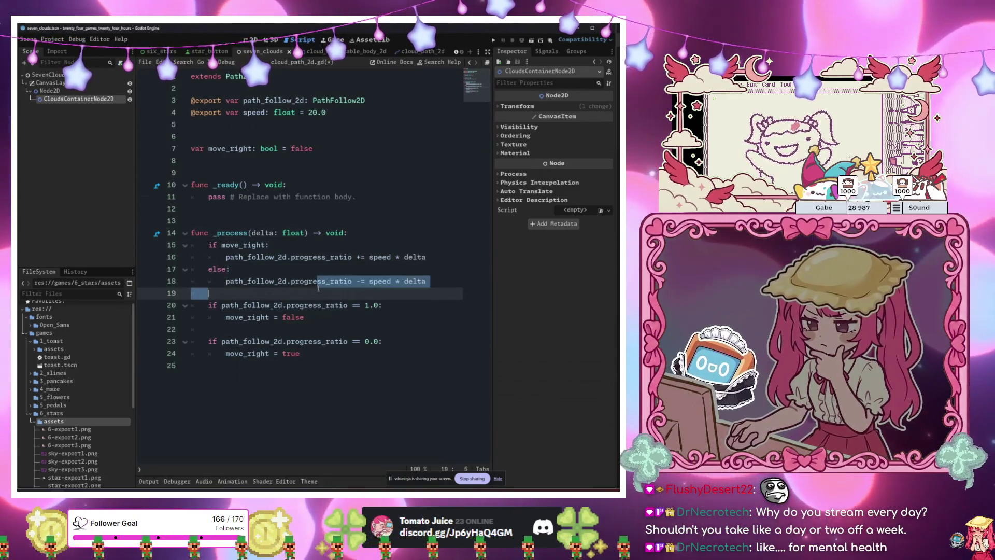
left_click(318, 288)
left_click(324, 306)
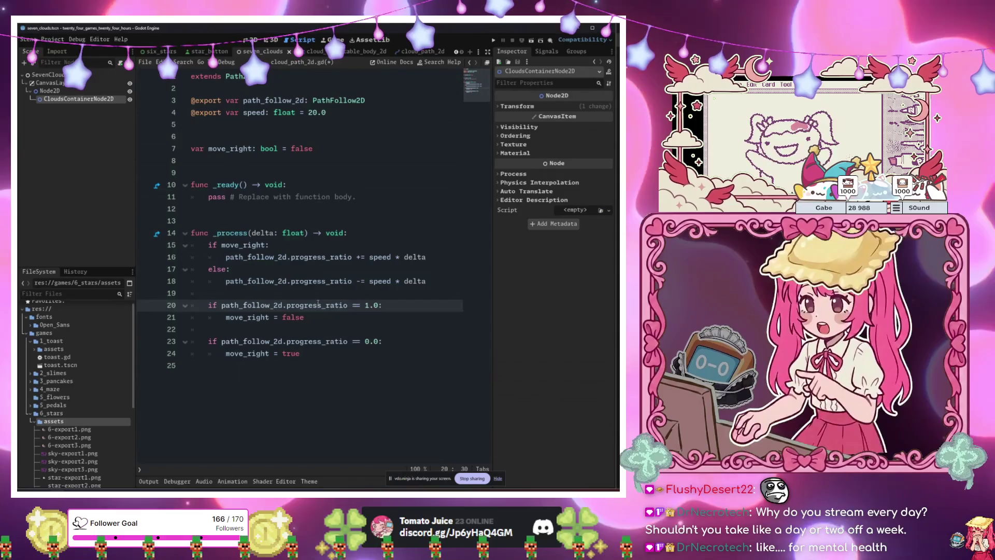
mouse_move(319, 305)
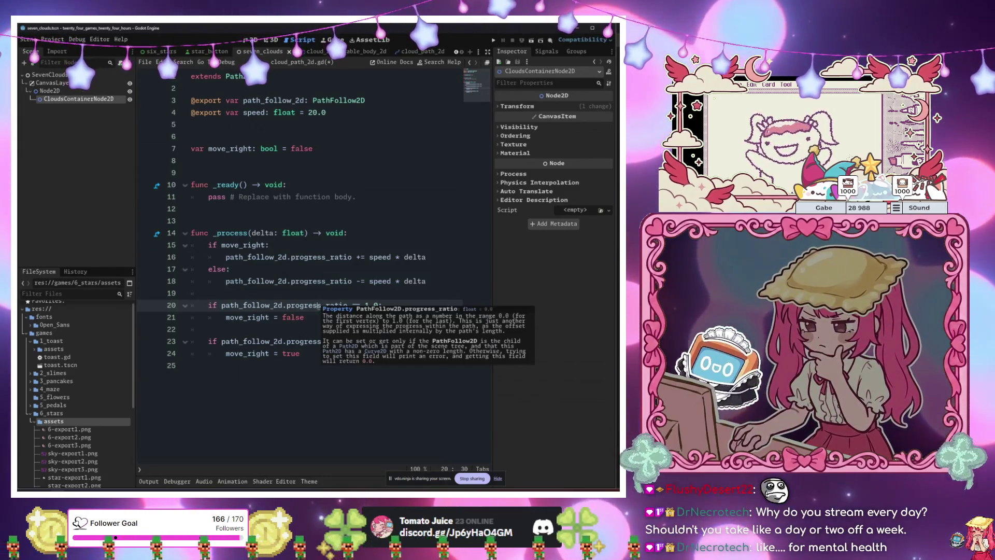
left_click_drag(363, 317, 368, 324)
left_click(346, 327)
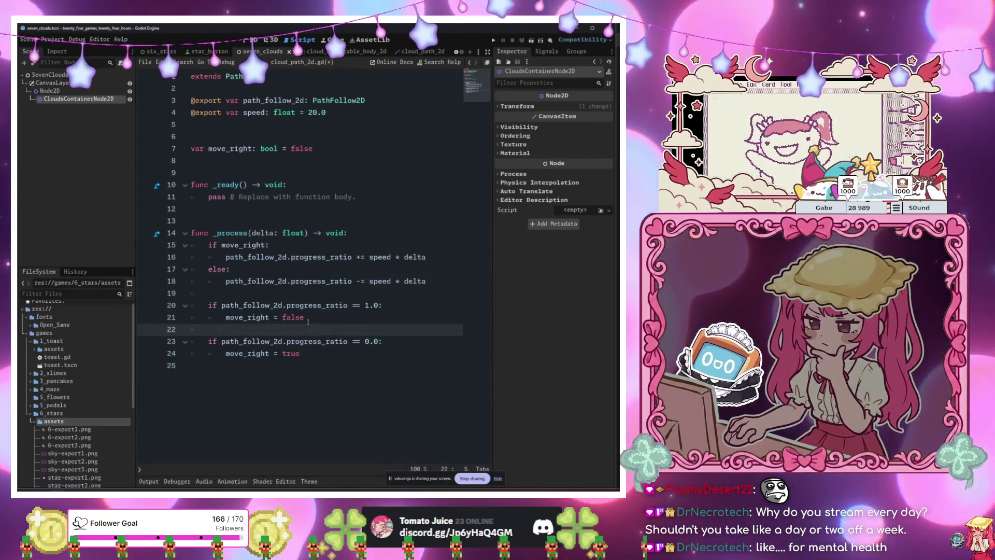
key("Down")
key("Down")
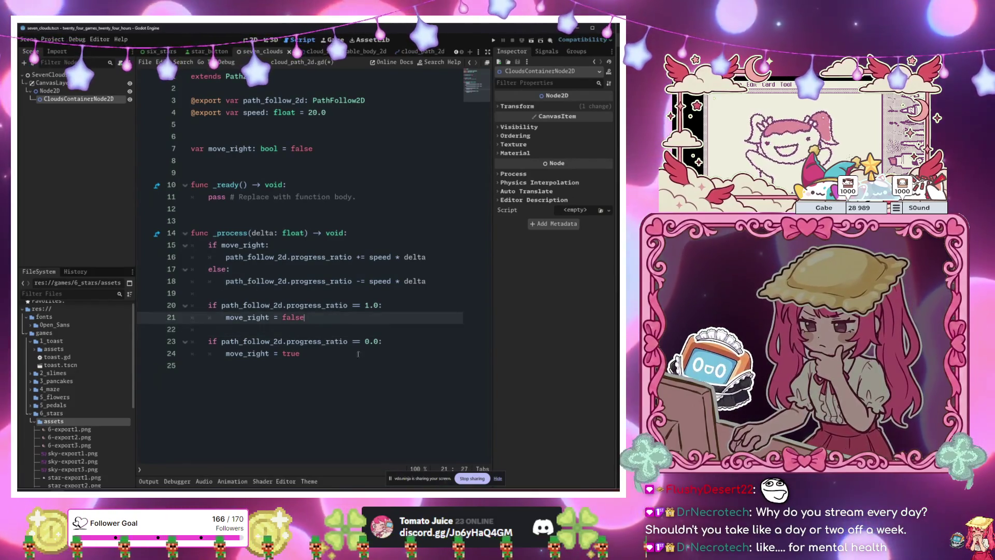
key("Up")
key("Up")
key("Up")
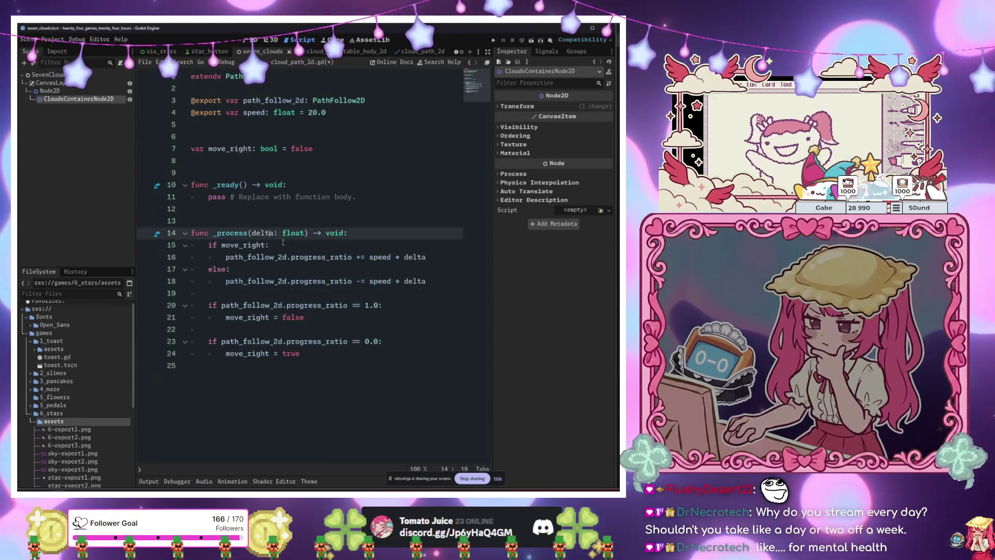
key("Up")
key("Up")
key("Up")
left_click(364, 200)
left_click(337, 209)
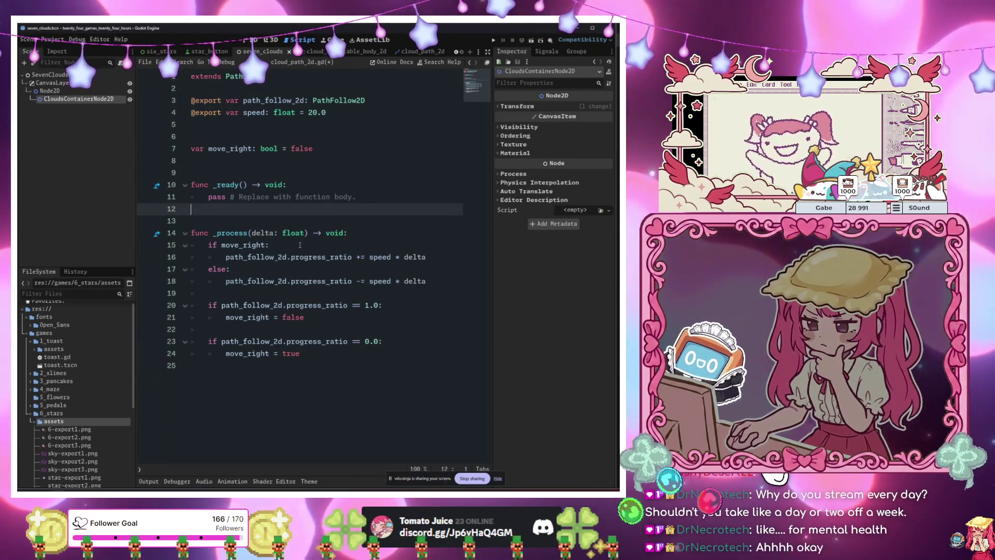
left_click(332, 244)
left_click(331, 353)
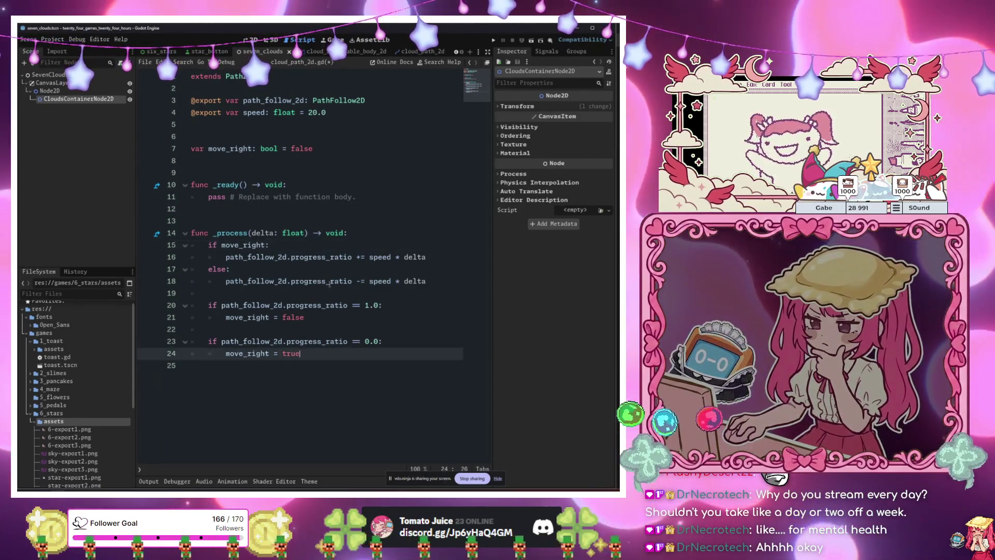
left_click(390, 200)
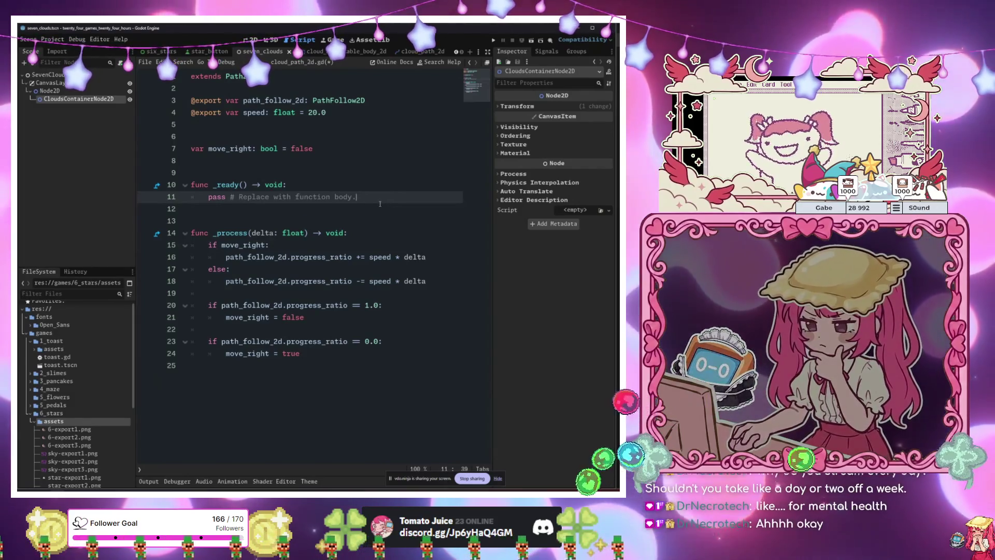
left_click_drag(342, 201, 209, 199)
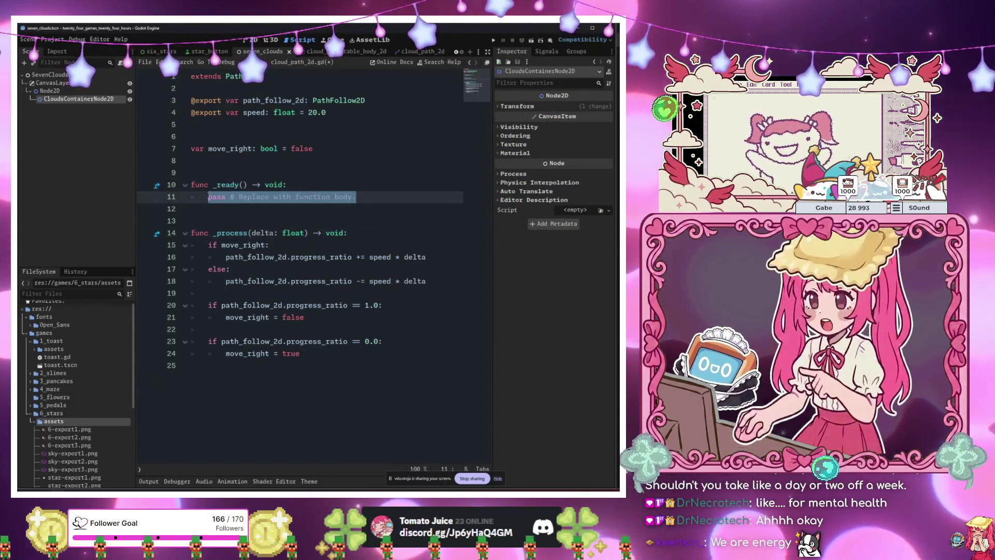
left_click(248, 220)
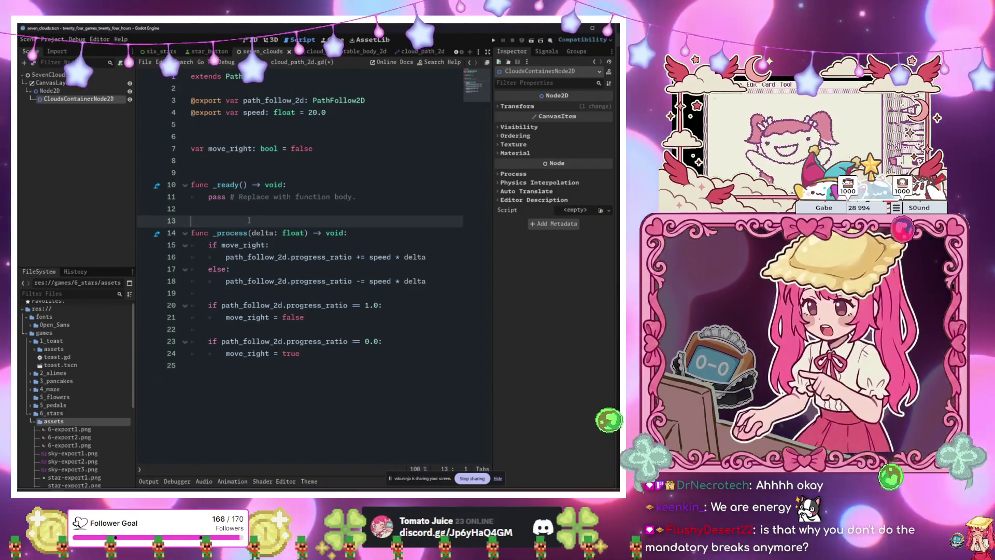
left_click(275, 208)
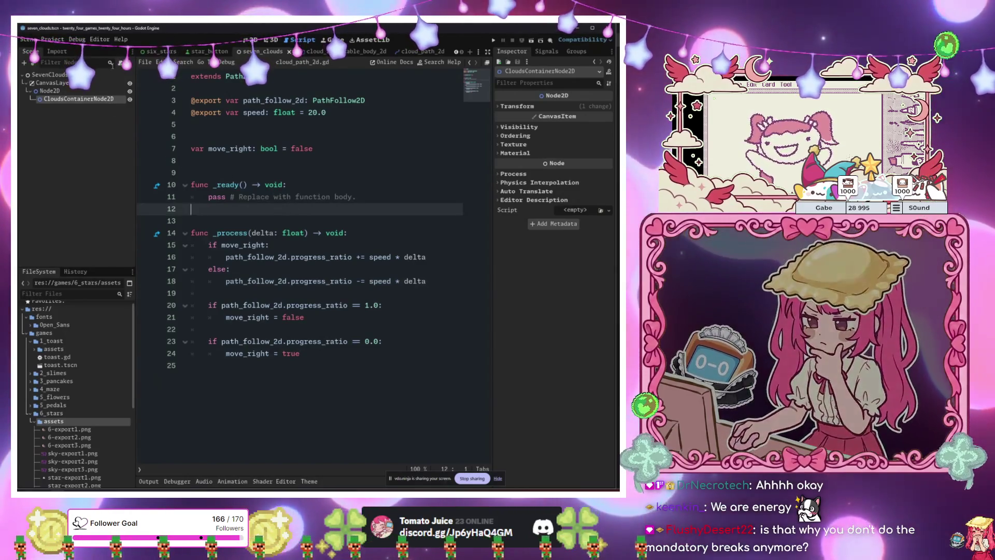
double_click(48, 74)
- Add a Node2D child under Node2D and rename it PathsNode2D
key("Down")
key("Down")
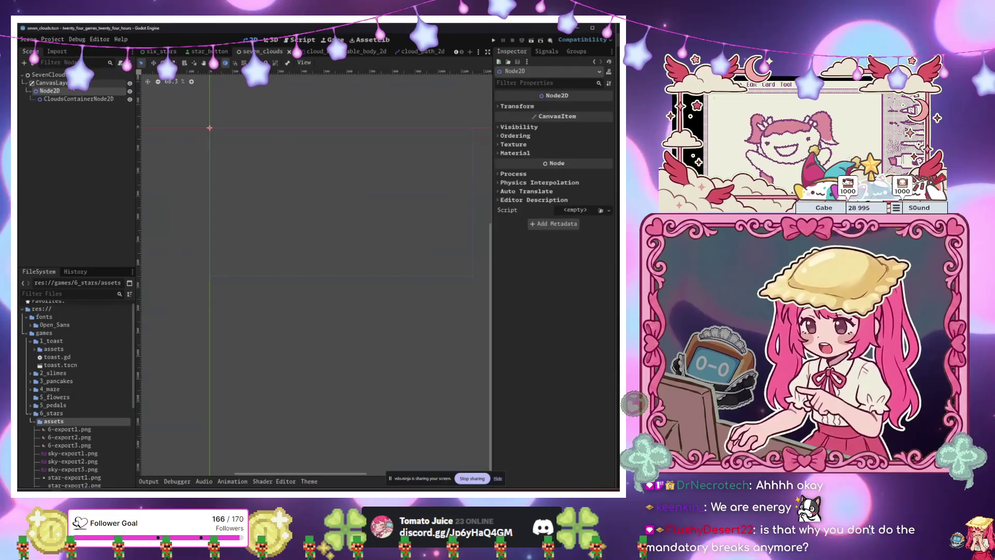
key("Up")
key("Up")
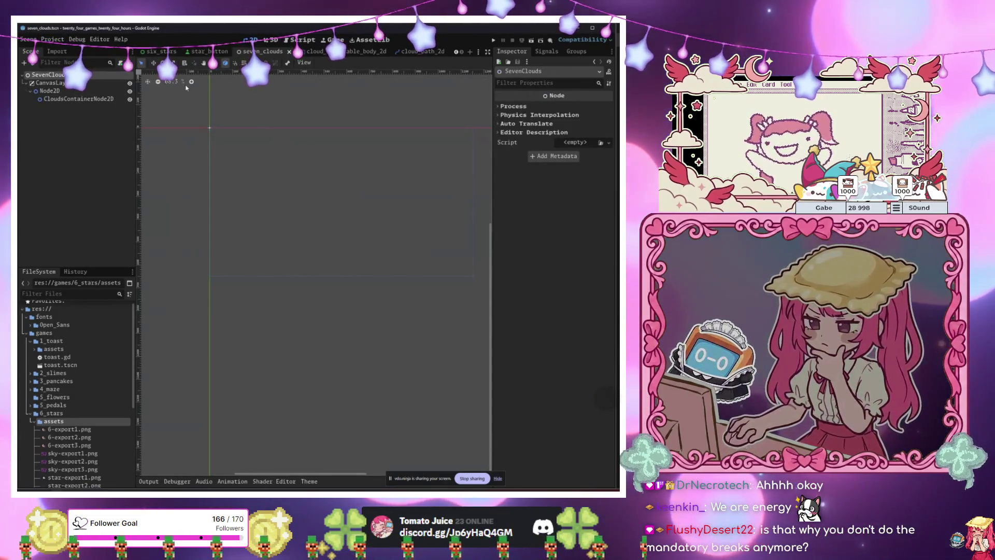
left_click(73, 94)
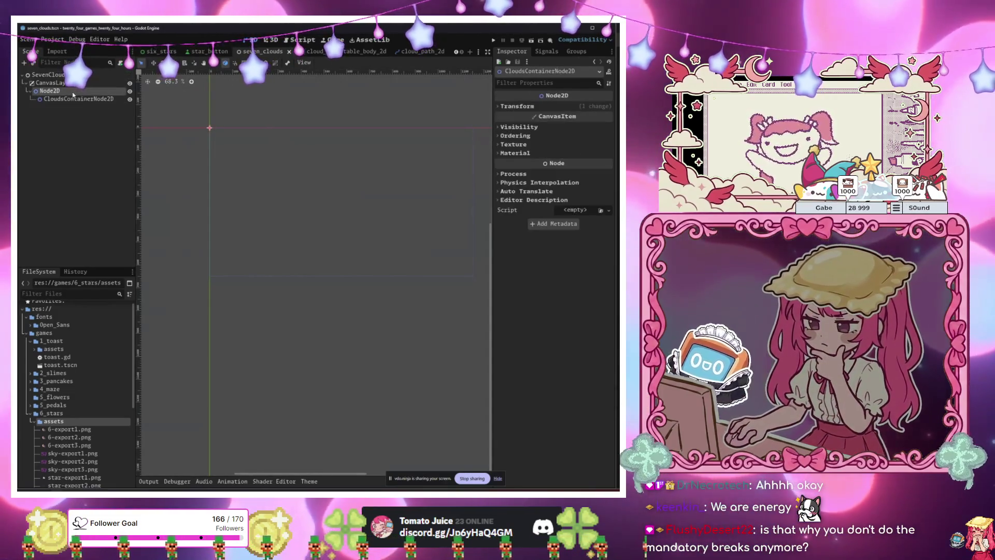
key("ctrl+a")
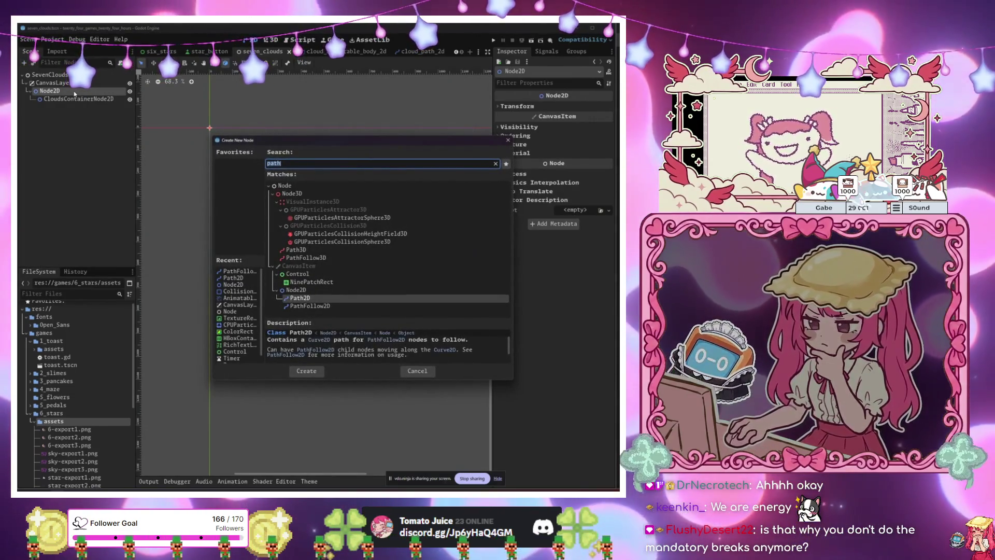
type("node2d")
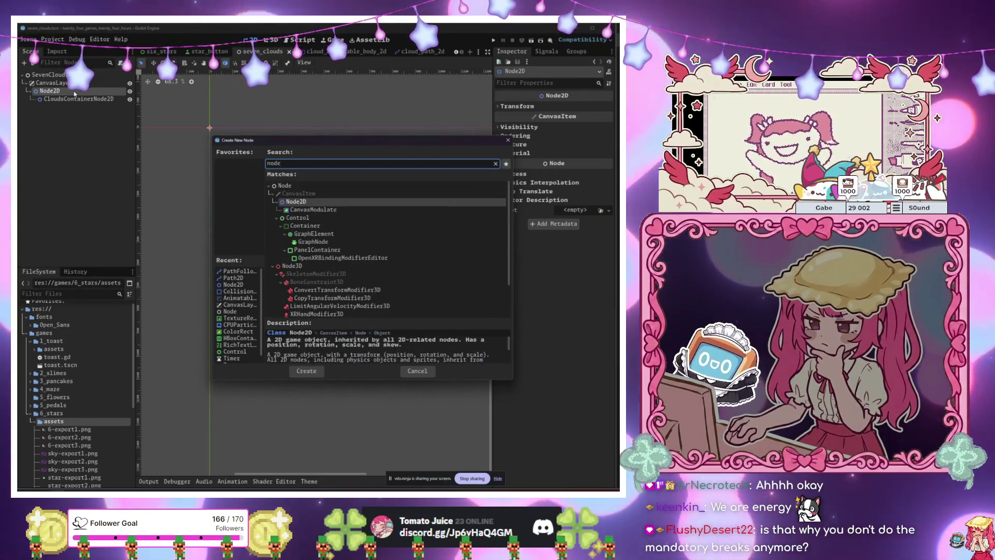
key("Return")
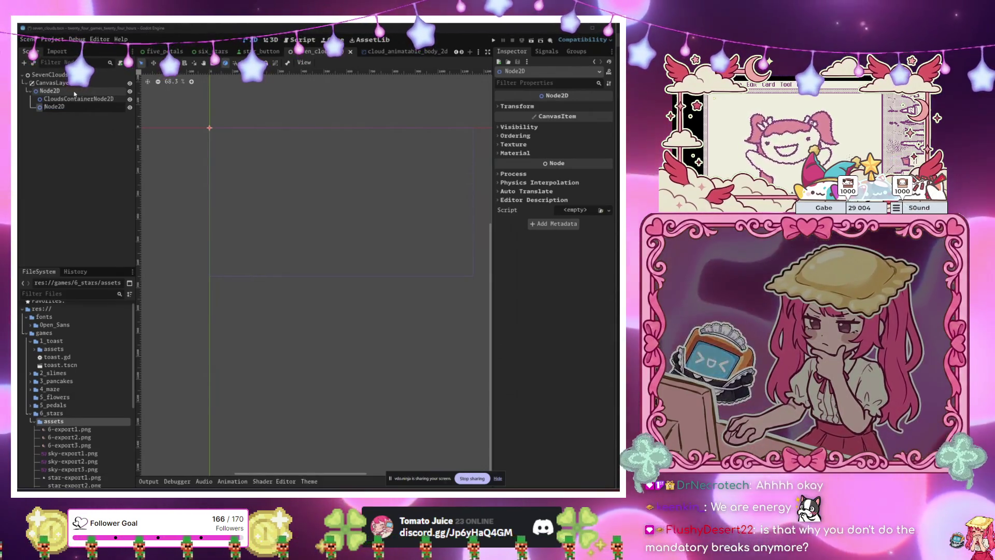
key("F2")
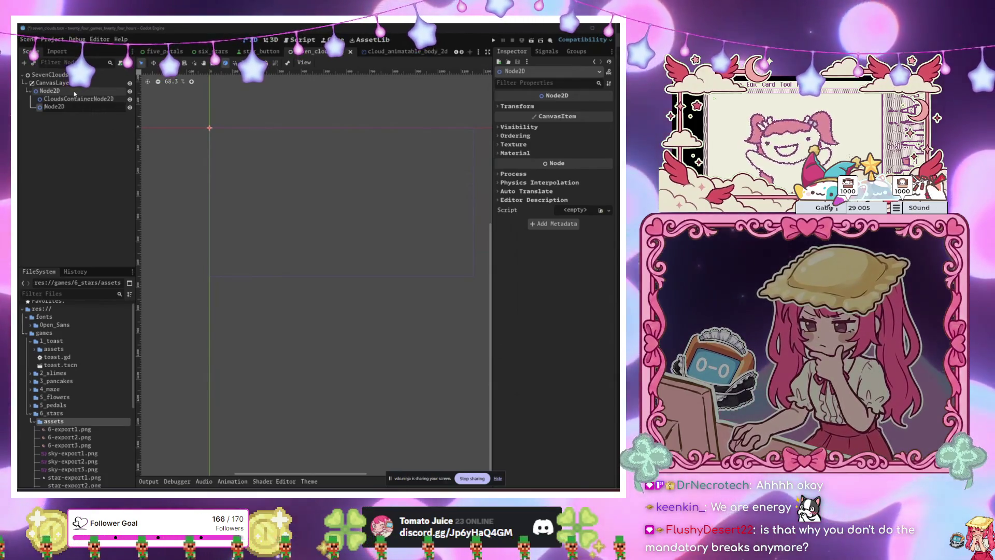
type("PathsNode2D")
key("Return")
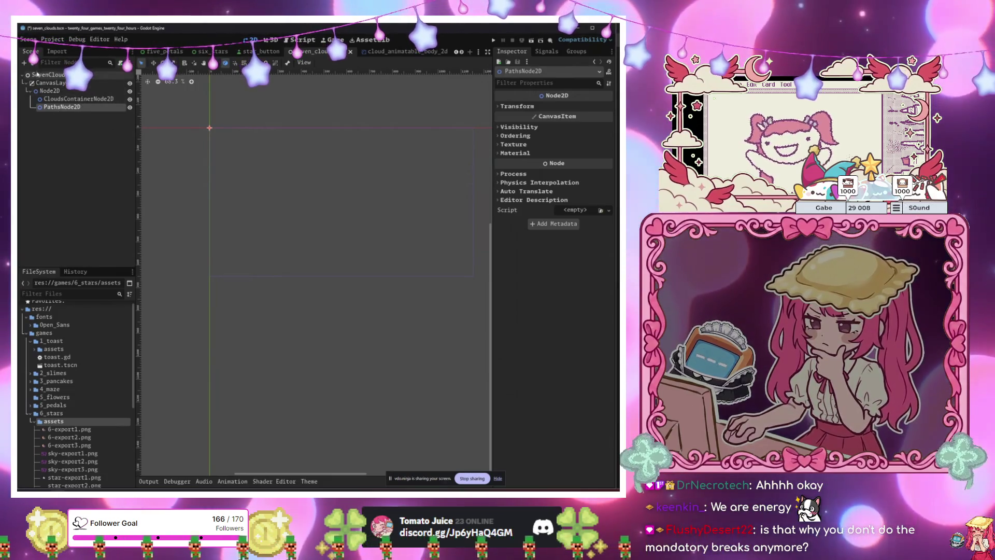
- Instance cloud_path_2d.tscn under PathsNode2D
key("ctrl+shift+o")
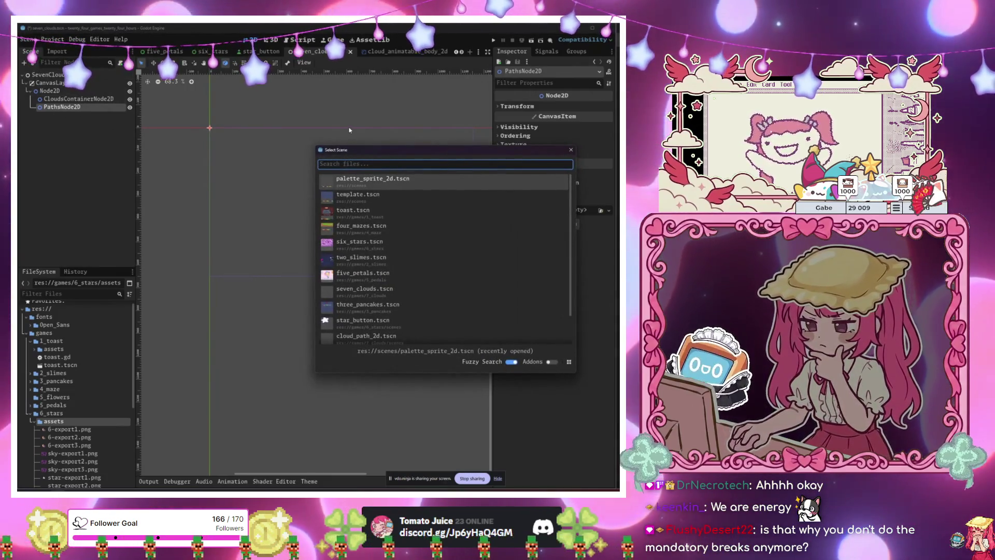
type("s")
key("BackSpace")
type("clu")
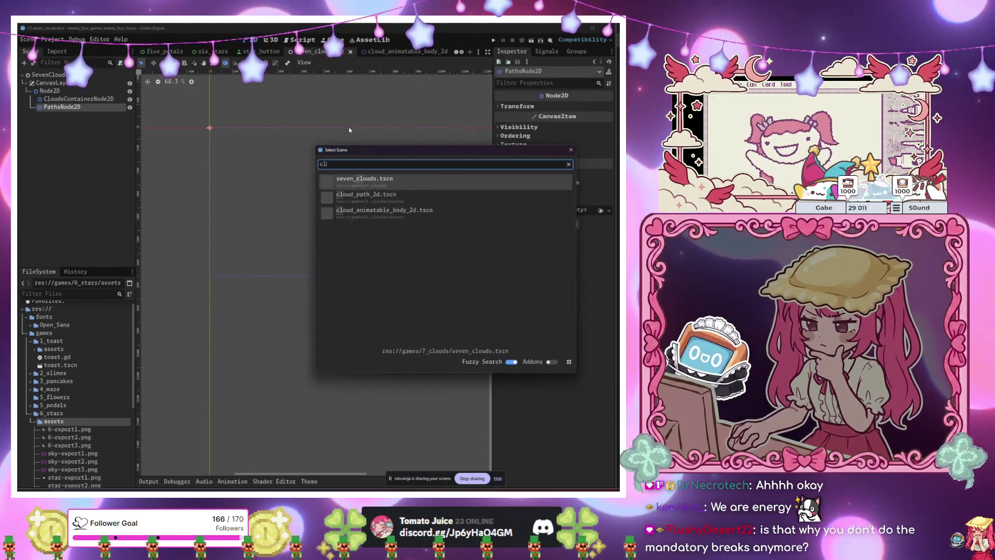
double_click(366, 196)
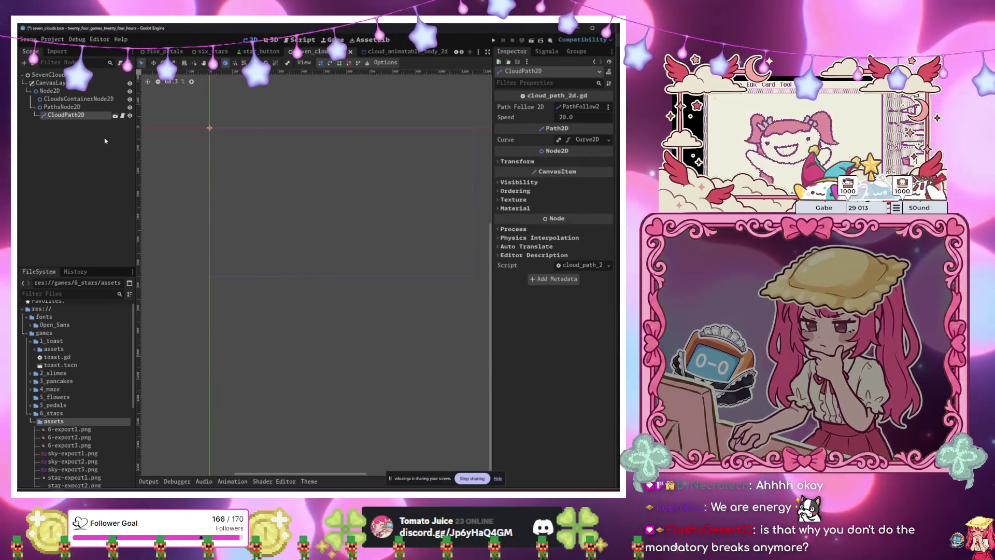
- Duplicate CloudPath2D to get seven copies and draw a straight two-point horizontal path
key("ctrl+d")
key("ctrl+d")
key("ctrl+d")
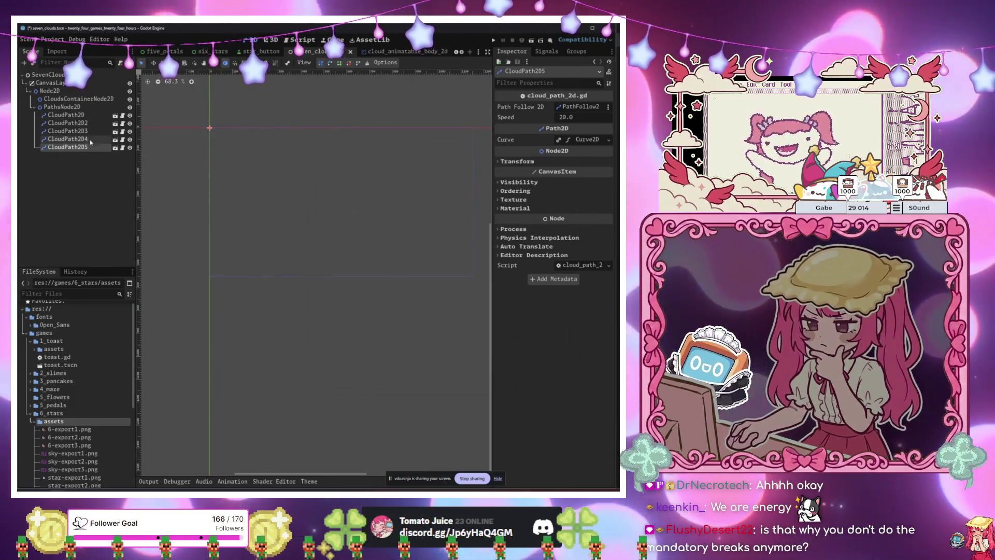
key("ctrl+d")
key("ctrl+d")
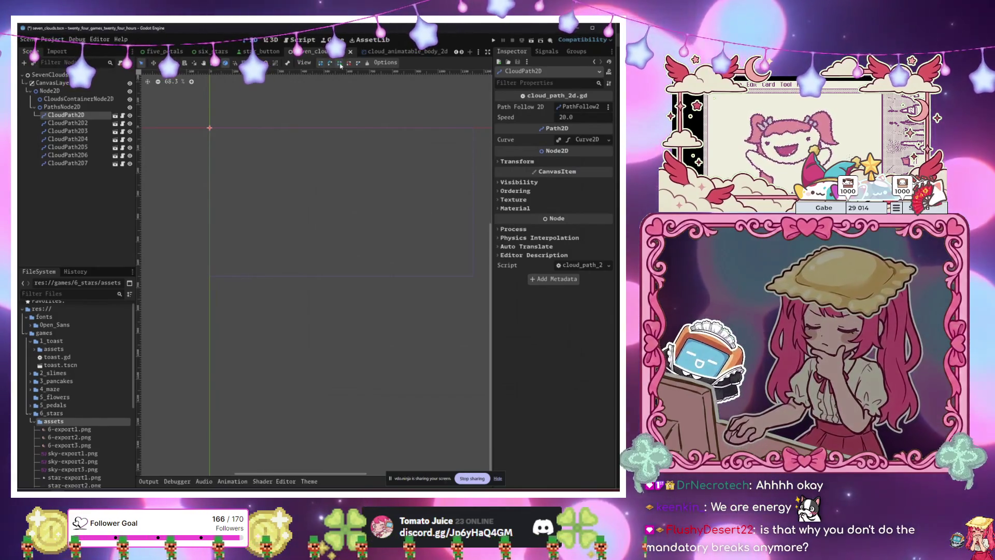
left_click(223, 260)
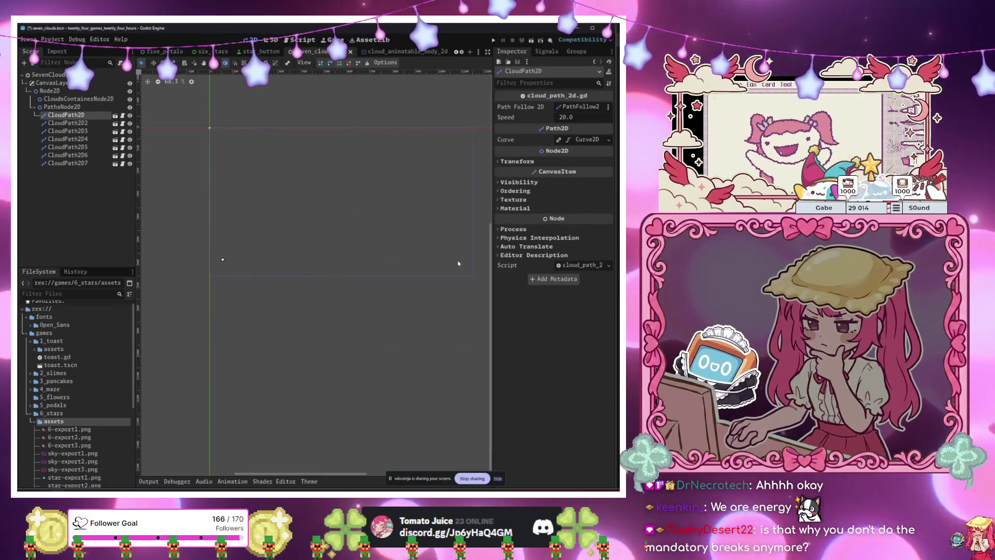
left_click(460, 258)
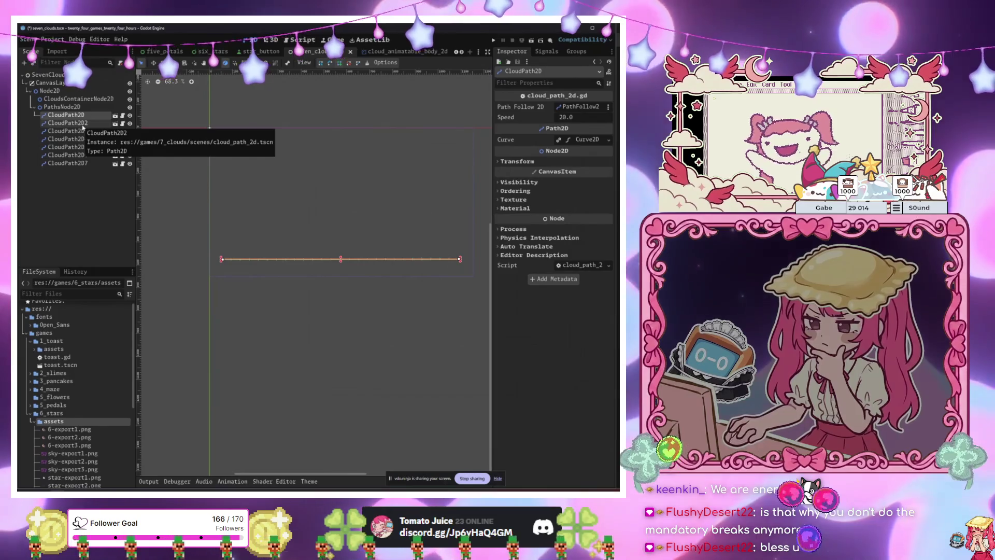
- Inspect the CloudPath2D properties and expand the Curve2D to view its points
left_click(83, 125)
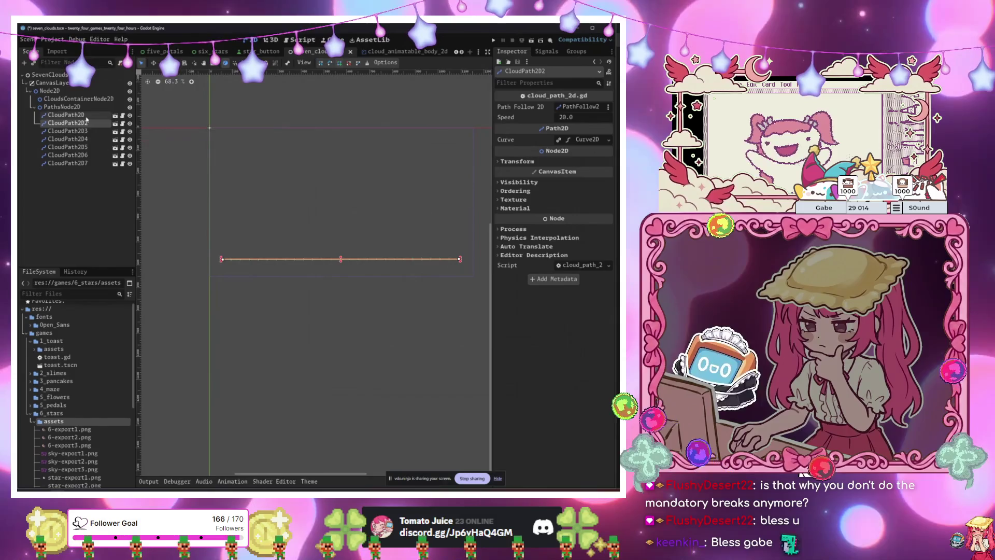
scroll(289, 286, "up", 6)
scroll(288, 285, "down", 5)
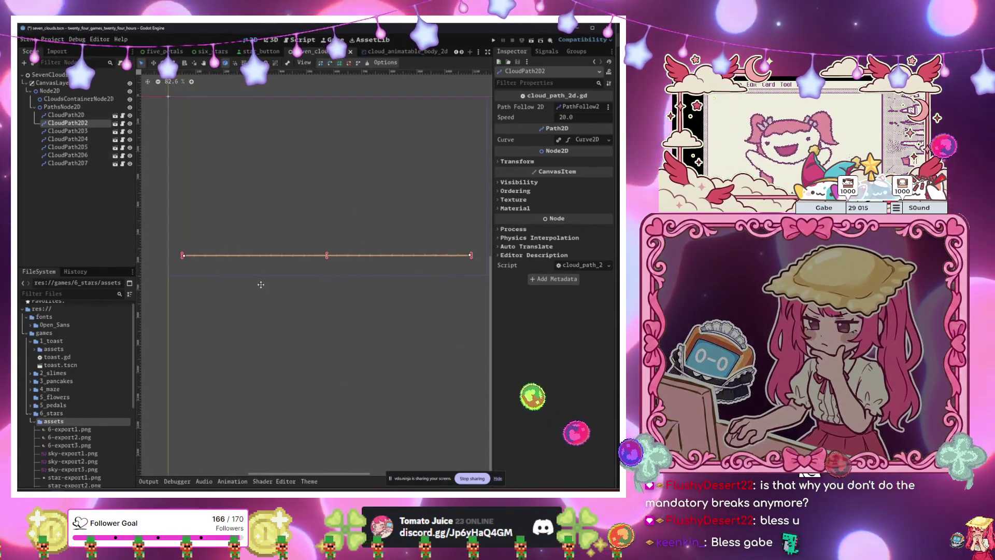
scroll(254, 275, "up", 8)
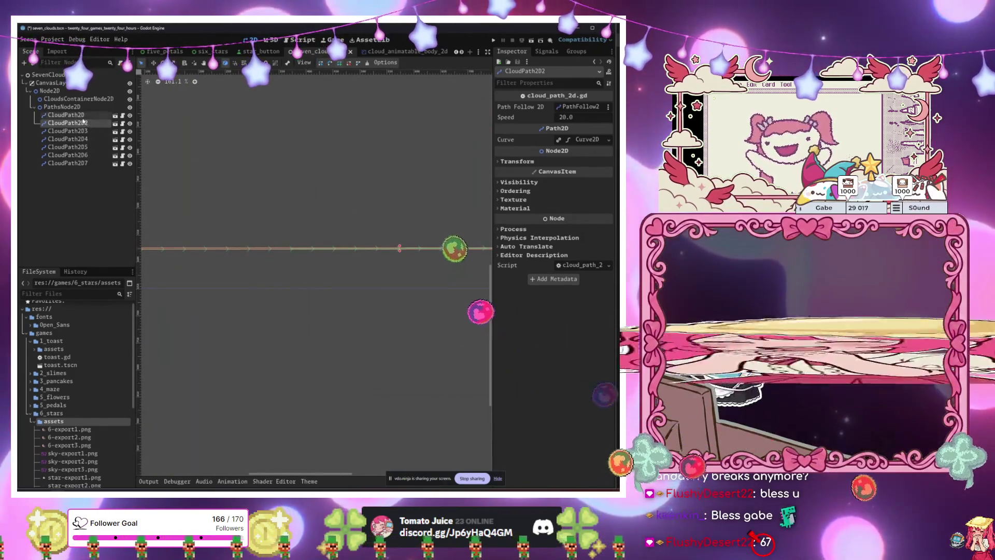
left_click(83, 116)
left_click(579, 106)
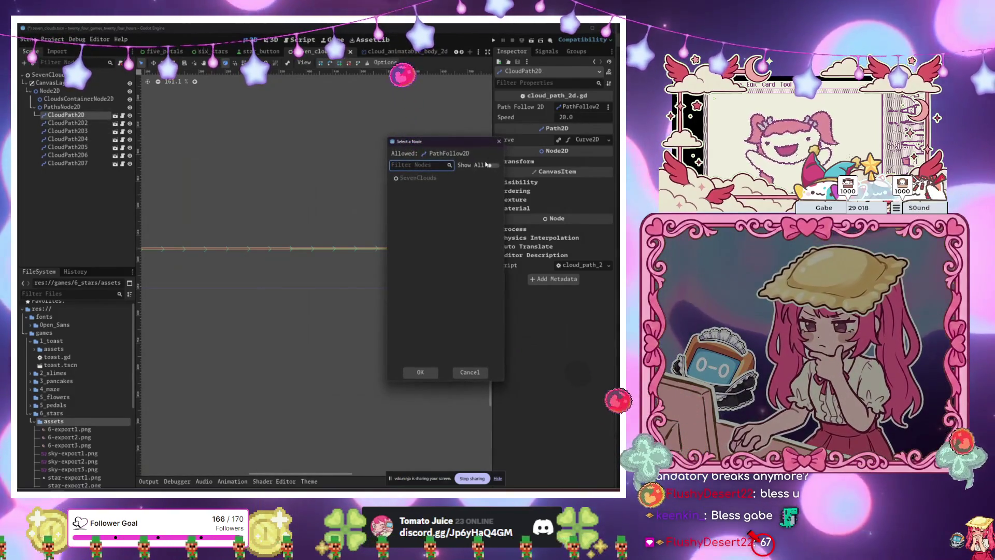
left_click(498, 141)
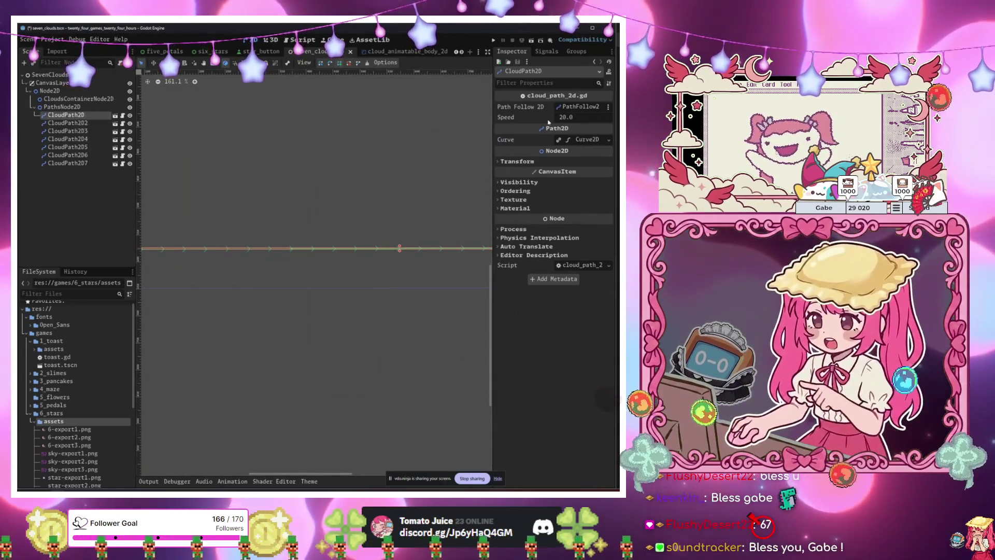
left_click(575, 140)
left_click(544, 163)
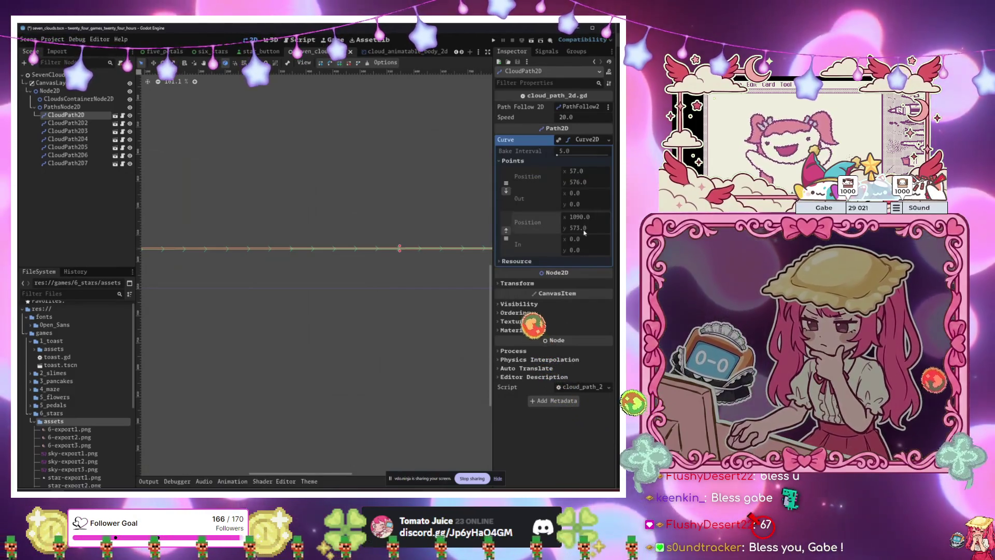
- Delete the six extra paths, CloudPath2D2 through CloudPath2D7
left_click(102, 127)
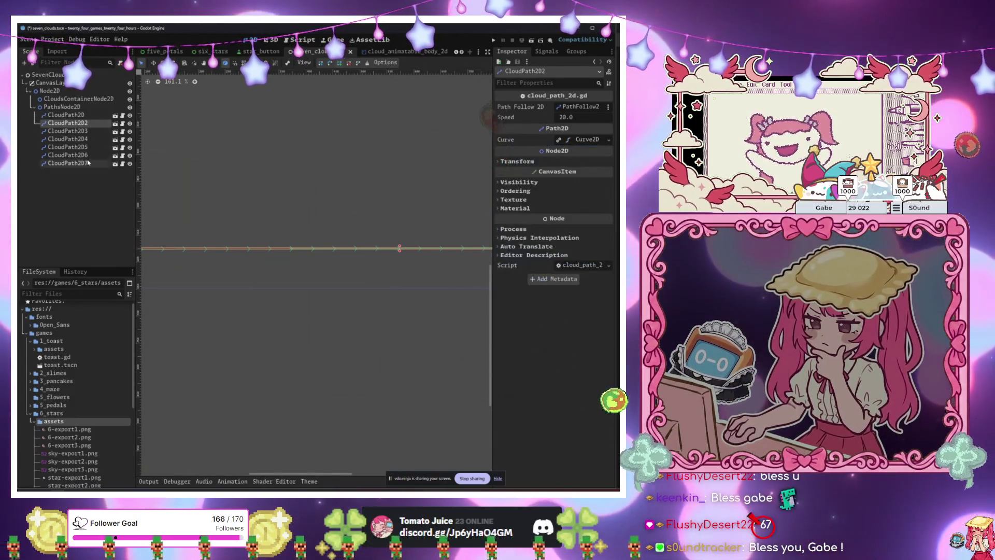
left_click(78, 163, "shift")
key("Delete")
left_click(410, 268)
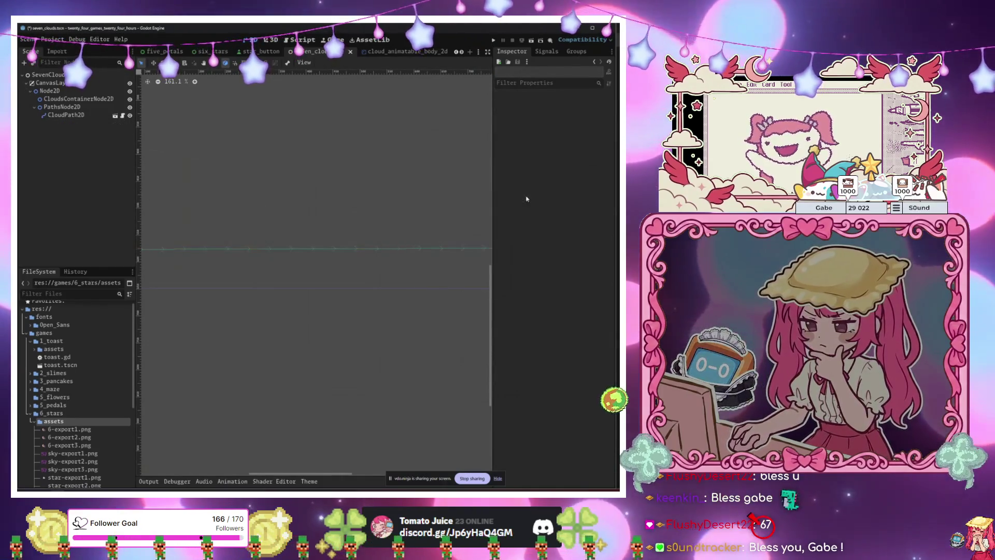
- Change CloudPath2D's second curve point y from 573 to 576 to level the curve
left_click(66, 115)
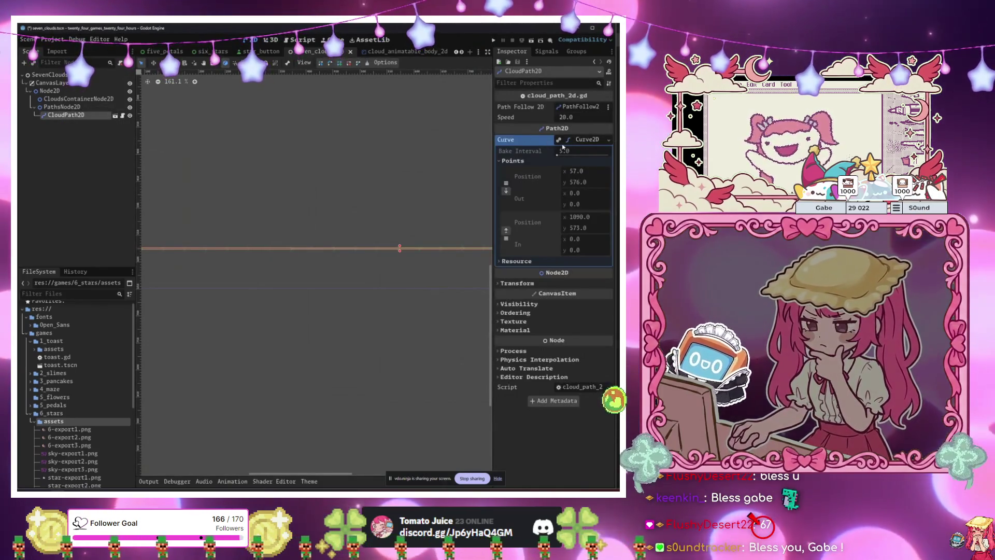
left_click(560, 141)
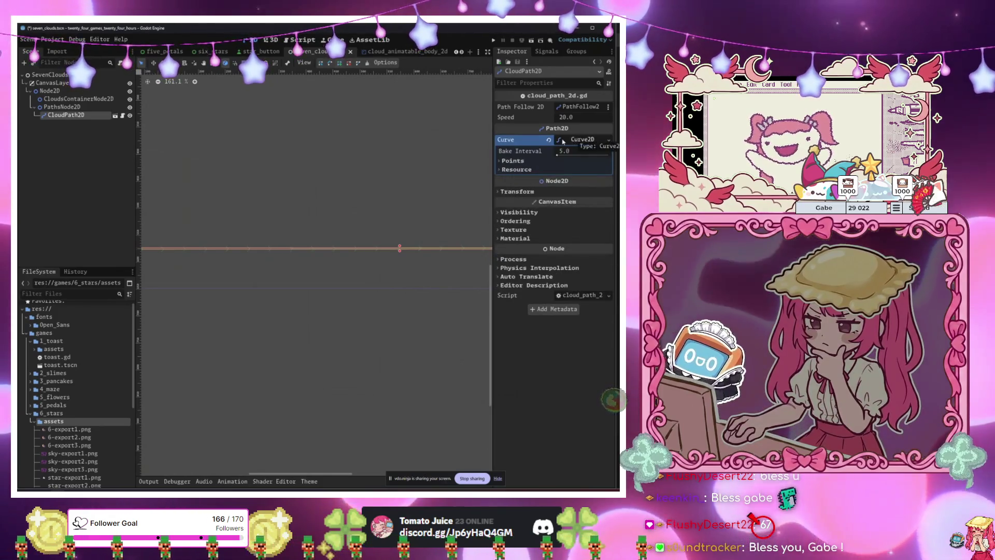
left_click(534, 161)
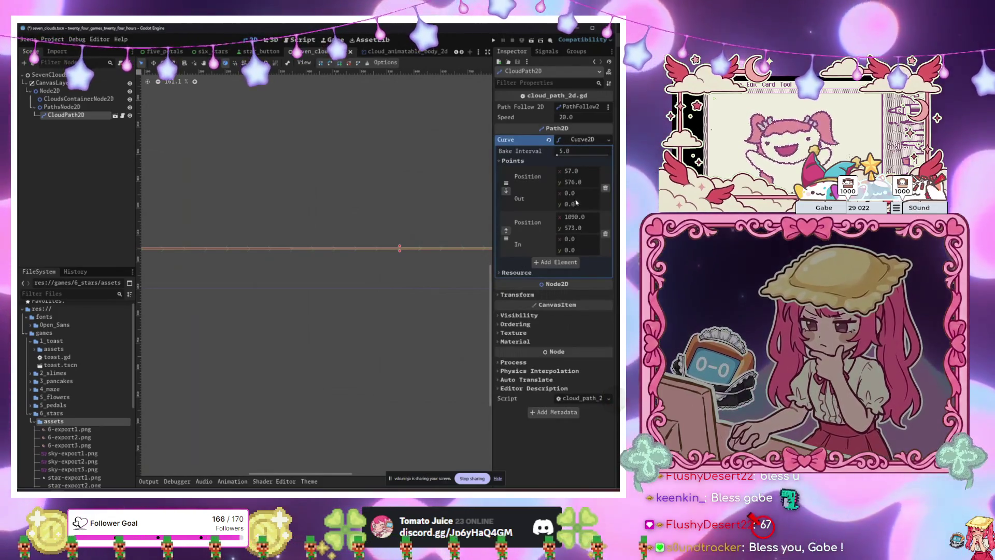
left_click(576, 229)
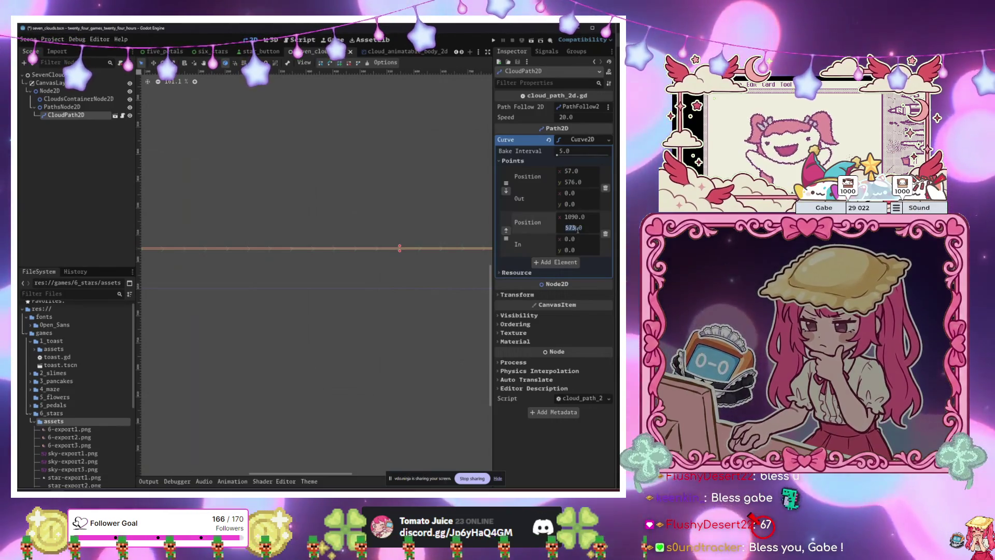
left_click(580, 232)
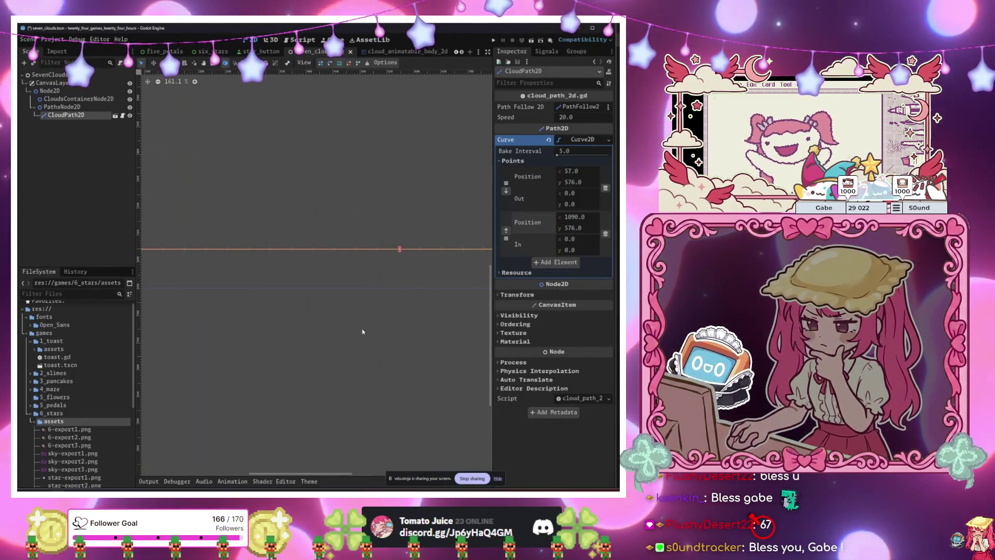
scroll(362, 332, "down", 3)
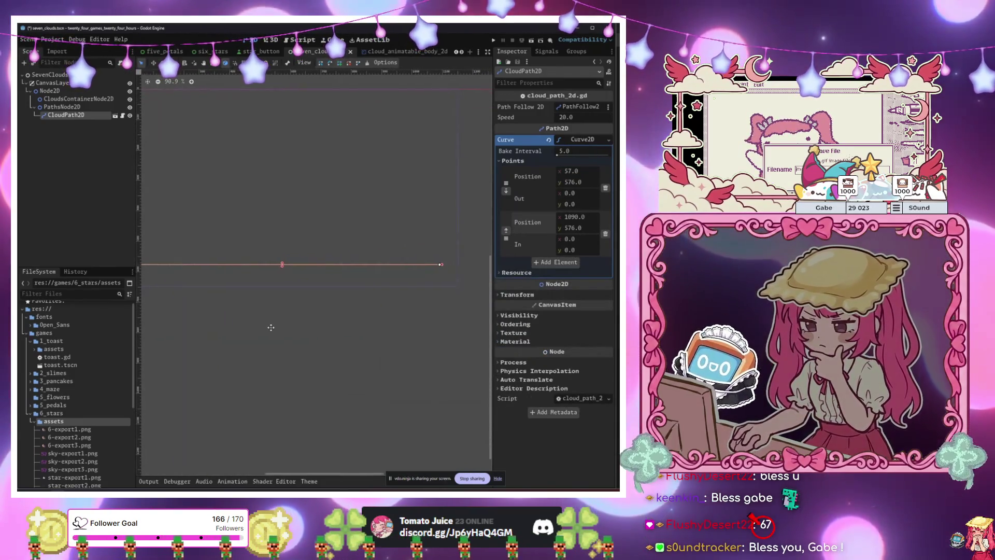
left_click_drag(271, 327, 341, 328)
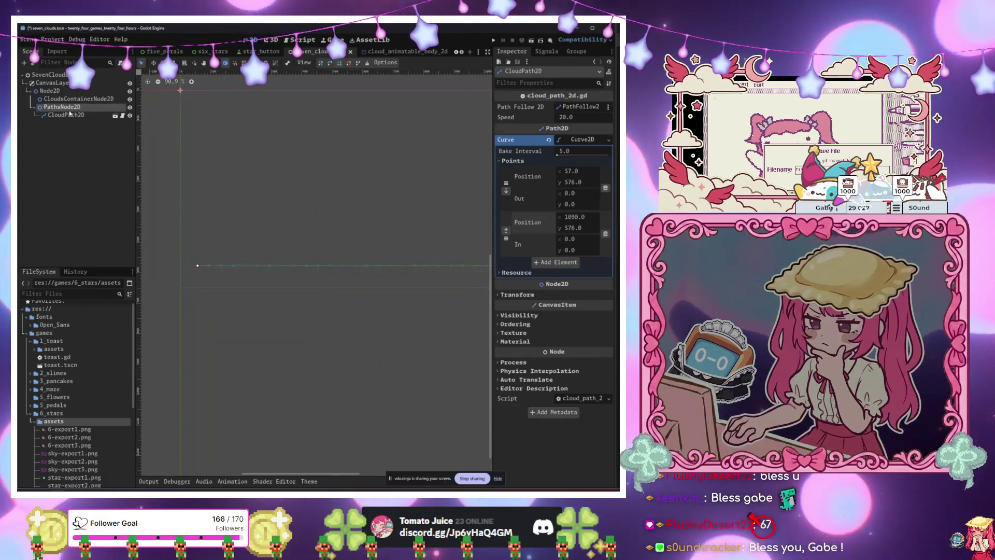
- Duplicate CloudPath2D as CloudPath2D2 and set its position y to -60
key("ctrl+d")
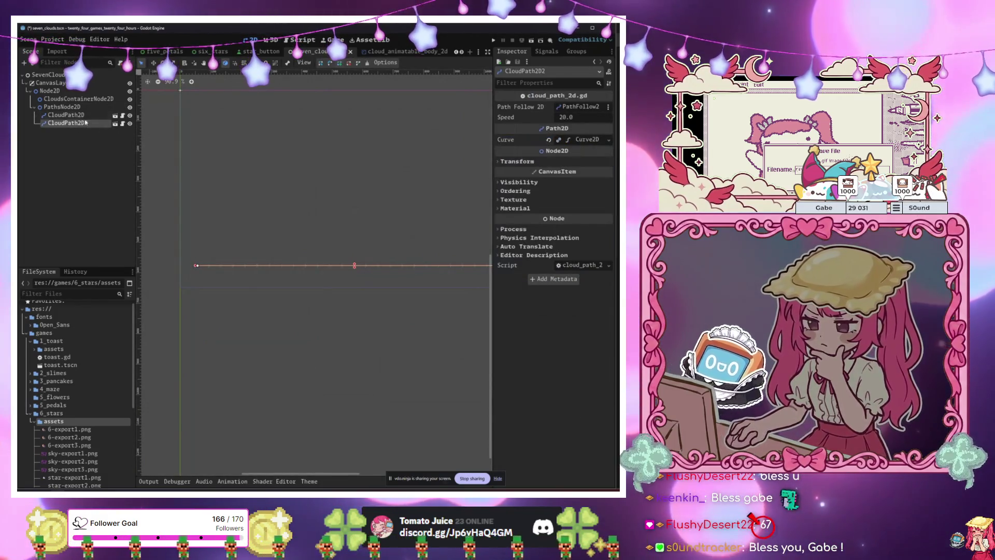
left_click(553, 164)
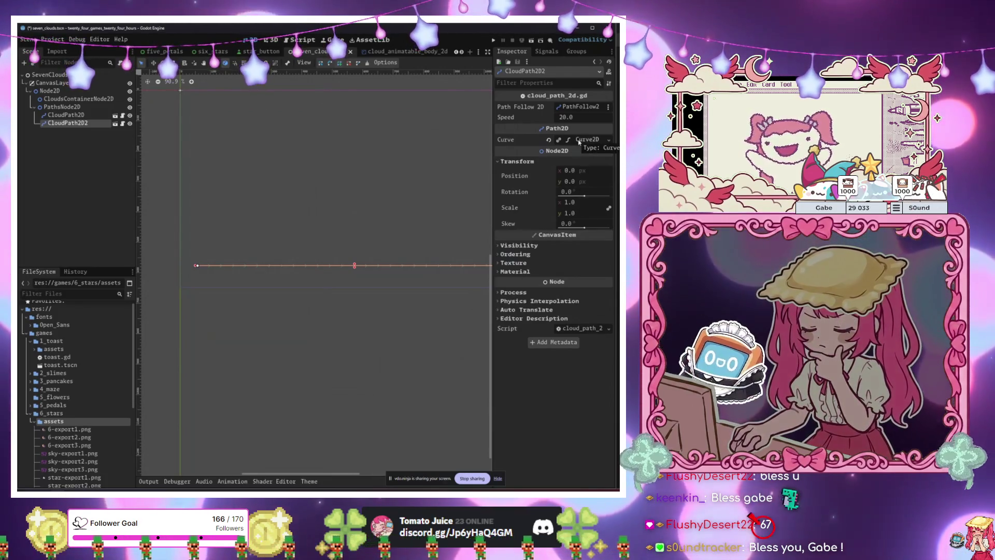
key("w")
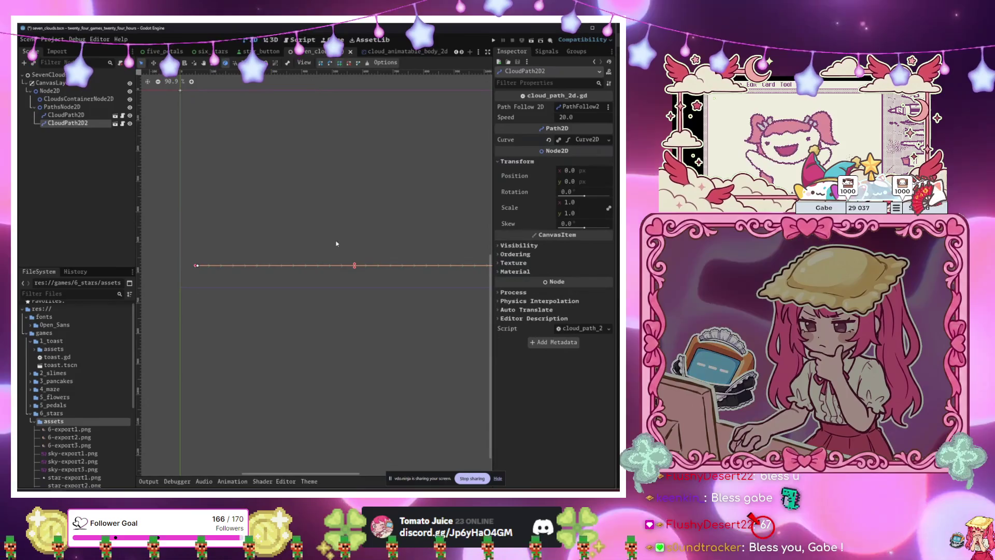
left_click_drag(354, 265, 350, 235)
key("ctrl+z")
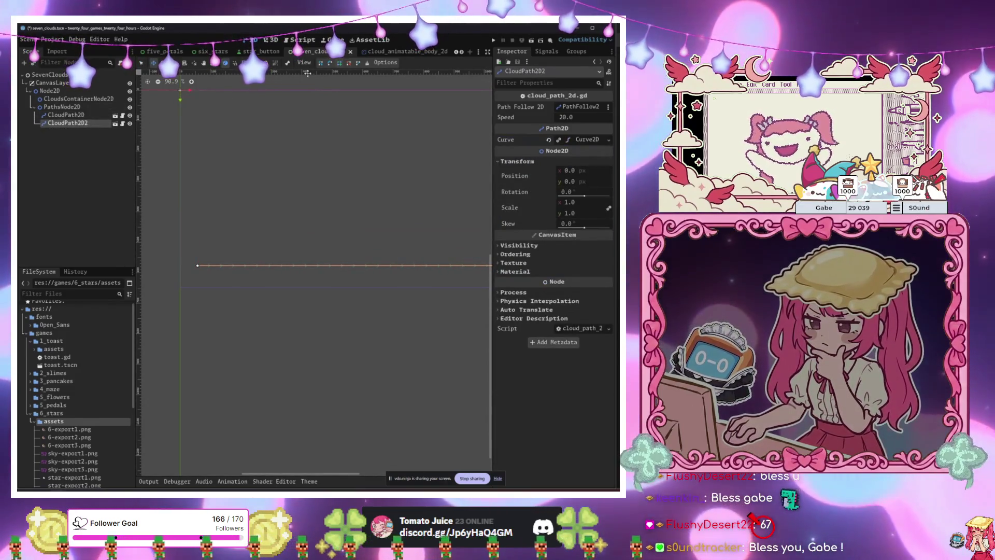
left_click(346, 171)
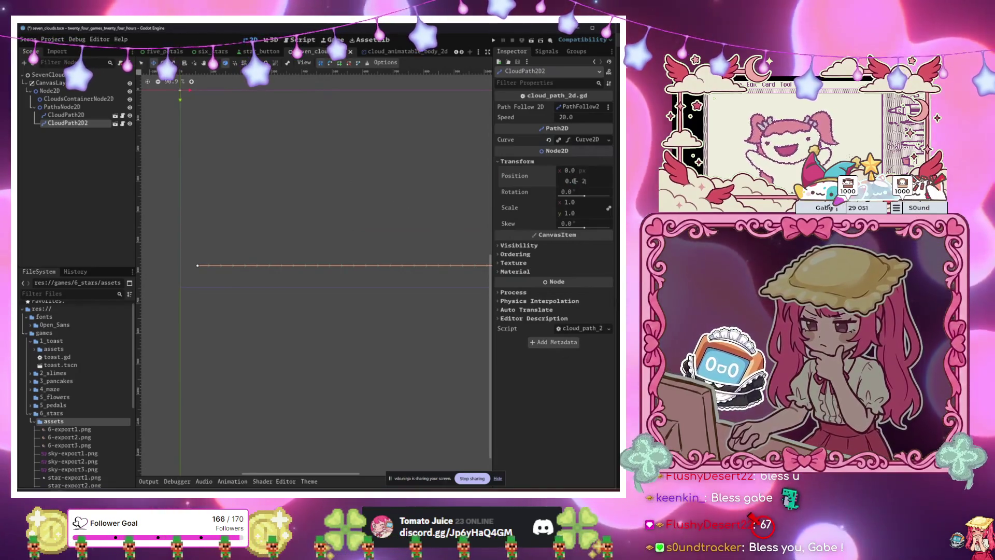
type("0")
key("Return")
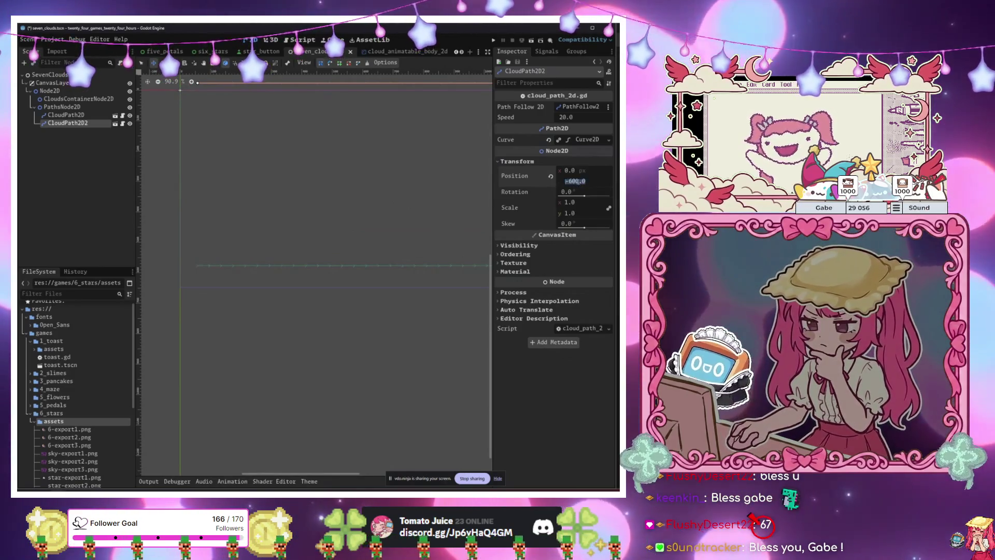
left_click(580, 181)
key("BackSpace")
key("Return")
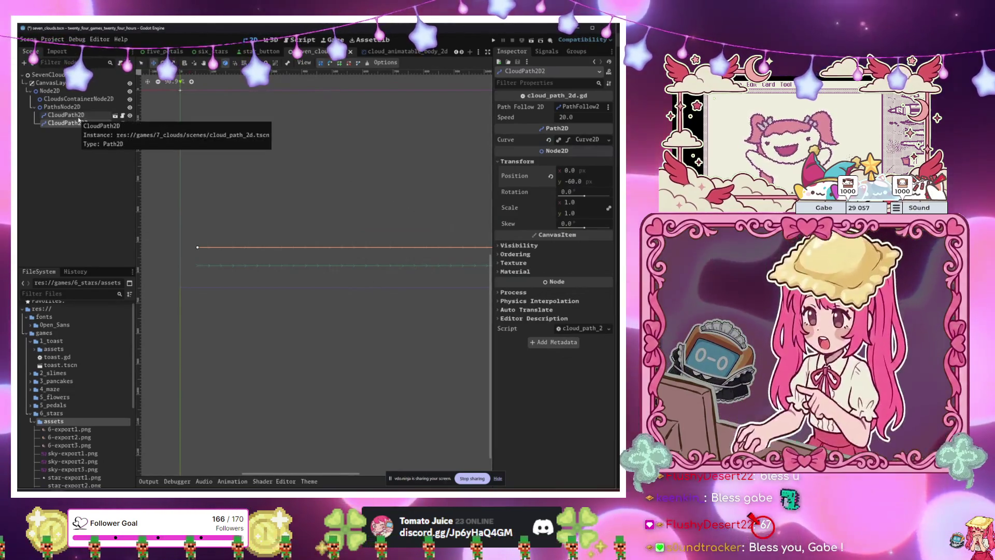
- Duplicate into CloudPath2D3 at y -120 and CloudPath2D4 at y -180
key("ctrl+d")
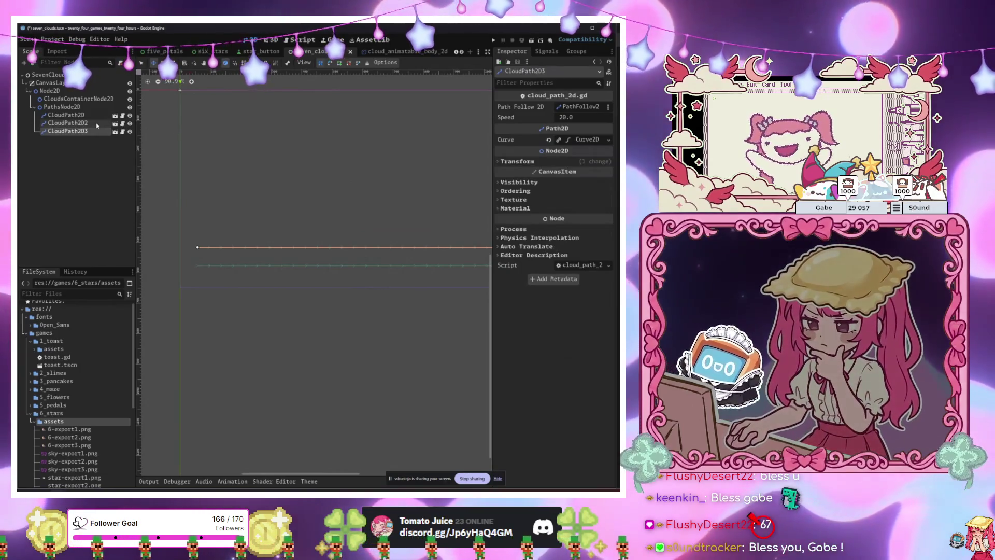
left_click(94, 123)
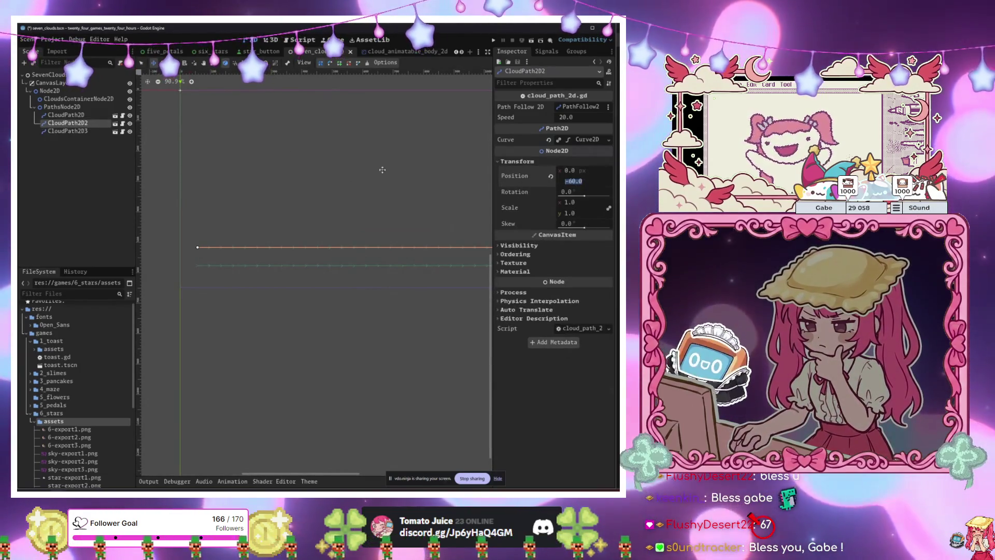
left_click(70, 131)
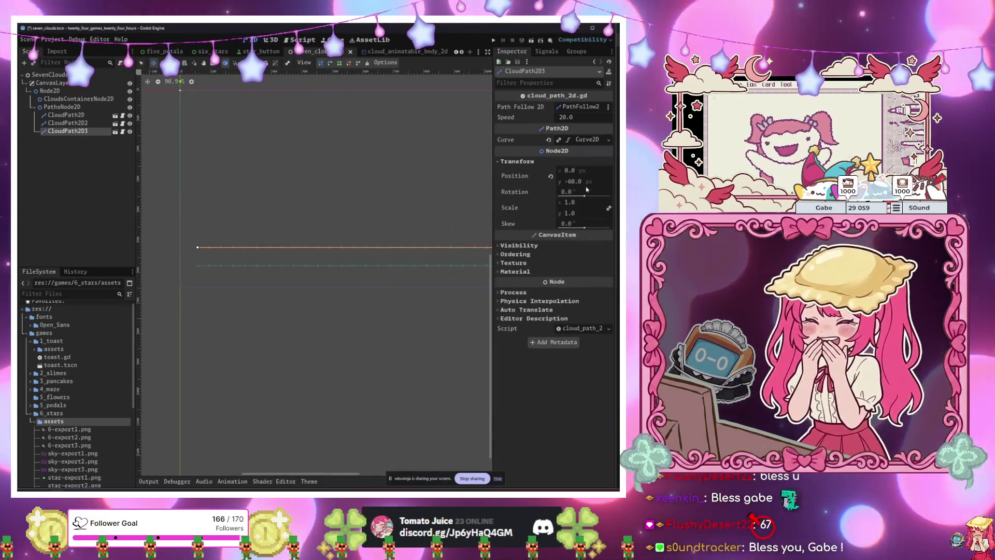
key("Return")
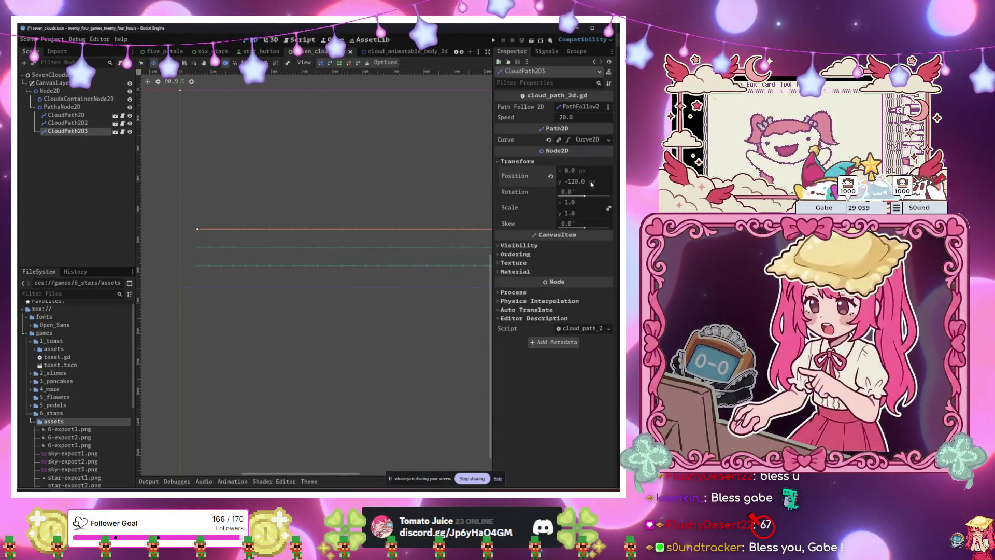
key("ctrl+d")
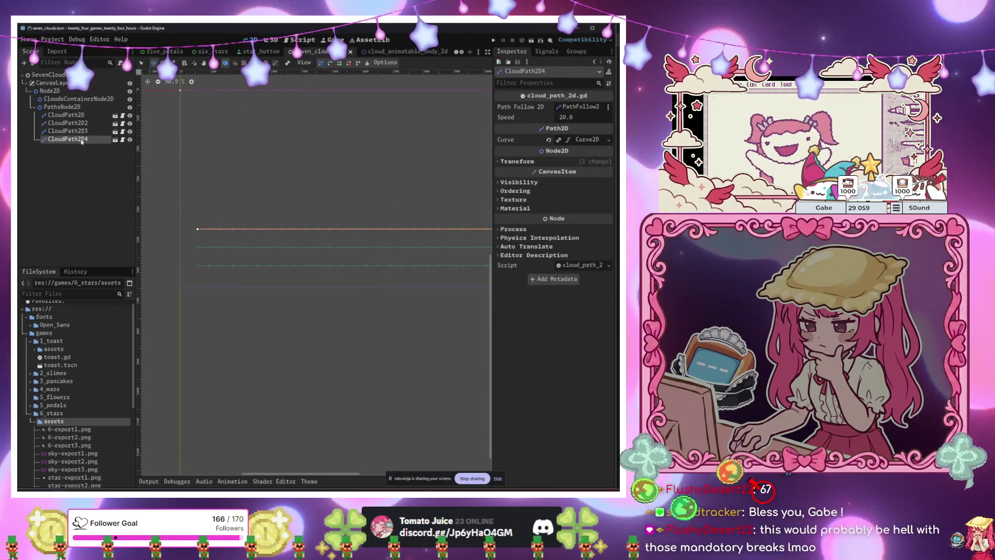
left_click(516, 161)
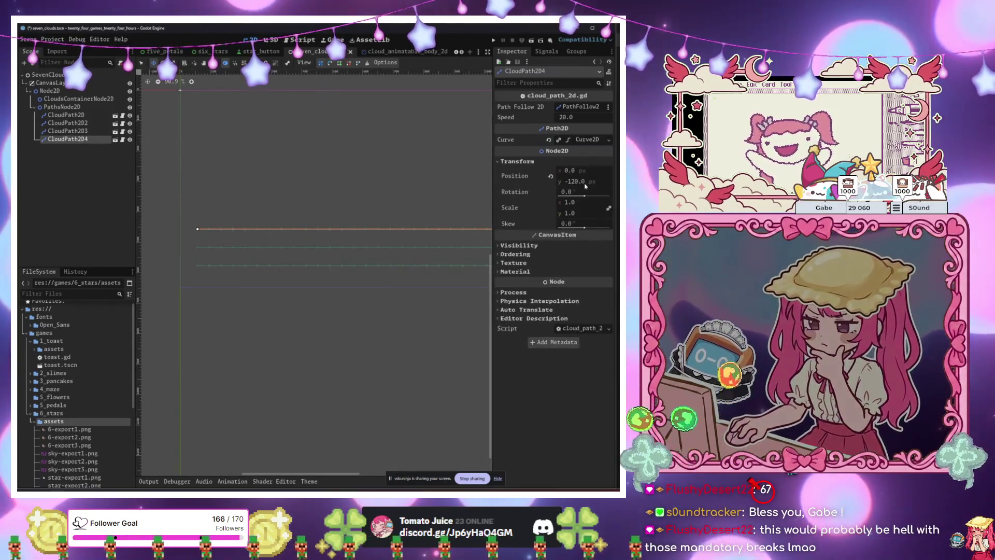
left_click(596, 180)
type("-60.0")
key("Return")
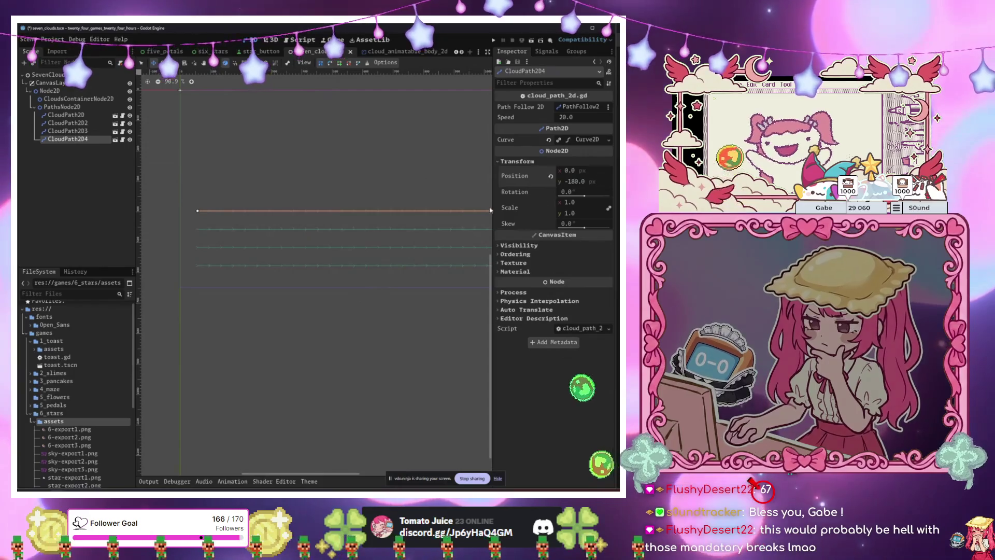
- Duplicate into CloudPath2D5, CloudPath2D6 and CloudPath2D7, raising the last to y -360
key("ctrl+d")
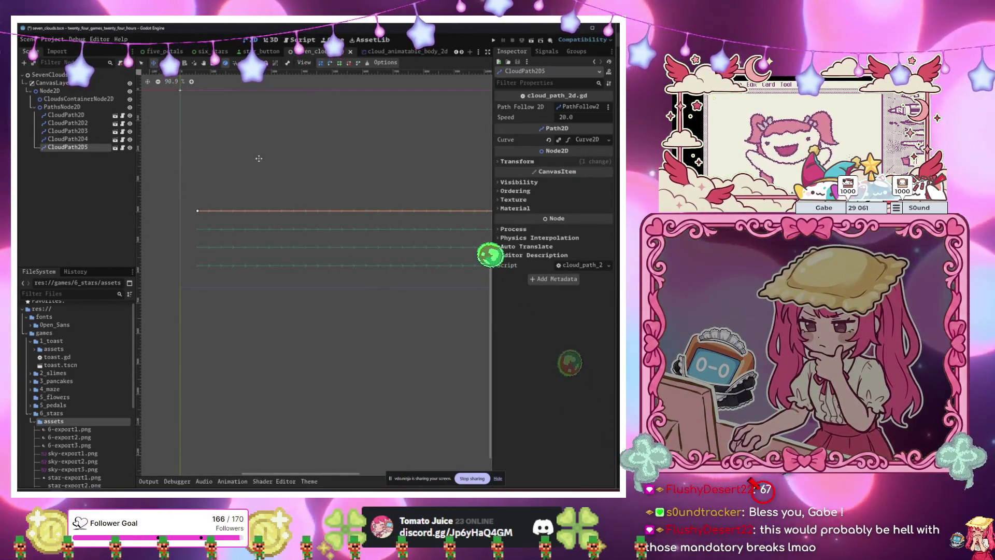
left_click(516, 161)
left_click(596, 181)
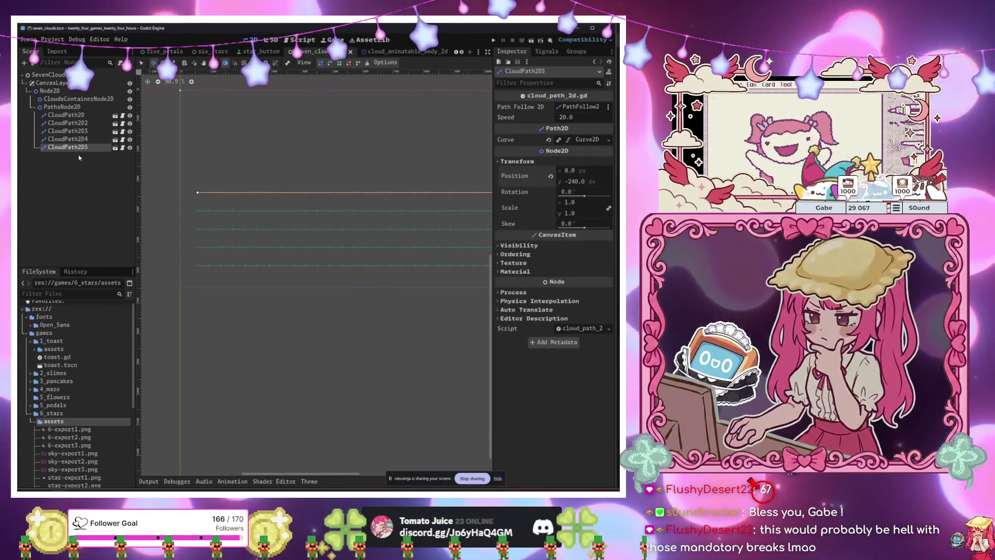
key("ctrl+d")
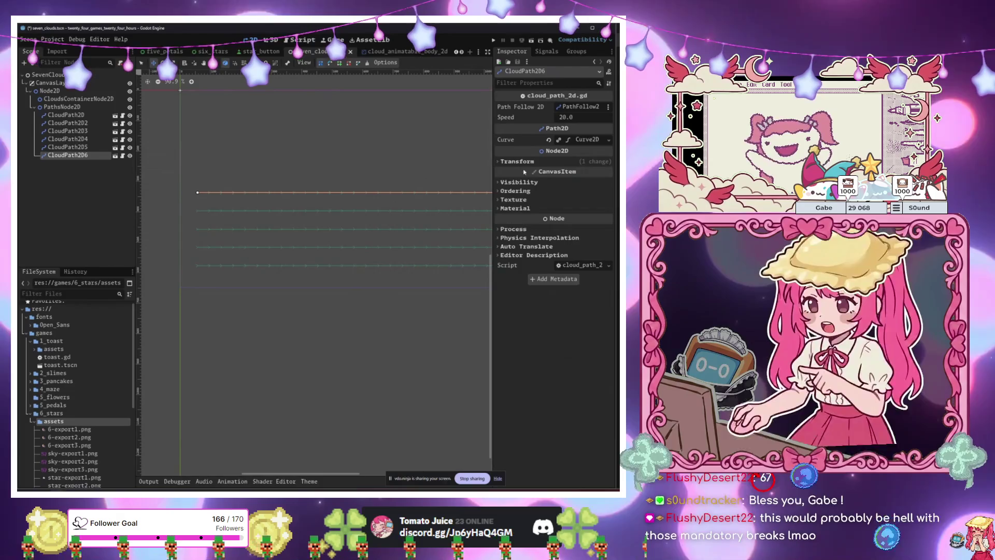
left_click(517, 161)
left_click(596, 181)
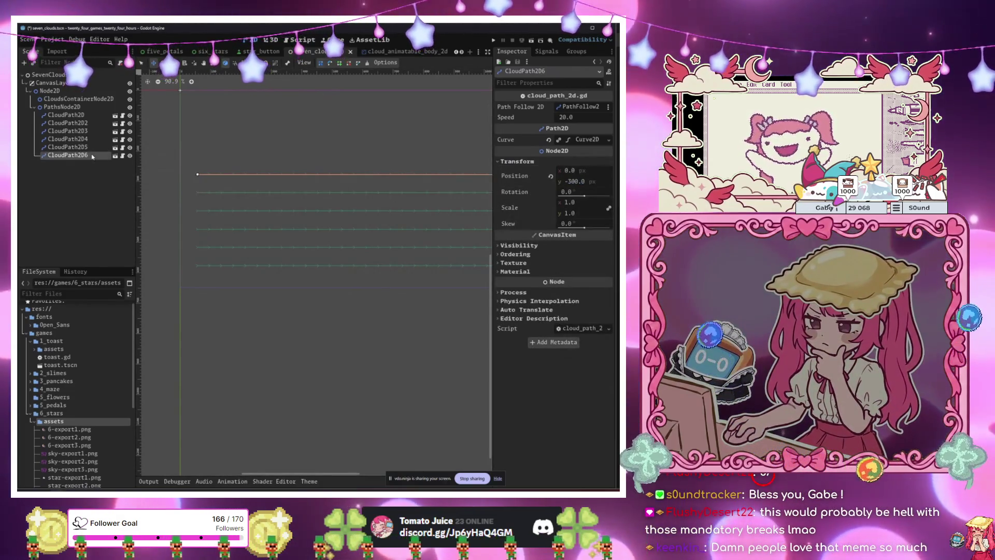
key("ctrl+d")
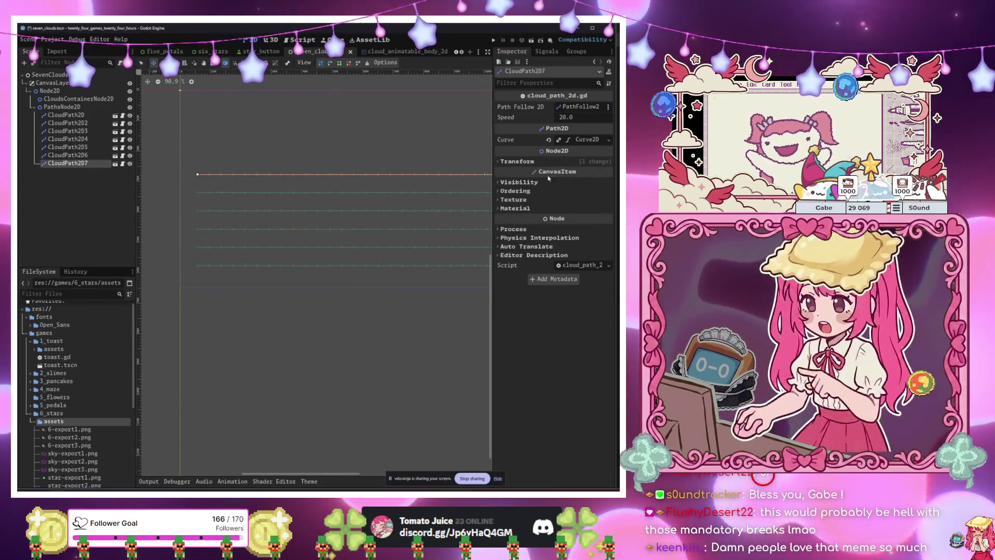
left_click(517, 161)
left_click(598, 181)
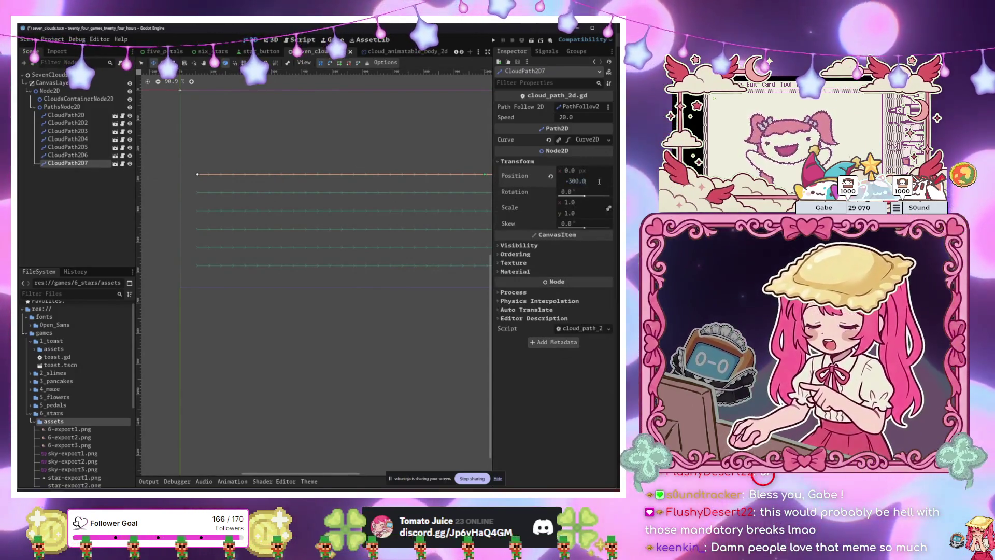
type("-360")
key("Return")
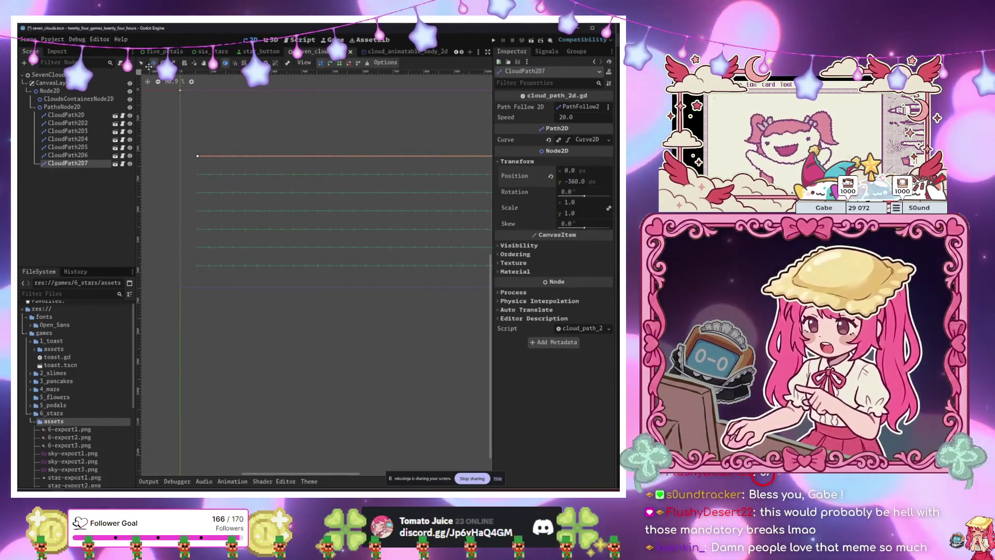
- Begin adding a new node under Node2D, searching for 'chara'
left_click(297, 284)
scroll(336, 358, "down", 2)
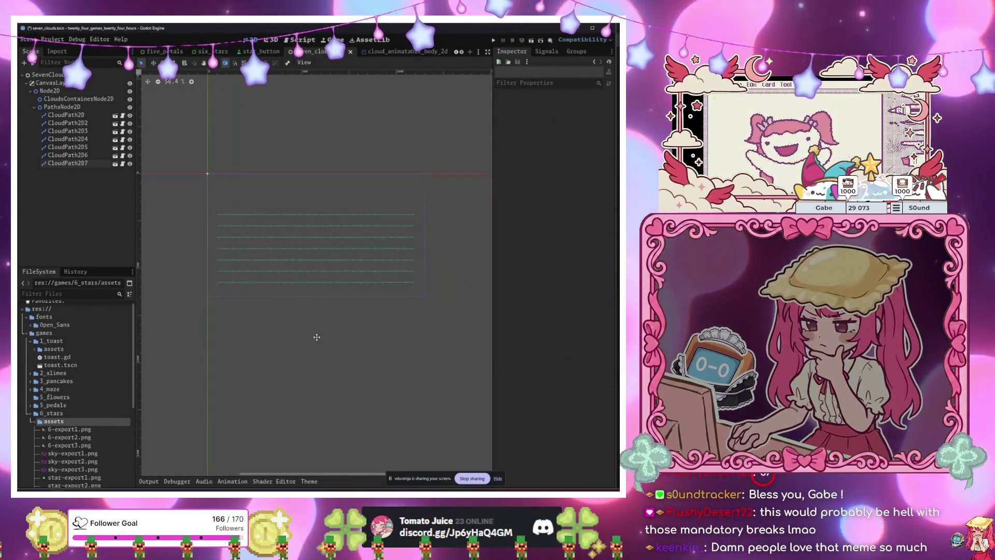
scroll(296, 133, "up", 1)
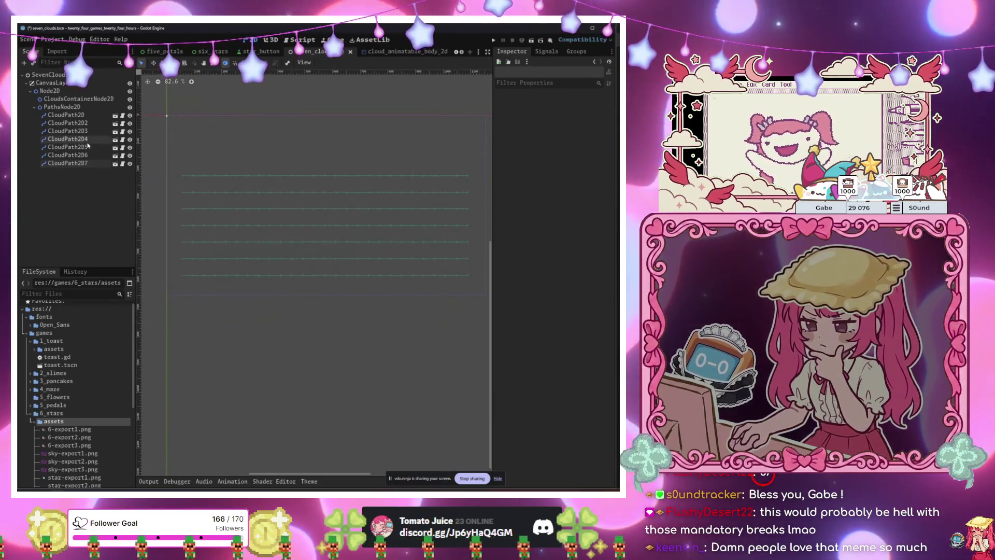
left_click(67, 115)
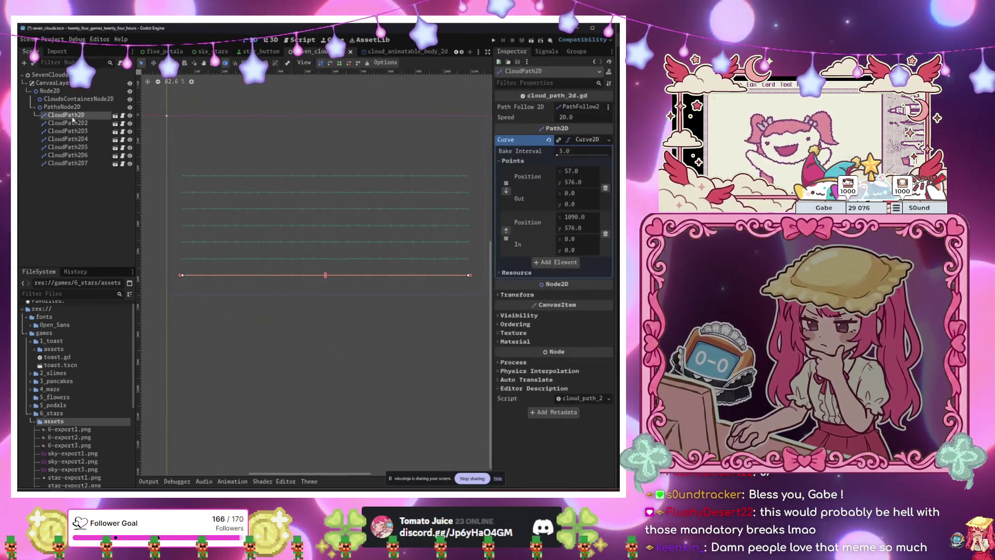
left_click(70, 92)
key("ctrl+a")
type("chara")
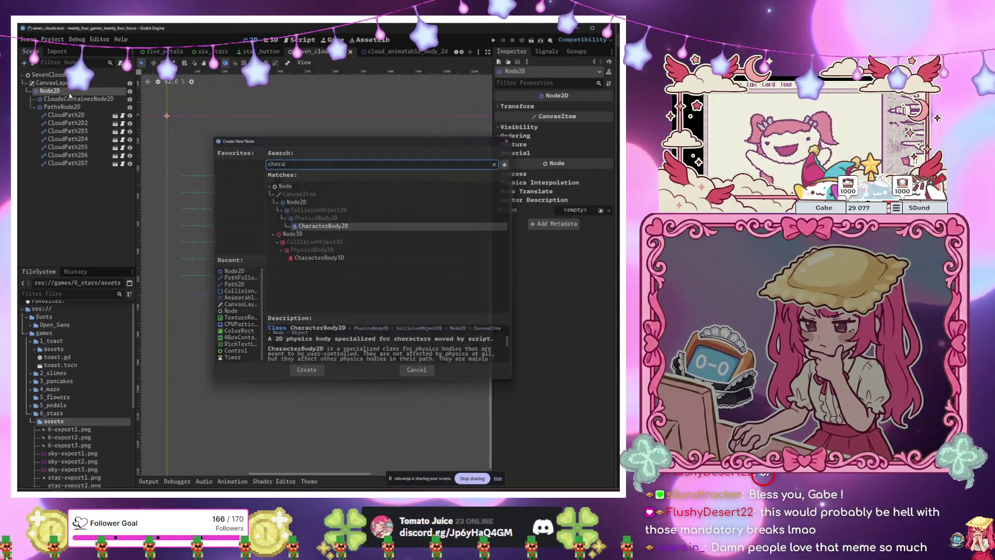
- Add a CharacterBody2D with a CollisionShape2D child
key("Return")
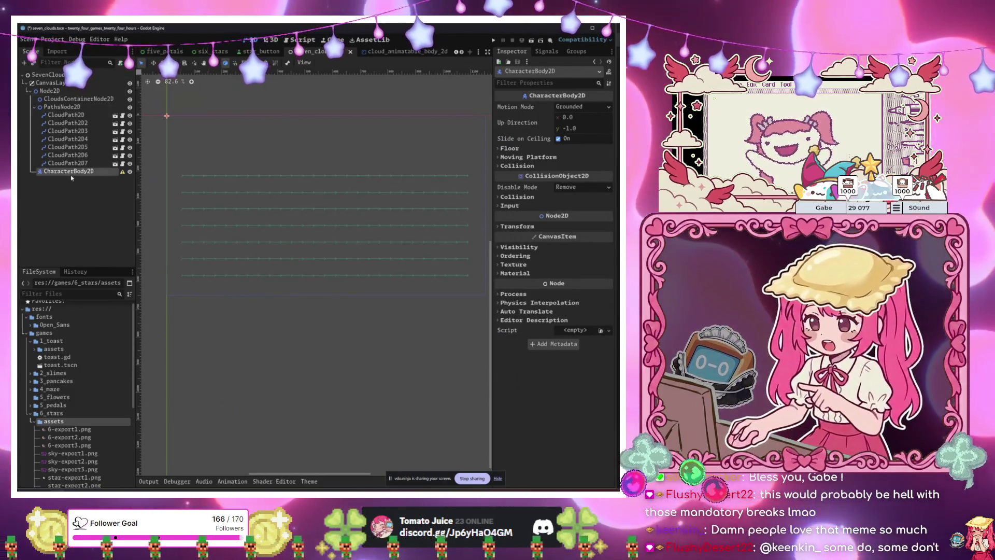
key("ctrl+a")
type("colli")
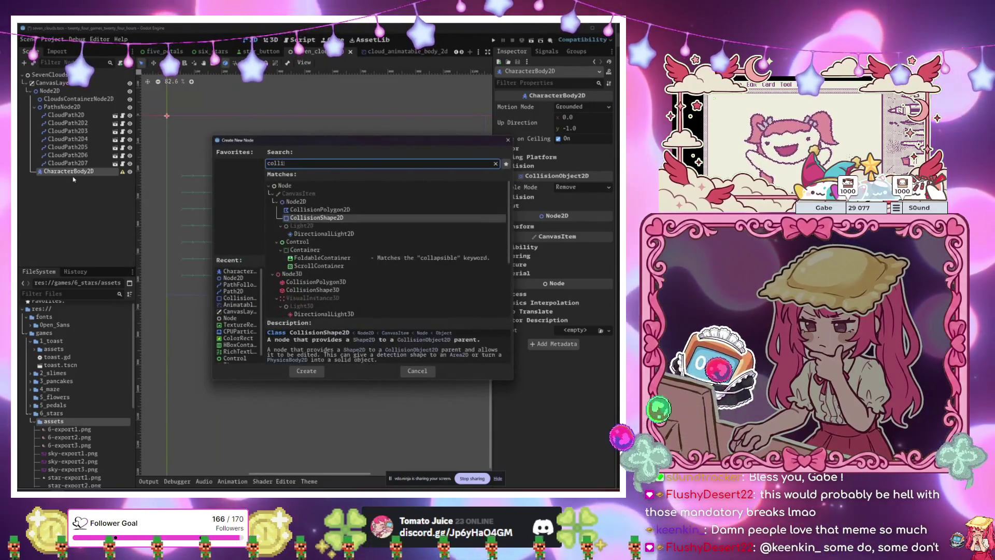
key("Return")
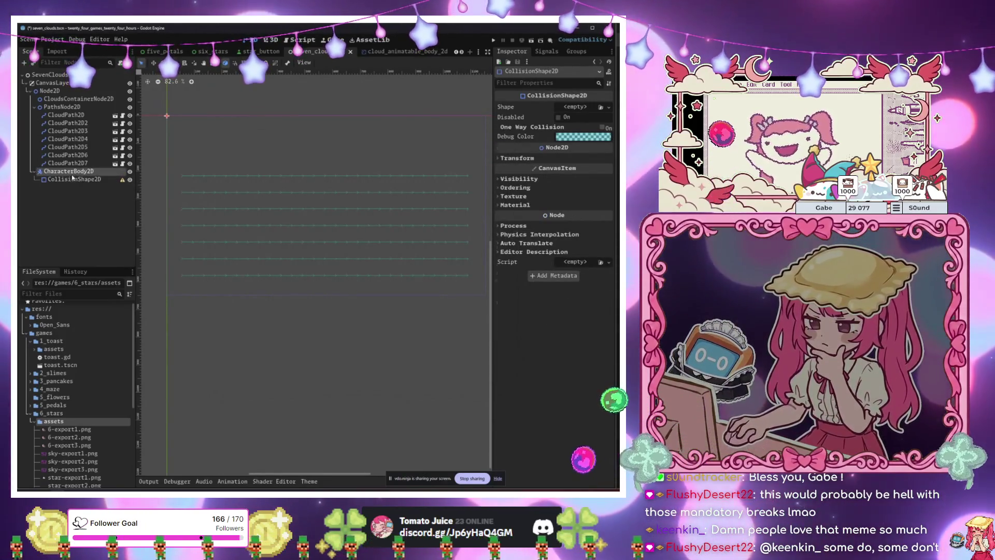
- Try a Sprite2D child under CharacterBody2D, then delete it
left_click(72, 173)
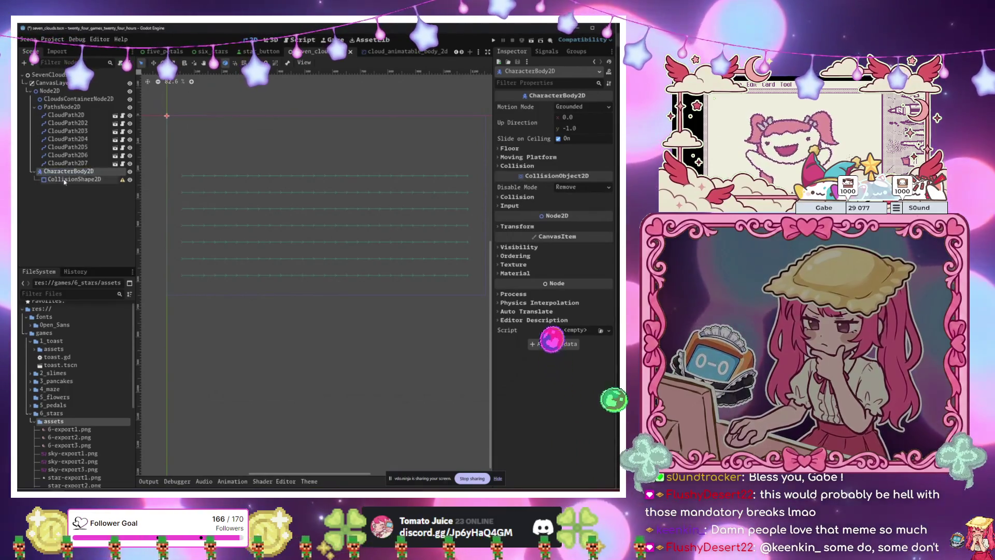
left_click(65, 179)
left_click(59, 173)
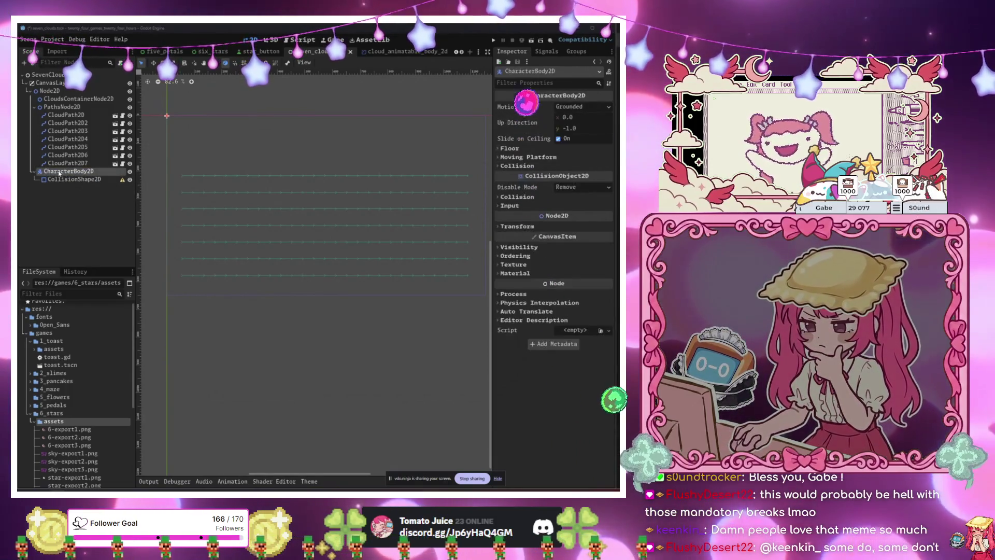
key("ctrl+a")
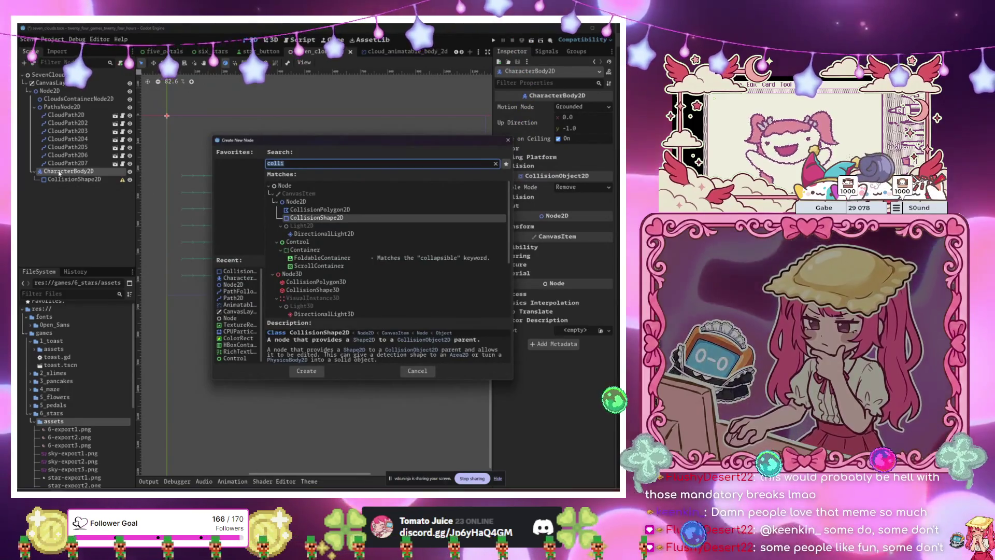
key("BackSpace")
type("a")
key("BackSpace")
type("sprite")
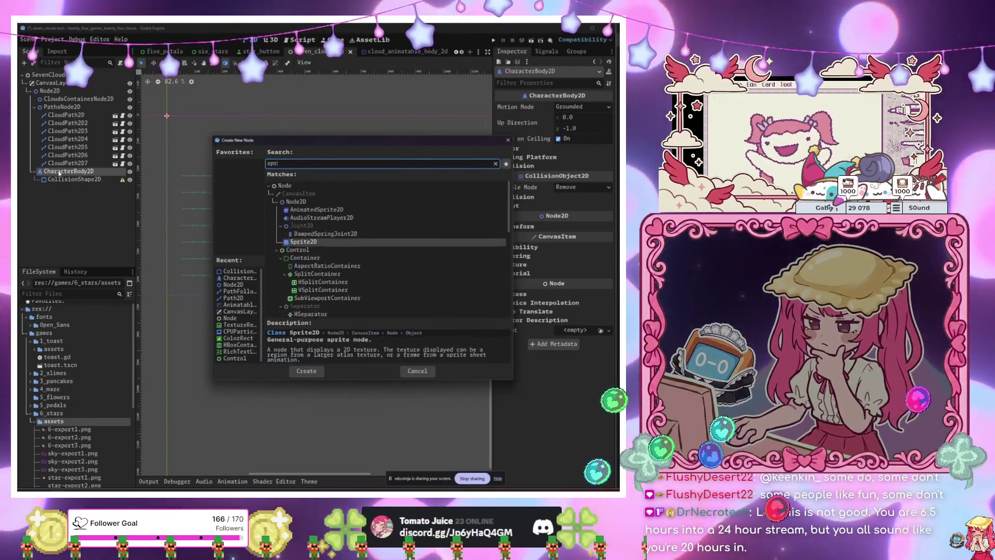
key("Return")
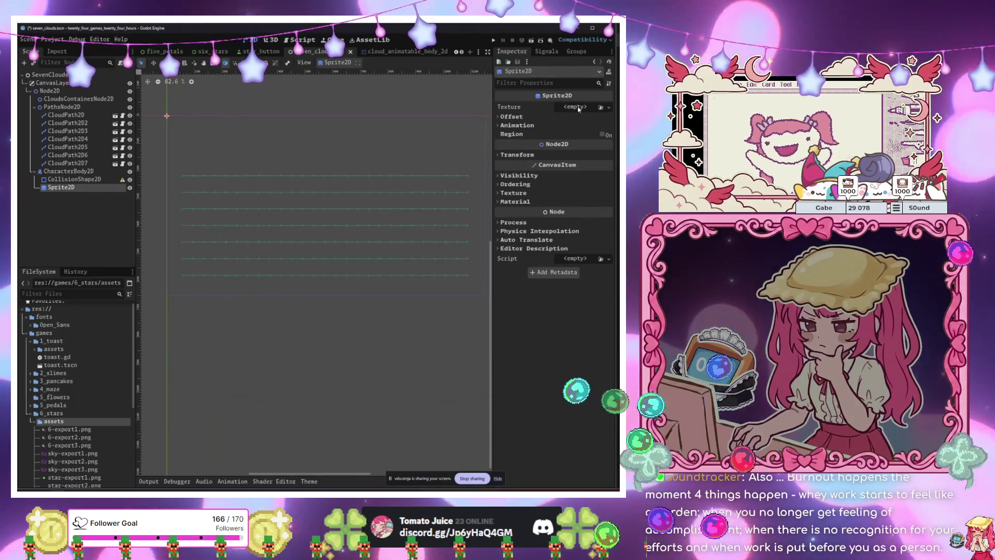
left_click(578, 107)
left_click(177, 242)
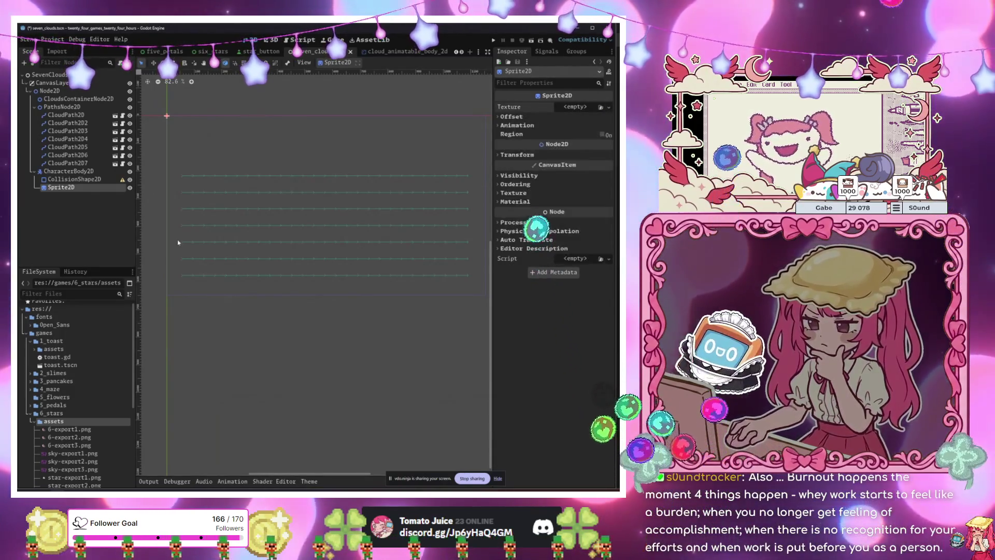
key("Delete")
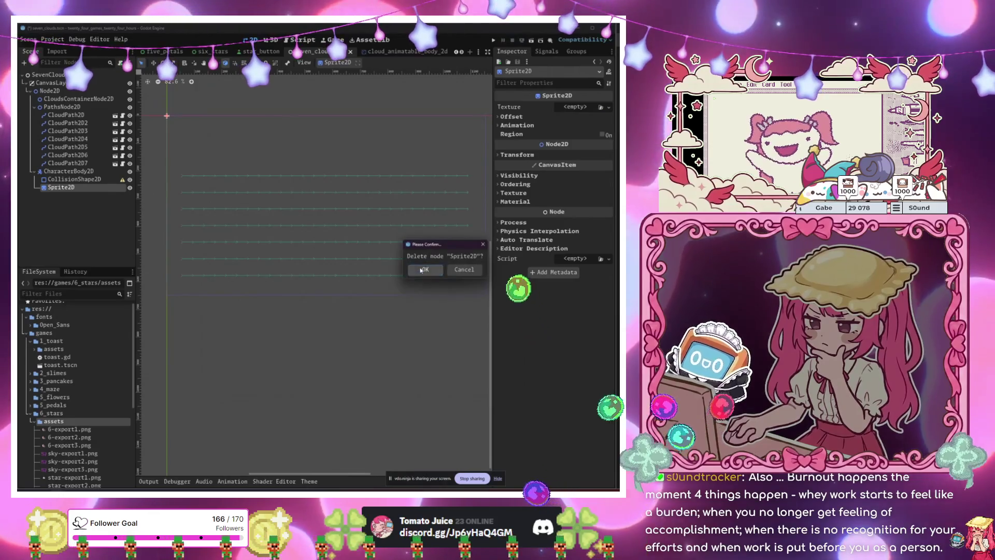
left_click(422, 270)
- Try an AnimatedSprite2D with new SpriteFrames, delete it, and reopen Create New Node
left_click(56, 172)
key("ctrl+a")
type("anima")
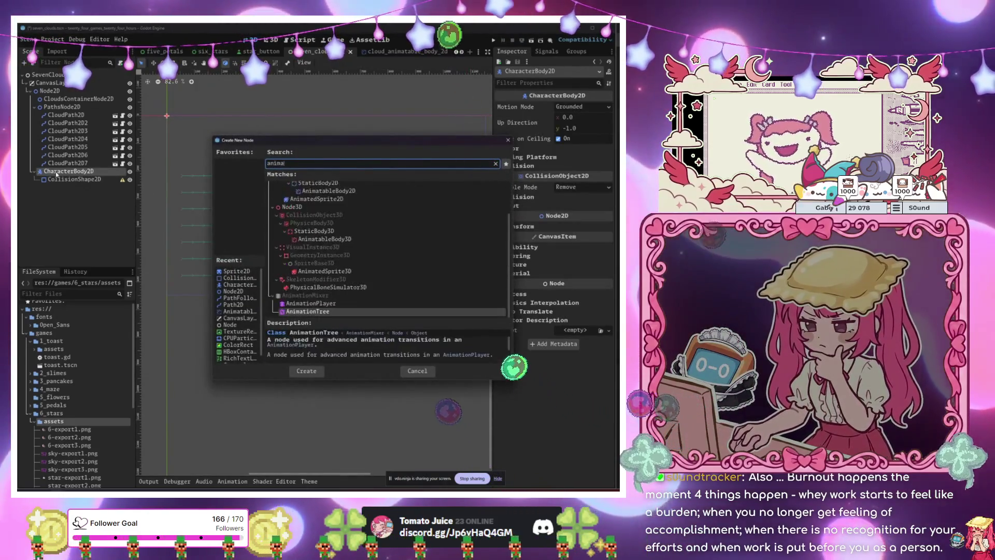
type("tedsprite")
key("Return")
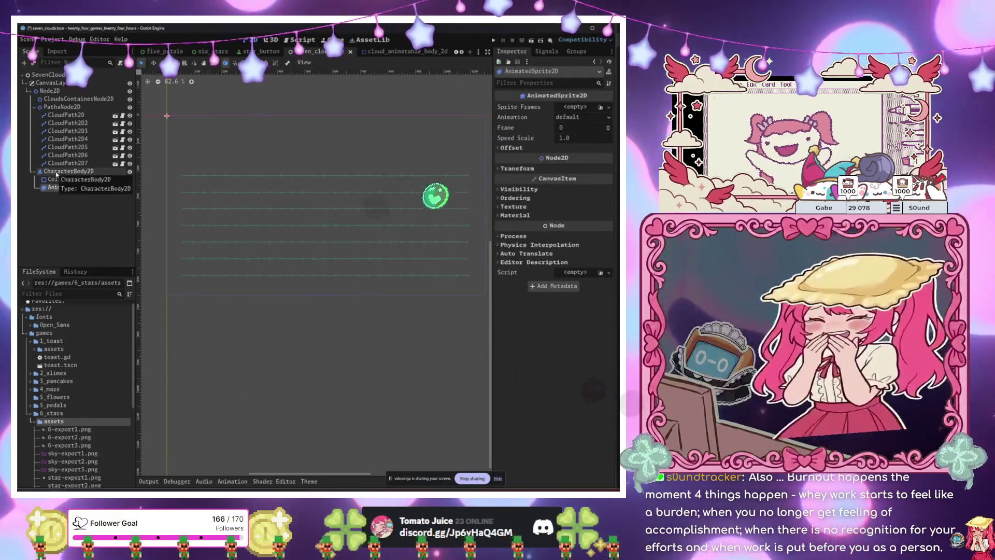
left_click(576, 106)
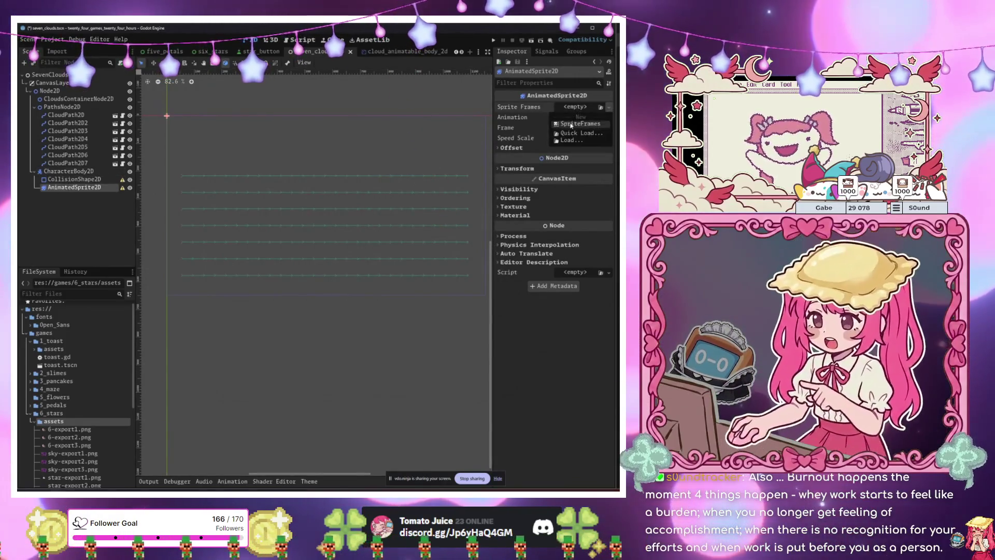
left_click(572, 124)
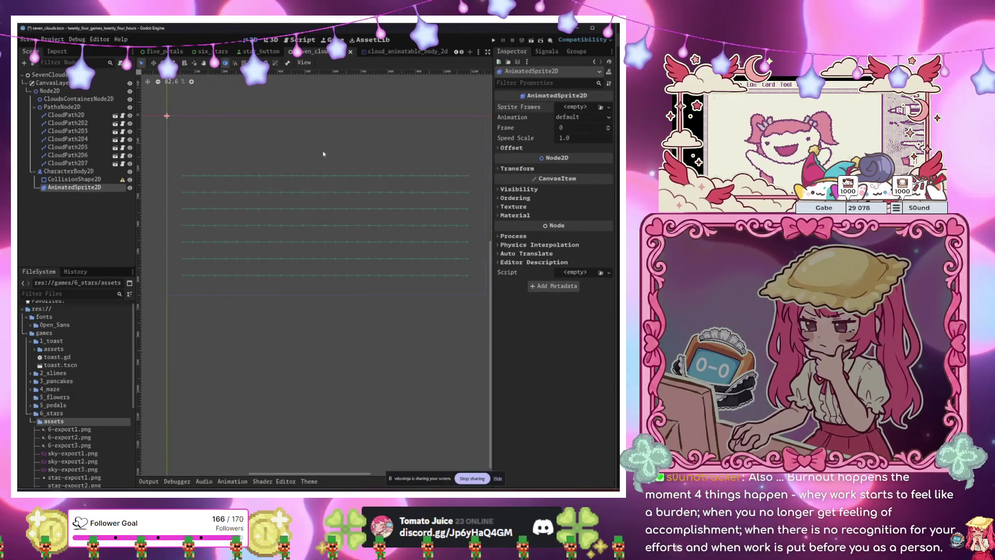
key("Delete")
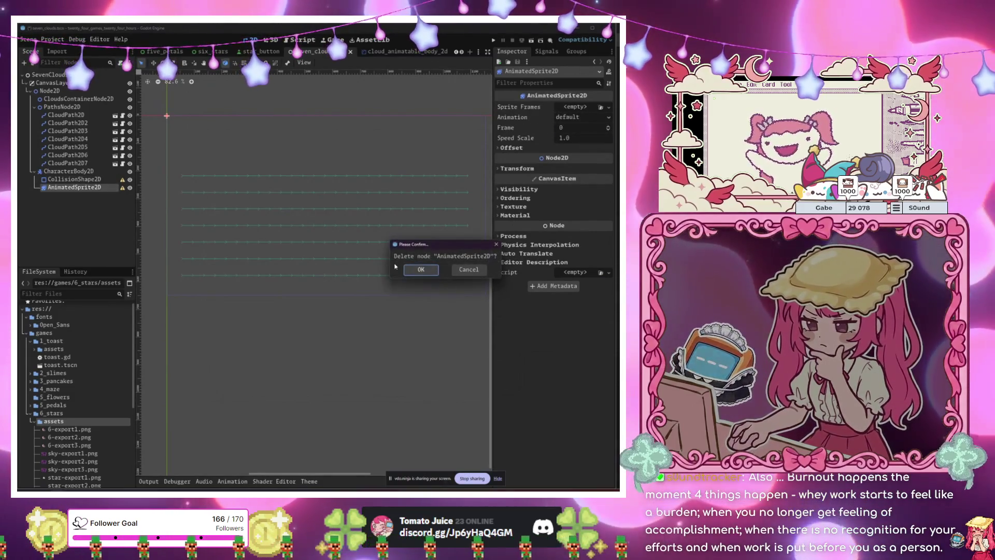
left_click(421, 269)
left_click(66, 171)
key("ctrl+a")
- Add a Sprite2D with a new AnimatedTexture of 3 frames at speed scale 3.0, frames 0–2 expanded
type("spr")
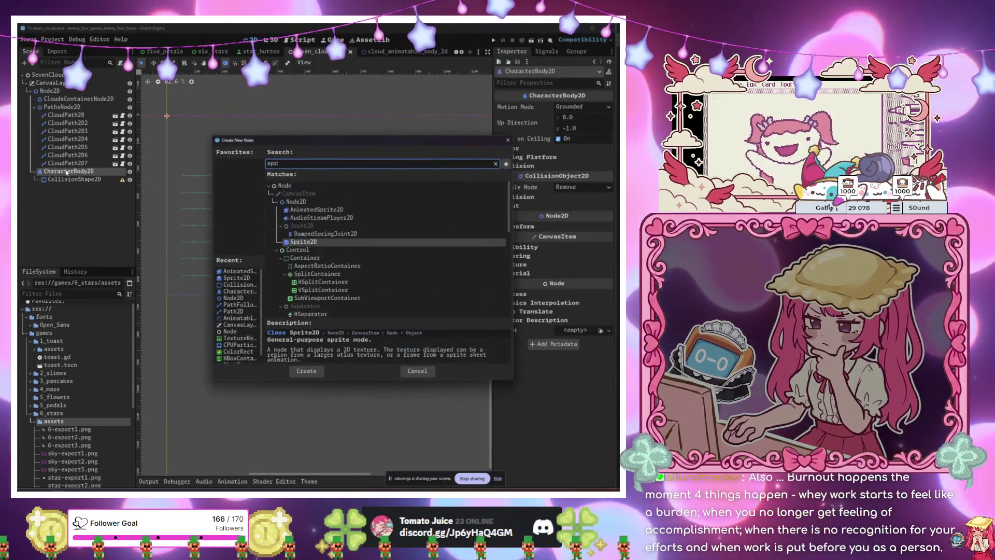
key("Return")
left_click(575, 107)
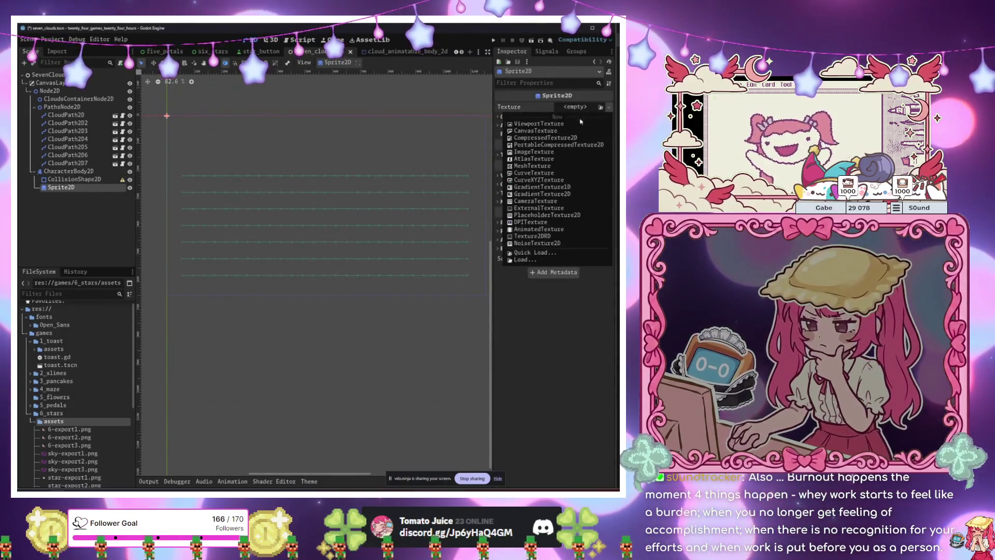
left_click(539, 228)
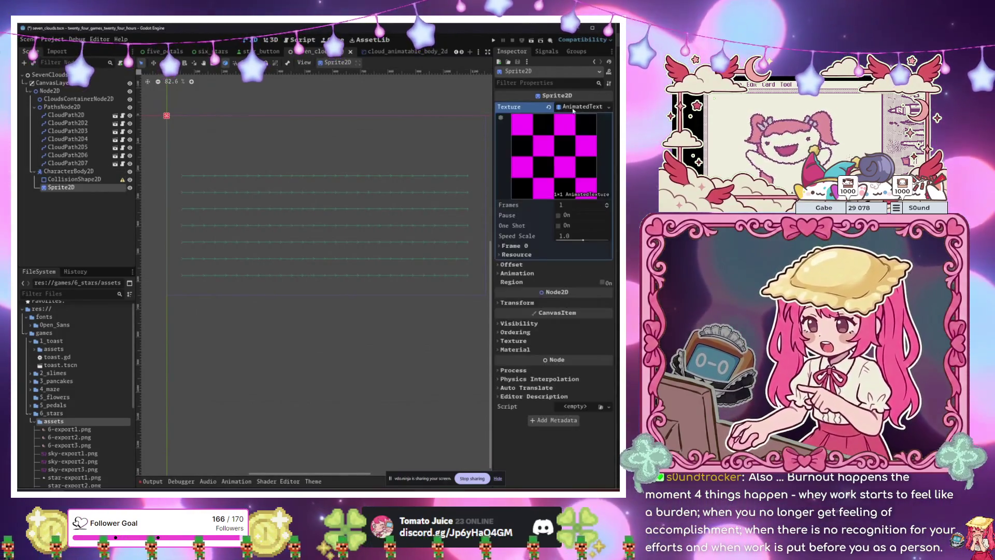
left_click(570, 236)
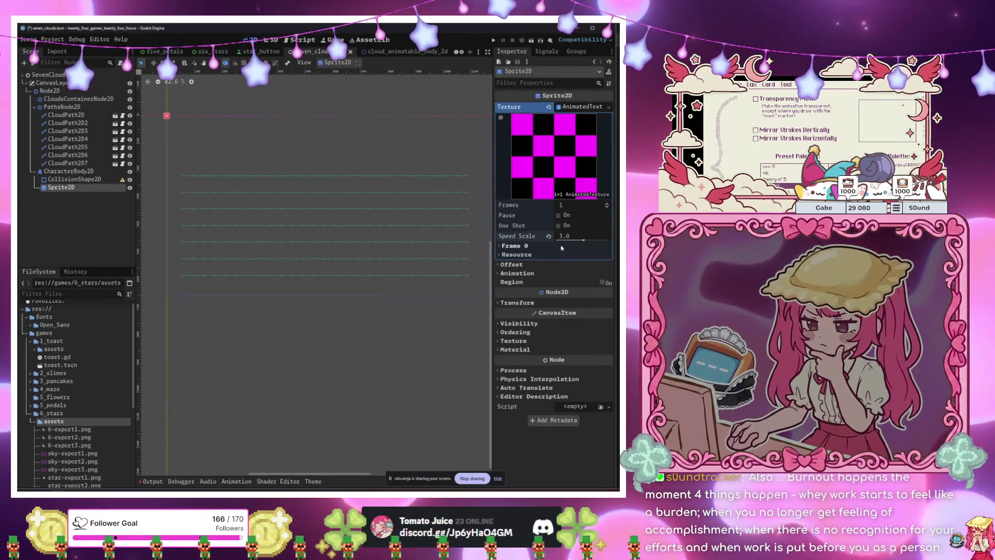
left_click(511, 246)
left_click(606, 204)
left_click(607, 204)
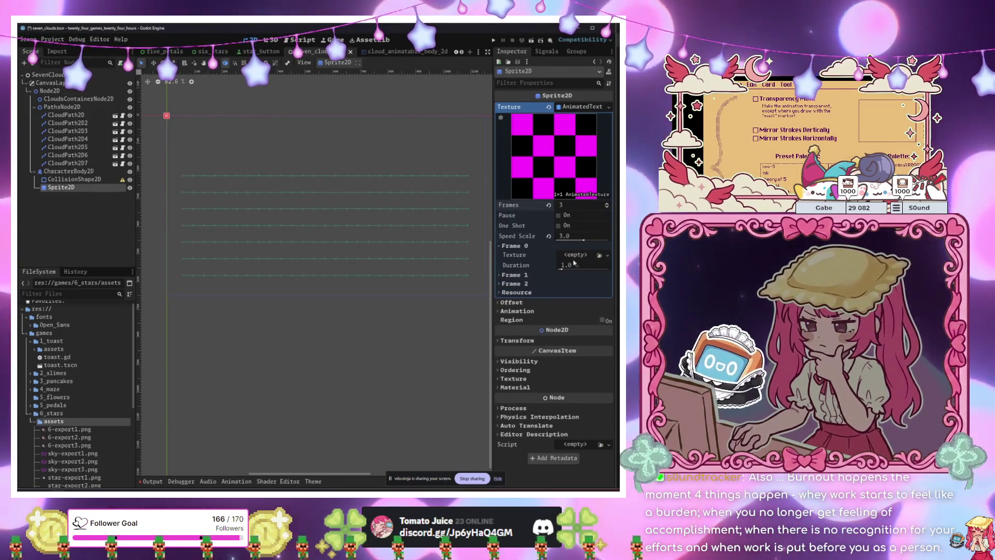
left_click(513, 275)
left_click(526, 304)
double_click(51, 413)
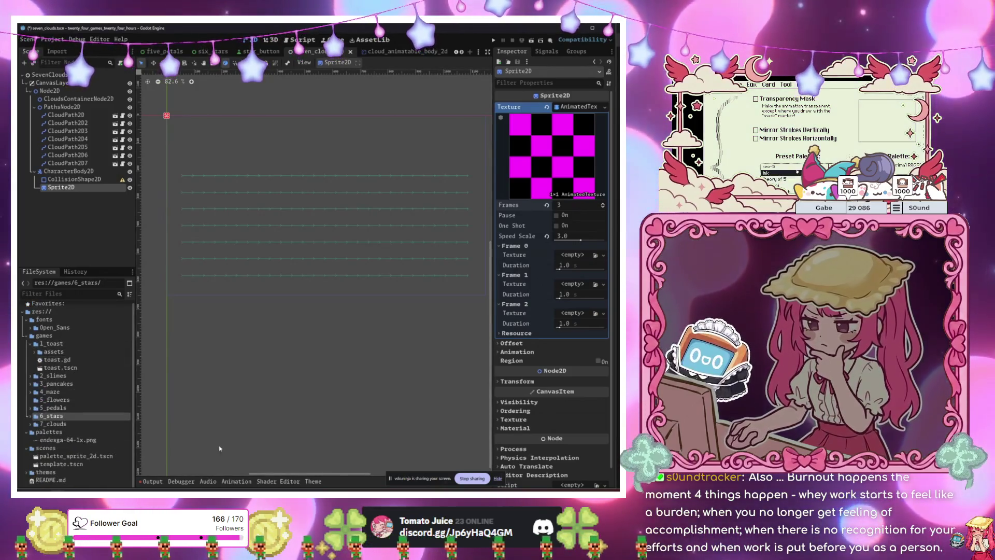
- Commit the 22 changed files with summary 'working onlouds7s' and push
key("alt+Tab")
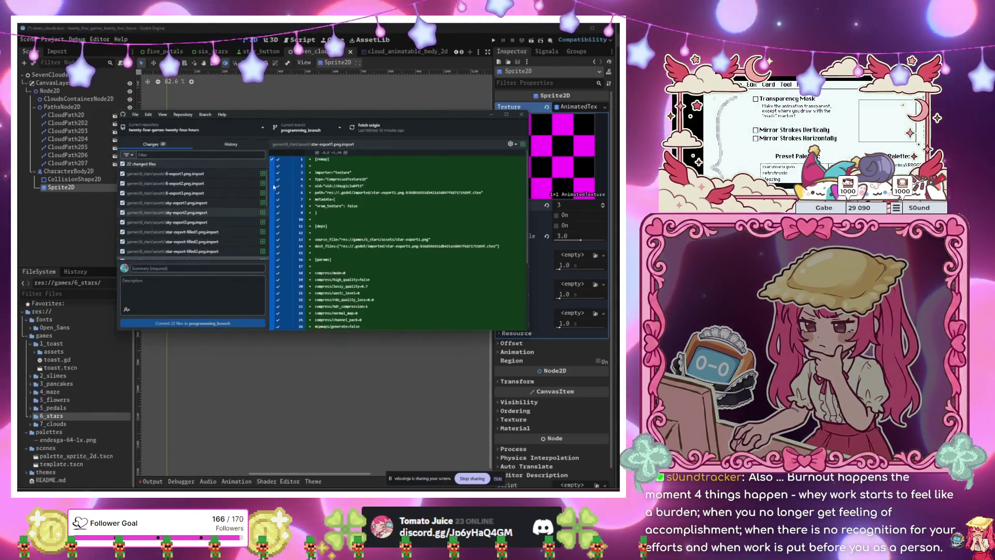
left_click(179, 269)
type("workin")
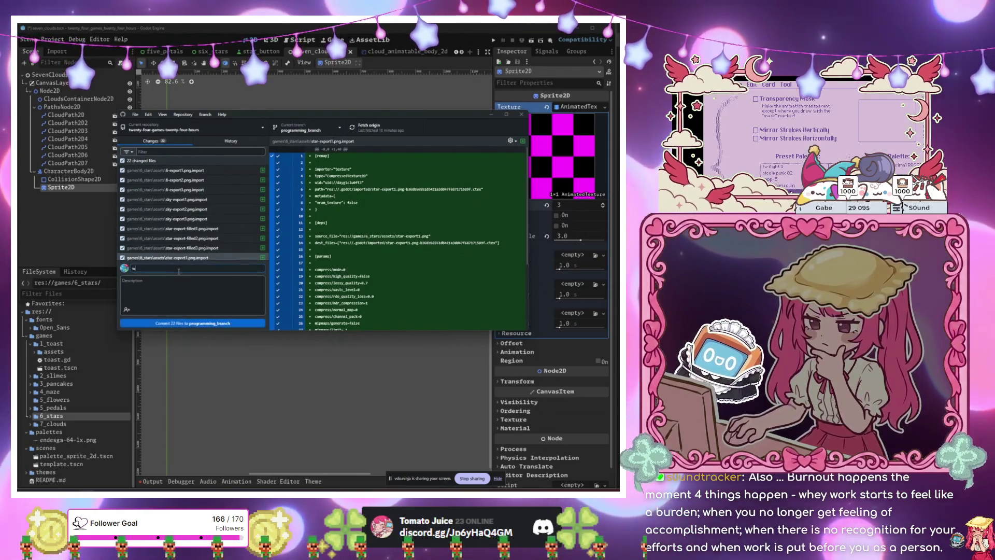
type("g on 7 c")
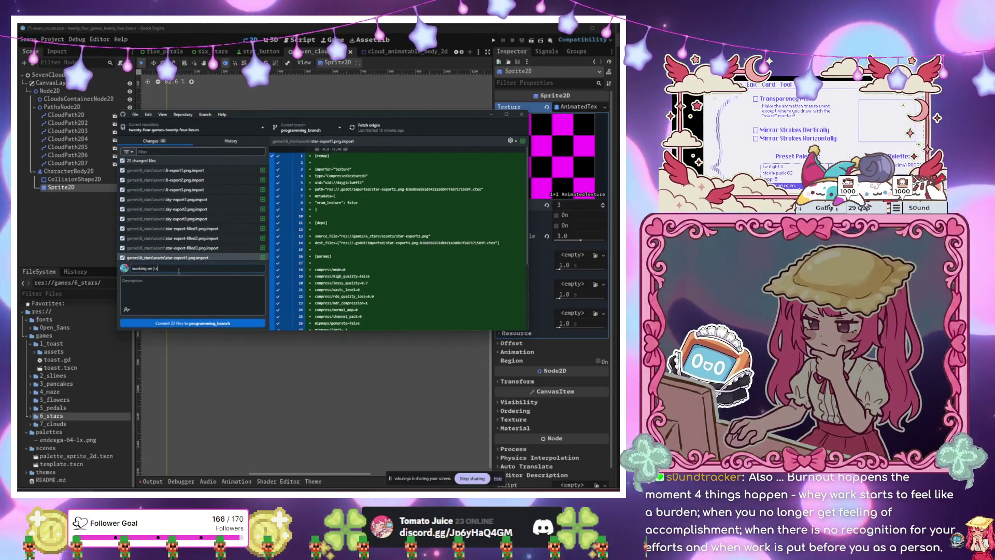
type("louds")
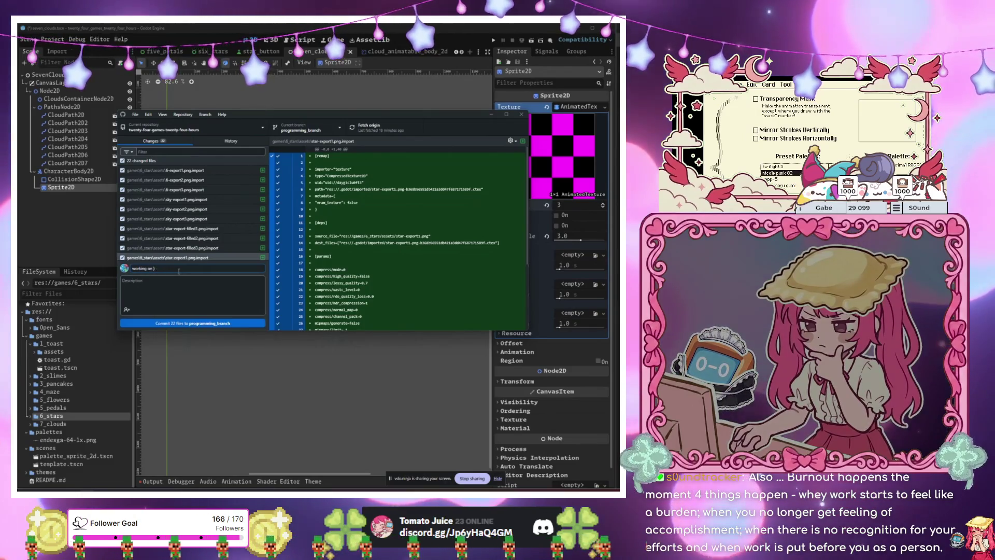
type("7 clouds")
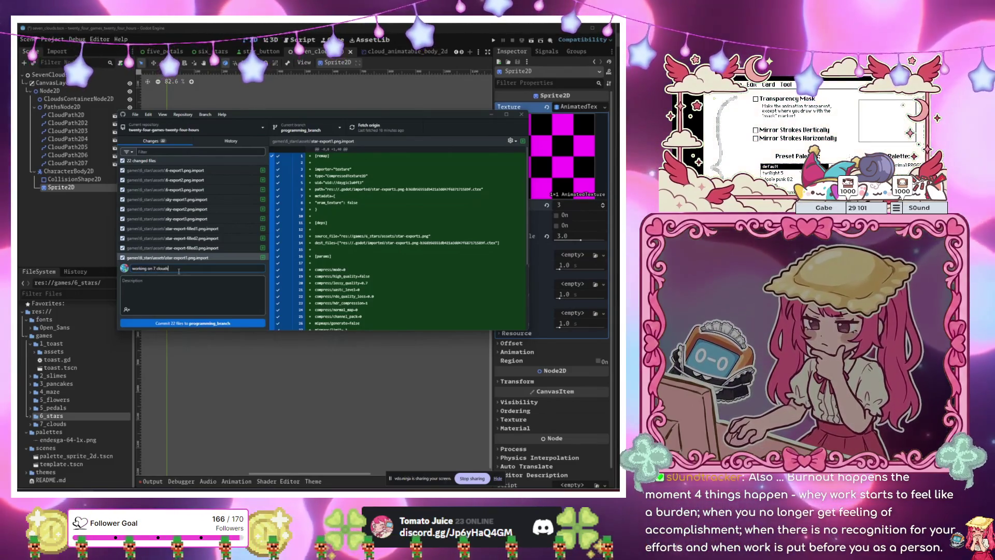
left_click(246, 323)
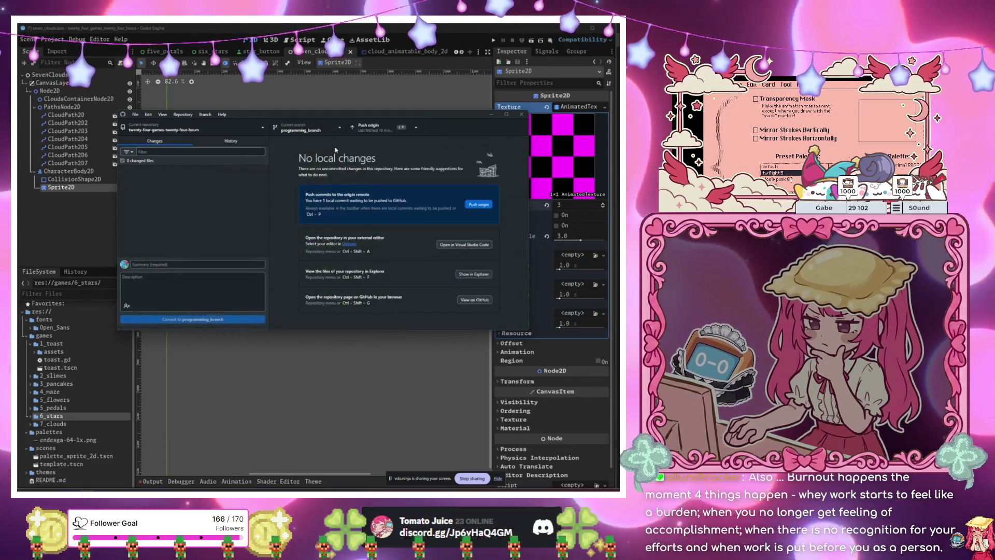
key("ctrl+p")
- Merge the other recent branch into programming_branch, fetch, and return to Godot
left_click(312, 136)
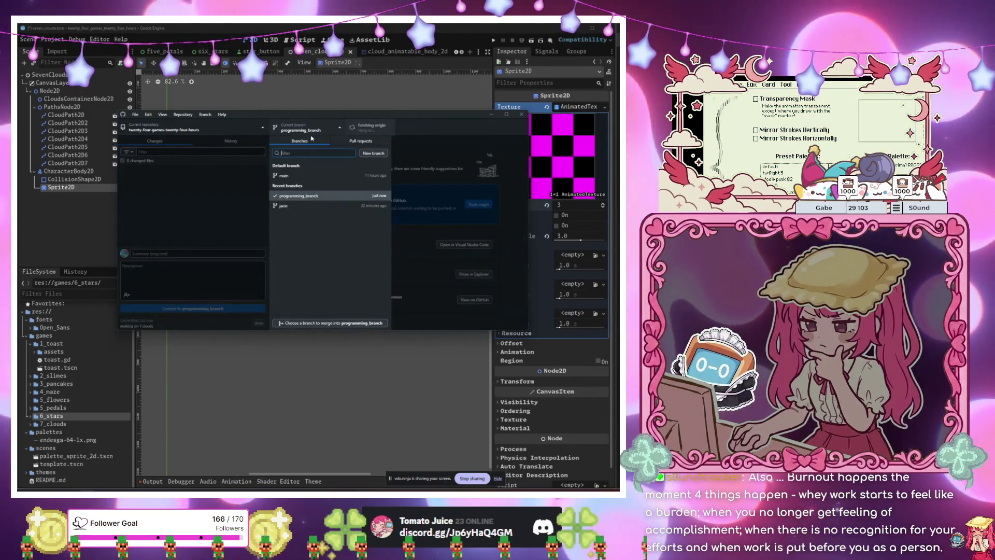
left_click(299, 212)
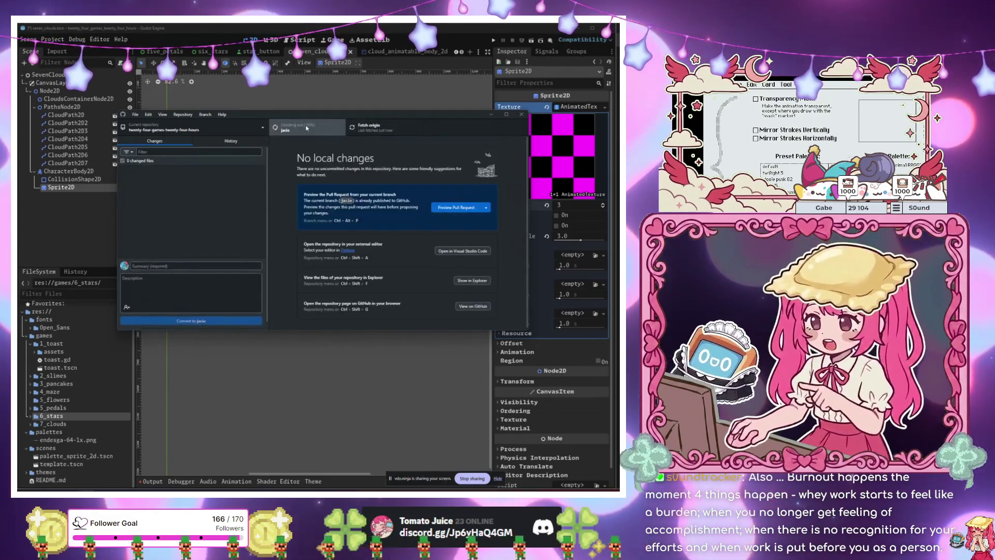
key("ctrl+b")
left_click(307, 207)
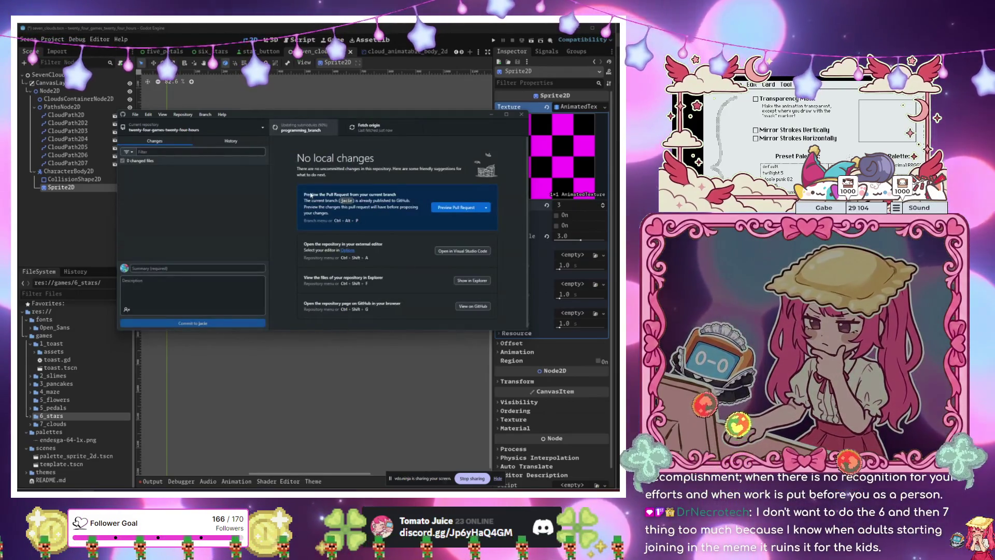
left_click(330, 323)
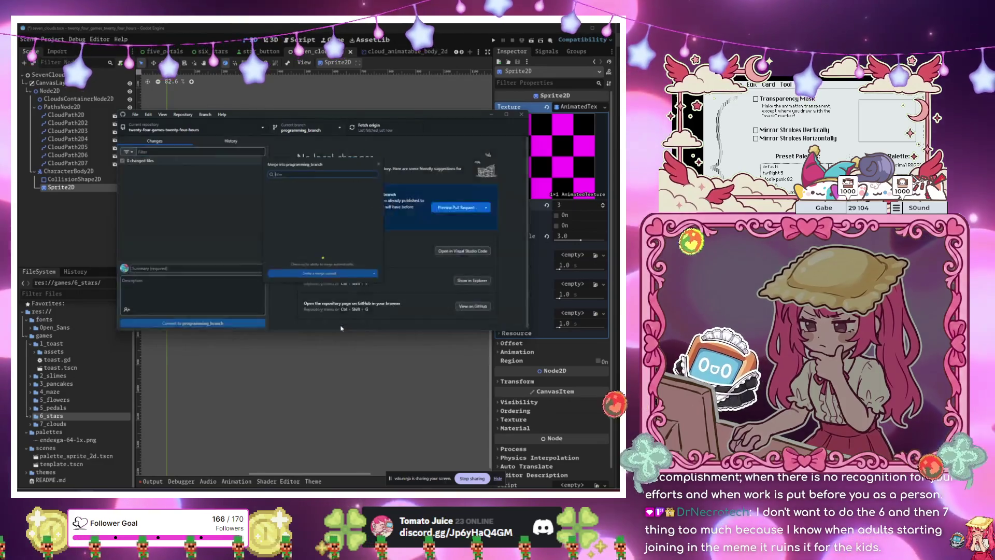
left_click(293, 219)
left_click(318, 288)
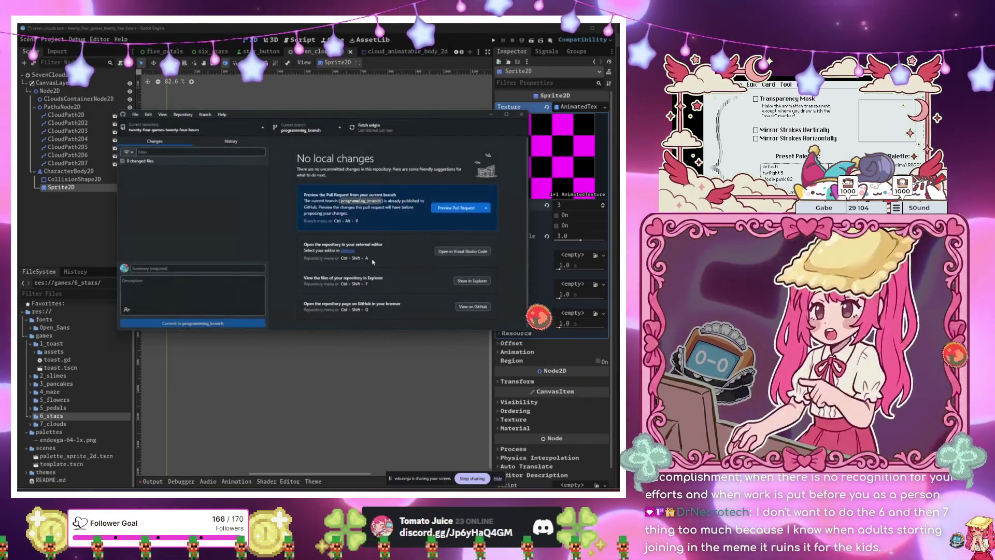
left_click(374, 130)
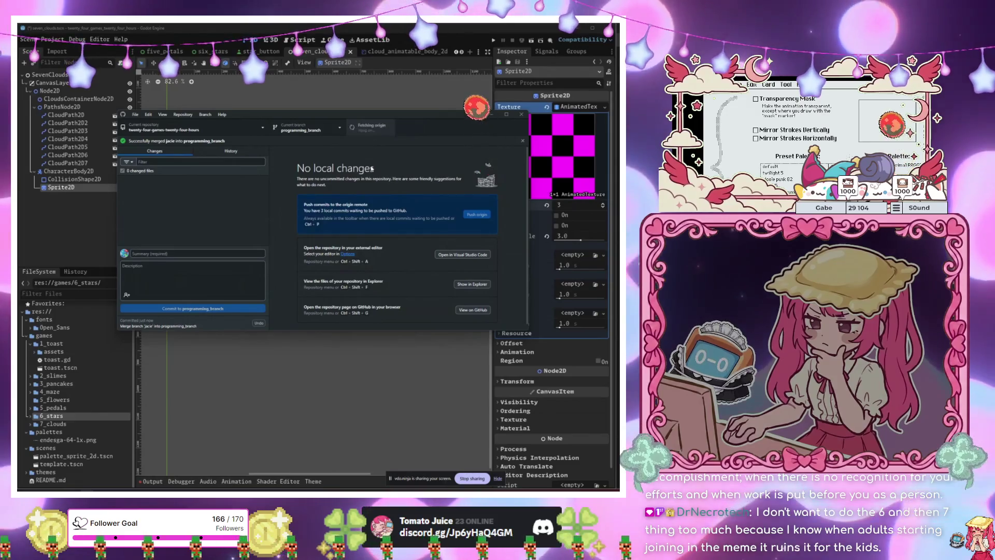
left_click(298, 349)
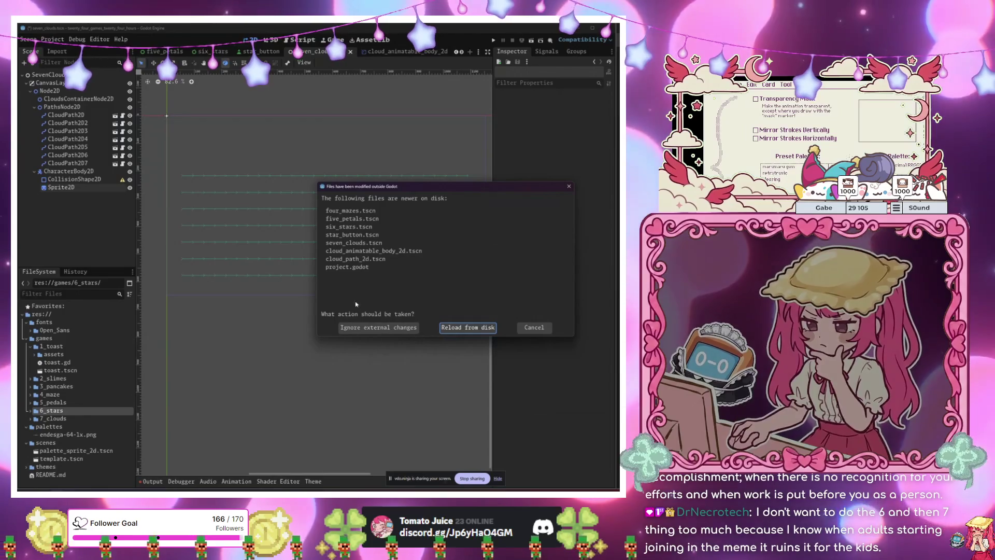
- Cancel the outside-changes warning, expand 7_clouds assets, and drag the first cloud image onto the sprite
left_click(528, 327)
left_click(96, 396)
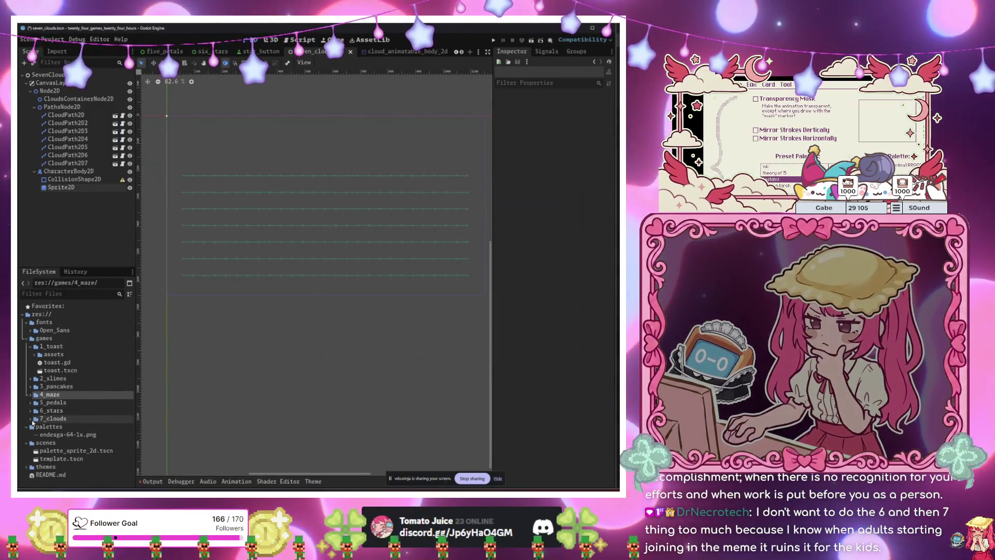
left_click(29, 419)
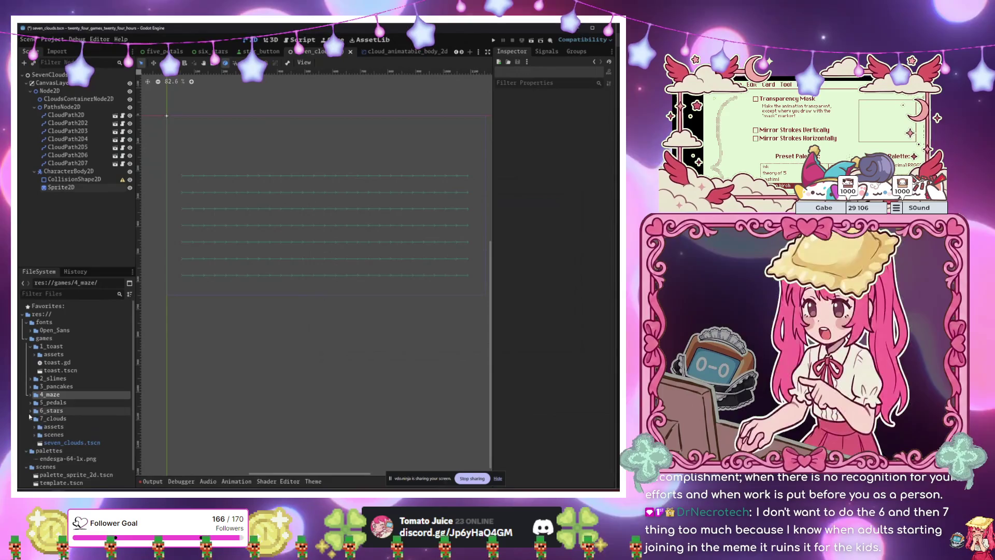
left_click(35, 427)
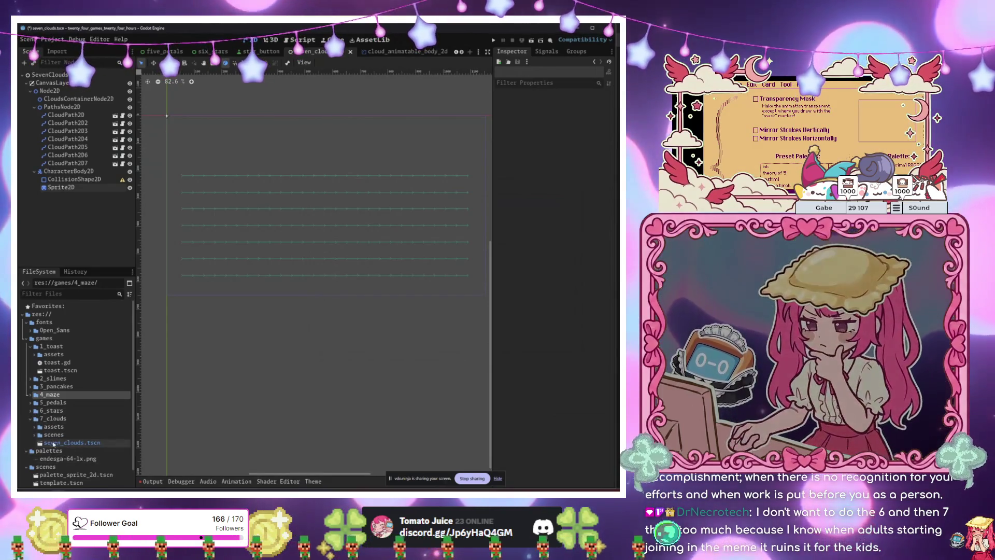
left_click(76, 434)
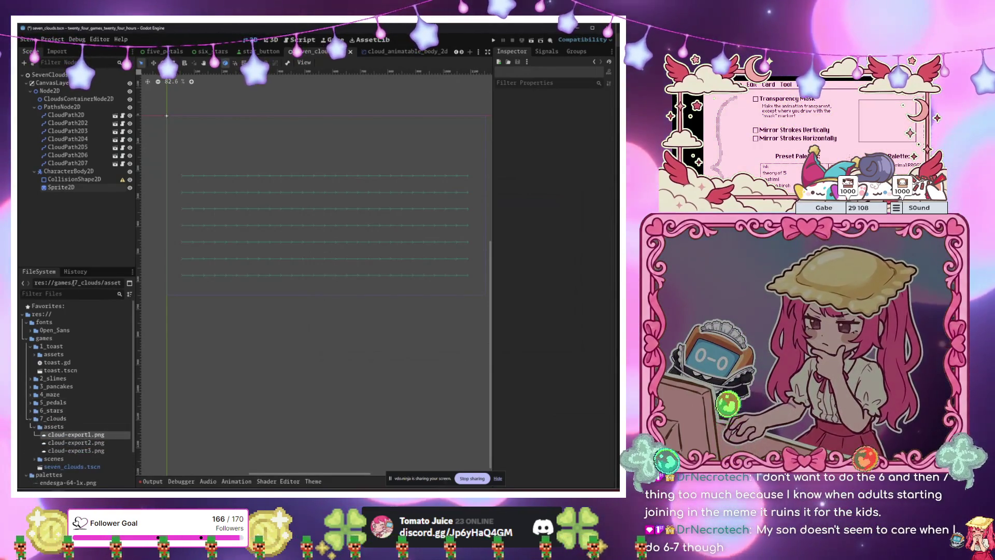
left_click(61, 187)
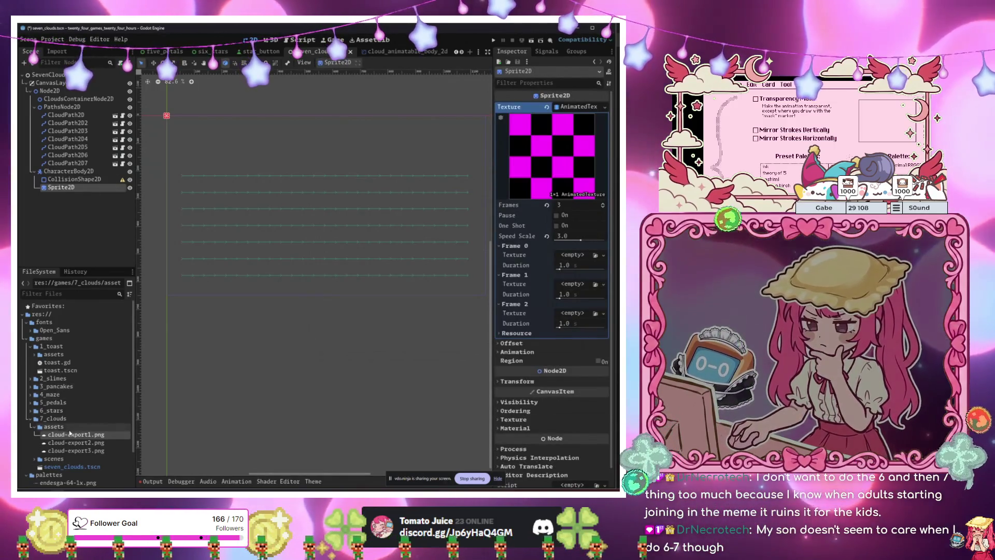
mouse_move(76, 434)
left_mouse_down()
mouse_move(575, 262)
mouse_move(311, 362)
mouse_move(576, 303)
left_mouse_up()
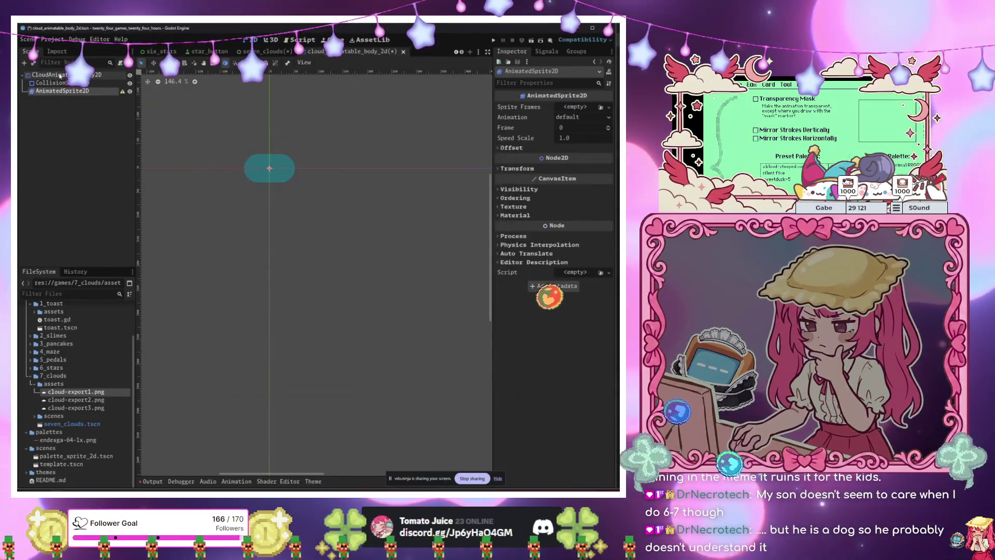
- Undo the animated sprite and add a Sprite2D under the cloud body instead
left_click(573, 107)
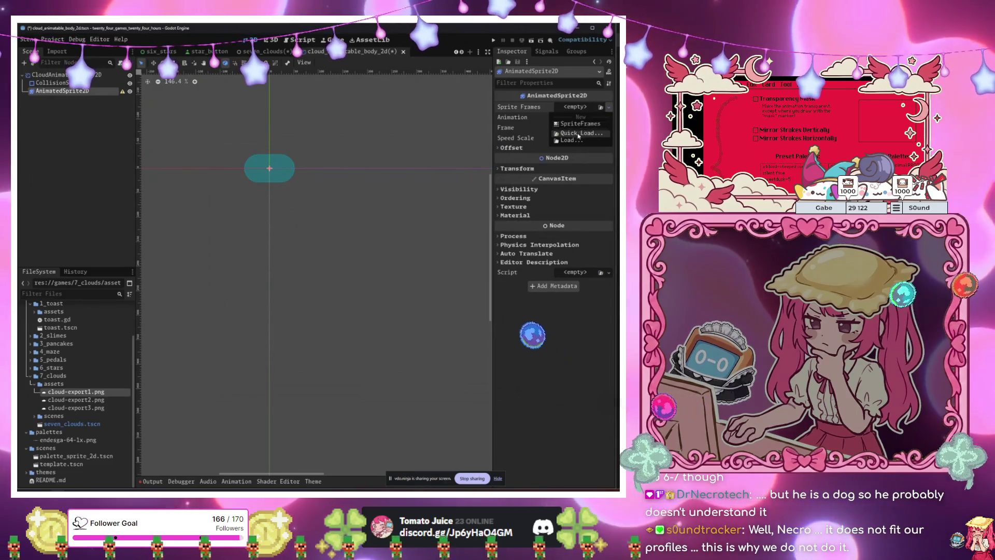
key("Escape")
key("ctrl+z")
key("ctrl+a")
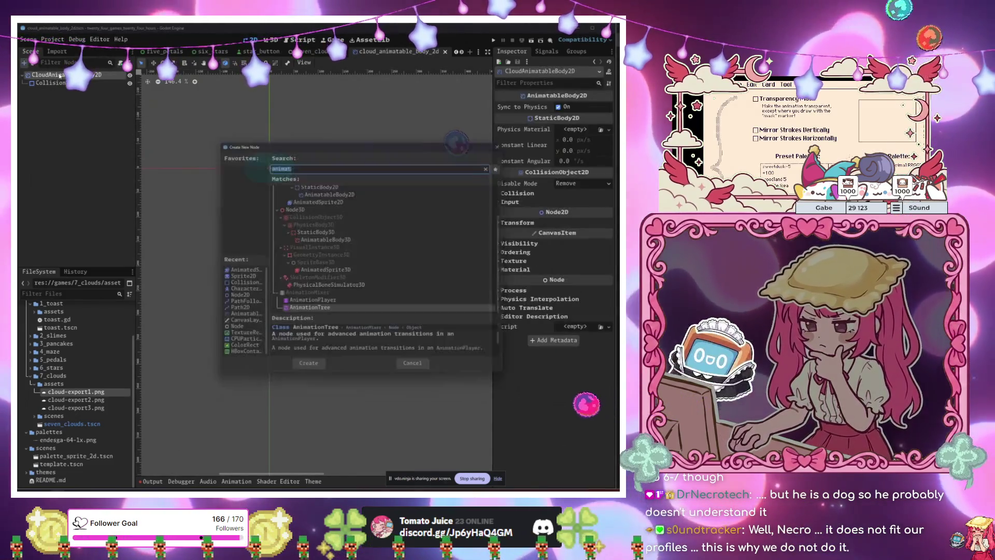
type("sprite")
key("Return")
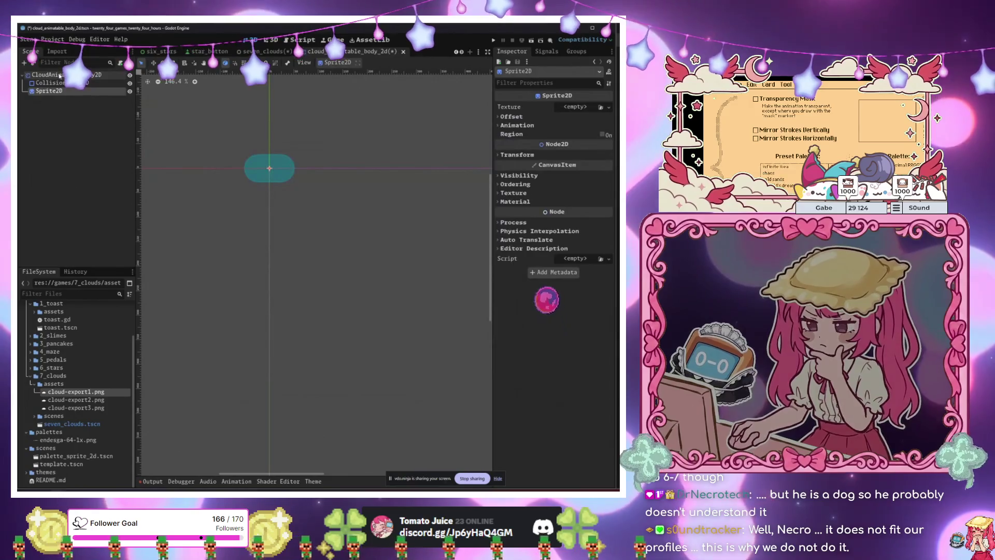
- Give the Sprite2D a new AnimatedTexture with 3 frames, expanding frames 0–2
left_click(576, 106)
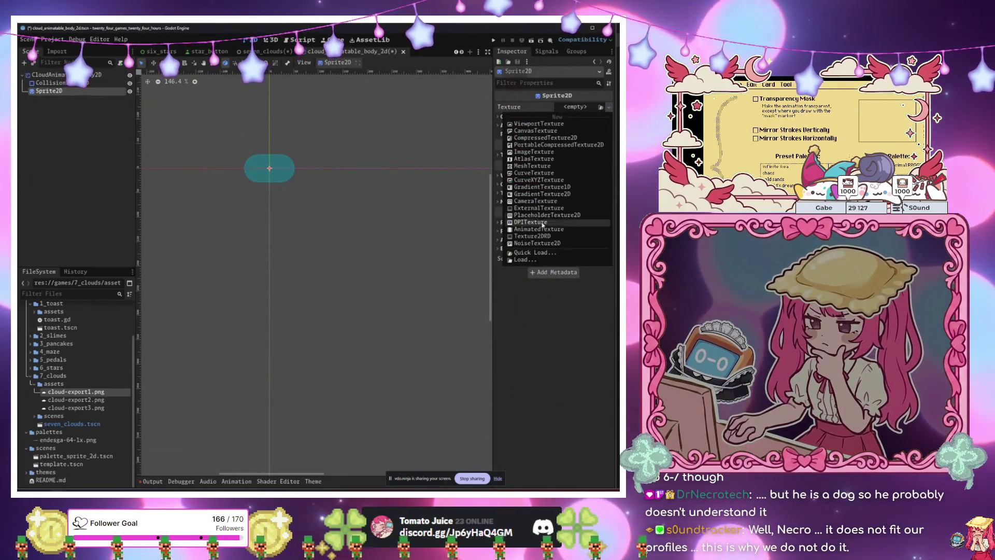
left_click(539, 229)
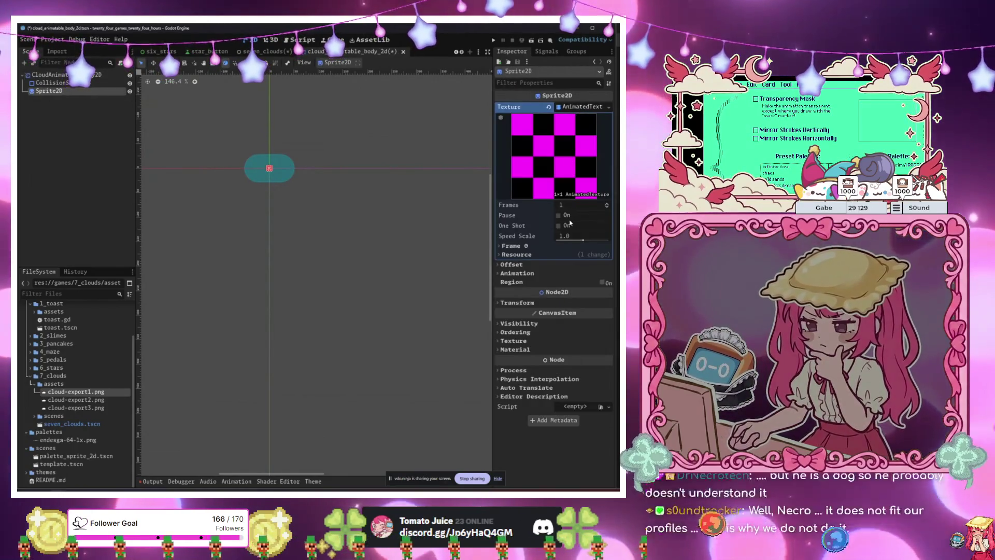
left_click(606, 203)
left_click(606, 203)
left_click(512, 246)
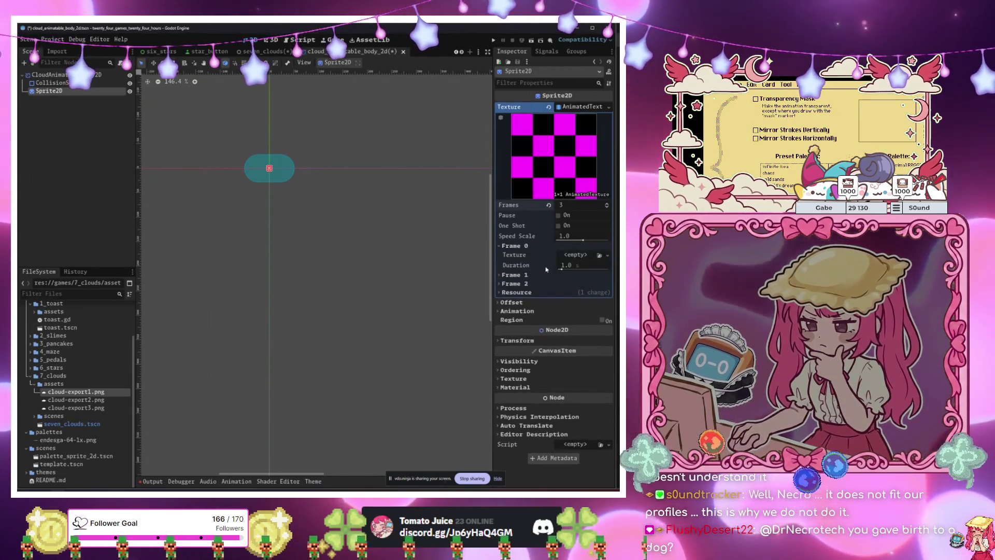
left_click(512, 275)
left_click(512, 304)
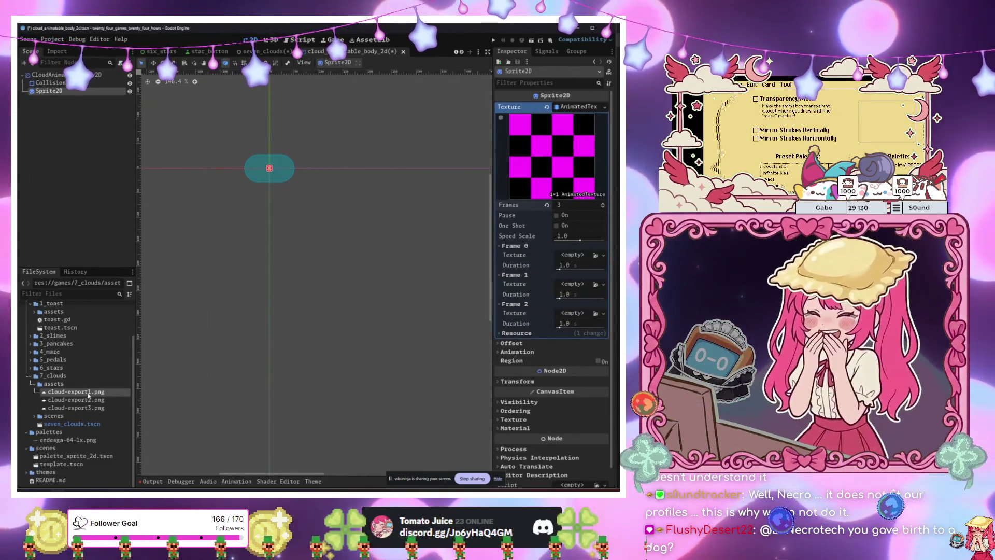
- Put cloud-export1.png and cloud-export2.png into frames 0 and 1 and set speed scale 3.0
left_click_drag(76, 392, 550, 257)
mouse_move(97, 402)
left_mouse_down()
mouse_move(592, 302)
mouse_move(207, 394)
mouse_move(567, 352)
left_mouse_up()
left_click(570, 247)
type("3")
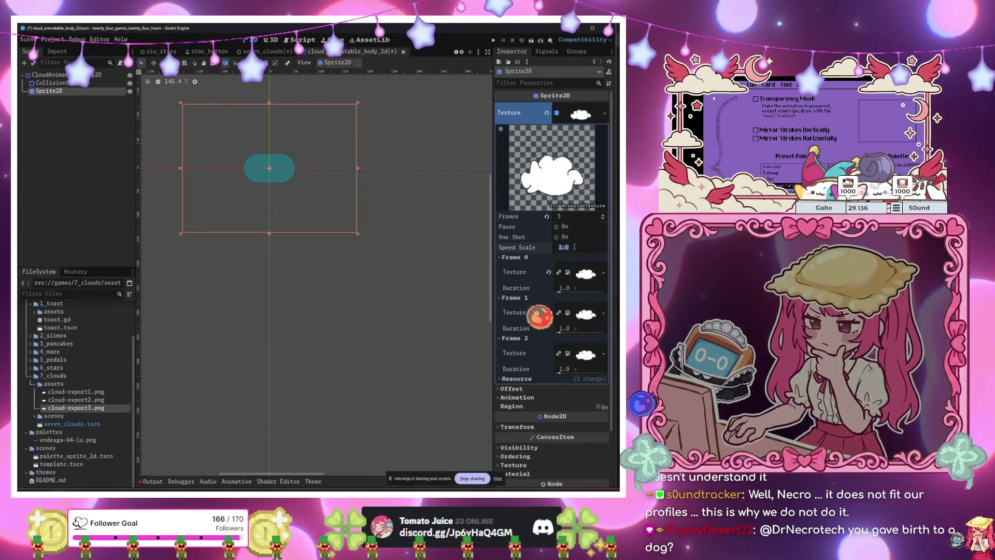
key("Return")
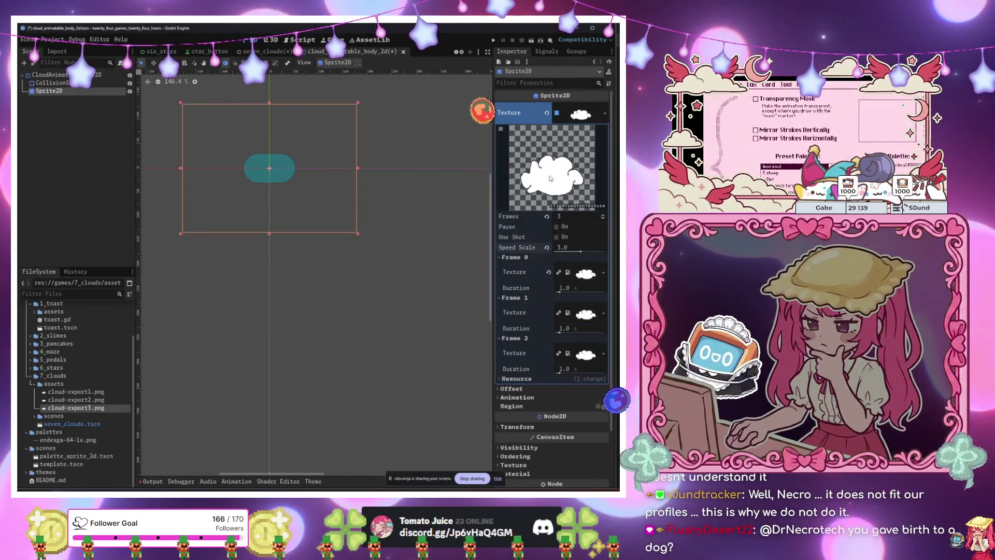
left_click(202, 189)
left_click(226, 177)
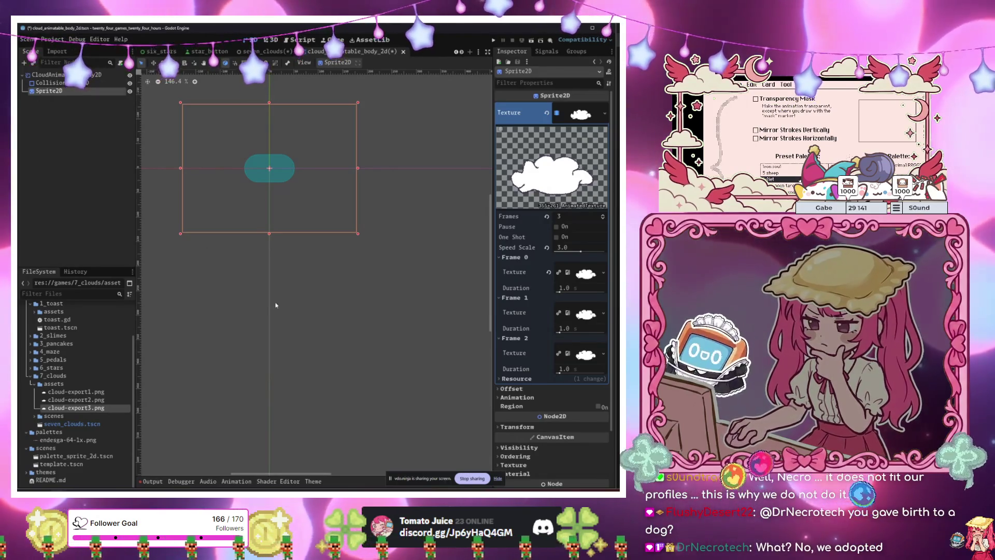
scroll(275, 306, "up", 2)
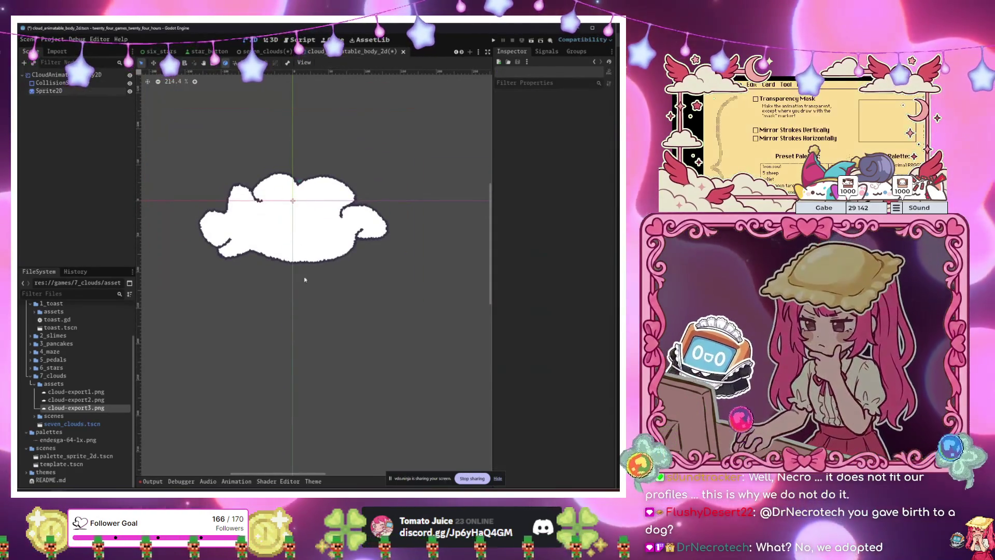
- Move CollisionShape2D below Sprite2D and position the capsule over the cloud
left_click_drag(76, 85, 66, 95)
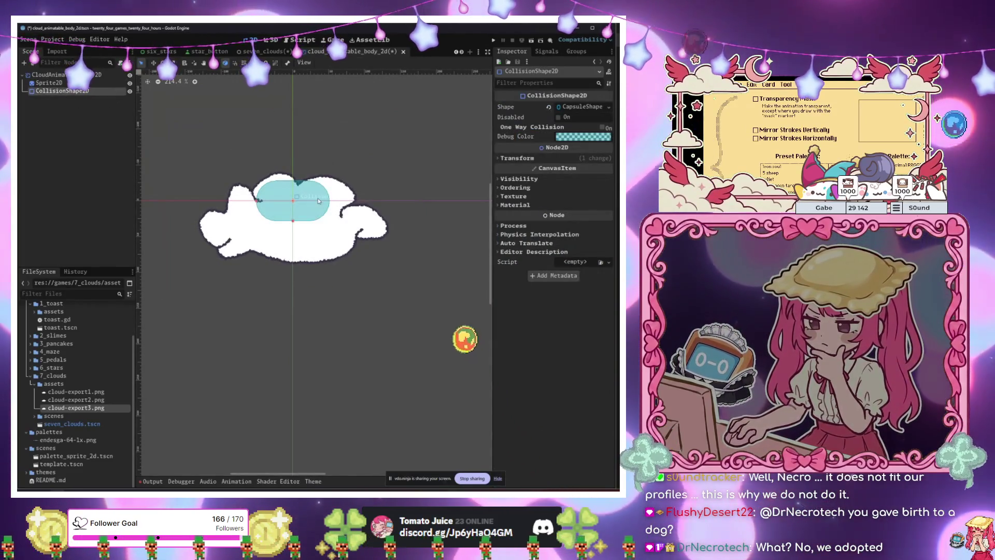
scroll(359, 334, "down", 5)
scroll(360, 339, "down", 4)
mouse_move(359, 339)
left_mouse_down()
mouse_move(229, 200)
mouse_move(314, 249)
left_mouse_up()
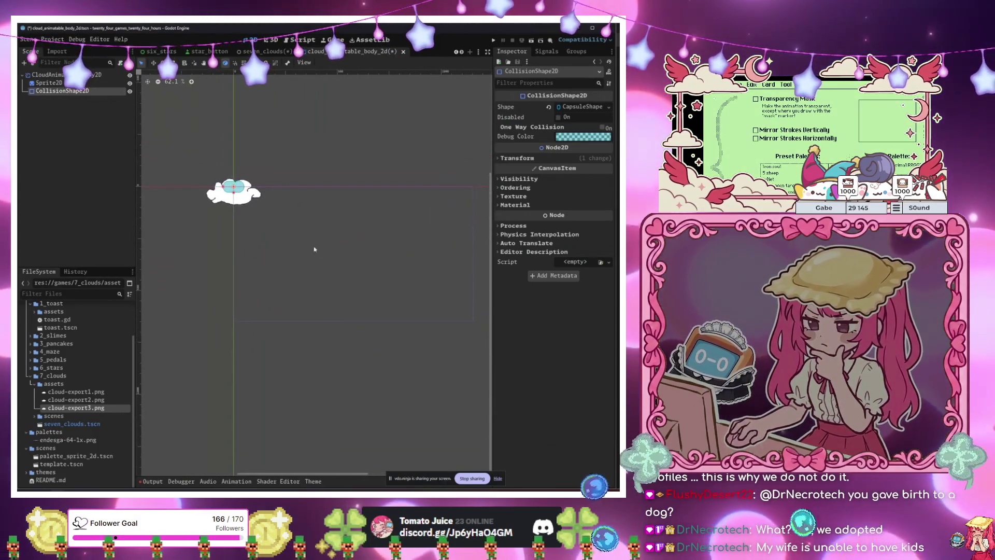
scroll(215, 179, "up", 5)
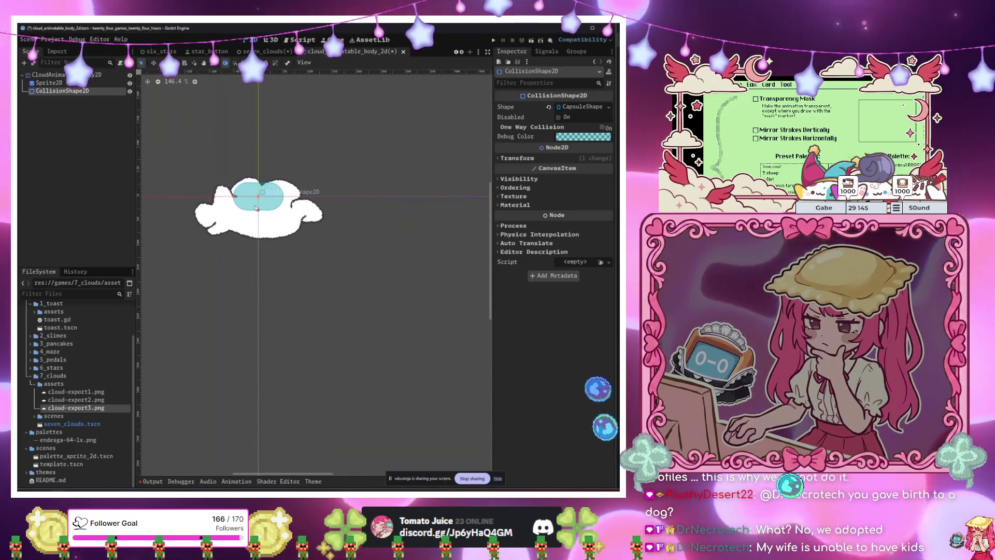
mouse_move(261, 201)
left_mouse_down()
mouse_move(252, 205)
mouse_move(259, 221)
mouse_move(222, 221)
mouse_move(255, 222)
mouse_move(197, 220)
mouse_move(244, 220)
left_mouse_up()
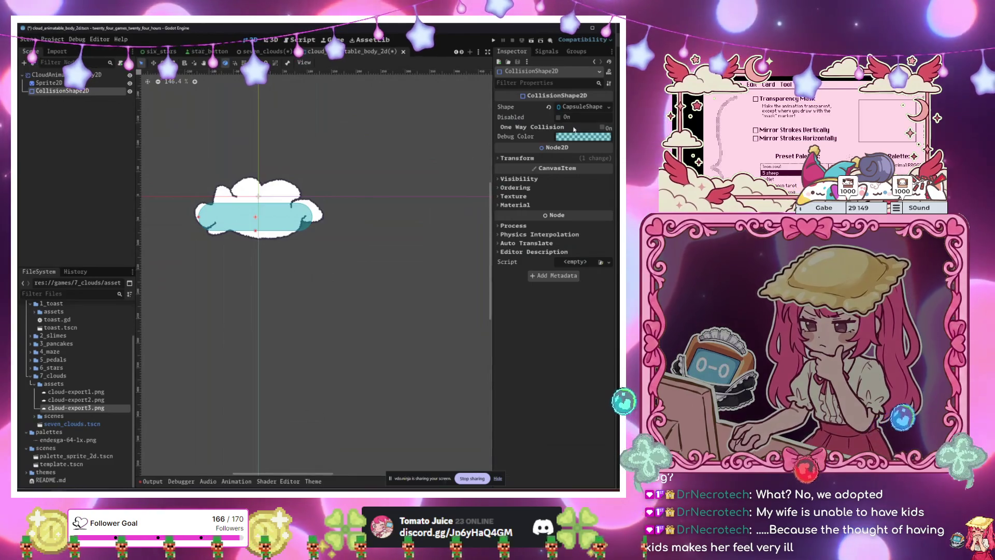
- Enable One Way Collision, nudge the capsule slightly right, and return to seven_clouds
left_click(602, 127)
left_click(341, 318)
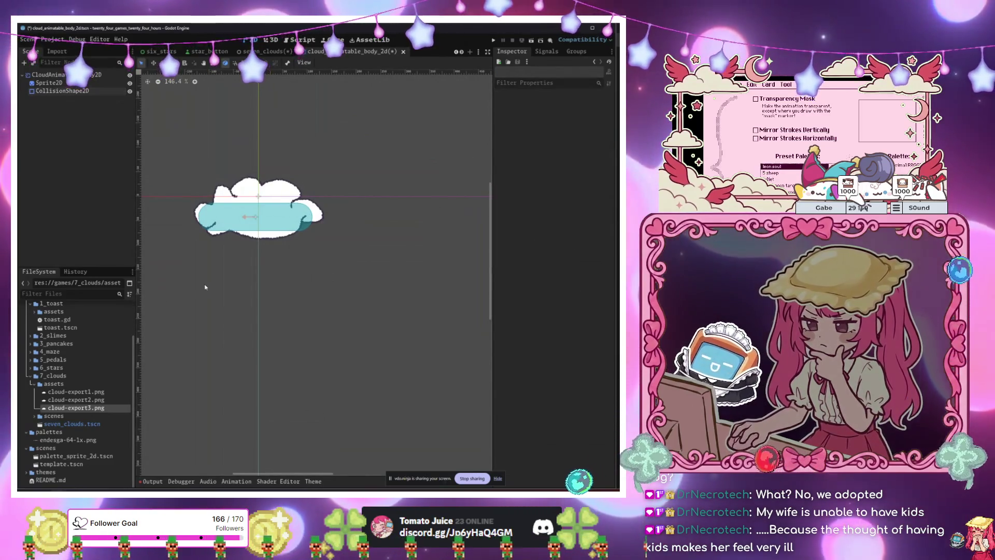
left_click(200, 218)
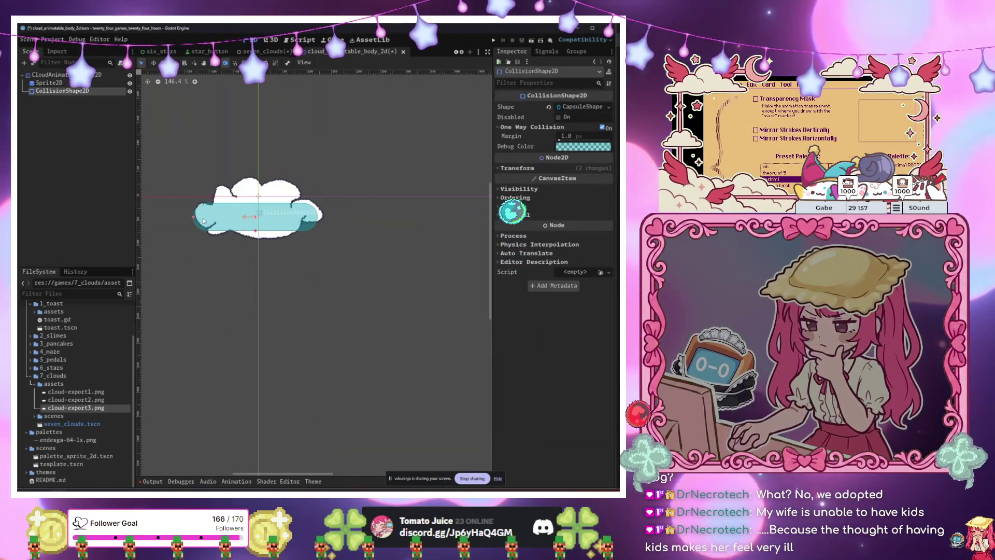
mouse_move(208, 218)
left_mouse_down()
mouse_move(217, 218)
mouse_move(191, 218)
mouse_move(209, 216)
left_mouse_up()
left_click(217, 291)
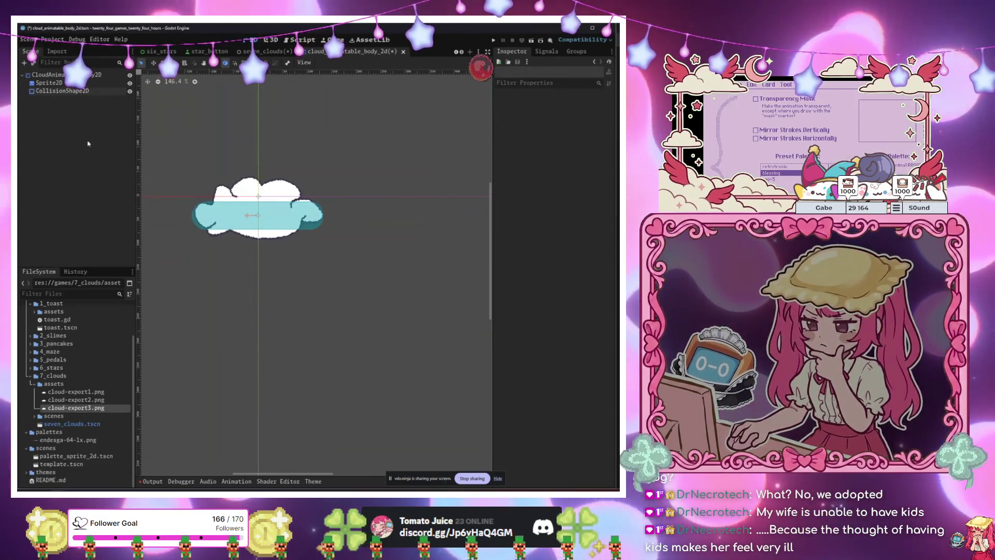
left_click(276, 52)
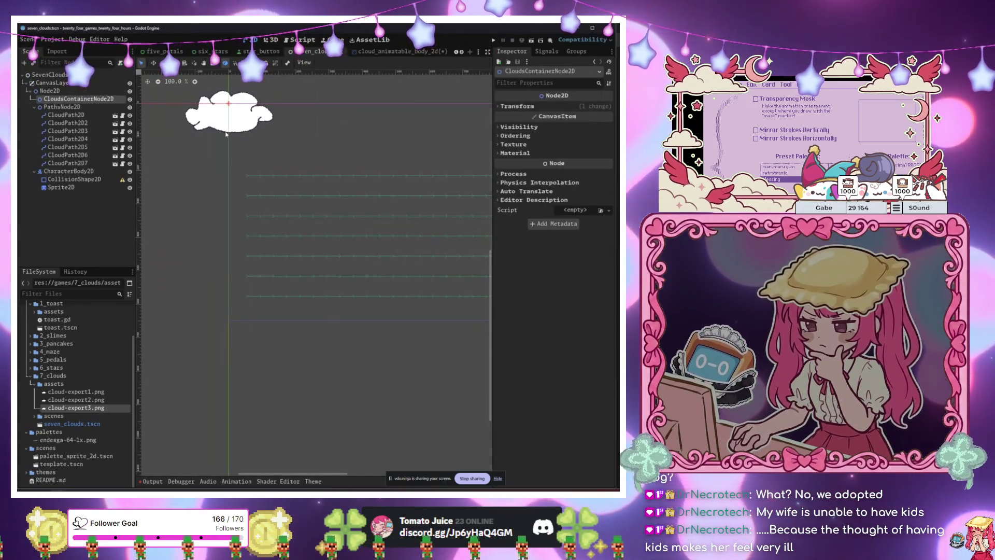
- Select CloudPath2D7 under the PathsNode2D group to inspect its path
left_click(103, 121)
left_click(78, 106)
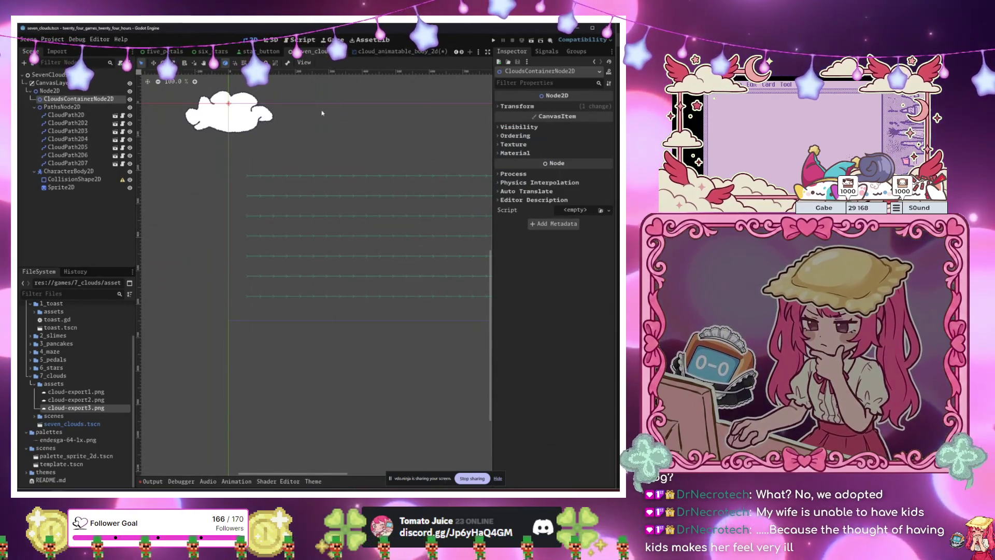
left_click(86, 155)
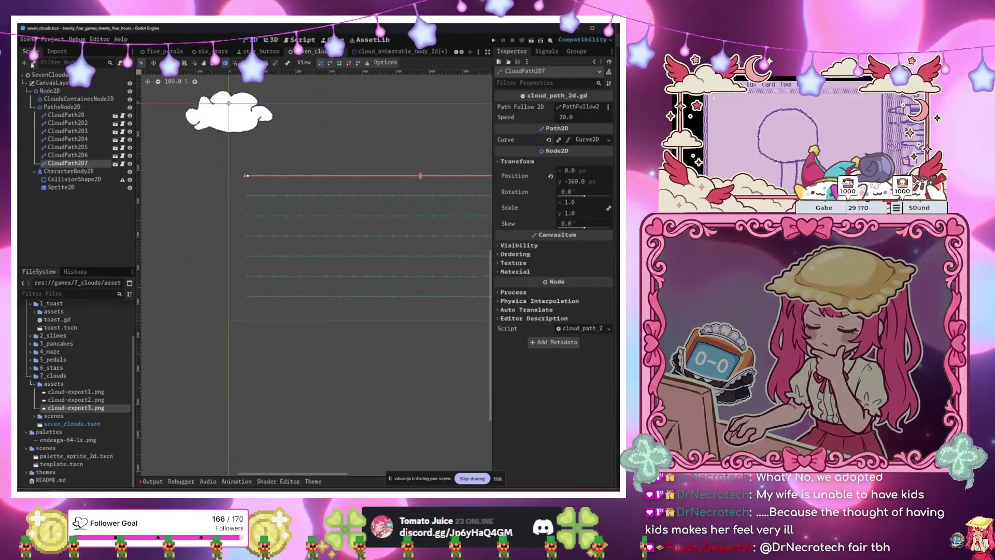
- Save the cloud body scene, then instance a child scene into seven_clouds
left_click(427, 52)
key("ctrl+s")
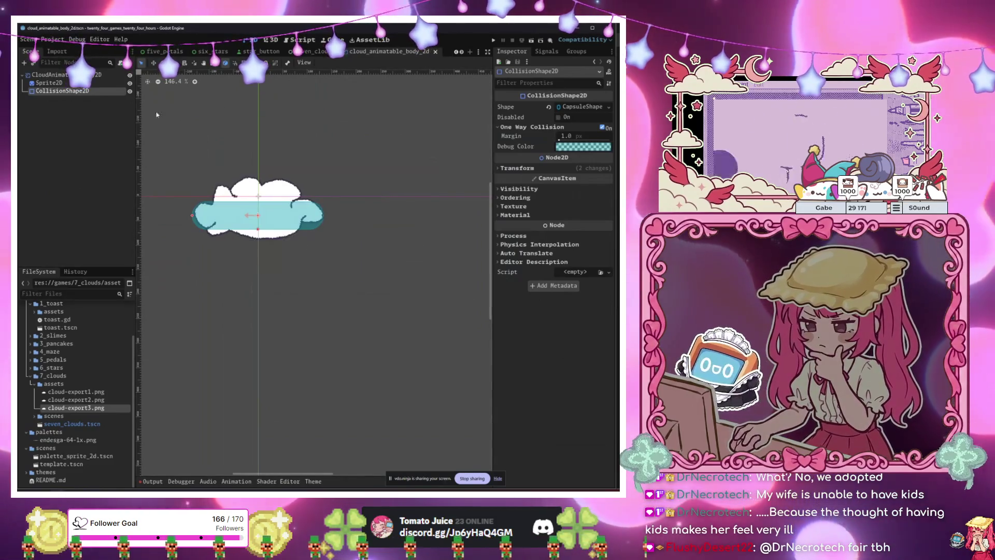
left_click(290, 52)
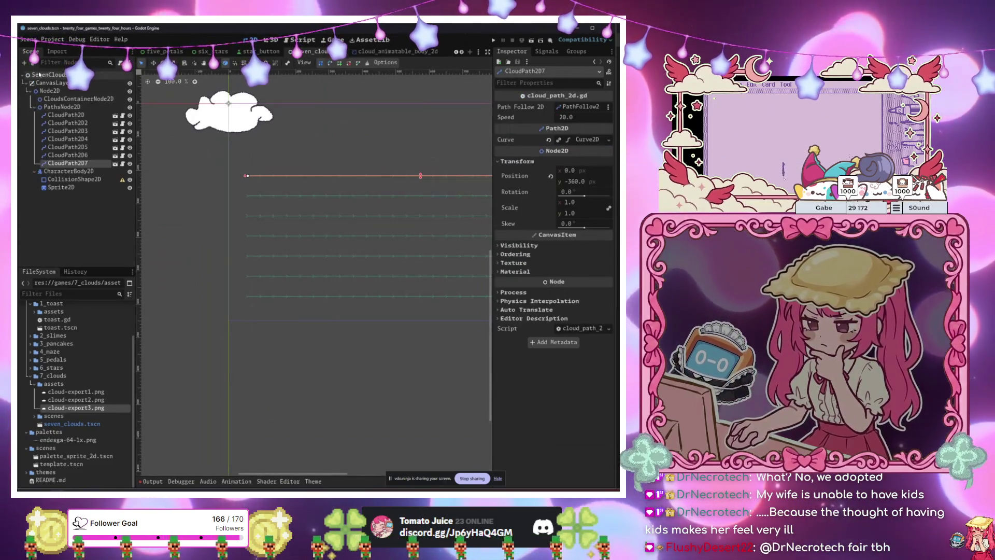
left_click(34, 63)
key("Return")
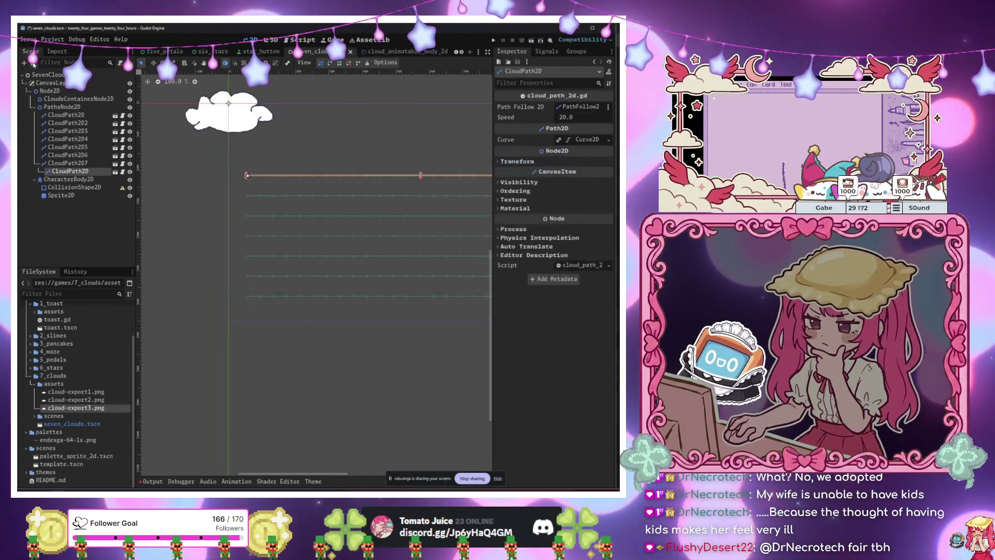
- Undo the accidental cloud path instance and instance cloud_animatable_body_2d.tscn instead
key("ctrl+z")
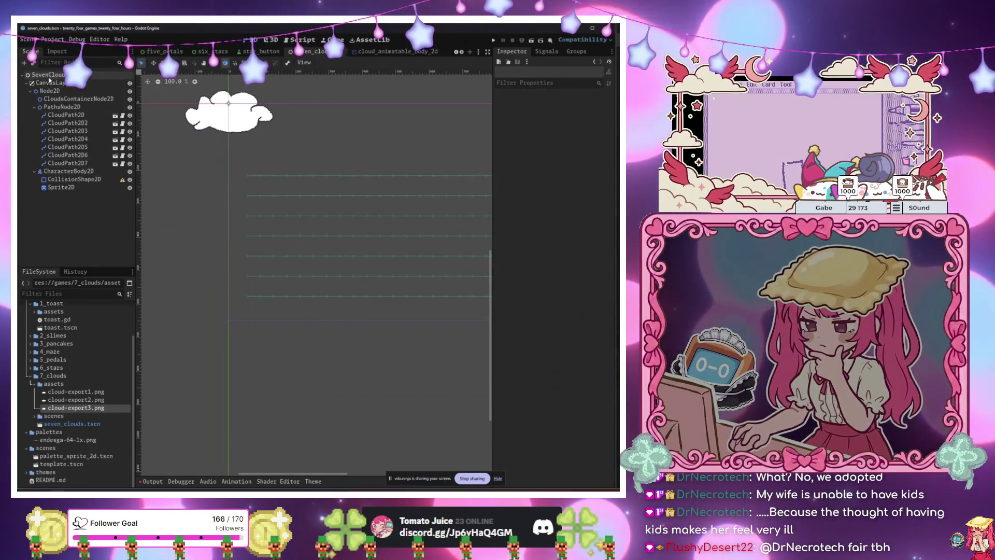
type("ckiy")
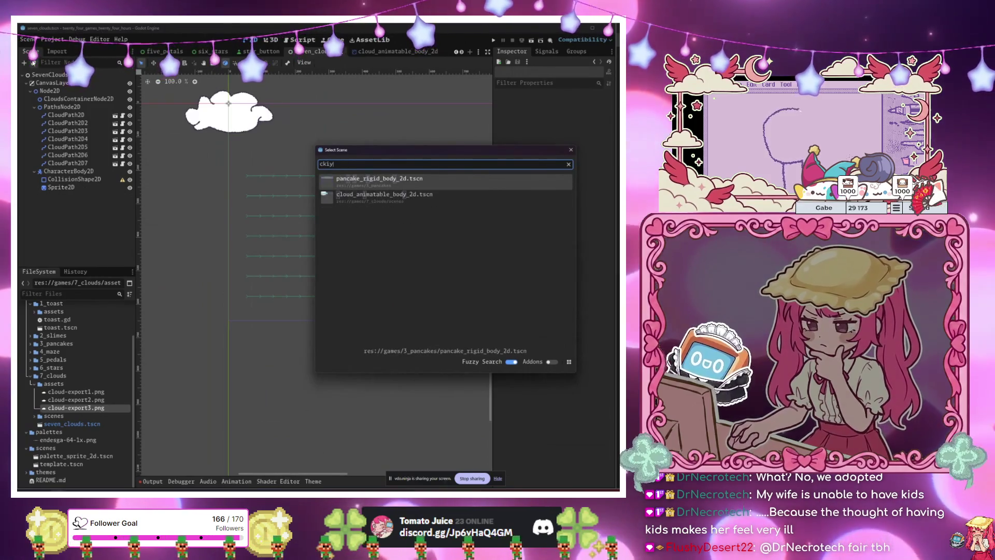
key("Down")
key("Return")
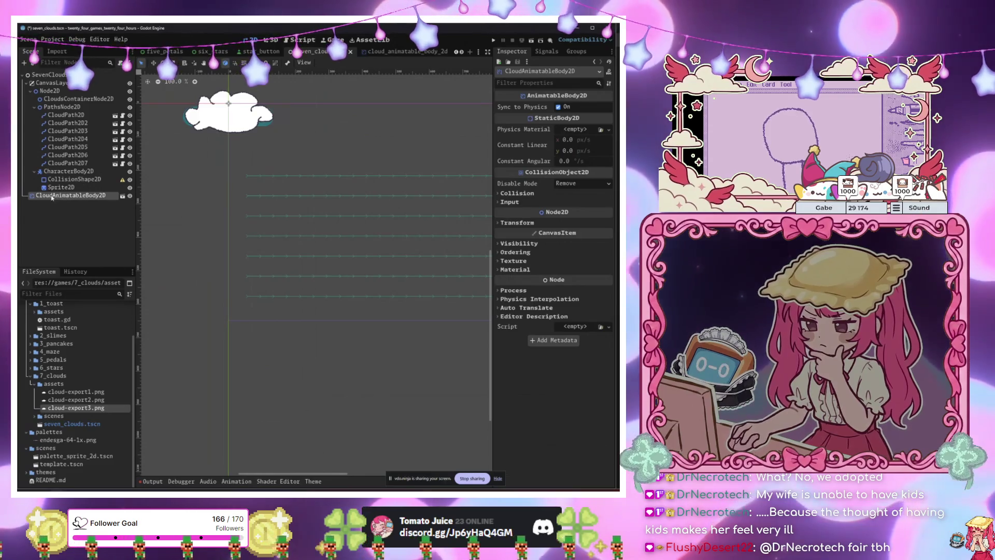
- Move the cloud body under PathsNode2D, test-run seven_clouds, and reload the modified files from disk
left_click_drag(52, 197, 57, 167)
scroll(166, 207, "down", 2)
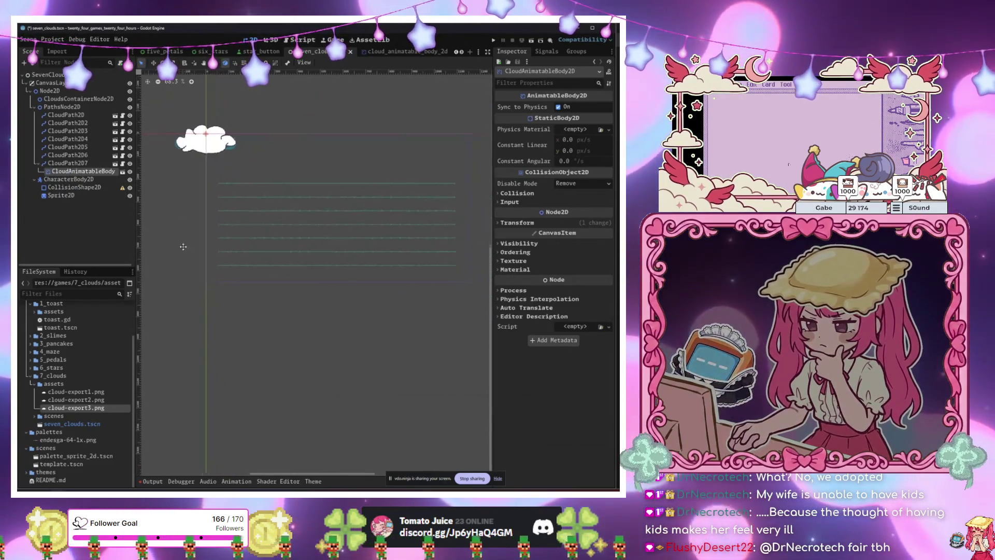
scroll(183, 246, "down", 1)
right_click(320, 52)
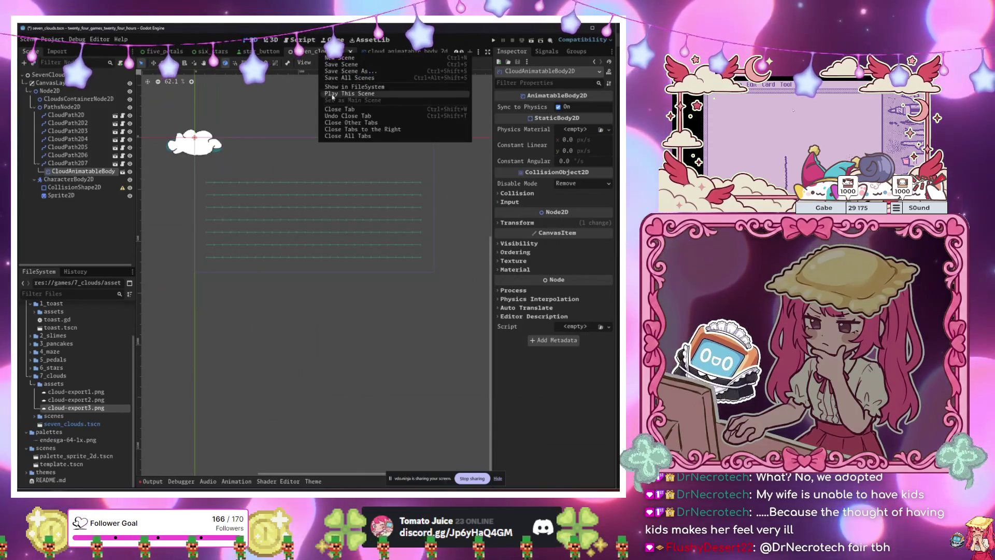
left_click(333, 94)
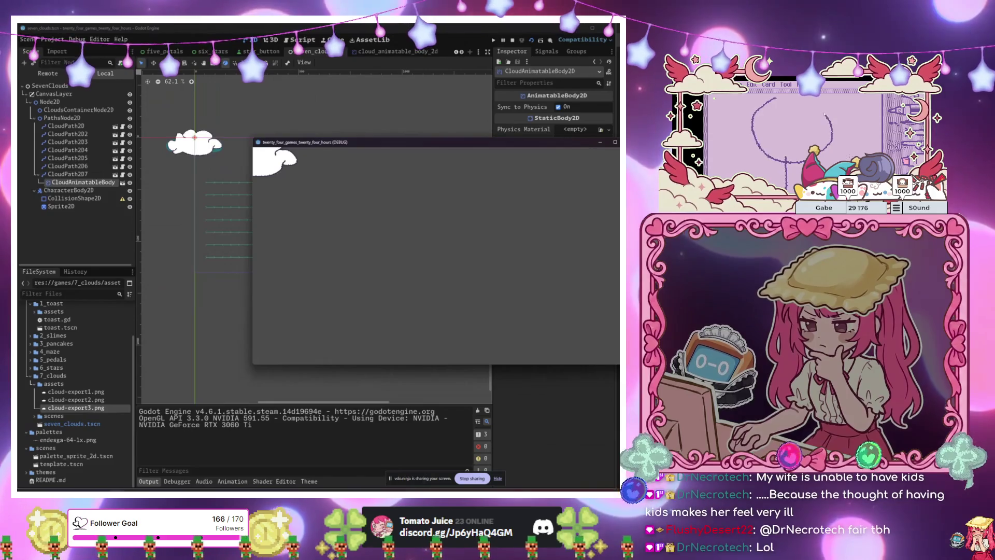
left_click(108, 177)
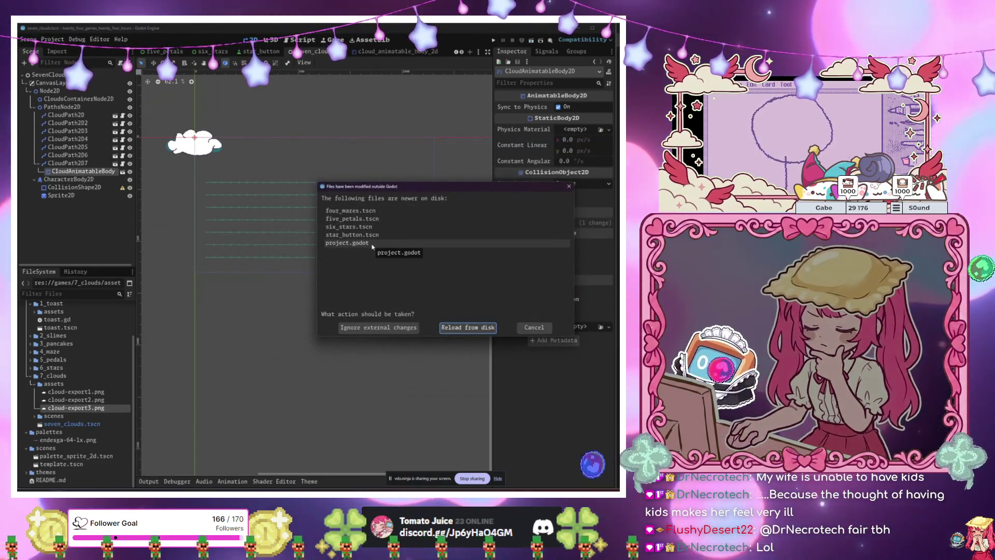
left_click(462, 327)
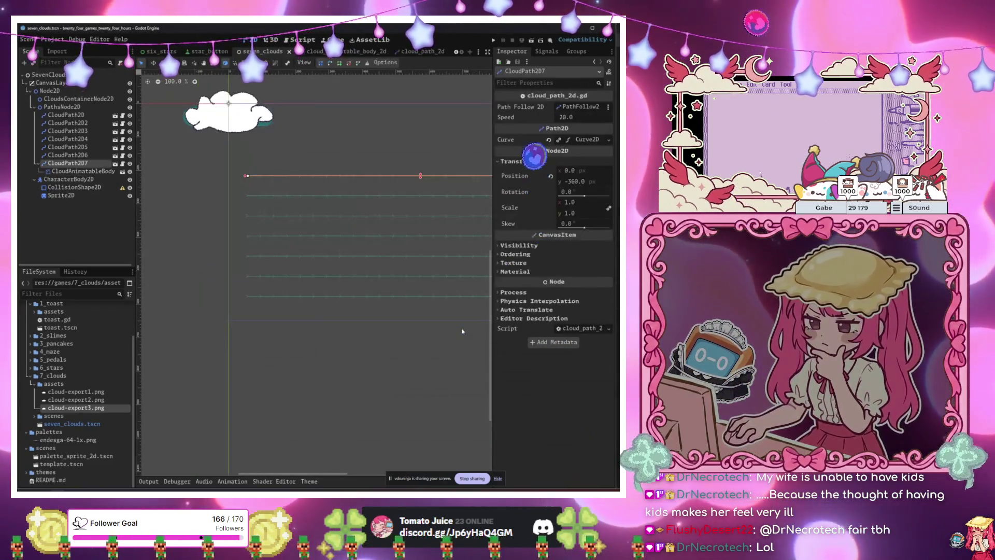
- Enable Editable Children on CloudPath2D7, then save and run the scene with F6
left_click(68, 164)
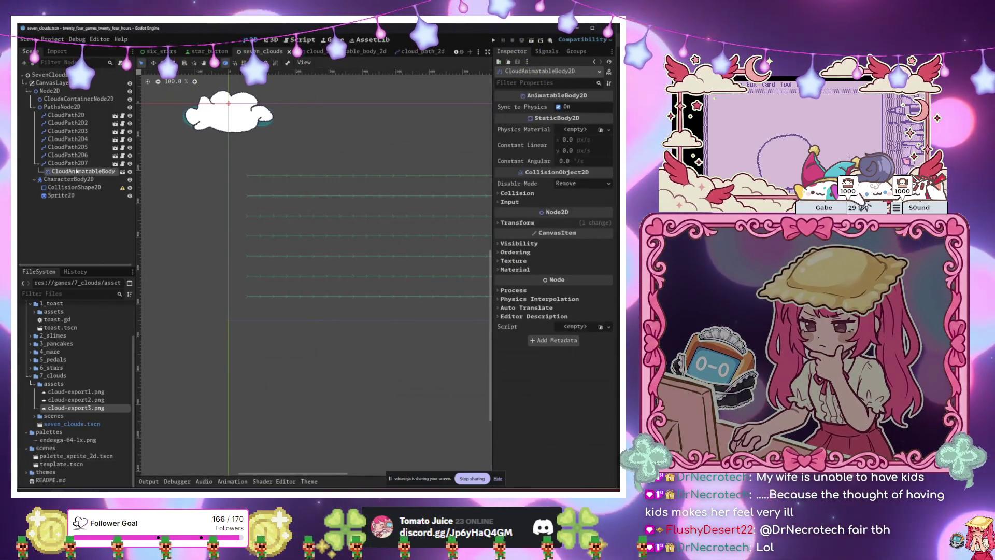
right_click(75, 174)
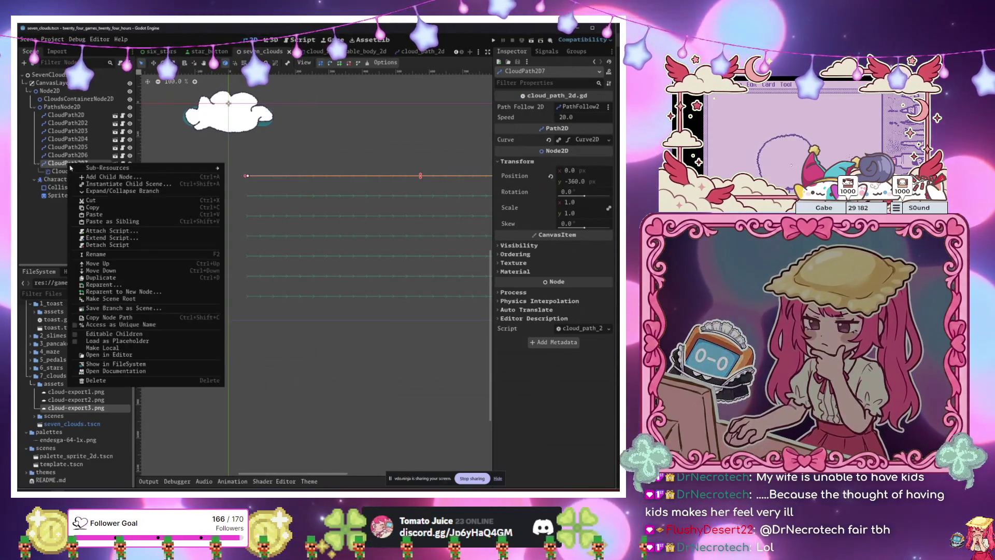
left_click(115, 335)
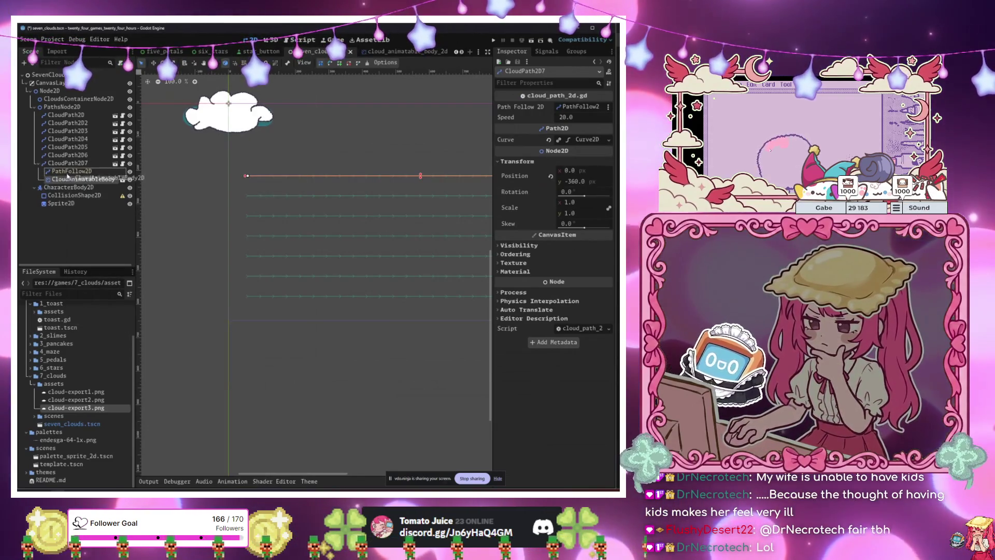
key("F6")
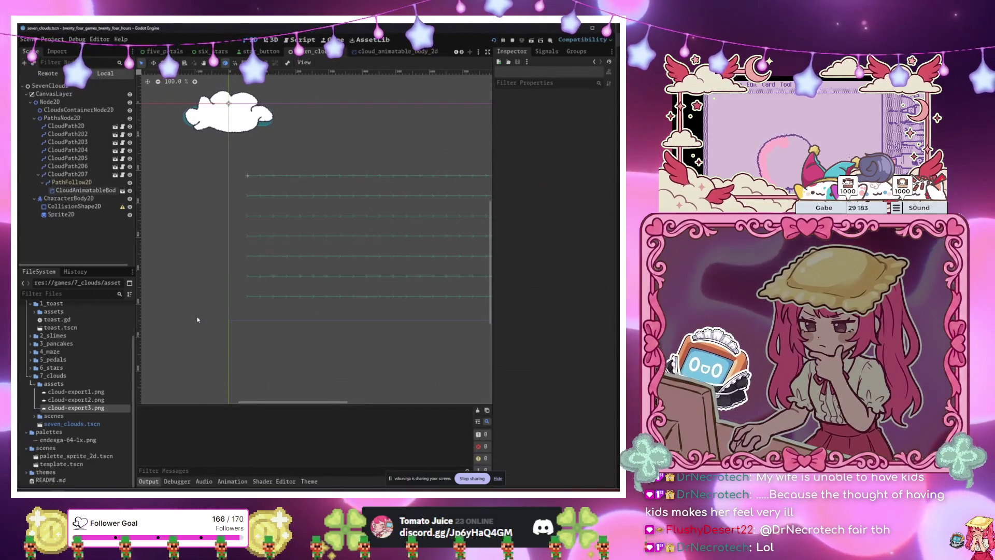
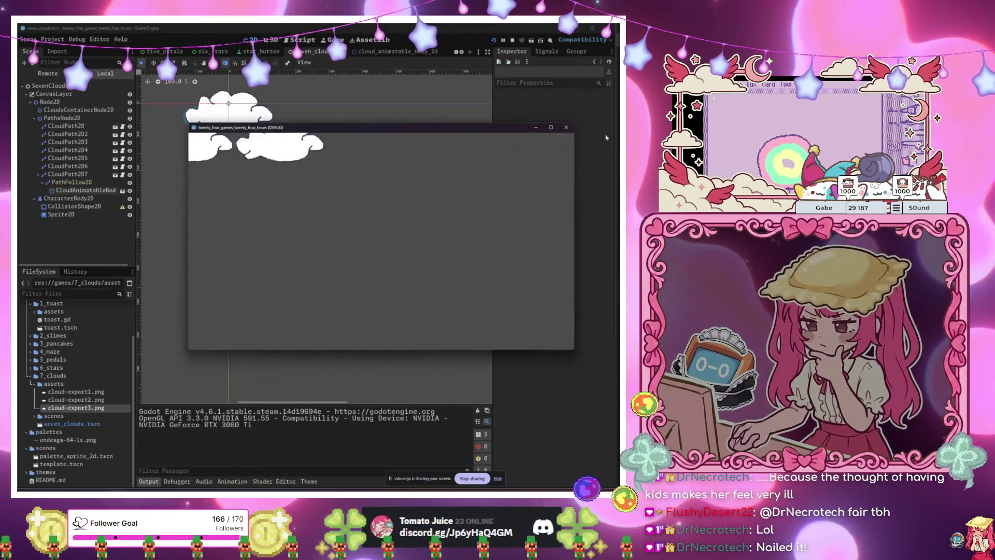
- Stop the running game and request deletion of the CloudAnimatableBody2D node in seven_clouds
key("F8")
left_click(89, 179)
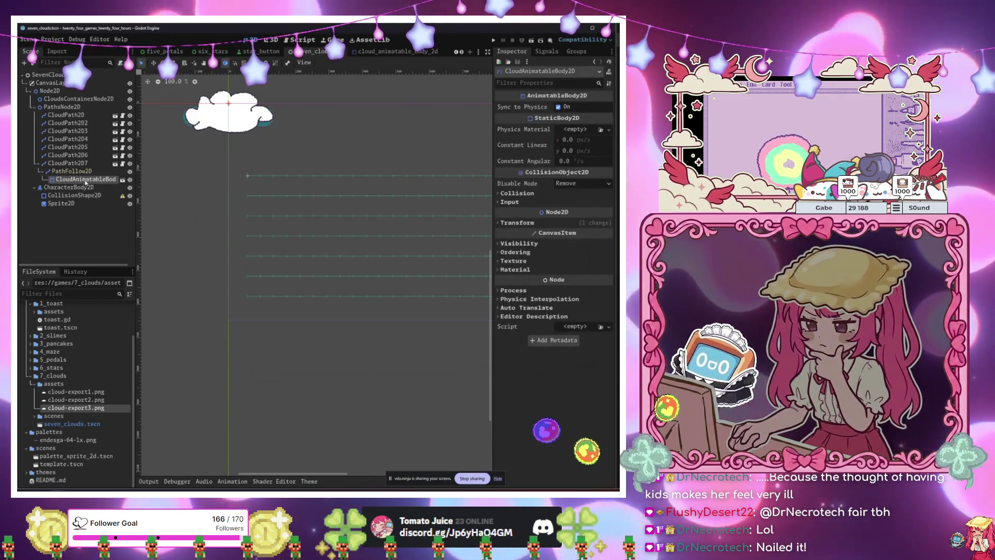
key("Delete")
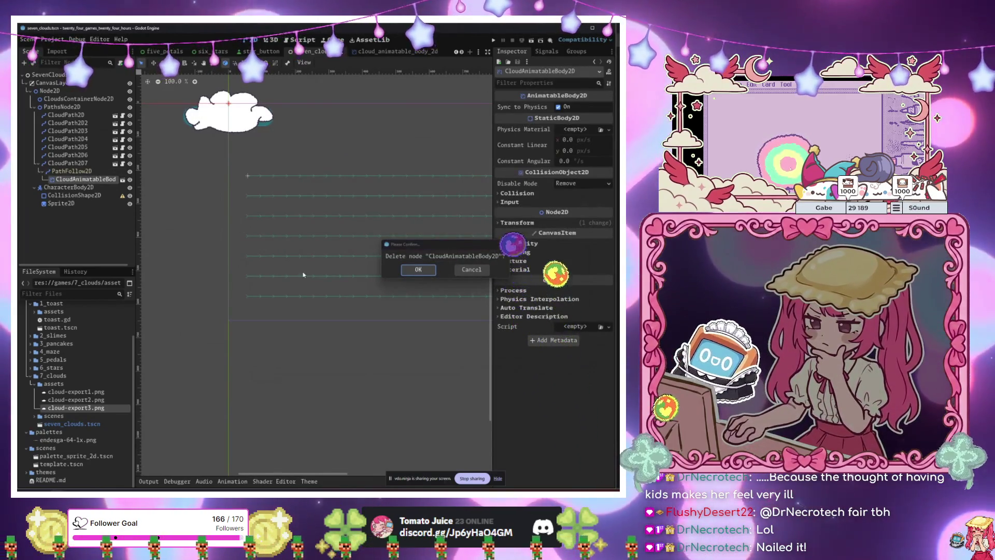
left_click(471, 270)
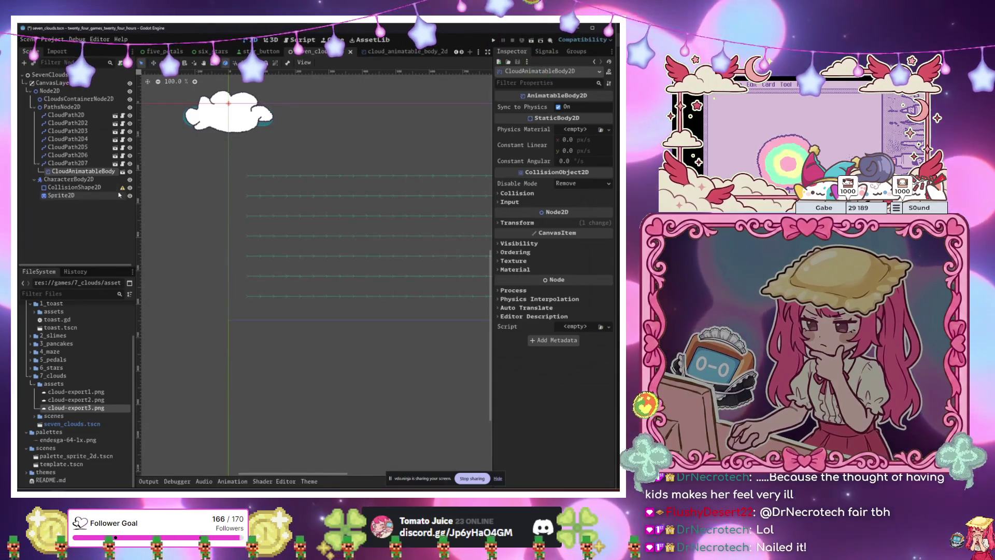
left_click(77, 224)
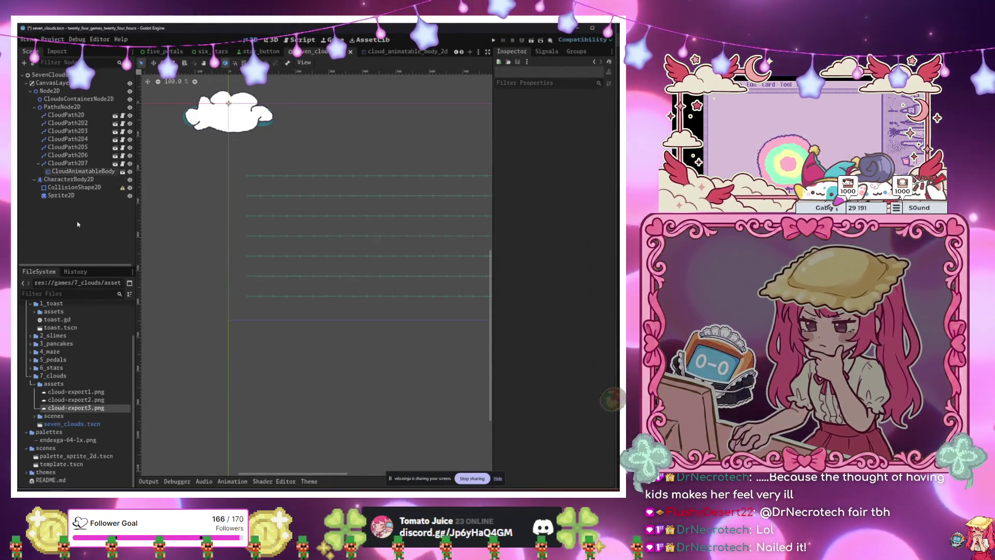
left_click(81, 171)
key("Delete")
- Delete the cloud body, create seven_clouds.gd, and have _ready call a new setup_clouds() -> void
left_click(431, 269)
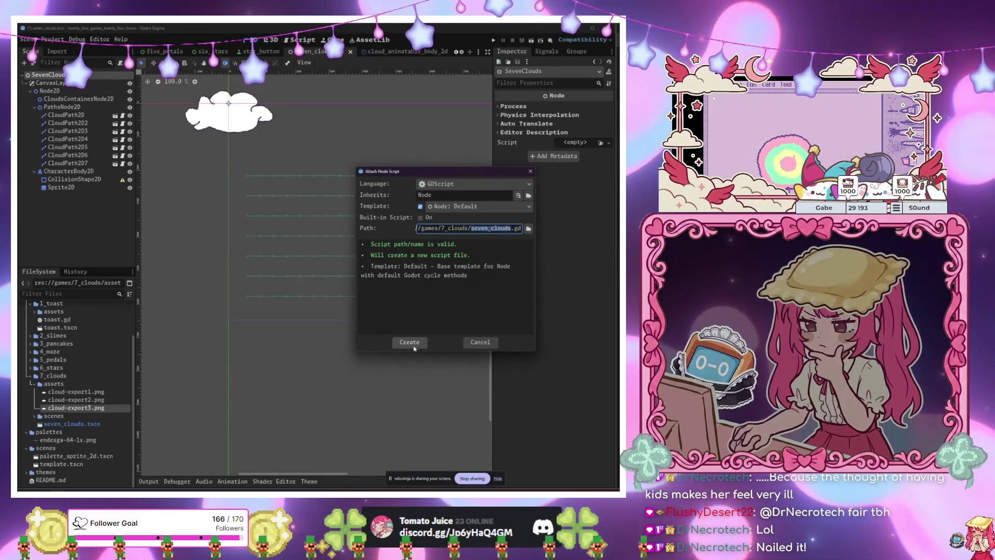
left_click(410, 343)
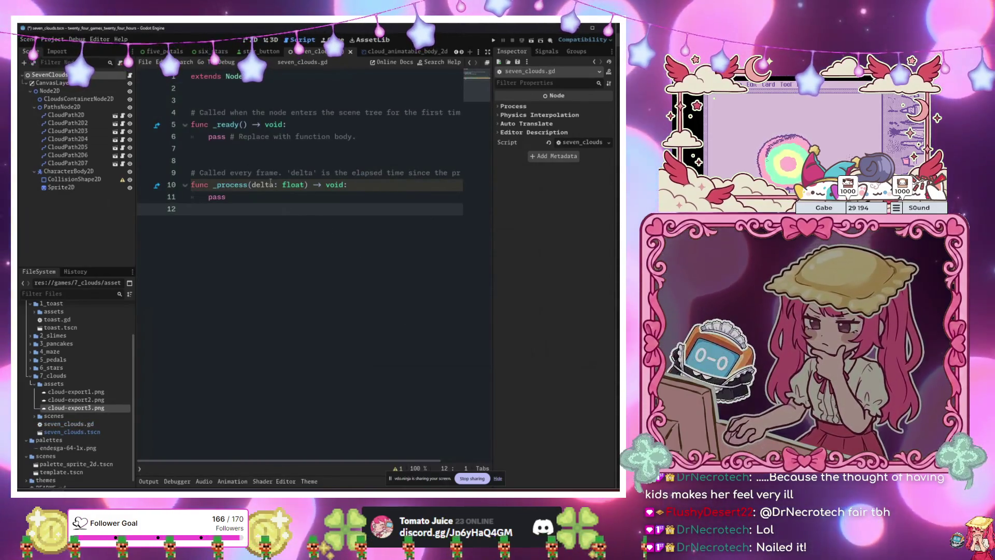
left_click_drag(356, 137, 226, 137)
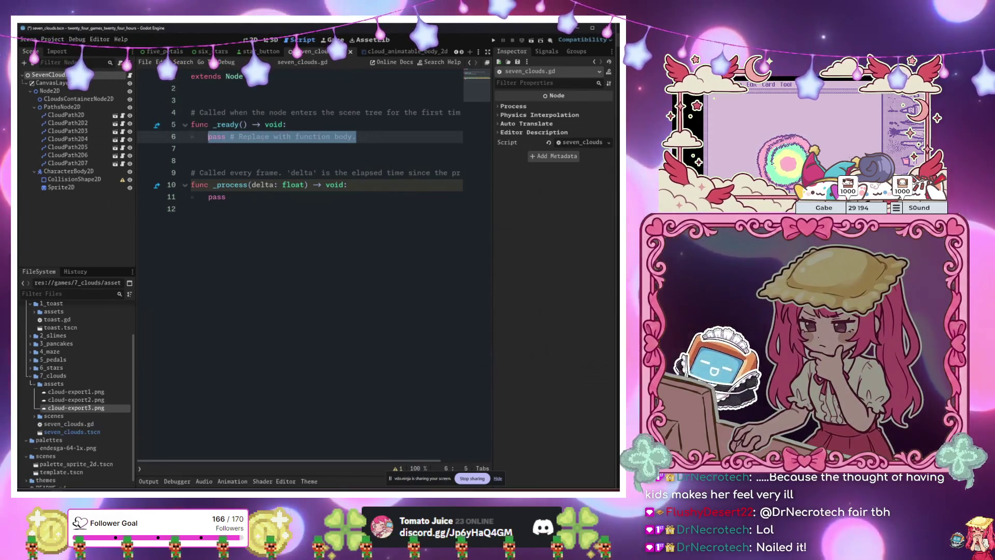
type("setup_clouds() ->")
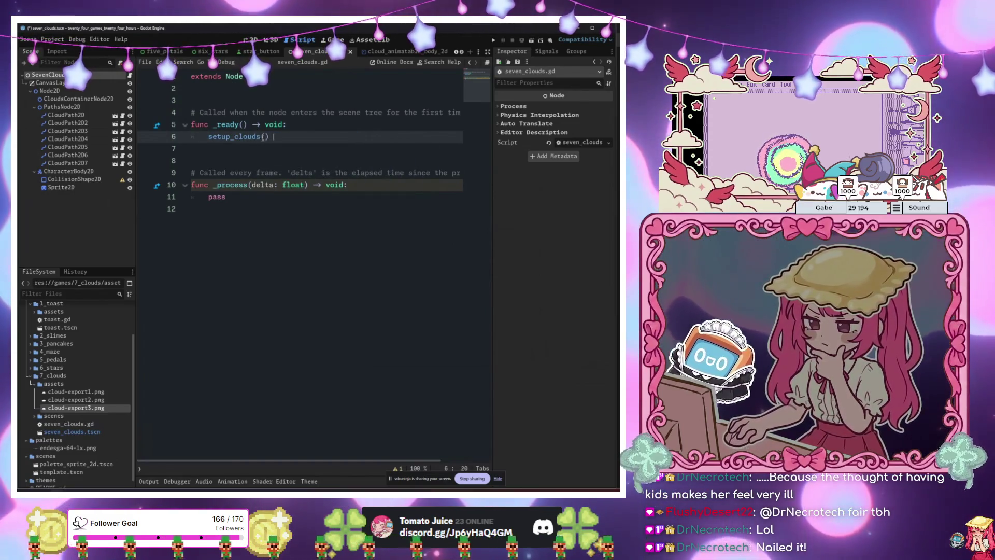
key("Return")
key("Return")
key("Return")
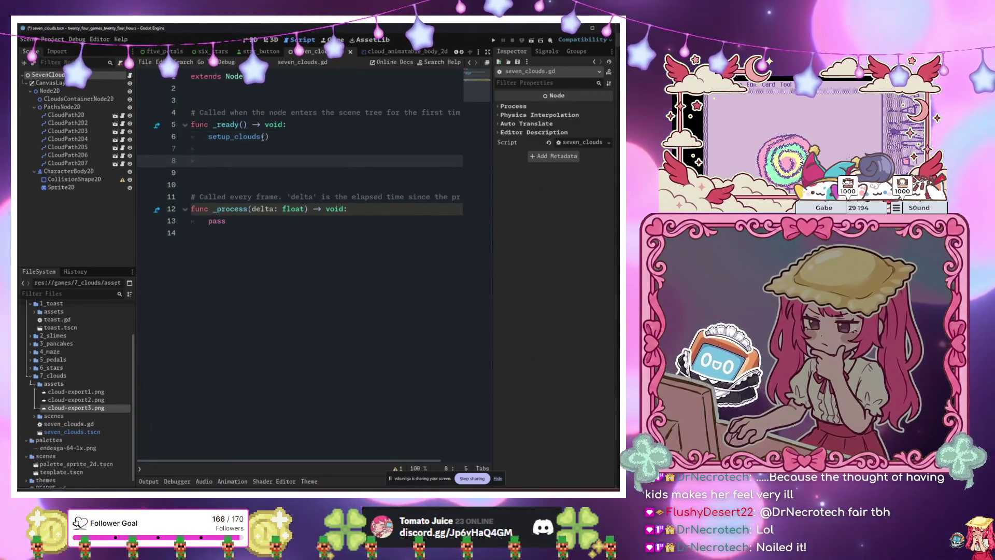
type("func setup_c")
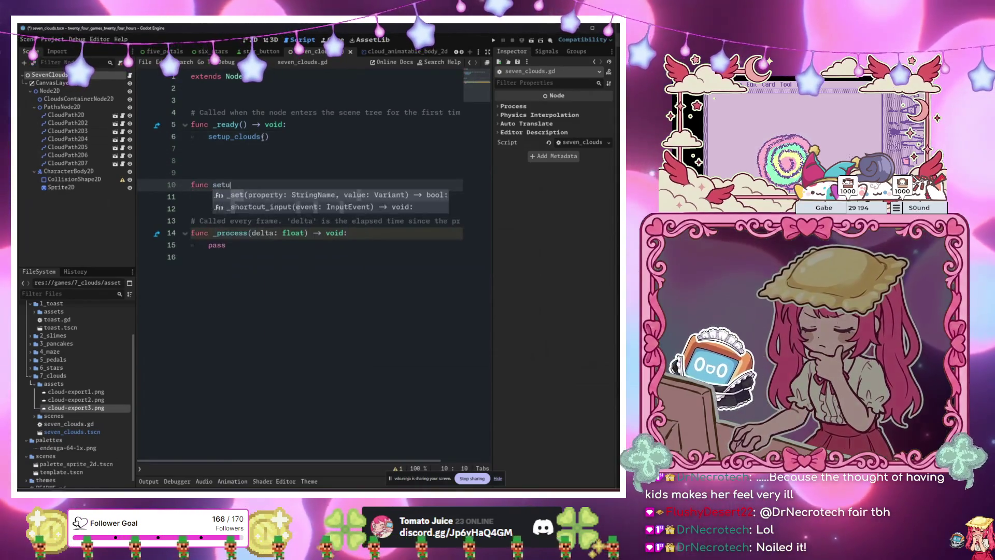
key("BackSpace")
key("BackSpace")
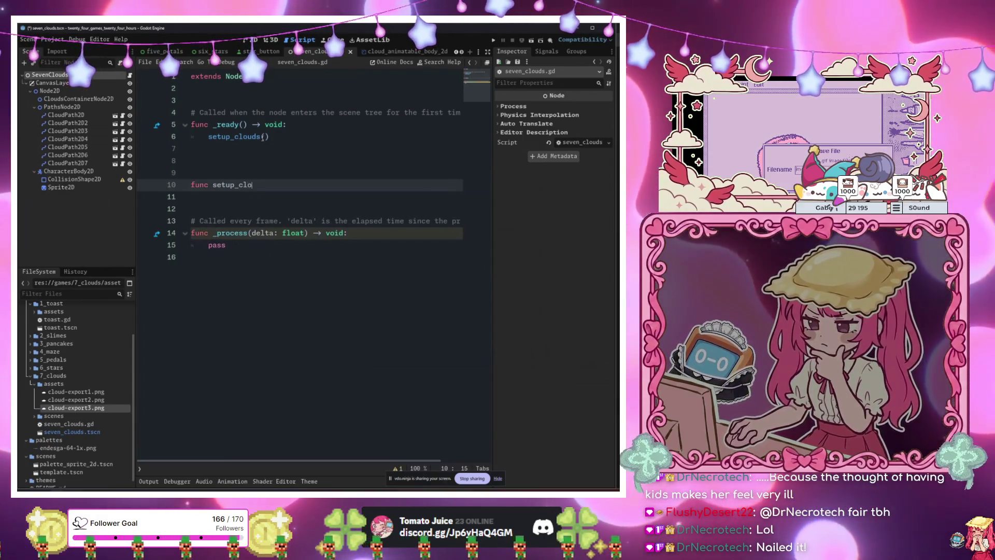
type("() -> void:")
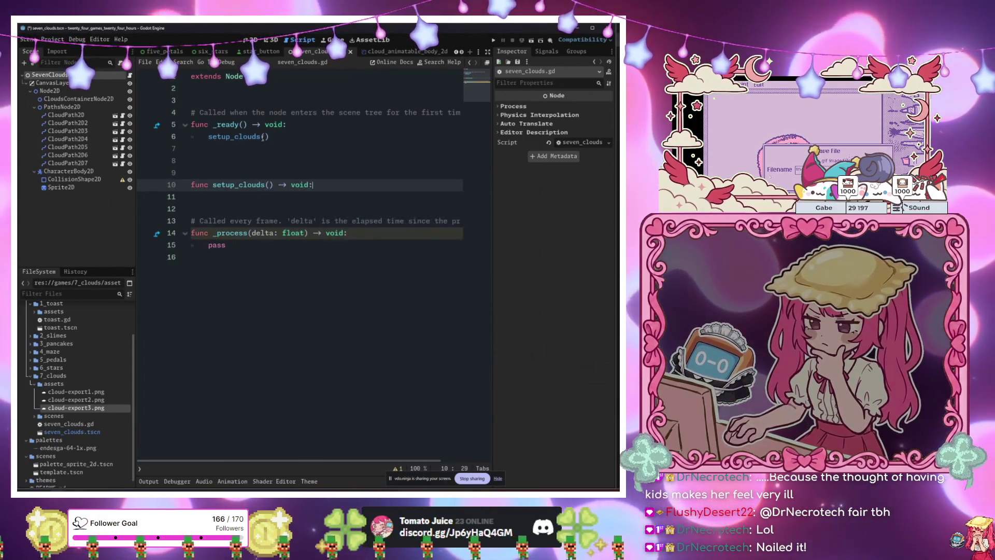
key("Return")
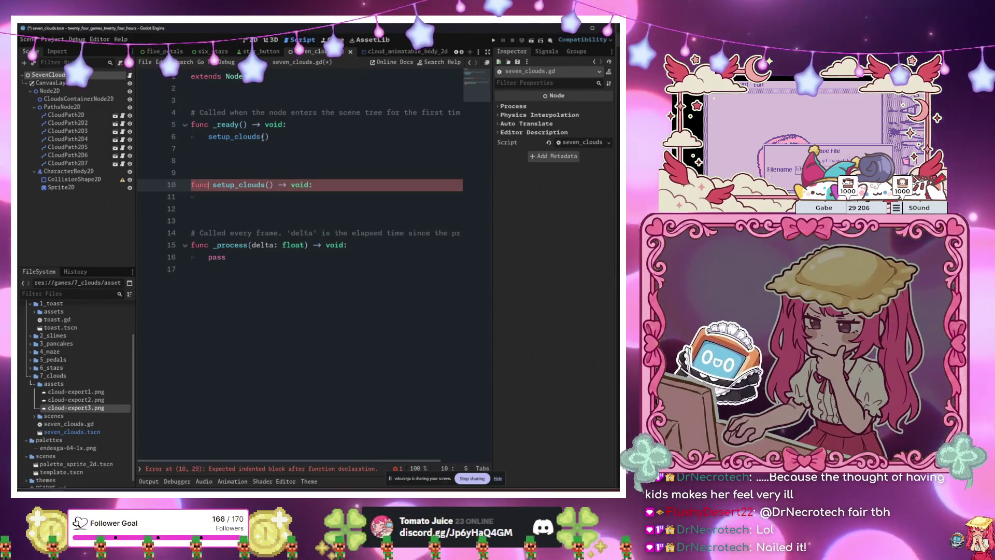
key("Up")
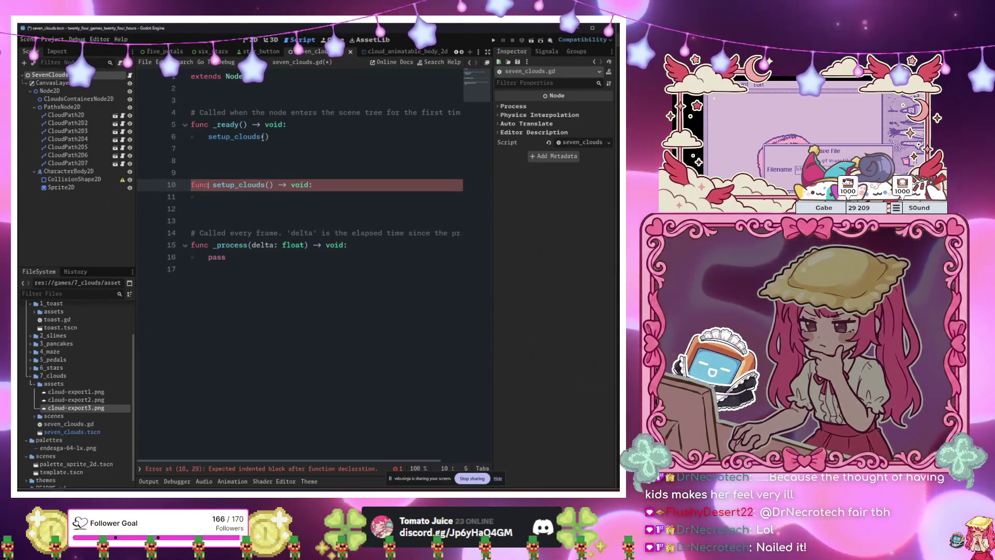
left_click(66, 115)
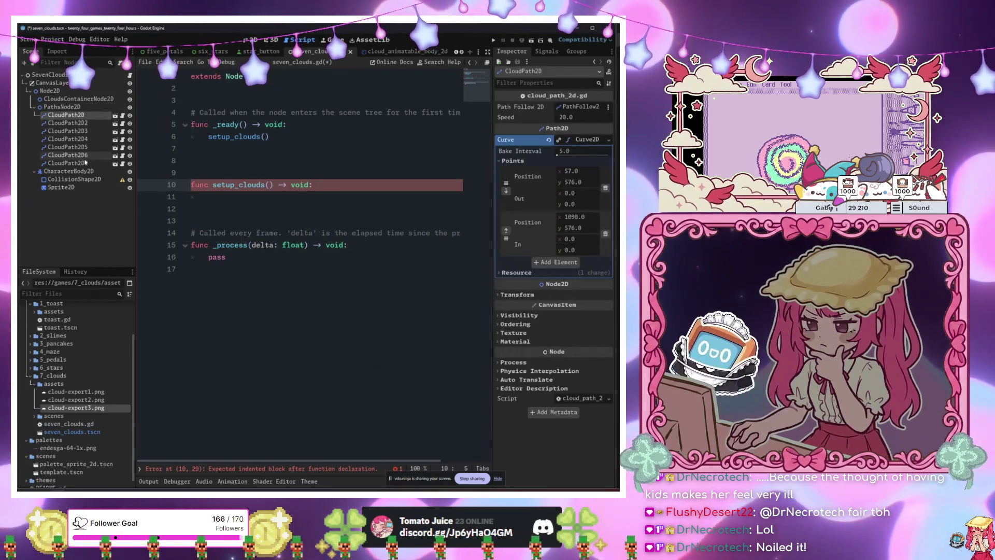
left_click(81, 163, "shift")
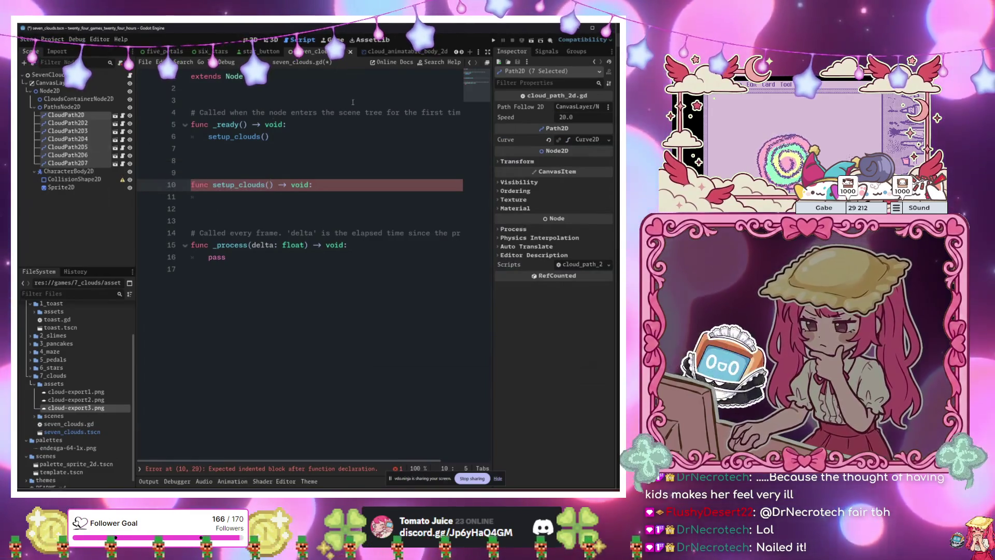
left_click(313, 93)
key("Return")
key("Return")
key("Return")
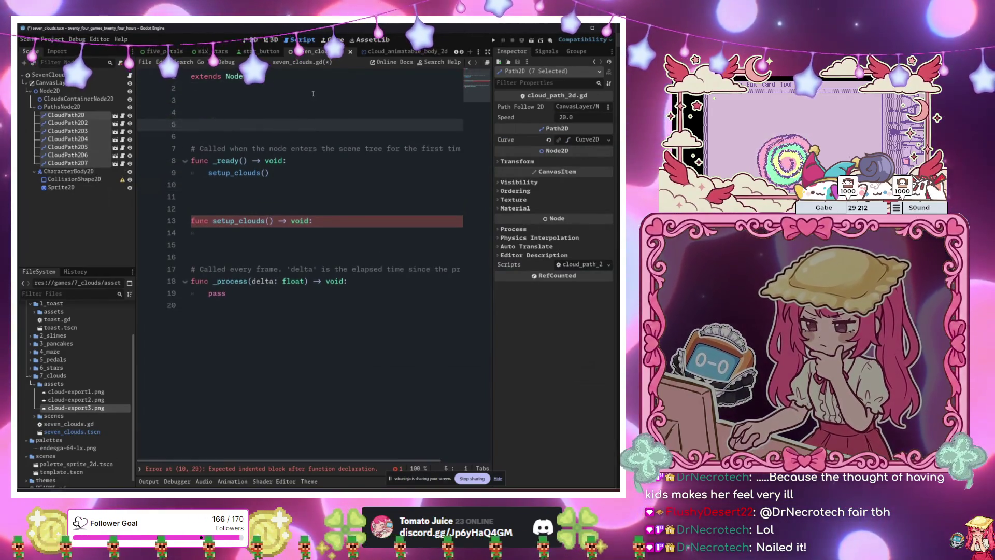
left_click_drag(68, 164, 246, 116)
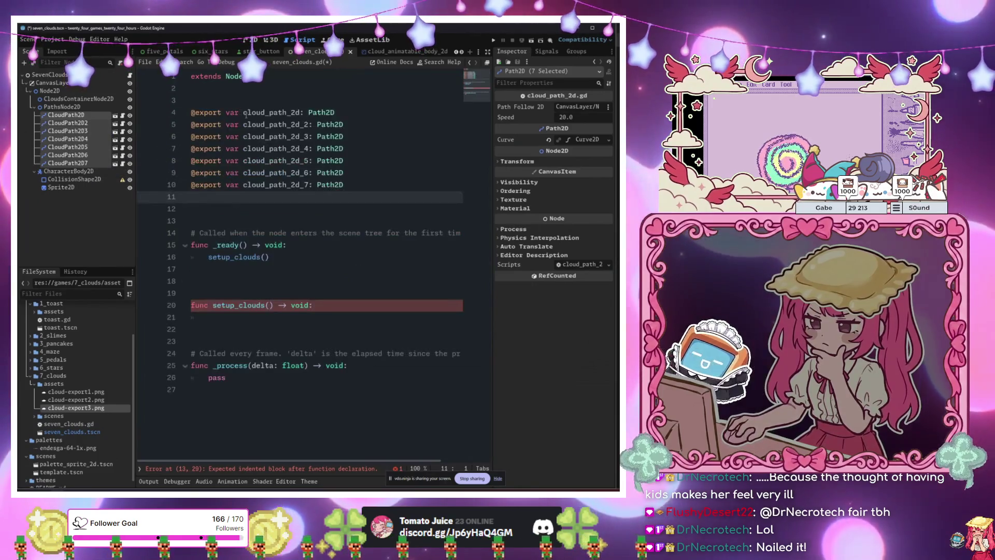
key("Return")
key("Return")
key("Return")
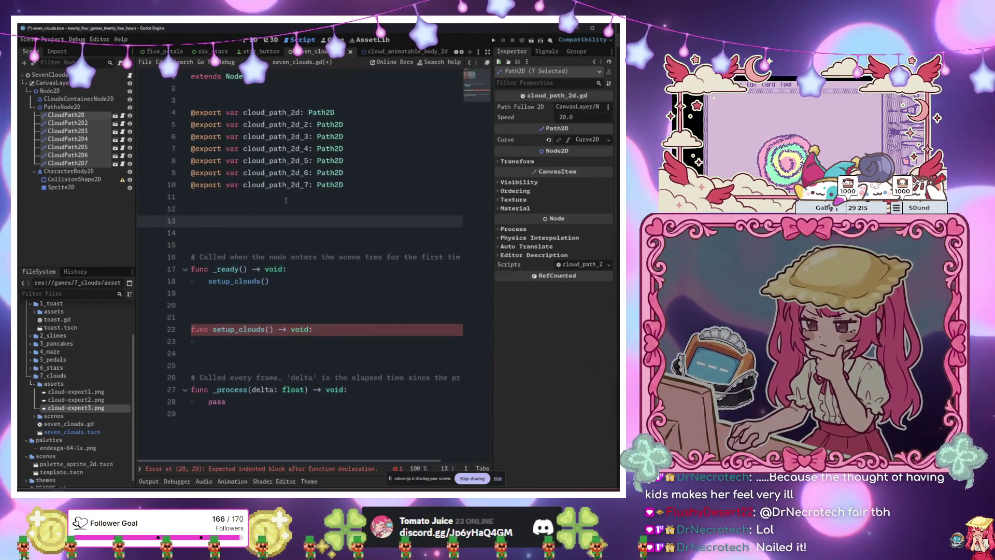
type("@on")
key("Return")
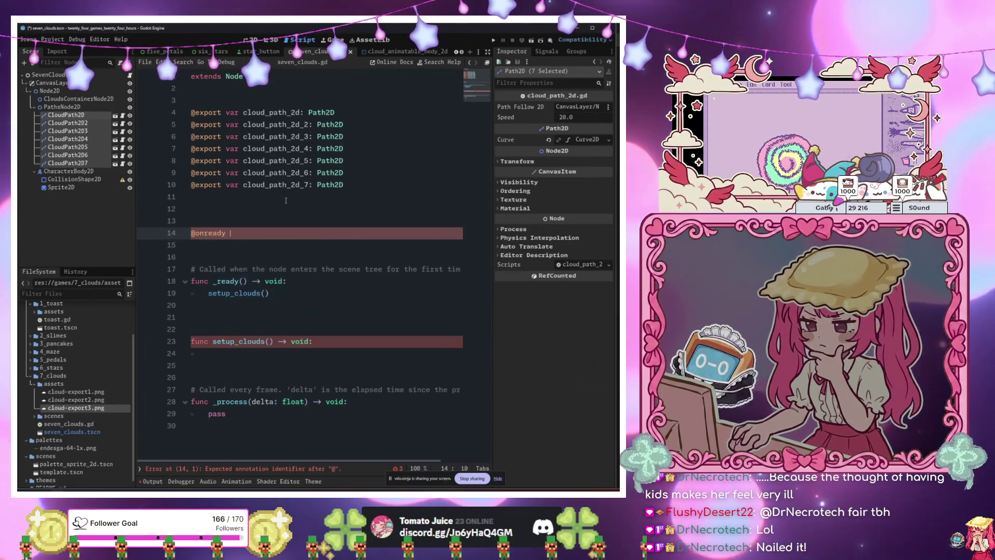
type("var cloud_paths: ")
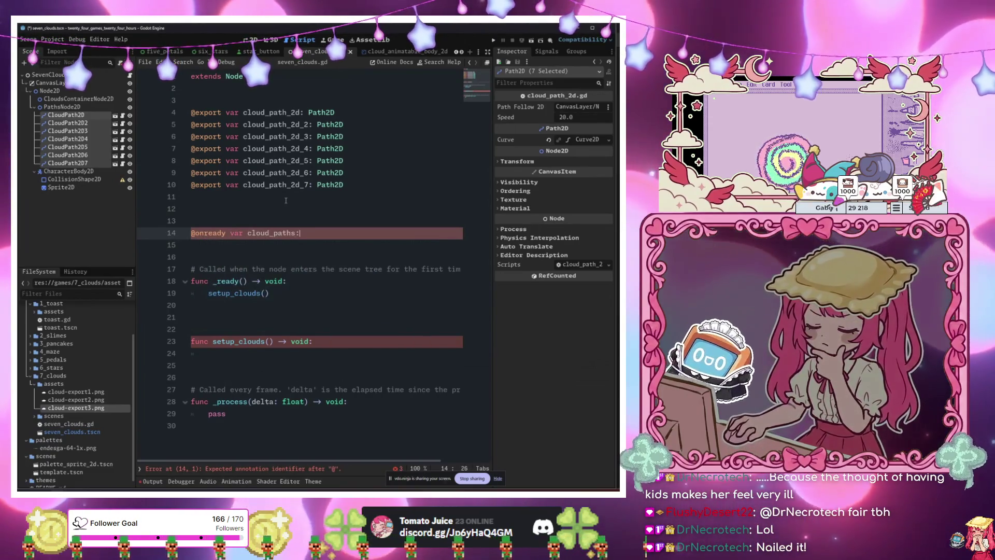
type("Array[Path")
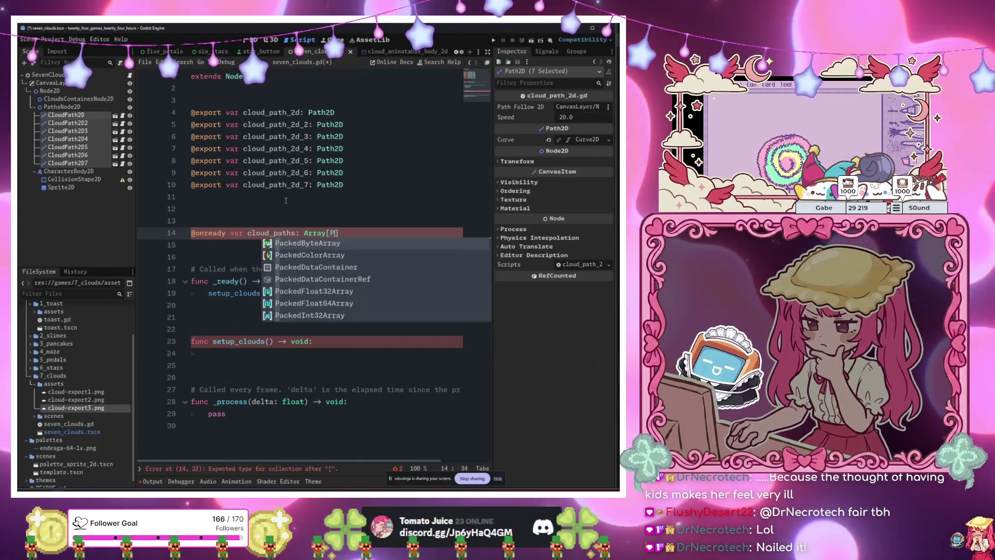
key("Return")
type("] = ")
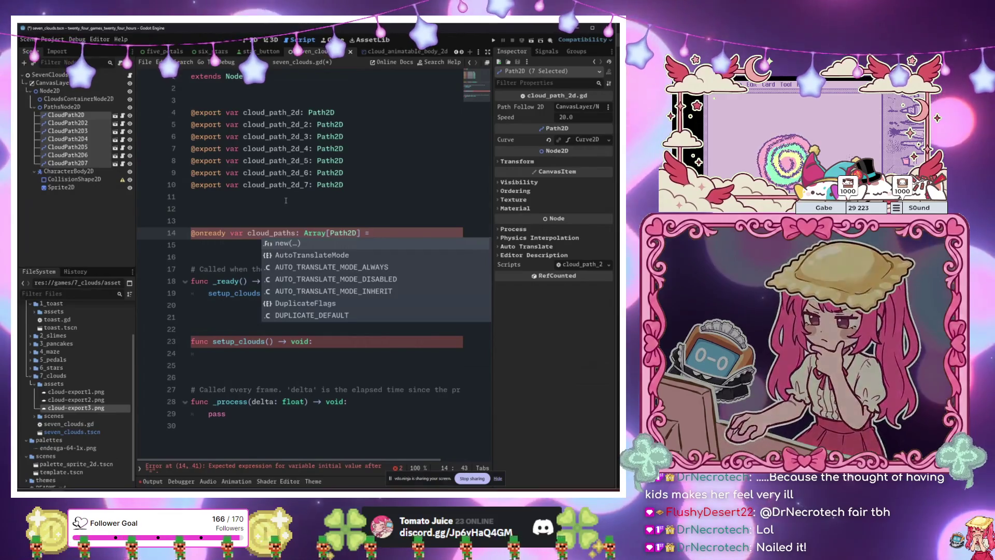
type("[")
key("Return")
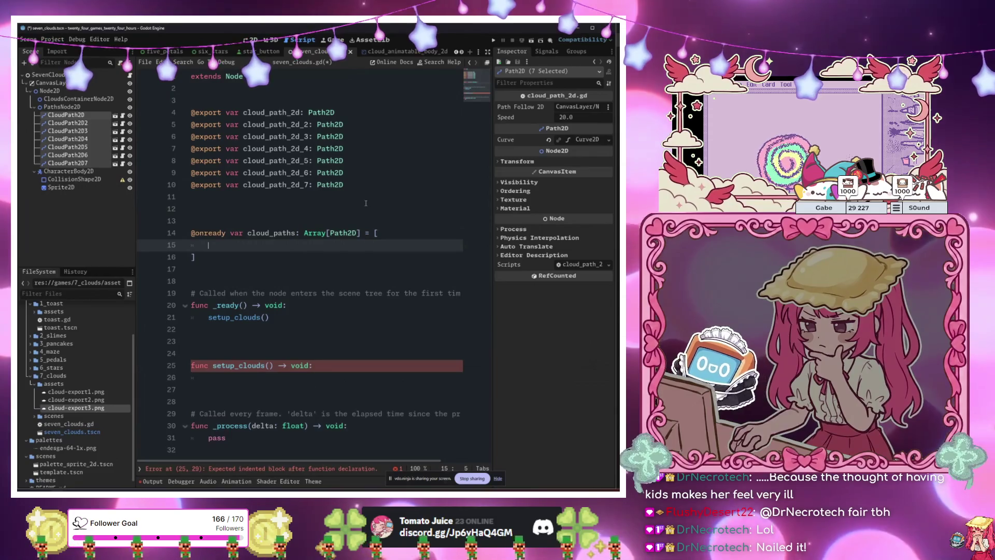
type("banana,")
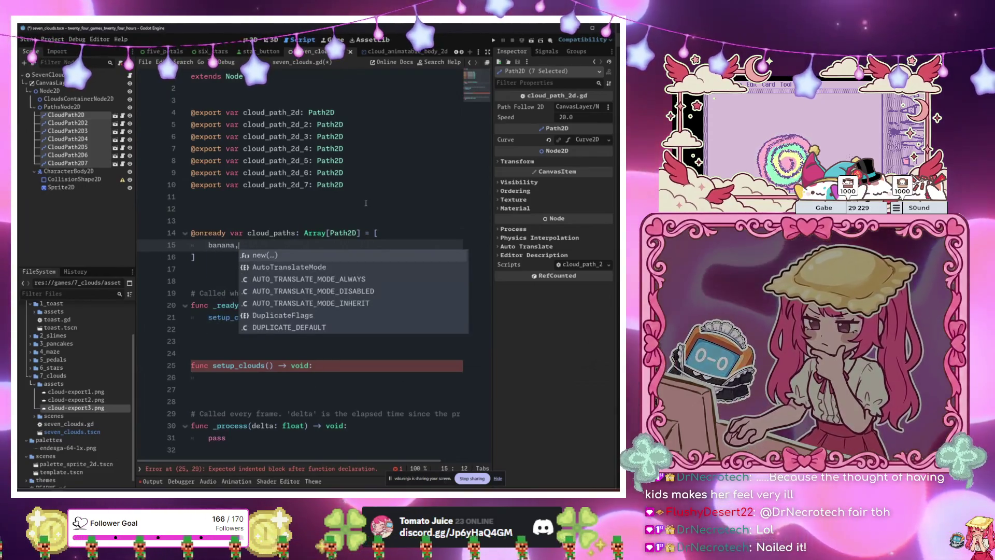
key("ctrl+shift+d")
key("ctrl+shift+d")
key("ctrl+shift+d")
key("ctrl+shift+d")
key("ctrl+shift+d")
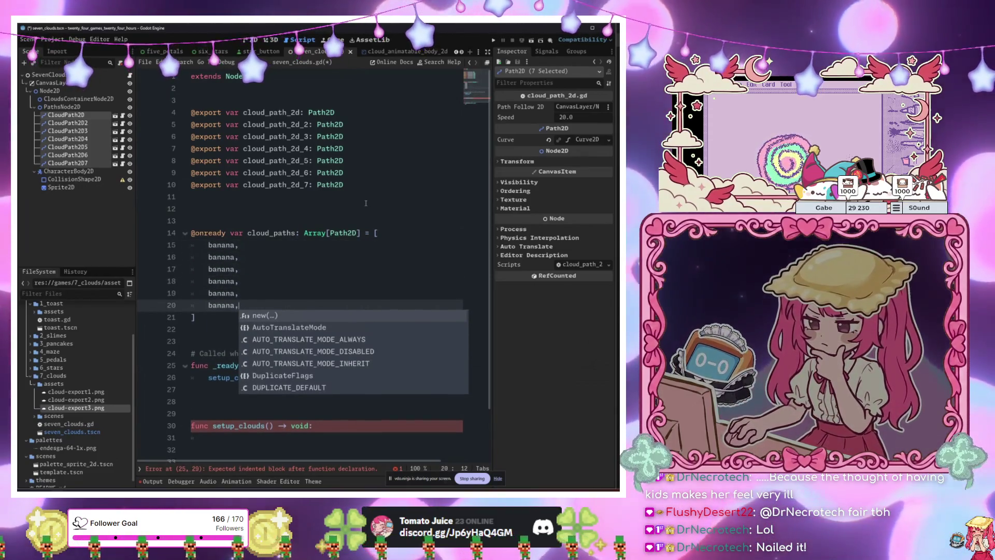
- Replace the first four banana placeholders with cloud_path_2d through cloud_path_2d_4
double_click(276, 115)
key("ctrl+c")
double_click(223, 244)
key("ctrl+v")
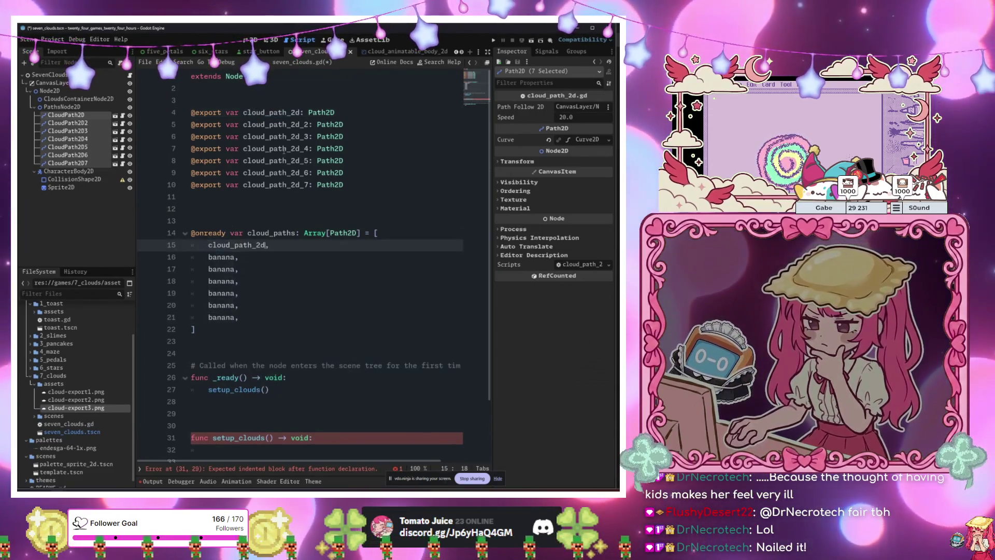
double_click(289, 125)
key("ctrl+c")
double_click(223, 257)
key("ctrl+v")
double_click(275, 137)
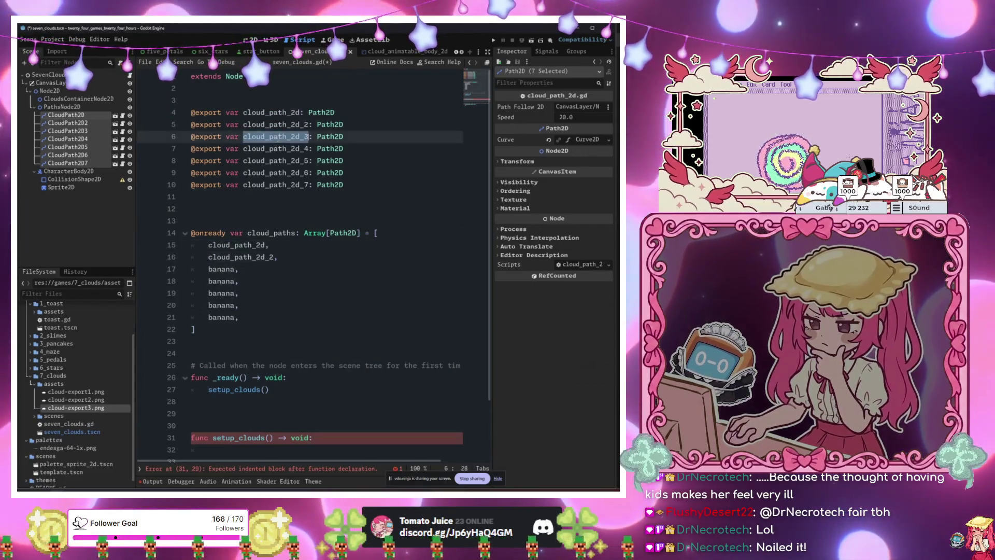
key("ctrl+c")
double_click(223, 269)
key("ctrl+v")
double_click(276, 149)
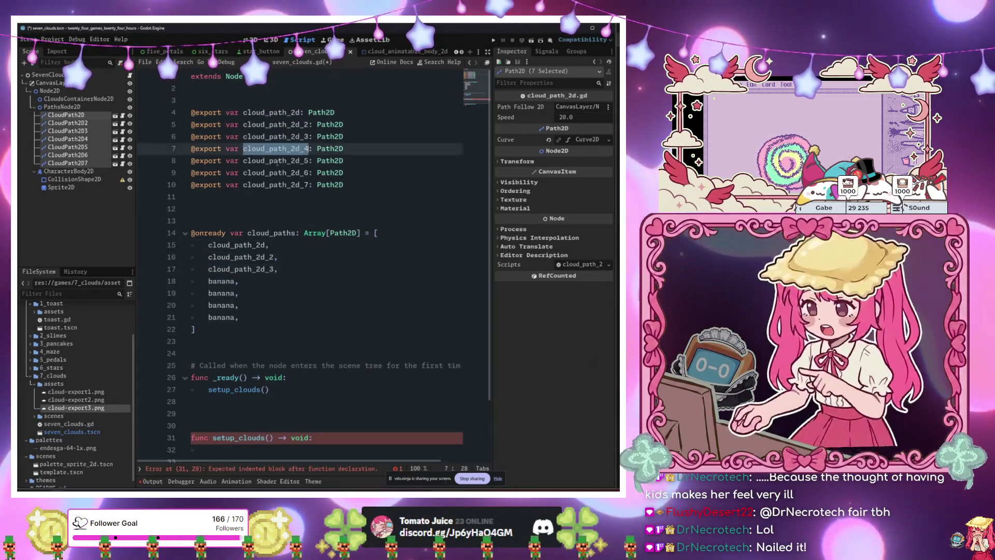
left_click(230, 281)
double_click(222, 280)
key("ctrl+v")
- Replace the remaining placeholders with cloud_path_2d_5, cloud_path_2d_6 and cloud_path_2d_7
double_click(277, 160)
key("ctrl+c")
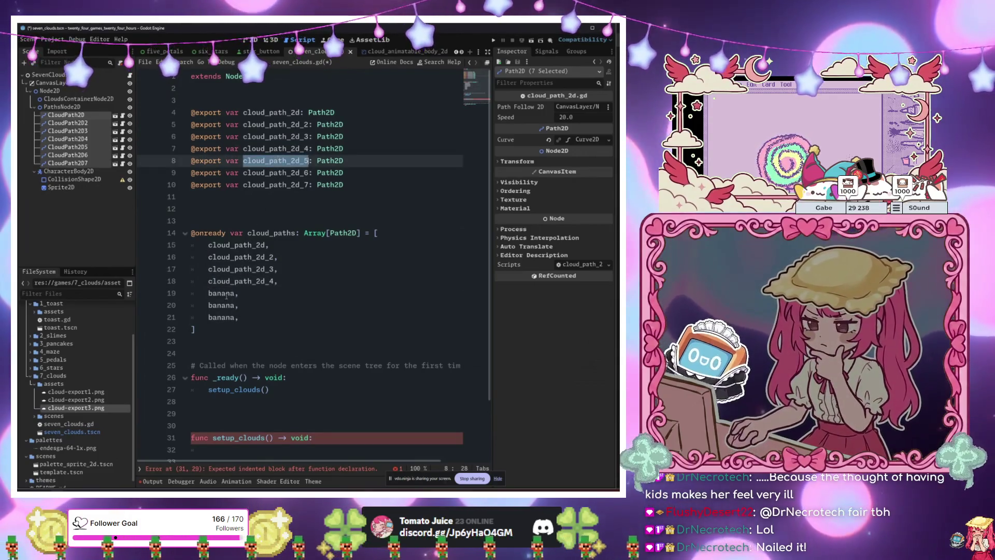
double_click(223, 293)
key("ctrl+v")
double_click(278, 173)
key("ctrl+c")
double_click(223, 306)
key("ctrl+v")
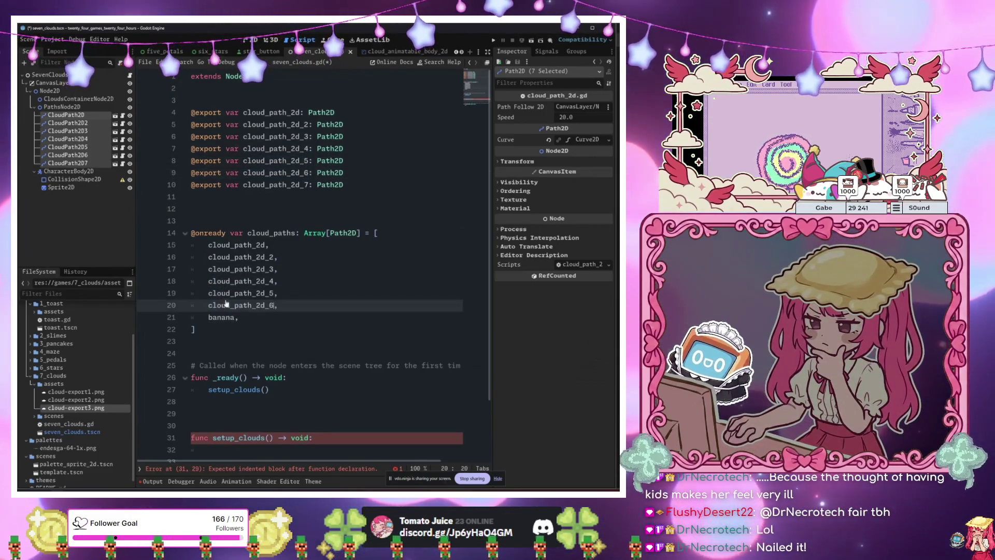
left_click(293, 185)
double_click(223, 318)
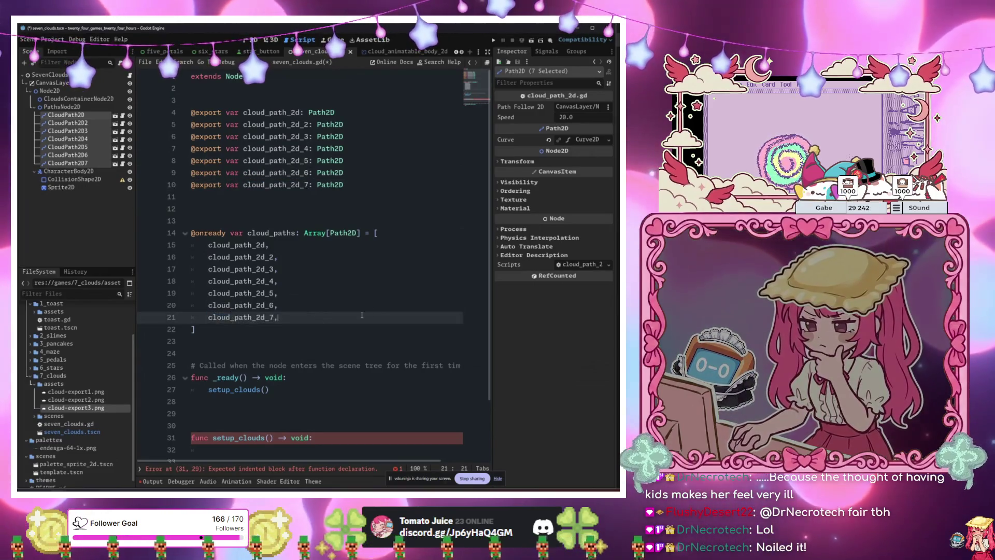
key("Up")
key("Up")
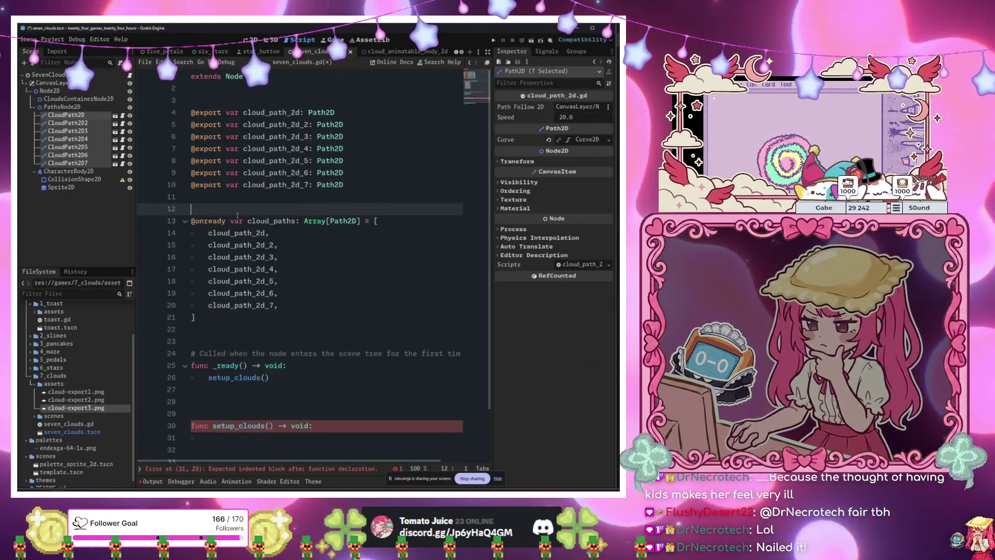
- Declare an empty clouds array of type Array[AnimatableBody2D] near cloud_paths
scroll(303, 327, "down", 2)
left_click(300, 325)
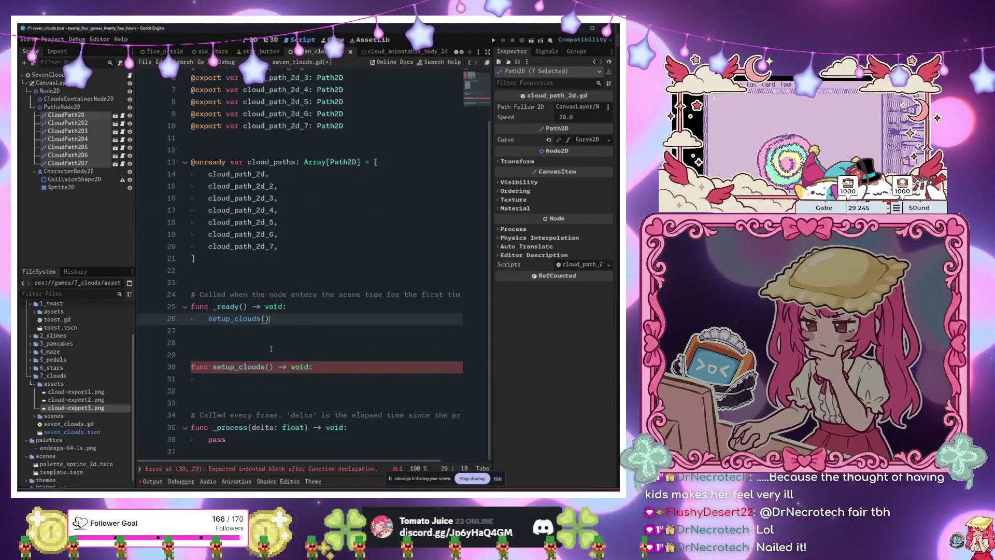
left_click(278, 380)
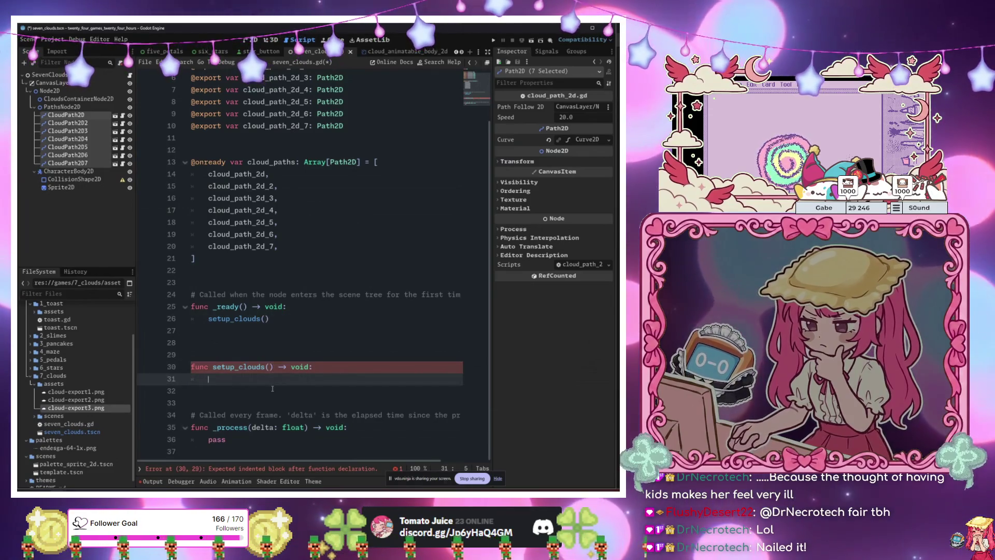
left_click(288, 268)
key("Return")
key("Return")
key("Return")
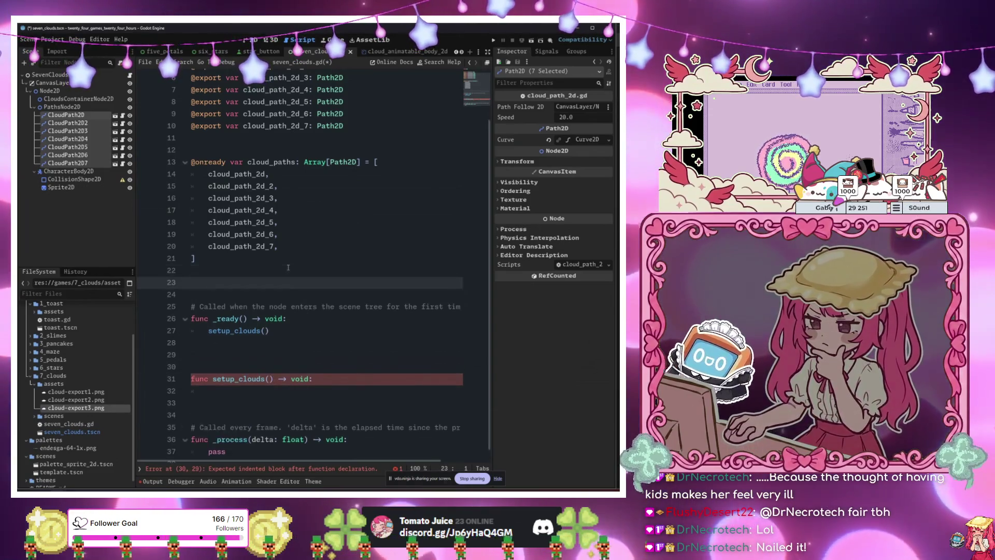
key("Up")
key("Up")
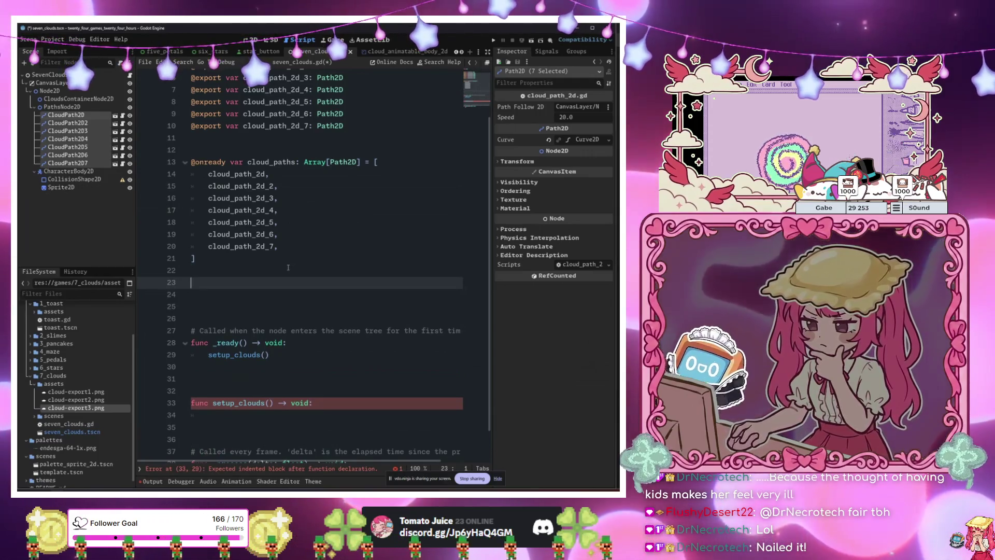
key("Up")
key("Up")
key("Up")
key("Up")
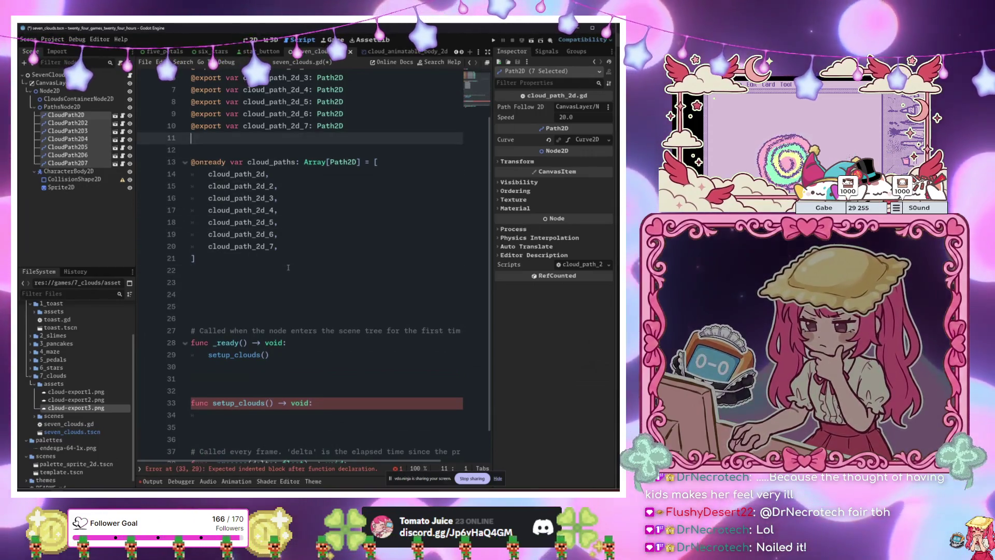
key("Return")
key("Return")
key("Return")
key("Up")
type("var clouds: ")
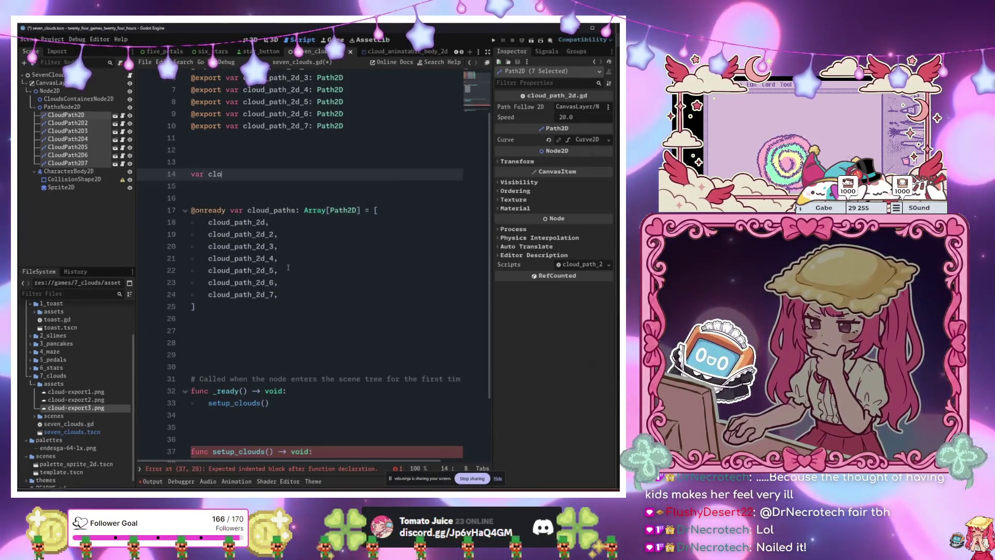
type("Array[")
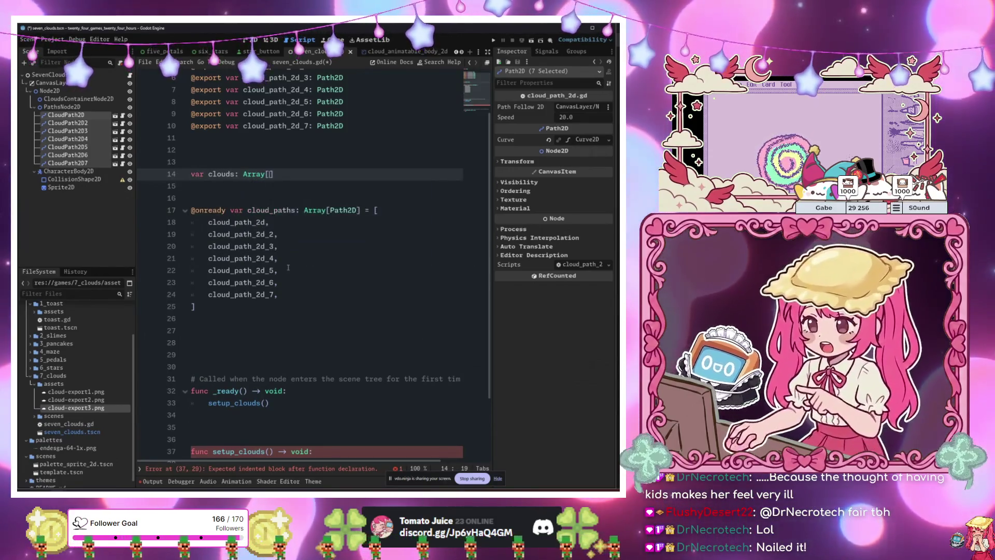
type("Anim")
key("Return")
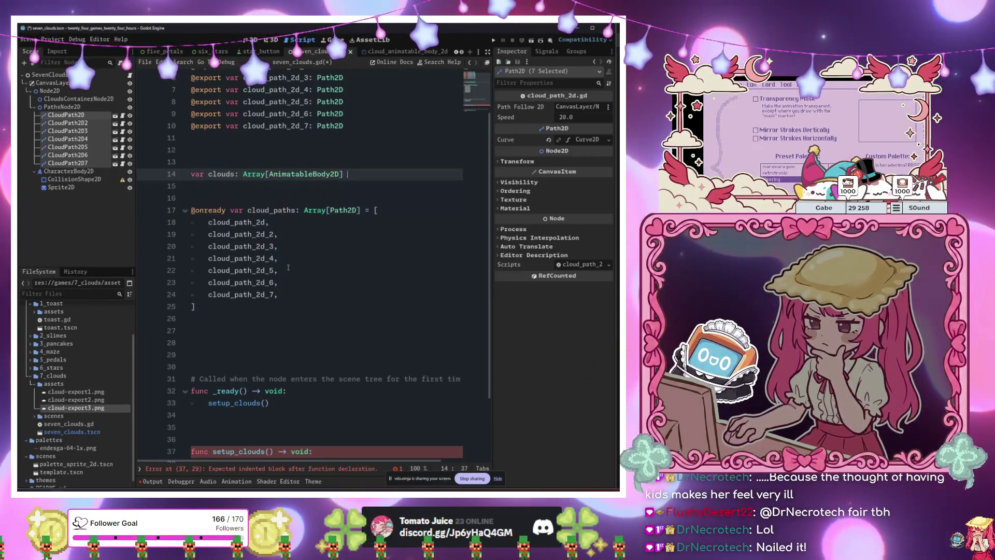
type("= [")
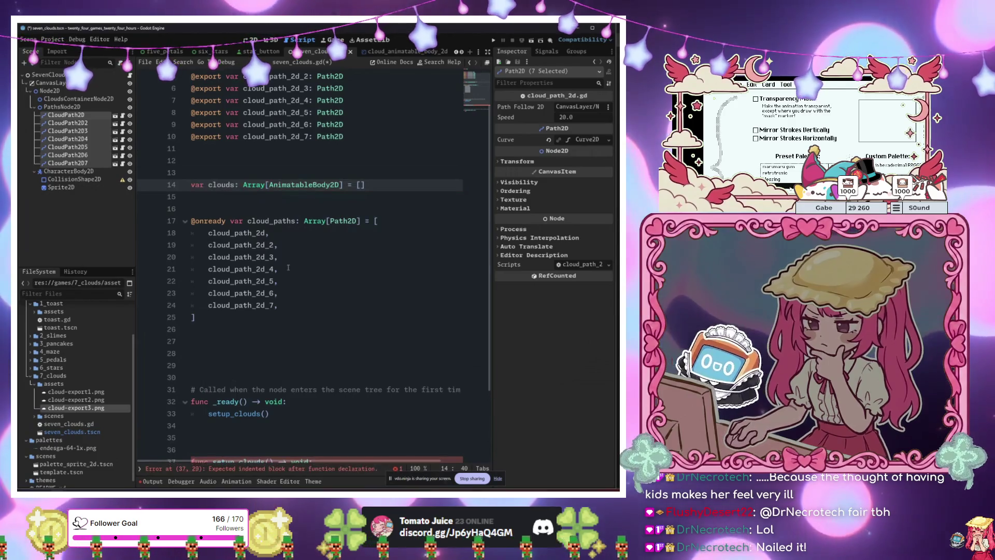
scroll(288, 268, "down", 3)
- Begin a for loop in setup_clouds and add const AMOUNT_OF_CLOUDS: int = 7
left_click(308, 382)
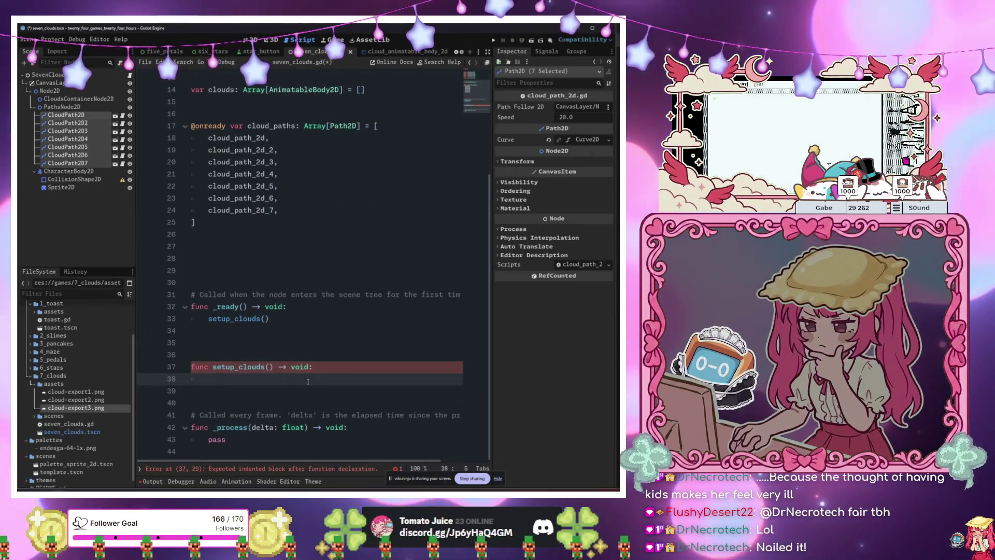
type("for")
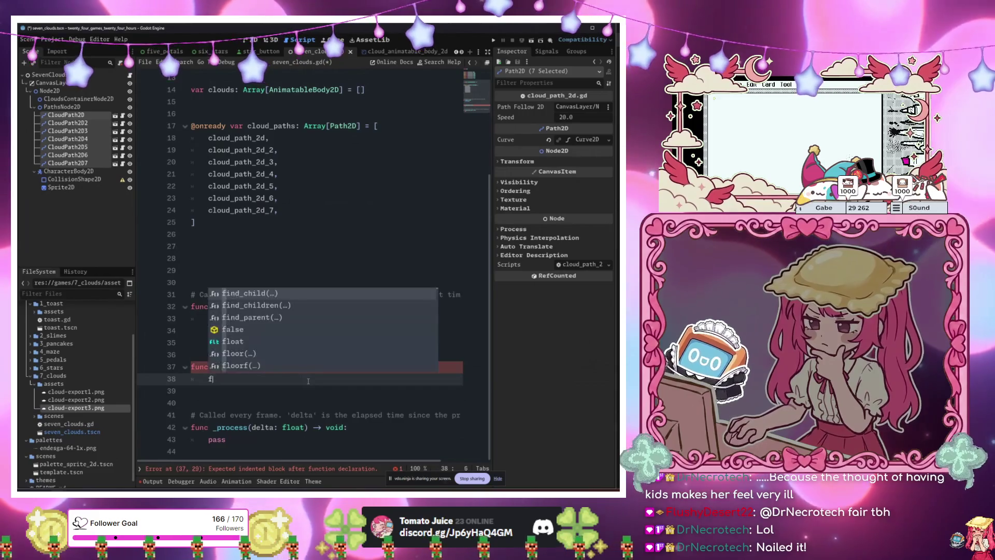
scroll(291, 293, "up", 8)
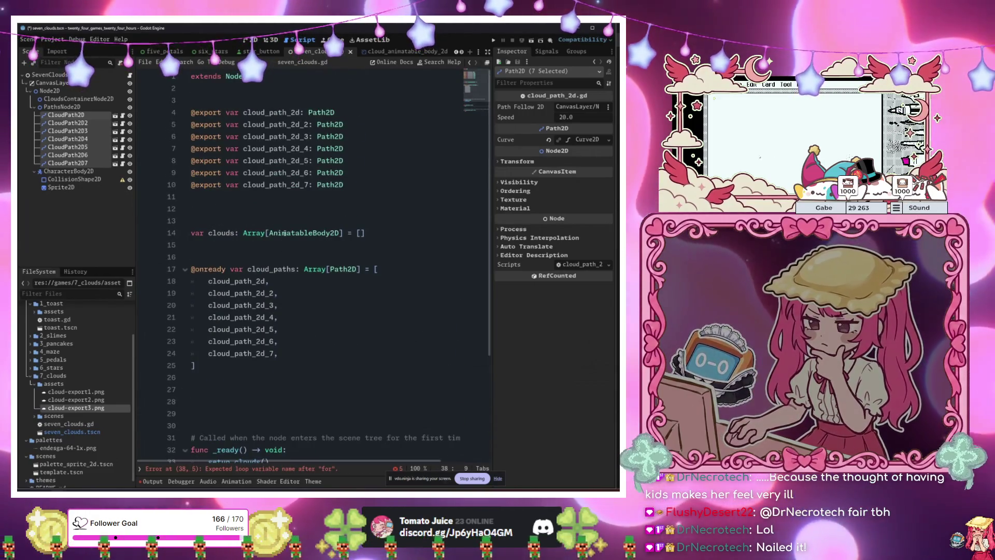
scroll(288, 241, "down", 4)
scroll(263, 295, "up", 4)
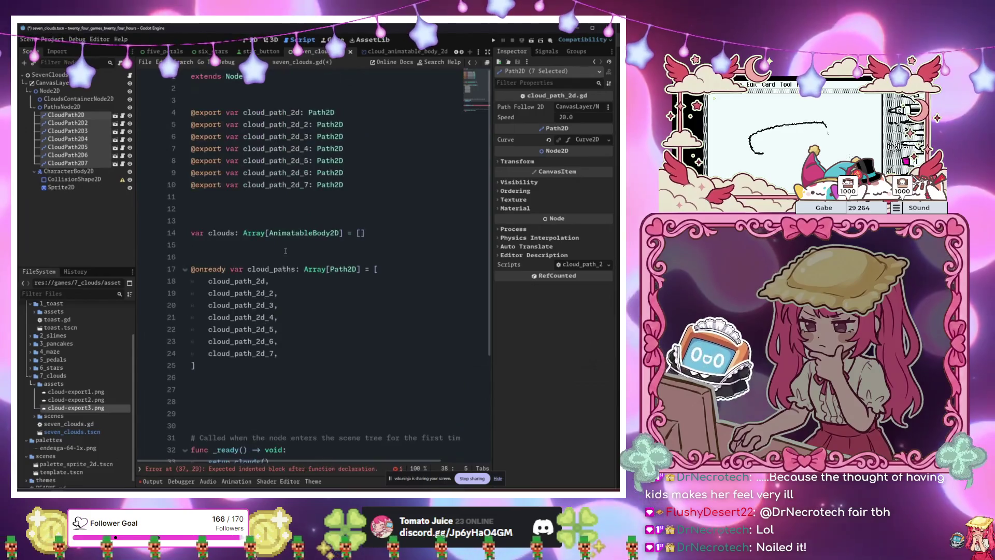
left_click(287, 210)
key("Return")
type("const")
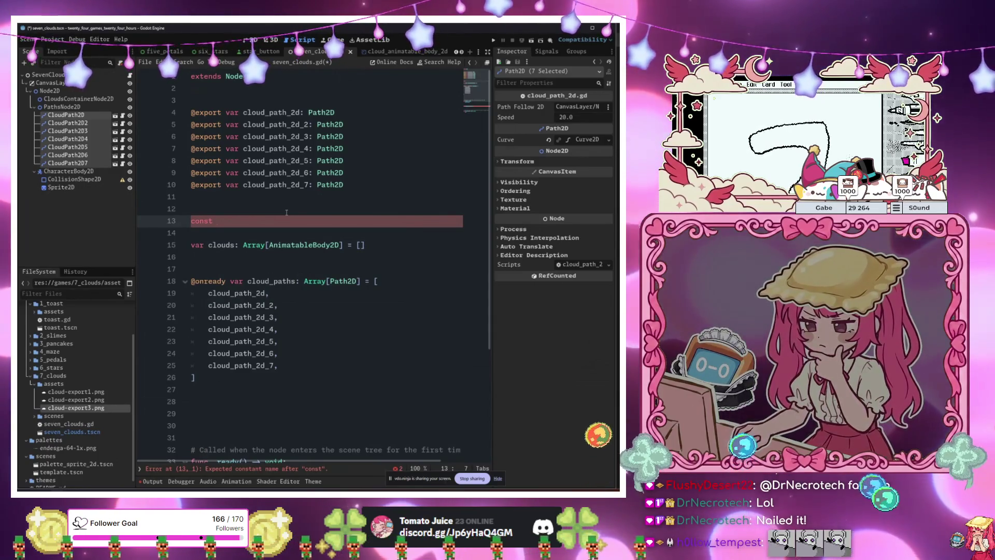
type("AMOUNT_OF_CL")
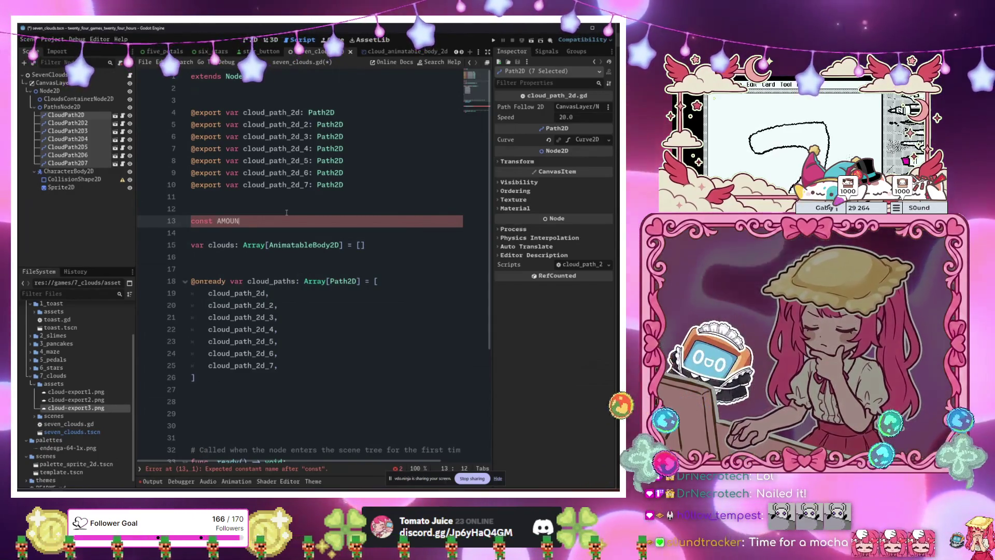
type("OUDS: int ")
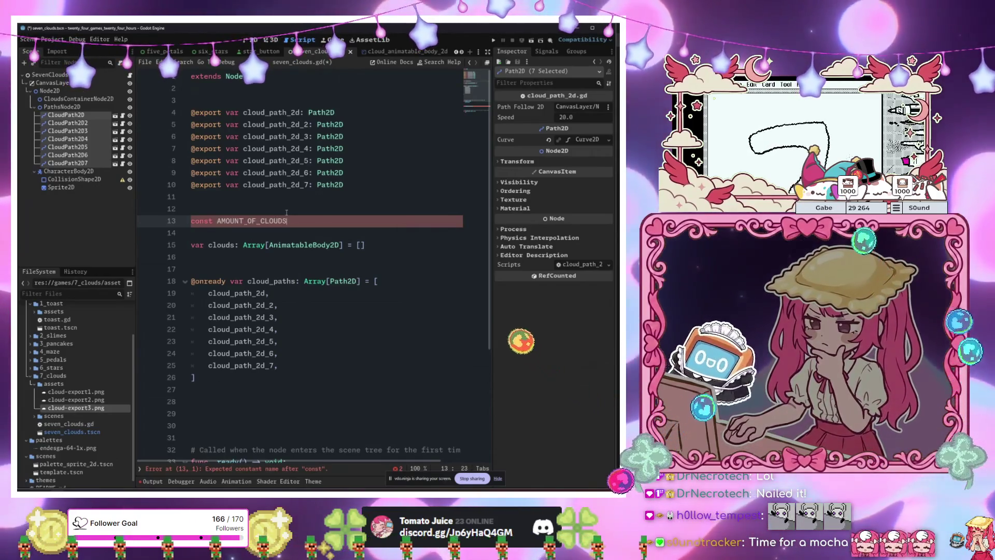
type("= 7")
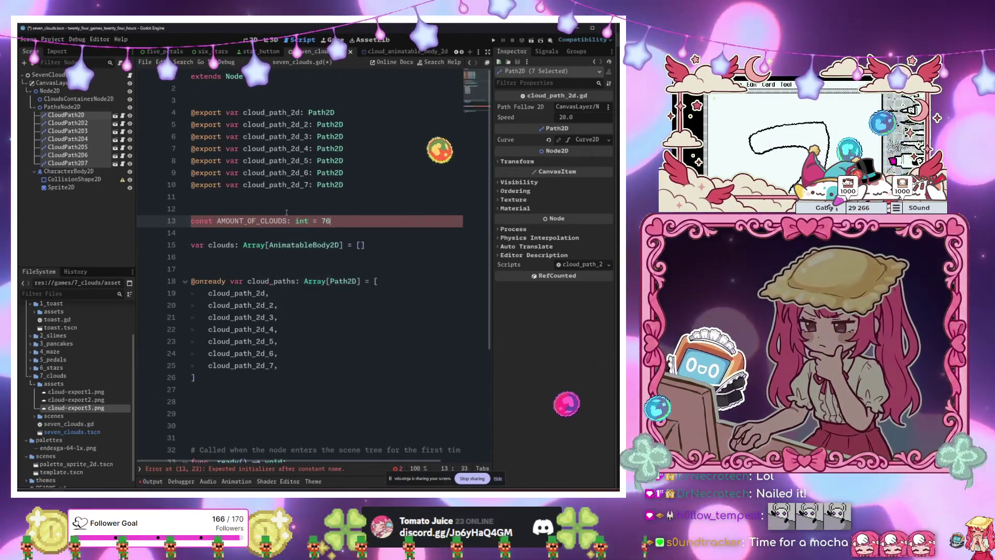
- Write the loop header 'for i: int in AMOUNT_OF_CLOUDS:' inside setup_clouds
scroll(324, 185, "down", 5)
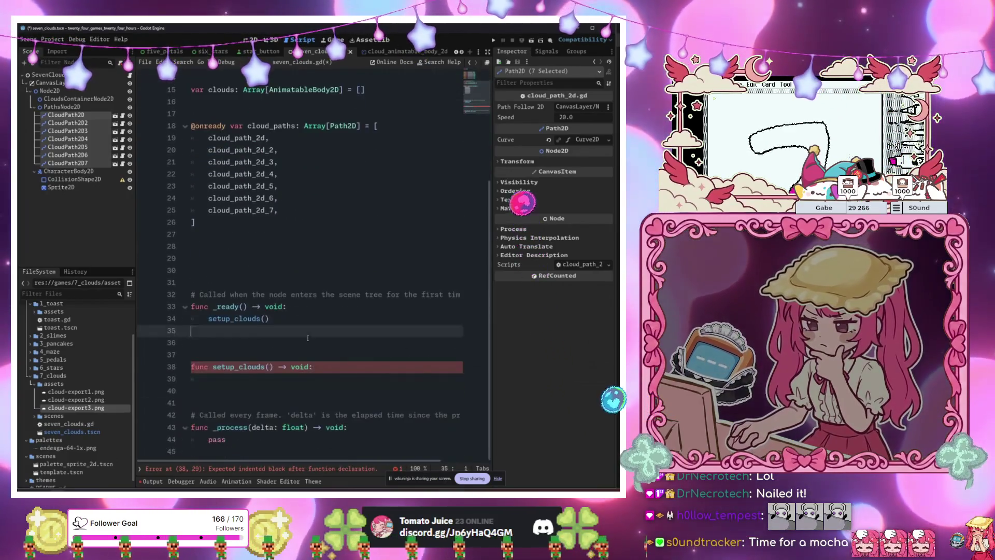
left_click(313, 377)
type("for i: int in")
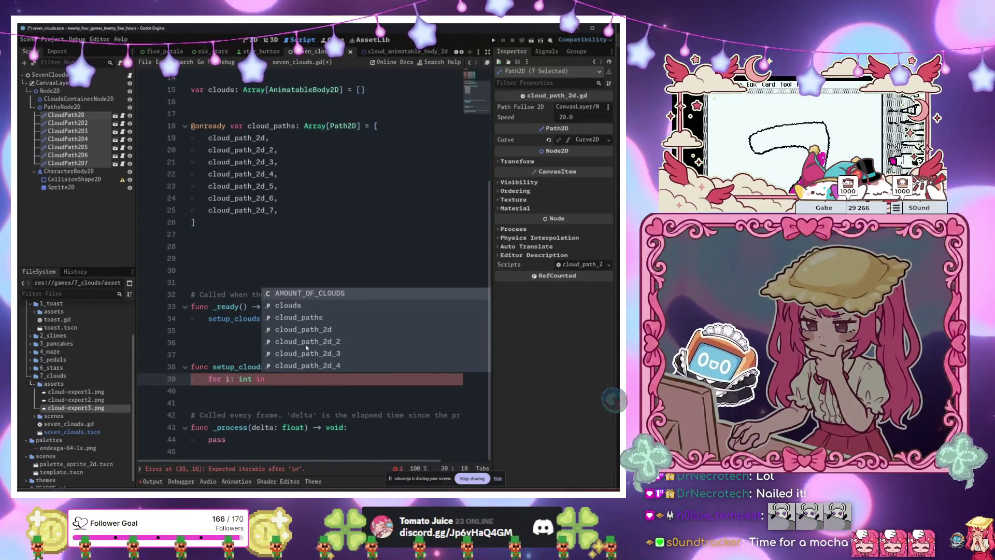
scroll(322, 363, "up", 3)
scroll(331, 379, "down", 3)
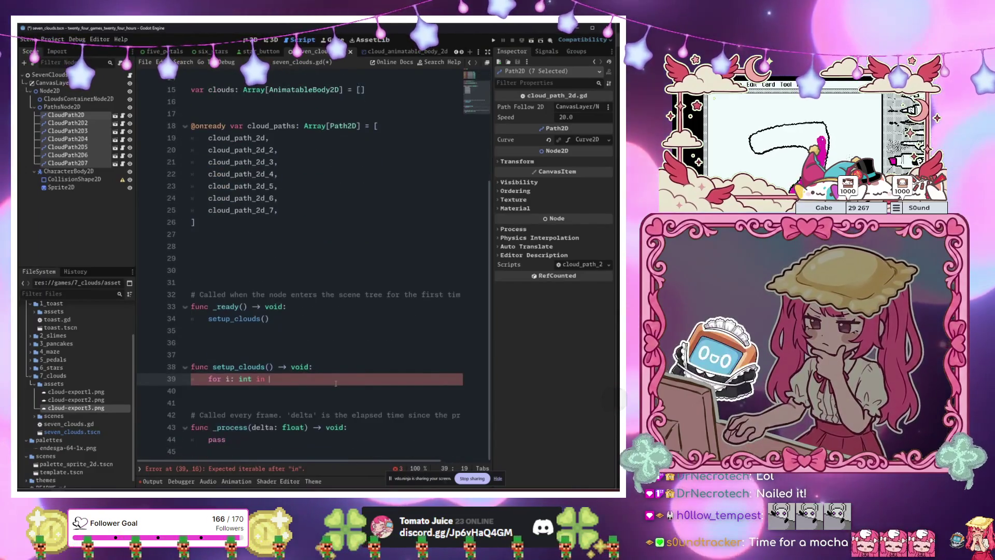
type("AMOUNT_OF_CLOUDS:")
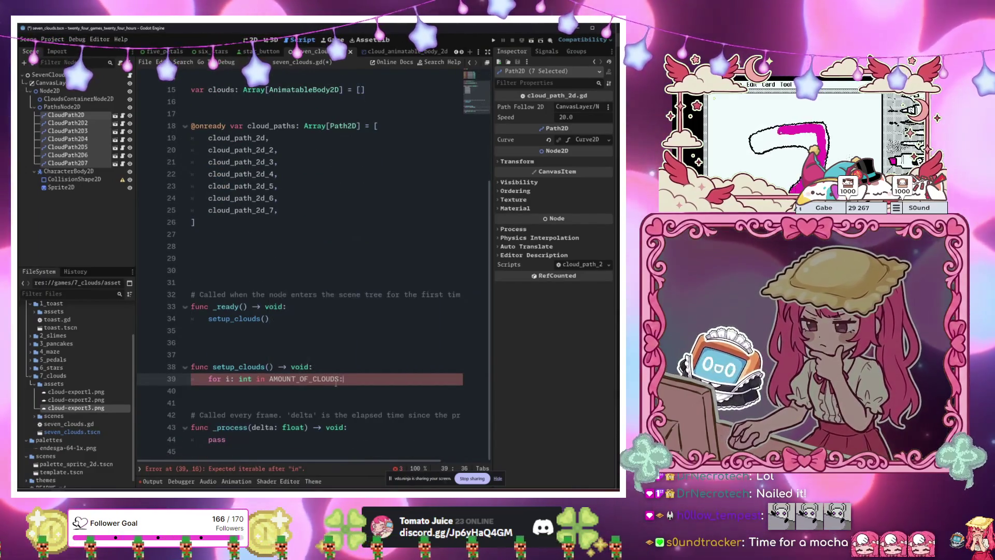
key("Return")
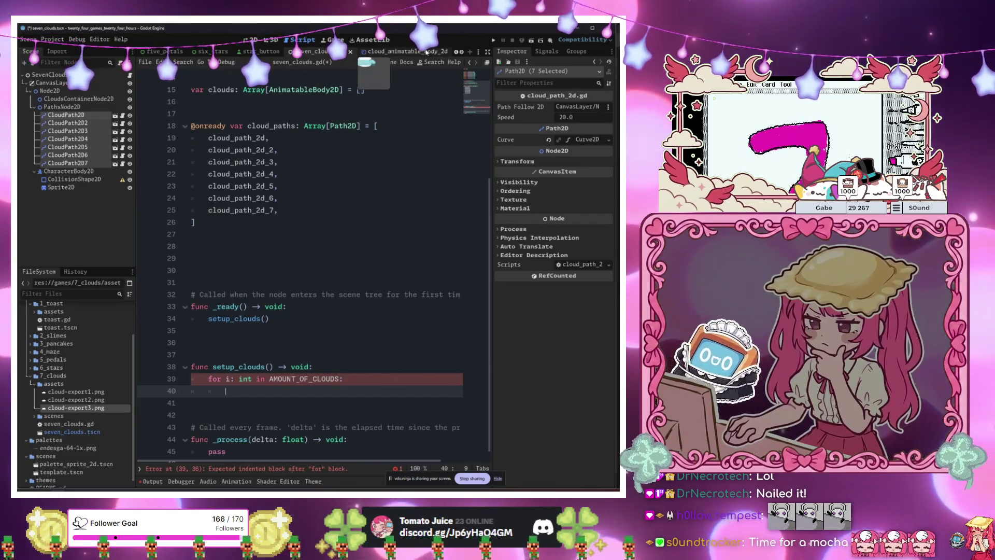
- Export the 7_clouds/scenes cloud_animatable_body_2d scene as a PackedScene variable on line 12
left_click(69, 432)
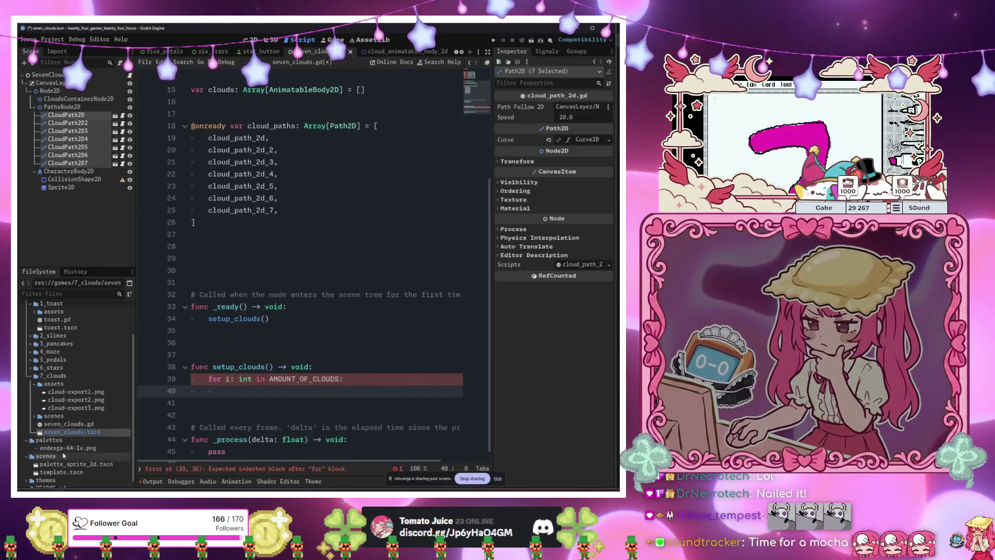
scroll(57, 435, "down", 1)
left_click(62, 400)
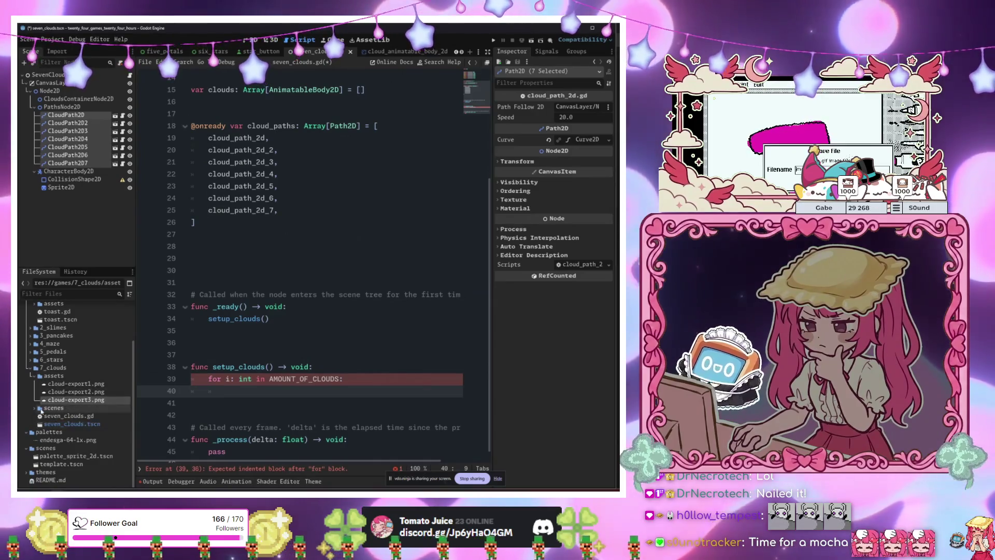
double_click(42, 410)
scroll(267, 324, "up", 5)
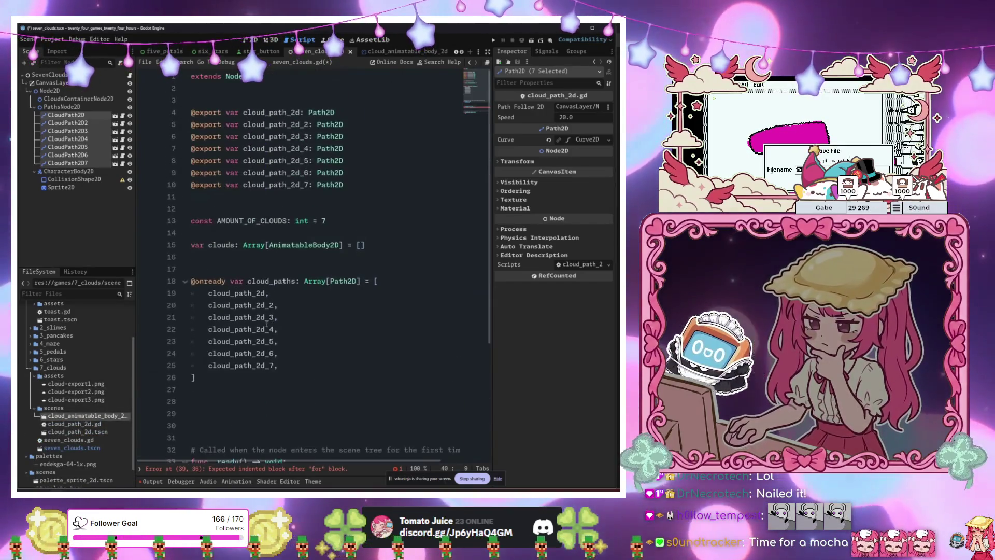
mouse_move(60, 415)
left_mouse_down()
mouse_move(310, 222)
mouse_move(349, 210)
left_mouse_up()
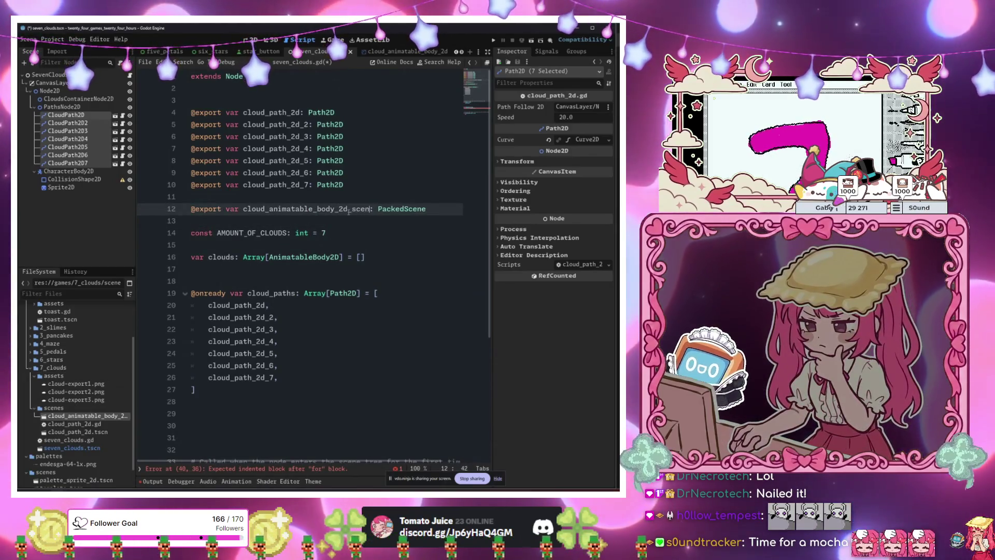
- Put a placeholder pass in the loop body
scroll(318, 311, "down", 5)
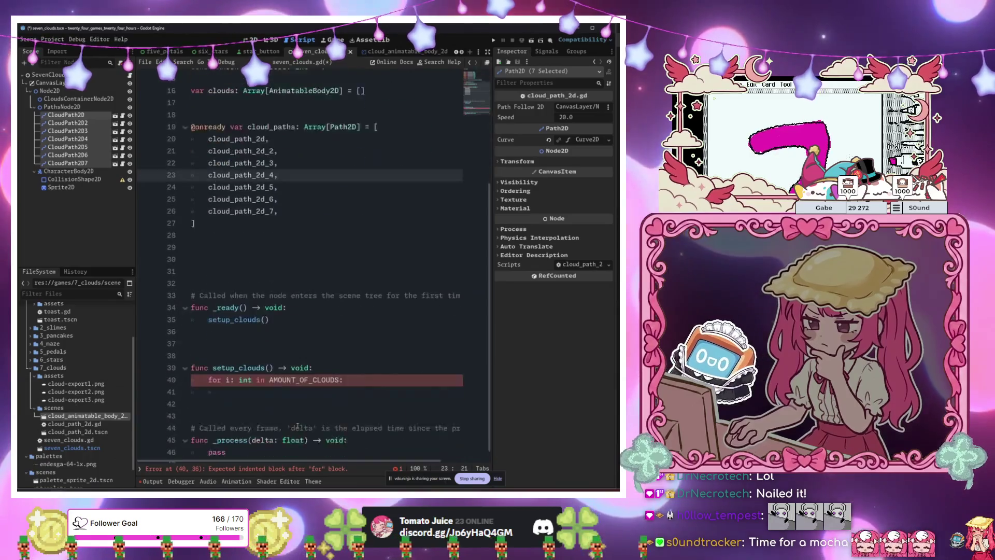
left_click(319, 381)
type("pass")
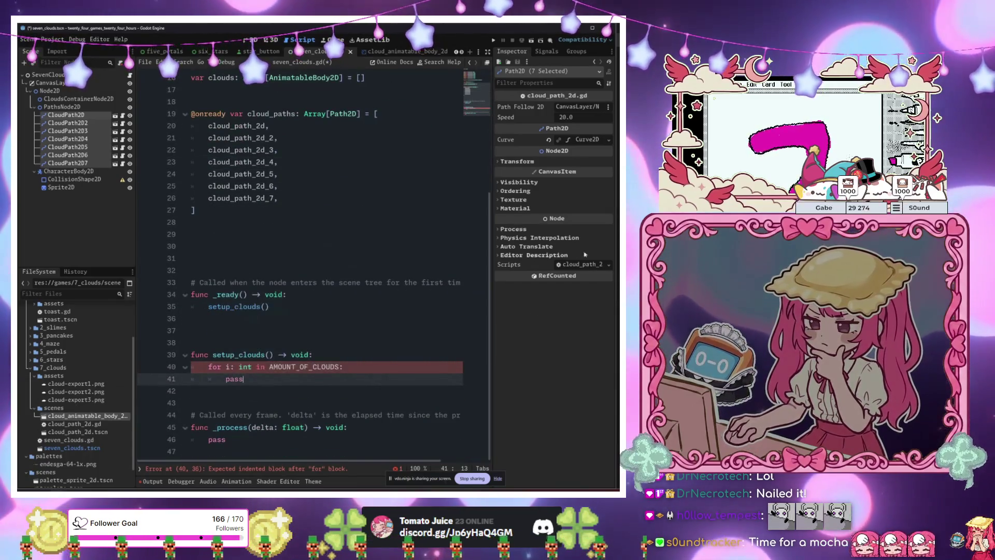
left_click(49, 74)
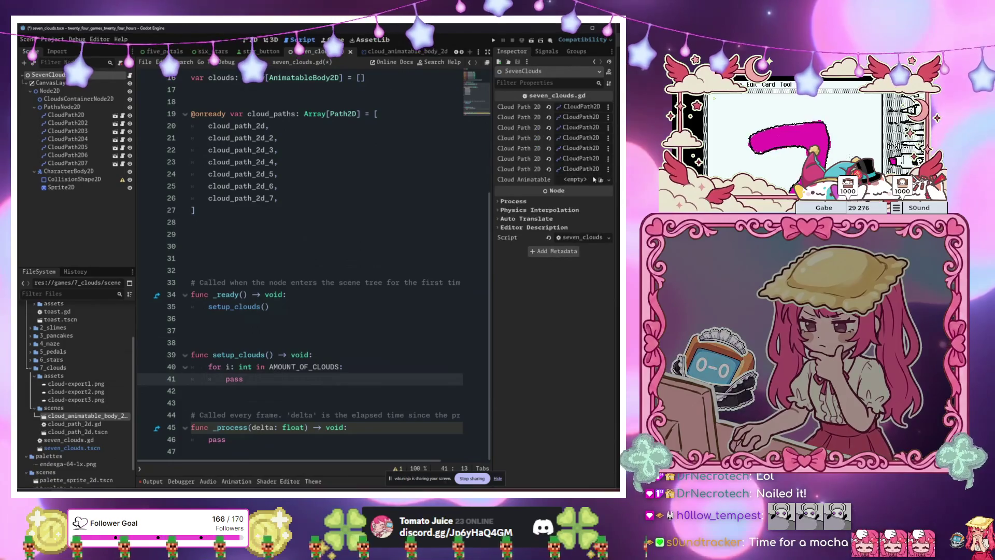
- Assign cloud_animatable_body_2d.tscn to SevenClouds' Cloud Animatable property
mouse_move(94, 423)
left_mouse_down()
mouse_move(451, 259)
mouse_move(456, 223)
mouse_move(575, 180)
left_mouse_up()
left_click(311, 379)
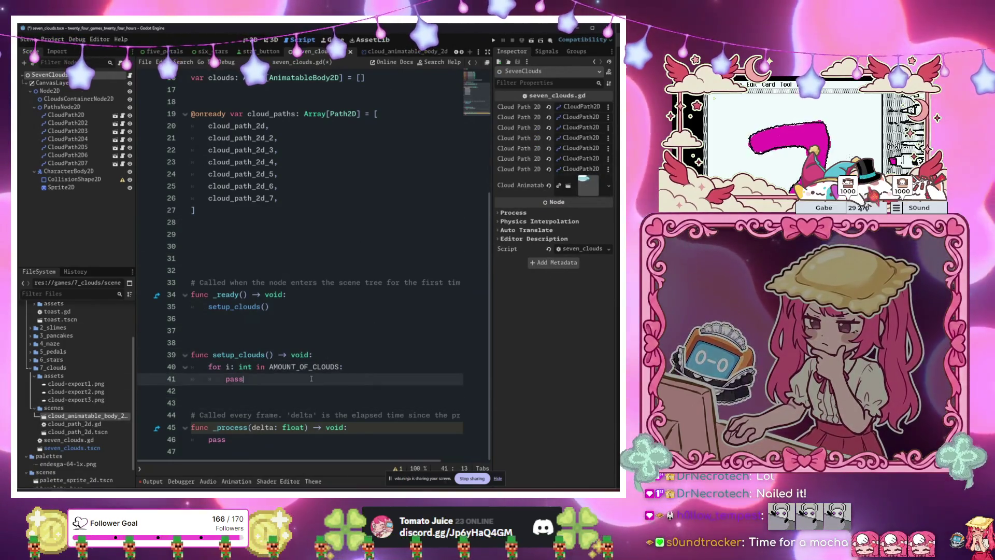
left_click(401, 50)
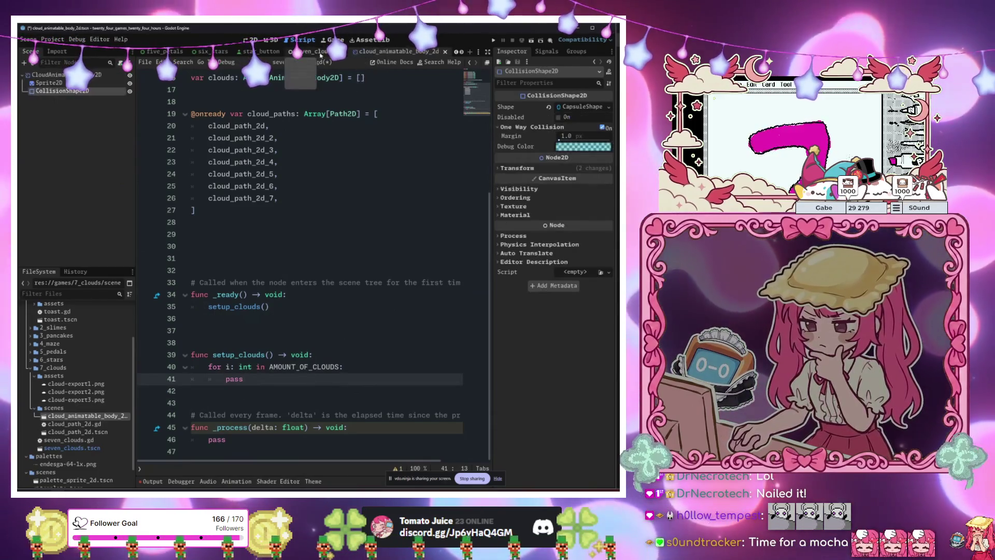
left_click(253, 40)
- In the cloud scene, move the Sprite2D and CollisionShape2D up about 36 px together
left_click(58, 75)
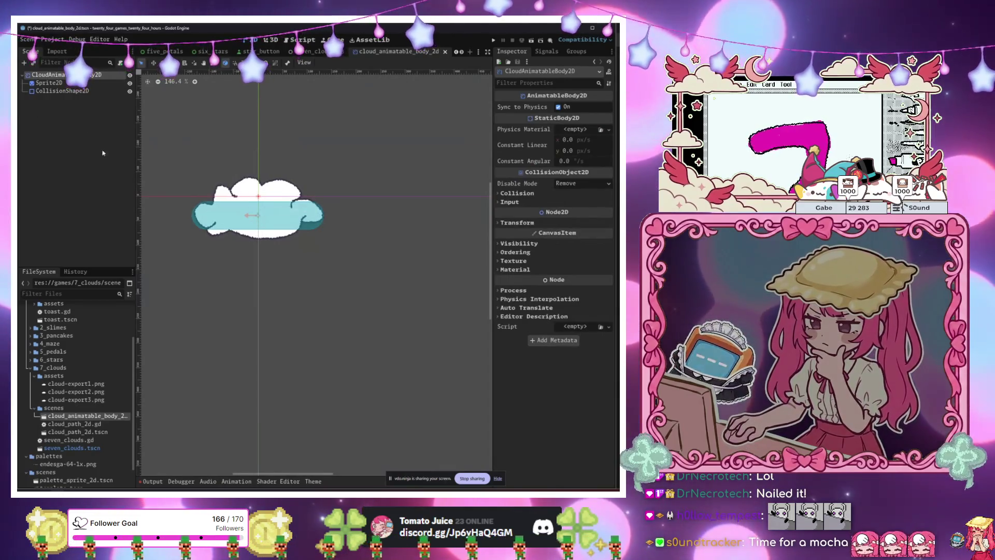
left_click(52, 83)
left_click(57, 91, "shift")
key("w")
left_click_drag(338, 349, 340, 331)
scroll(296, 244, "up", 4)
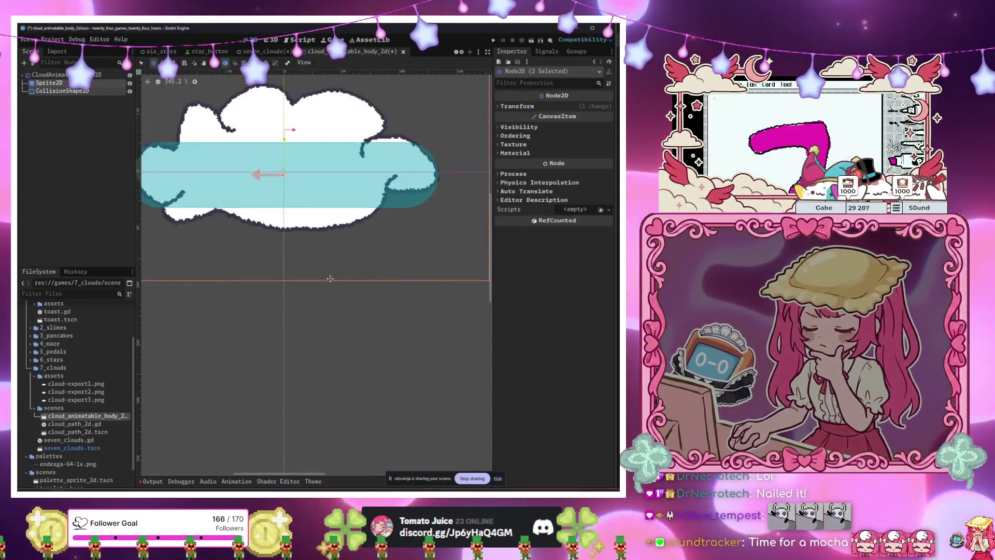
left_click_drag(306, 249, 306, 245)
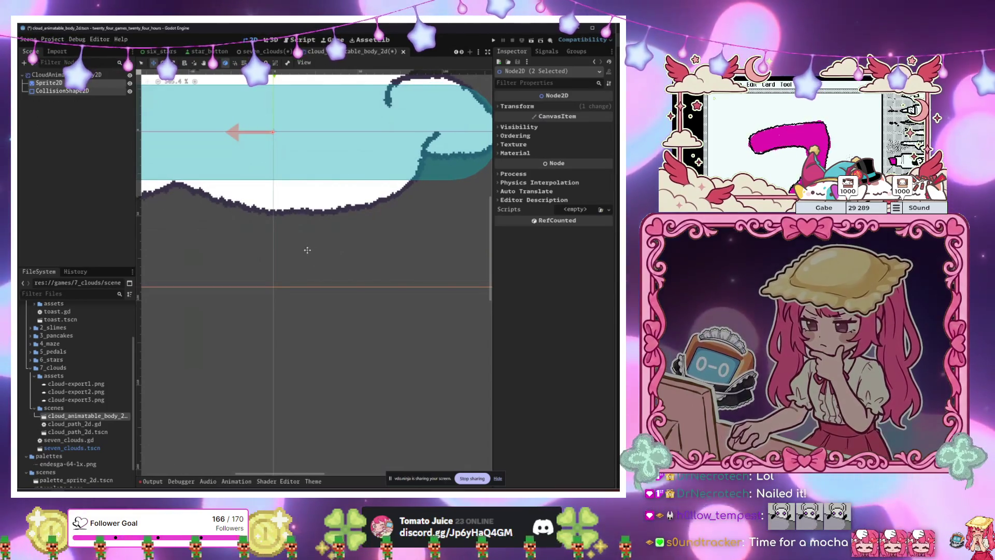
scroll(307, 249, "down", 6)
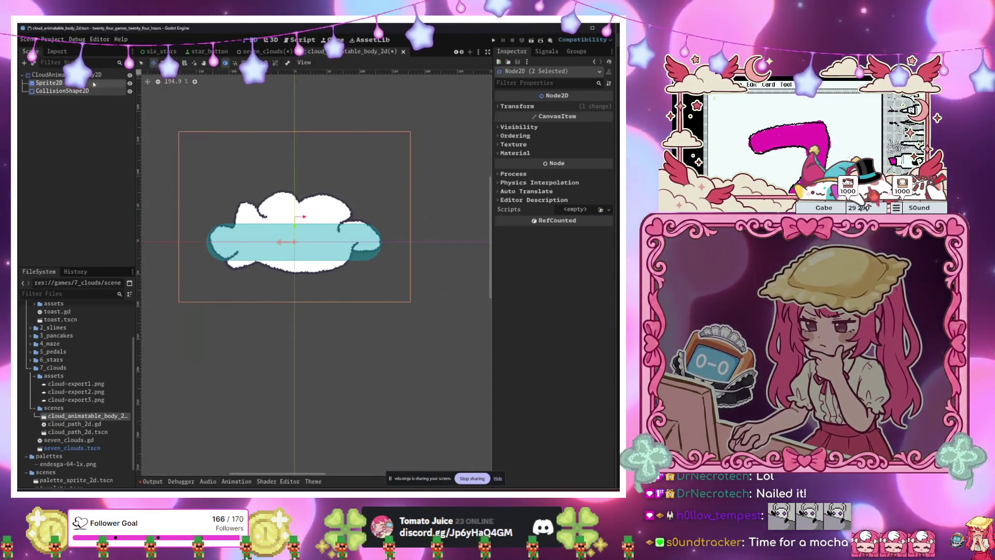
- Return from the cloud body scene to the seven_clouds scene
left_click(162, 53)
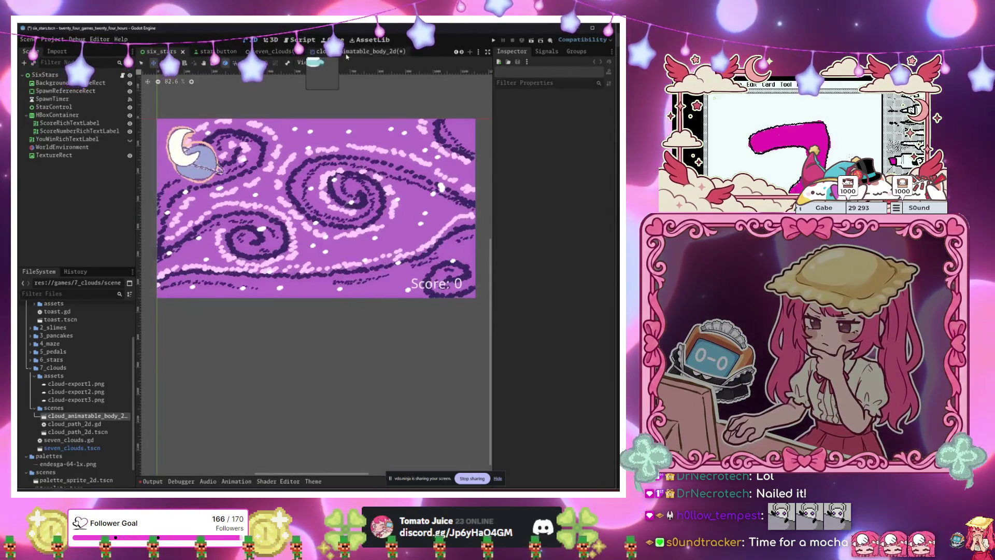
key("ctrl+shift+Tab")
left_click(99, 76)
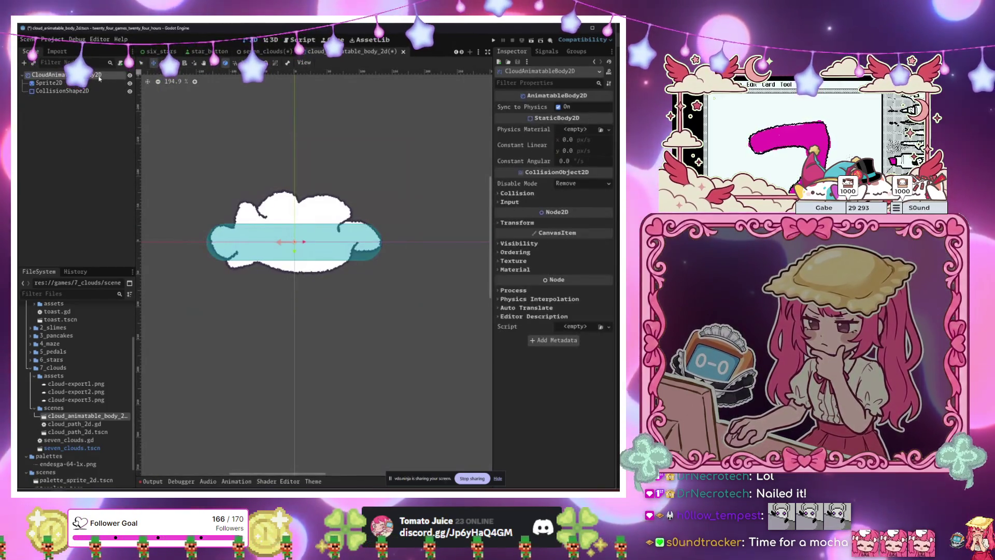
left_click(264, 53)
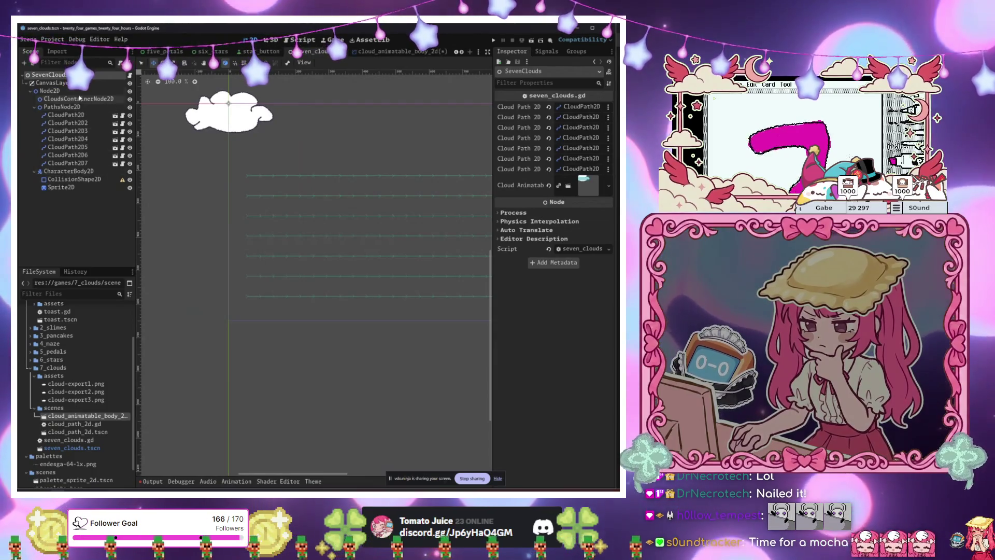
- Inspect the CloudPath2D7 path and player Sprite2D, then Alt+Tab to GitHub Desktop
left_click(277, 255)
left_click(259, 175)
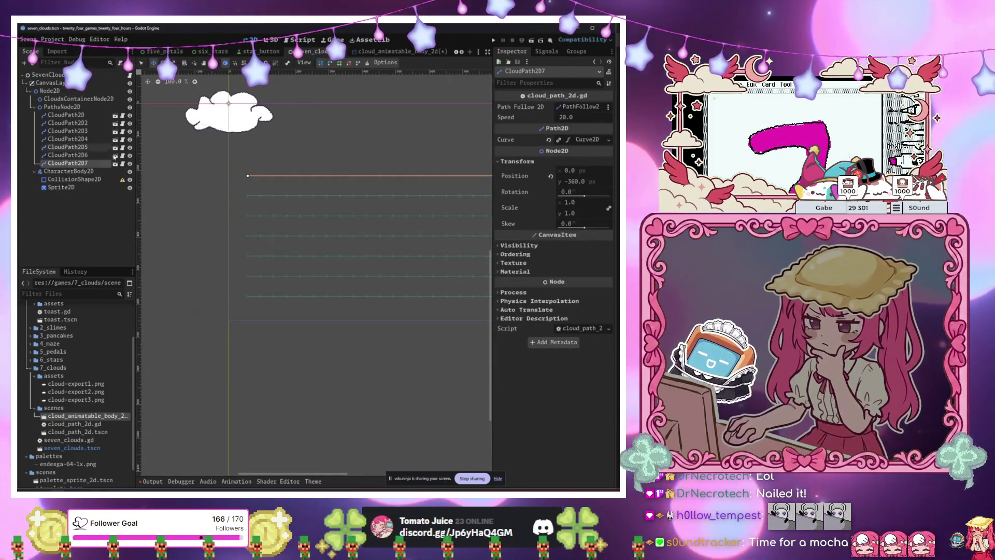
left_click(61, 187)
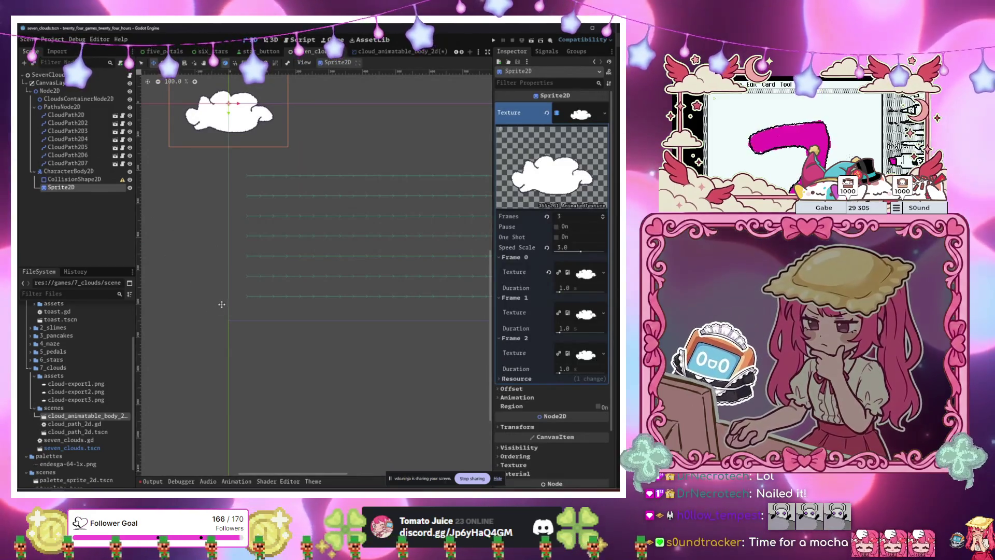
scroll(221, 305, "down", 8)
scroll(263, 280, "up", 4)
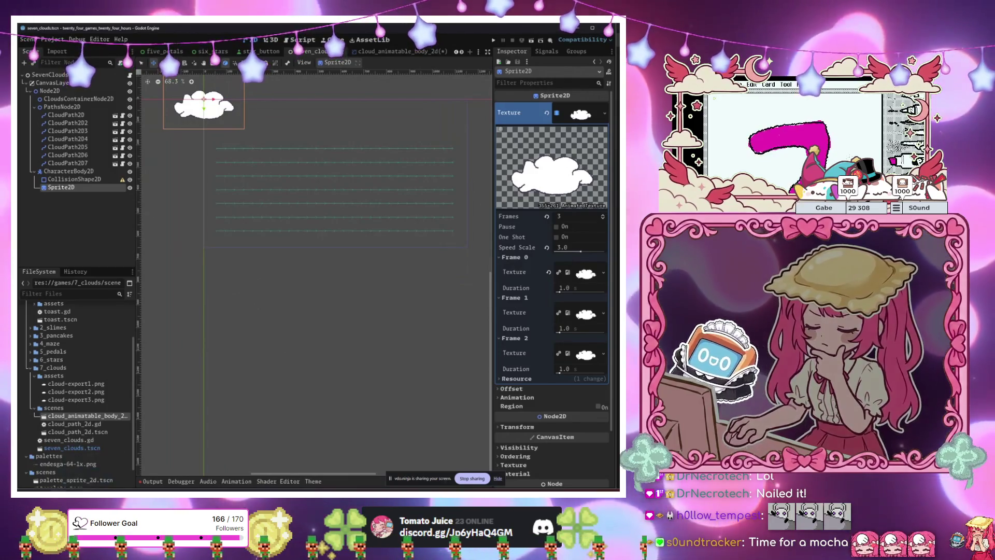
key("alt+Tab")
- Merge the jacie branch into programming_branch and switch back to Godot to import assets
left_click(305, 127)
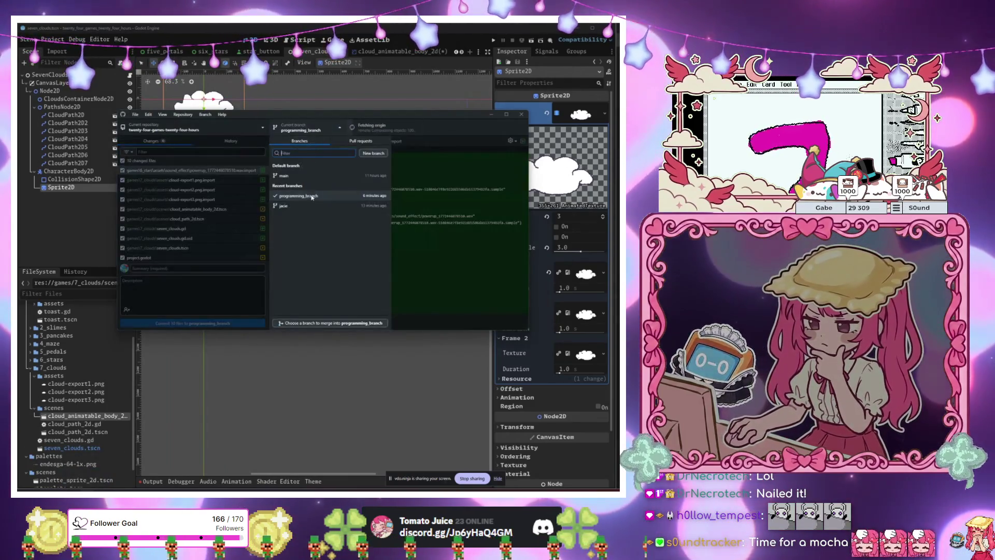
left_click(311, 197)
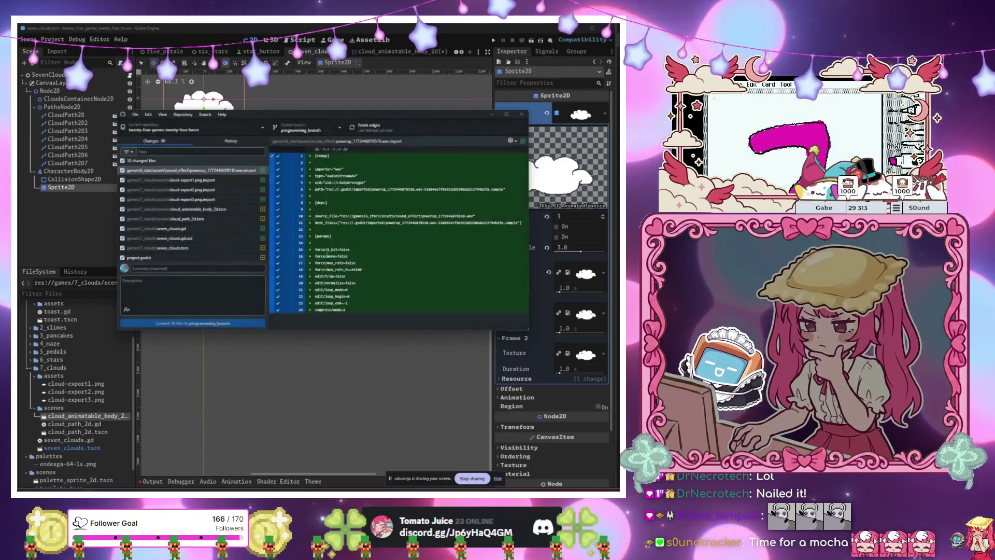
left_click(242, 384)
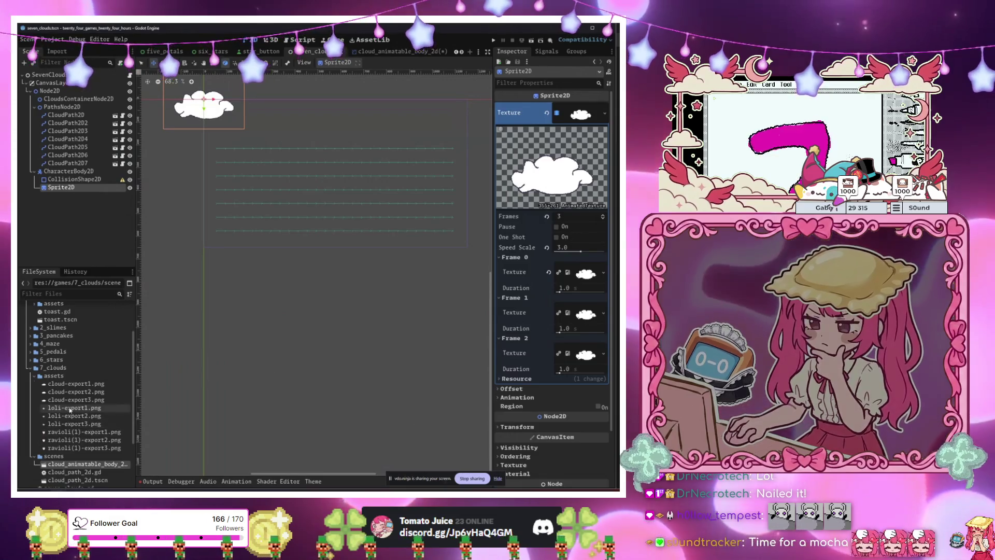
left_click(86, 430)
left_click(64, 409)
double_click(54, 410)
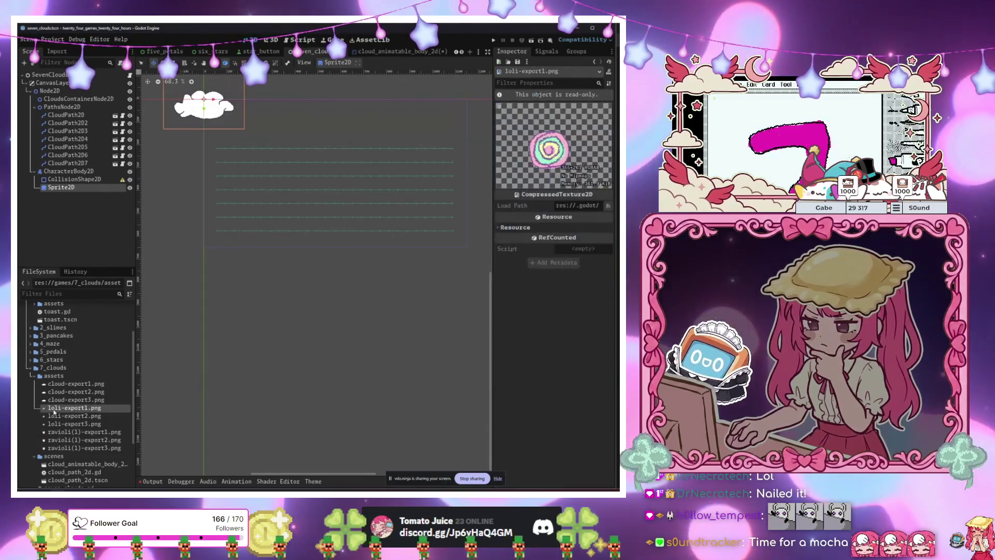
double_click(60, 433)
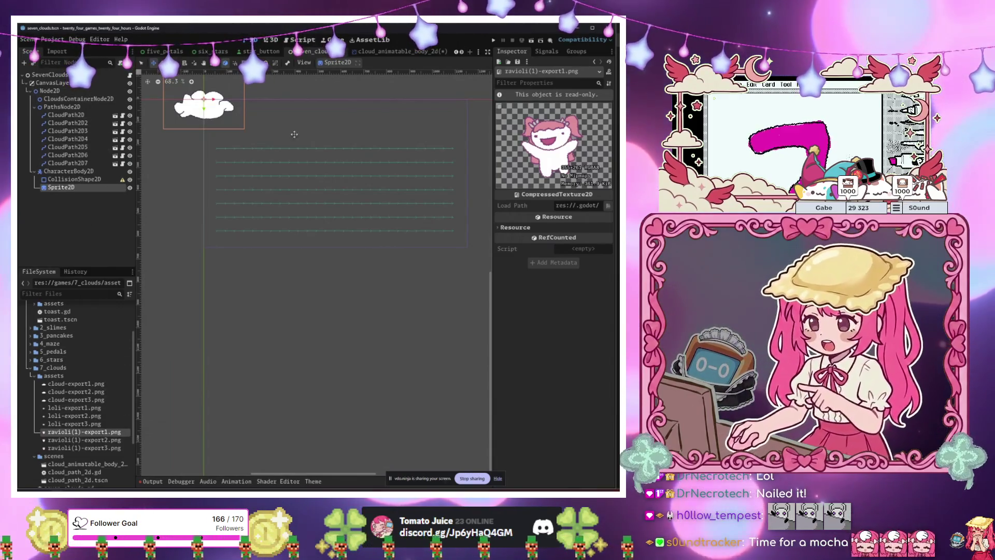
left_click(63, 180)
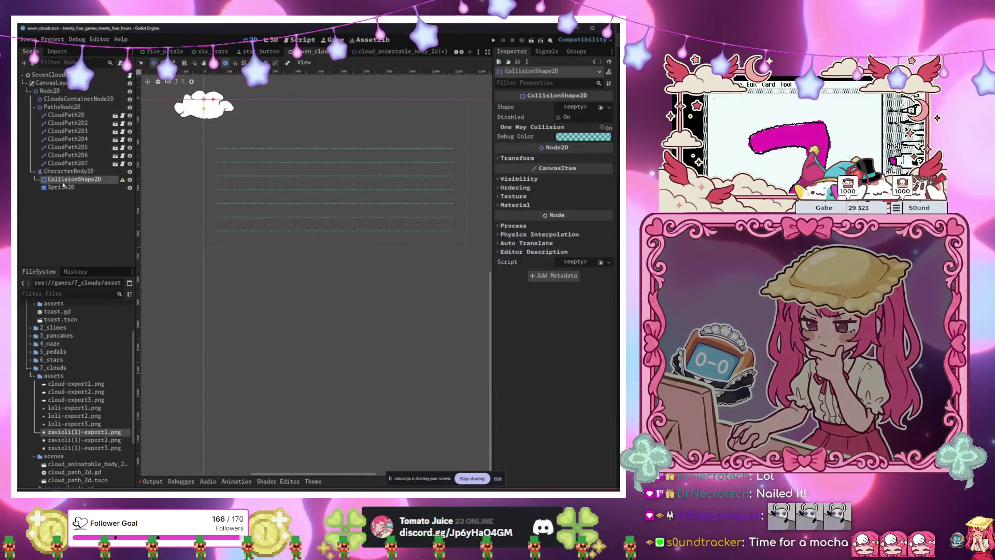
left_click(62, 197)
left_click(61, 187)
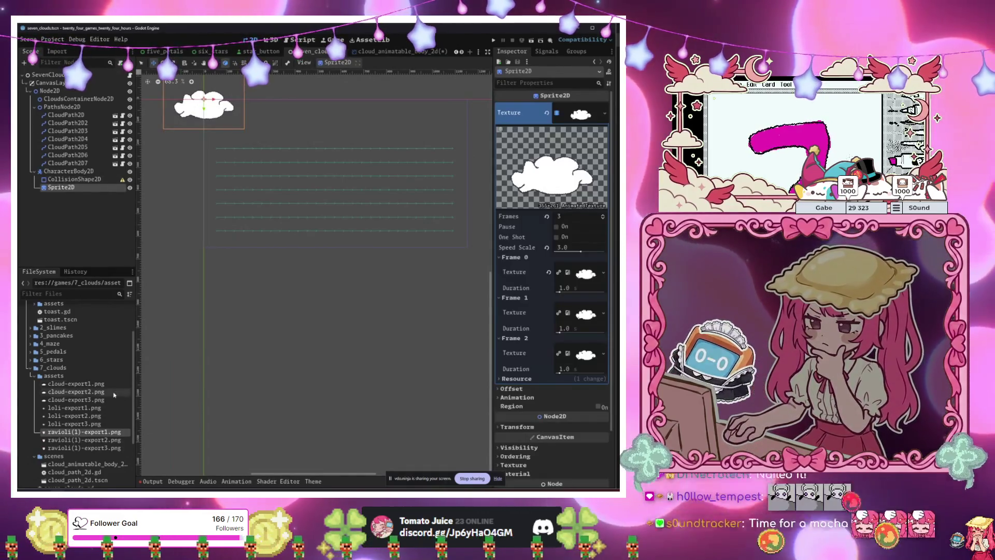
- Use ravioli(1)-export2 and export3 as animation frames 1 and 2, and scale the sprite to 0.19
left_click_drag(84, 439, 585, 313)
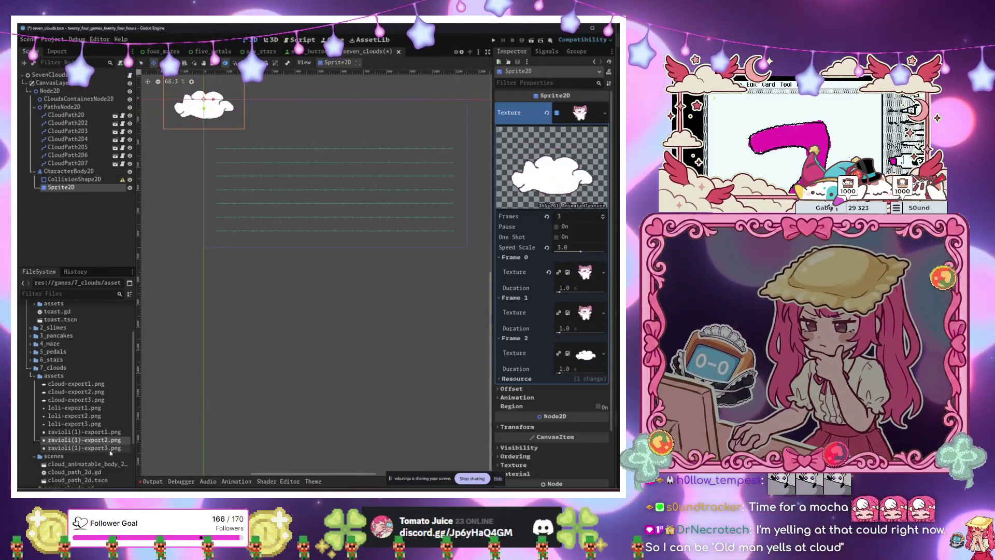
mouse_move(83, 448)
left_mouse_down()
mouse_move(474, 366)
mouse_move(584, 354)
left_mouse_up()
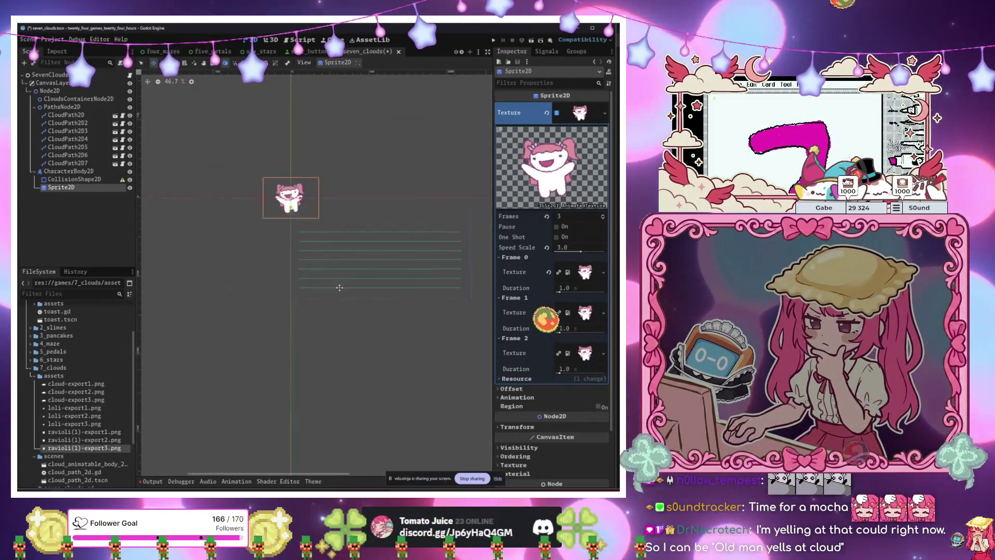
scroll(290, 225, "up", 5)
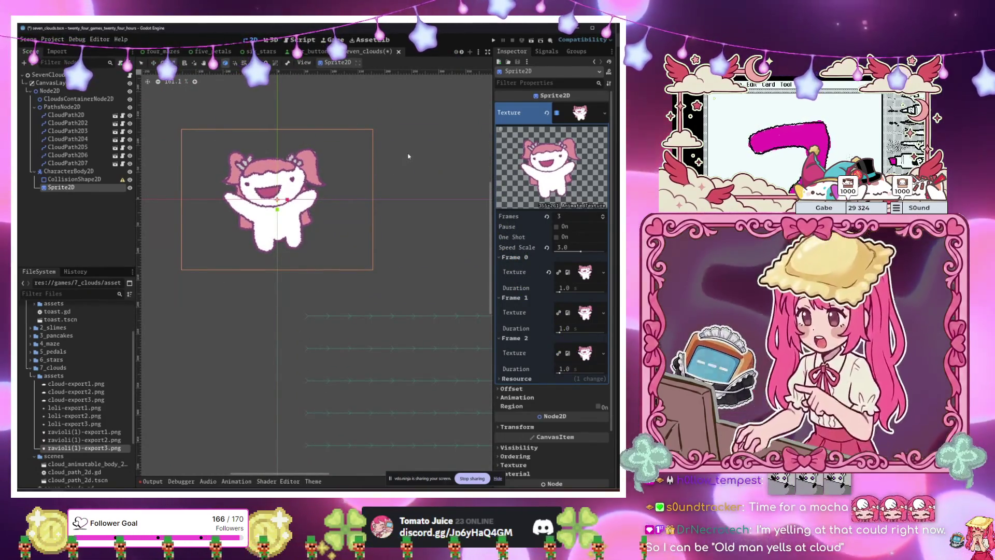
mouse_move(407, 156)
left_mouse_down()
mouse_move(285, 195)
mouse_move(311, 194)
left_mouse_up()
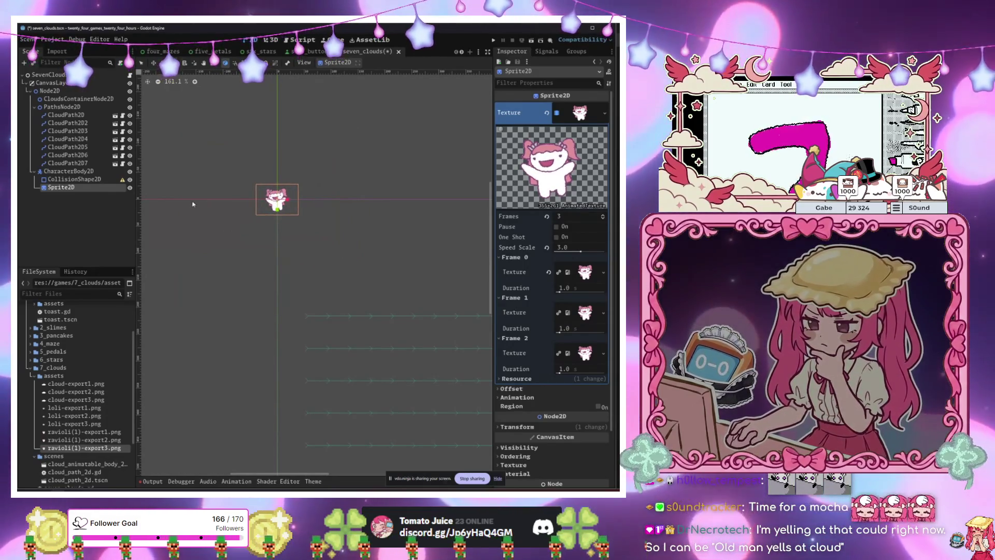
left_click(74, 179)
scroll(265, 186, "up", 2)
- Give the player's collision a capsule shape and move Sprite2D above CollisionShape2D in the tree
left_click(575, 107)
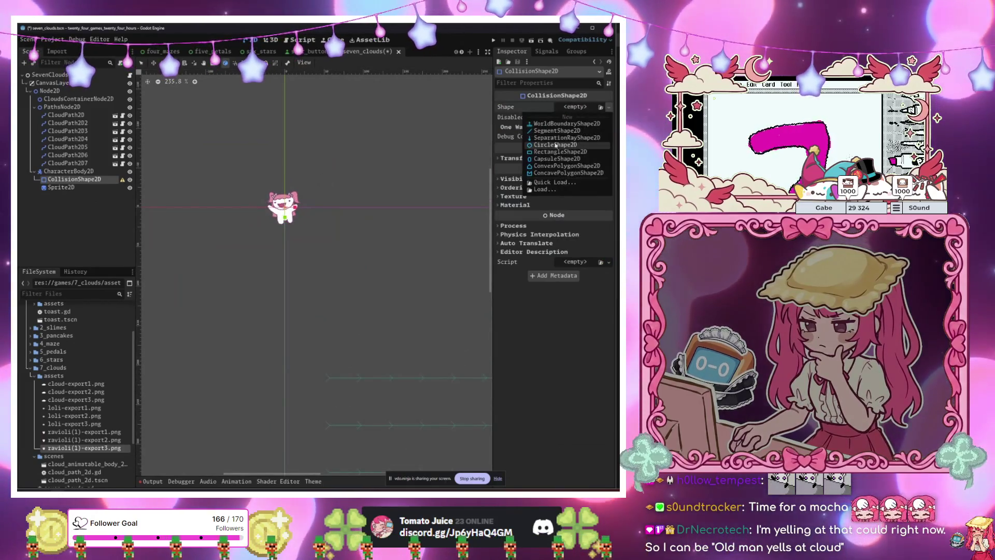
left_click(550, 159)
scroll(321, 185, "up", 5)
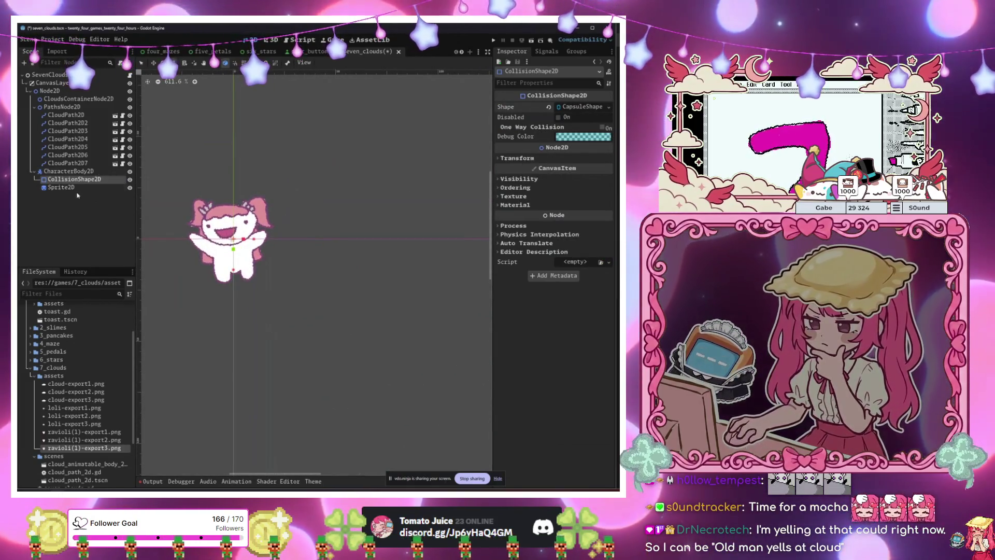
left_click_drag(73, 187, 67, 178)
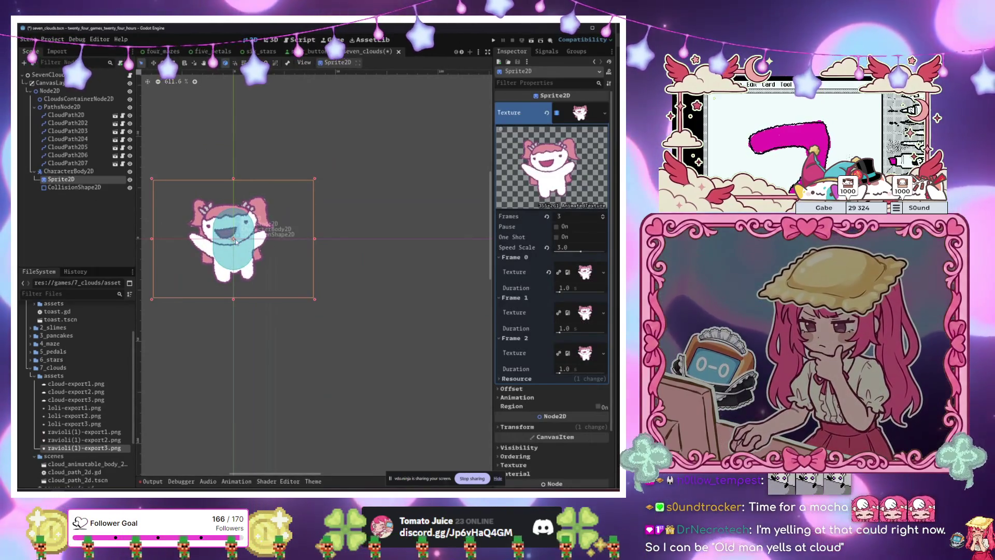
- Shift the player's collision capsule 2 px to the right on the canvas
left_click(235, 241)
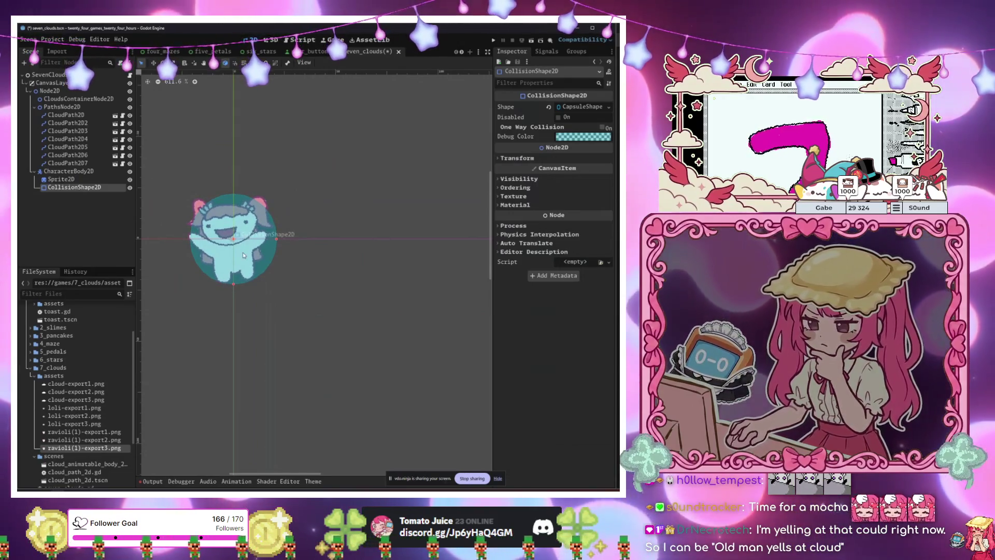
left_click(80, 180)
left_click_drag(273, 243, 278, 243)
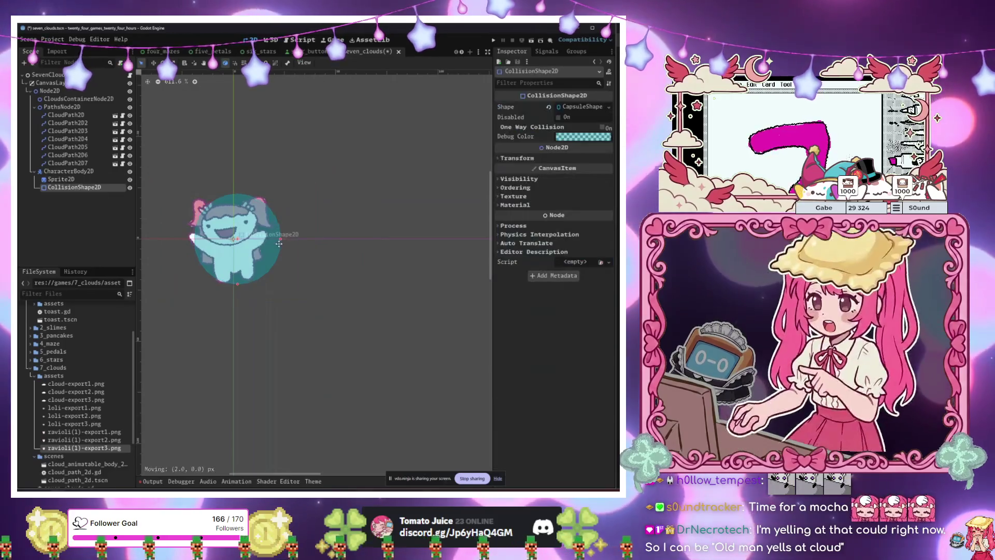
- Nudge the player sprite slightly with the Move tool
left_click(61, 179)
left_click(207, 337)
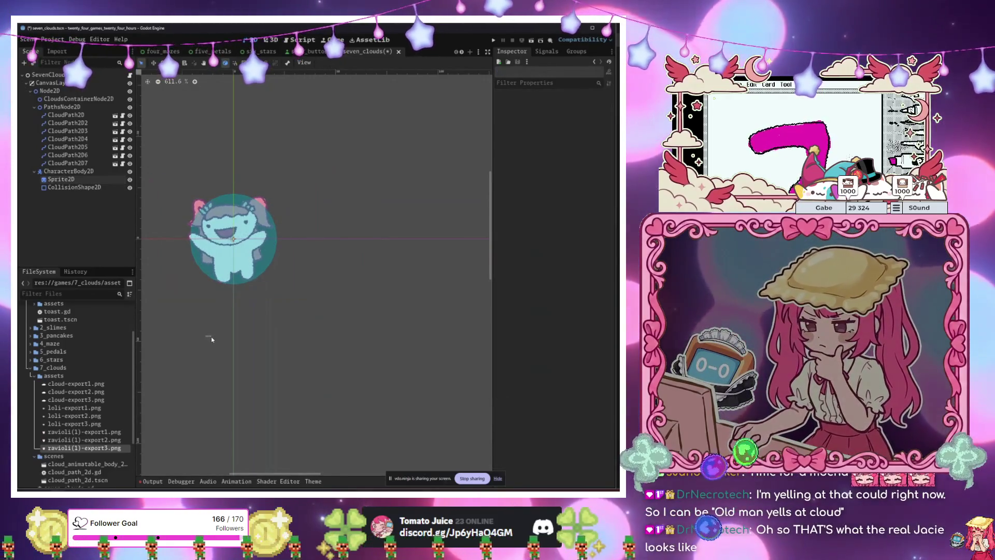
left_click(65, 179)
left_click(200, 329)
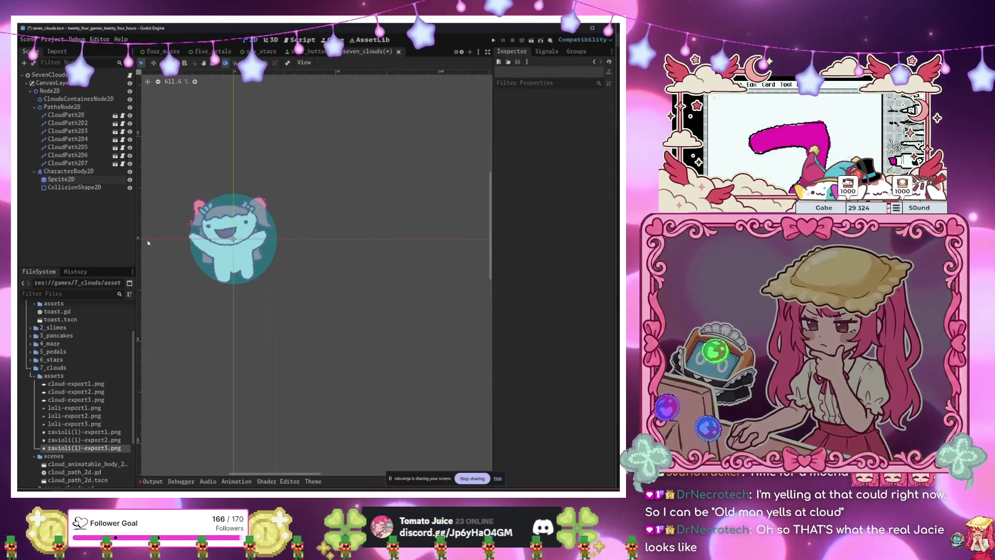
left_click(80, 180)
key("w")
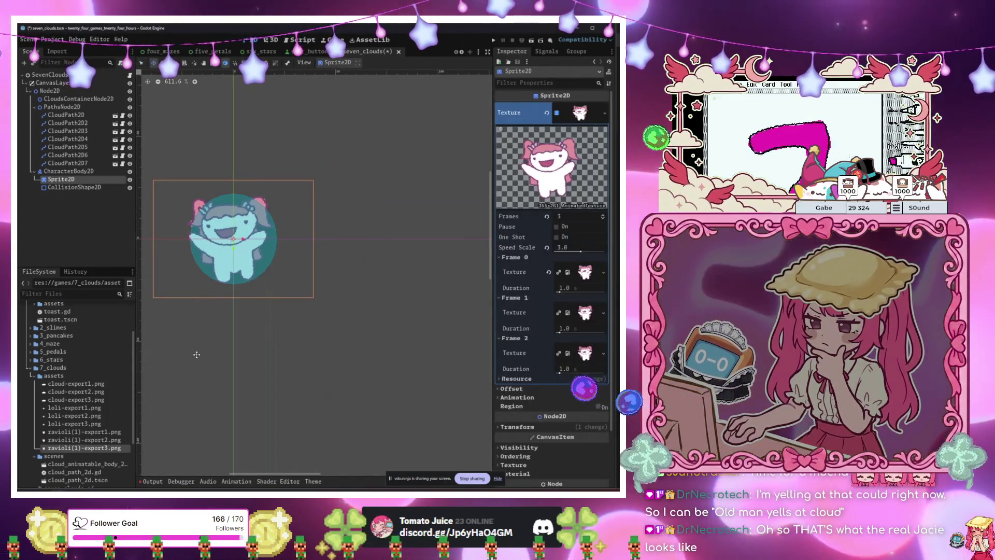
left_click_drag(194, 322, 200, 355)
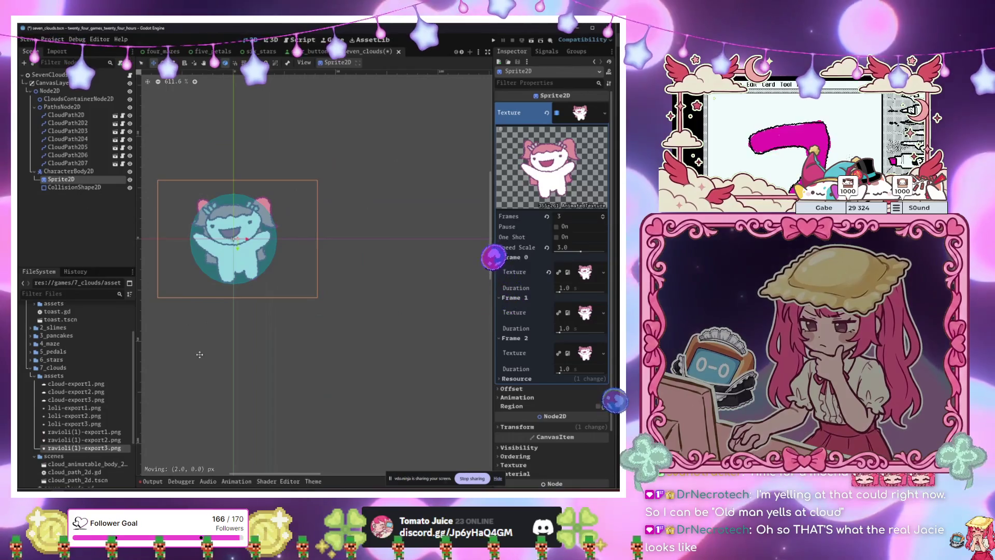
- Drag the CharacterBody2D below the cloud lines, then bring up seven_clouds.gd again
left_click(68, 171)
scroll(191, 167, "down", 7)
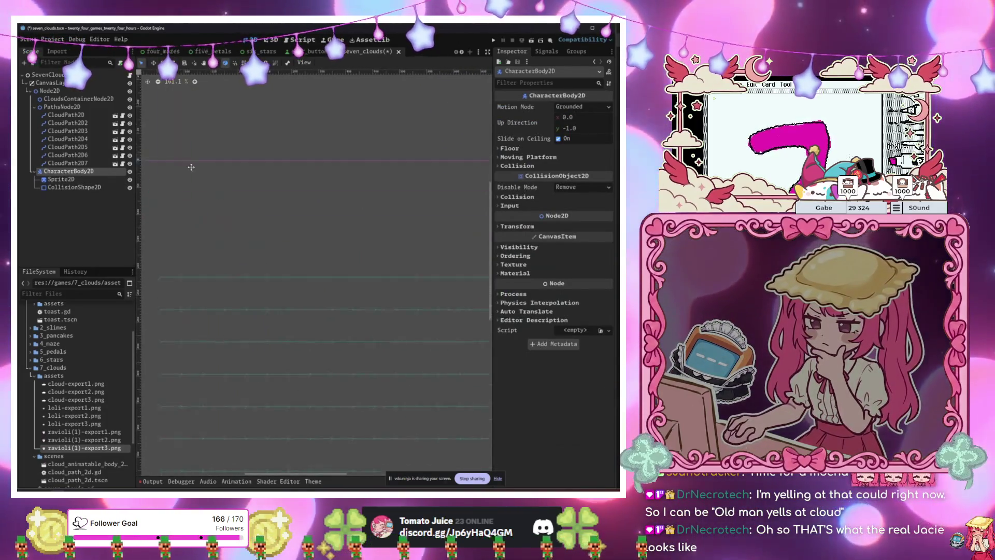
scroll(191, 167, "down", 2)
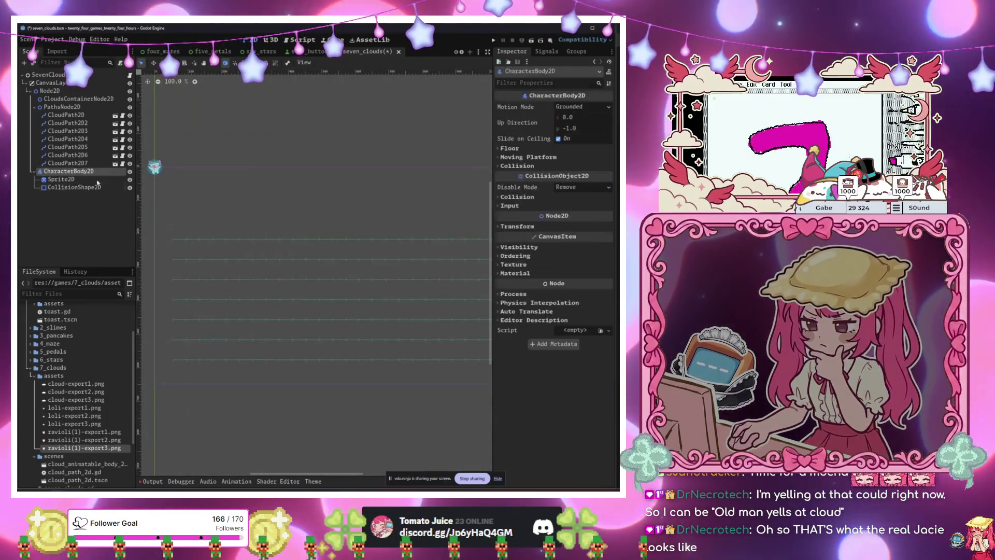
left_click_drag(237, 344, 286, 381)
key("w")
left_click(103, 171)
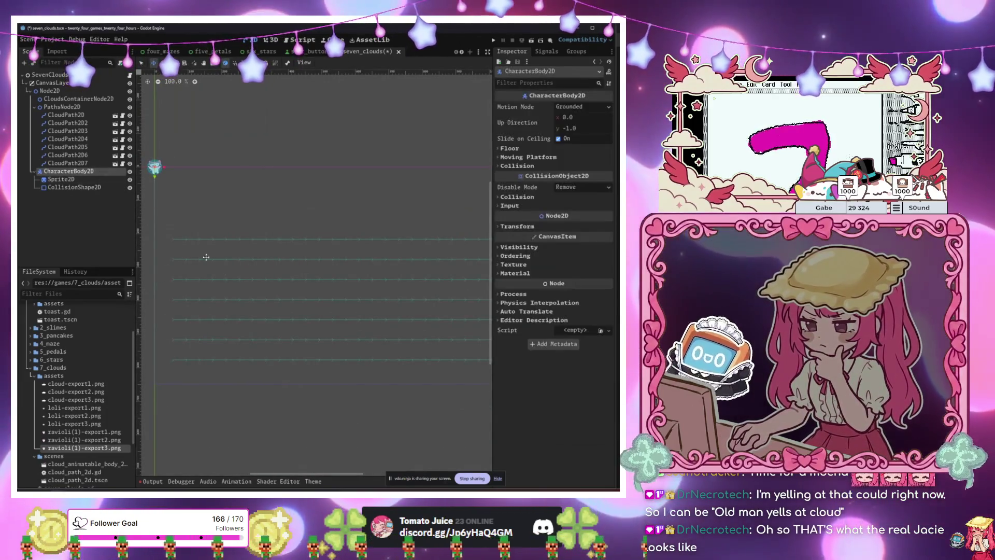
mouse_move(266, 348)
left_mouse_down()
mouse_move(358, 384)
mouse_move(347, 393)
mouse_move(314, 373)
left_mouse_up()
scroll(348, 389, "down", 1)
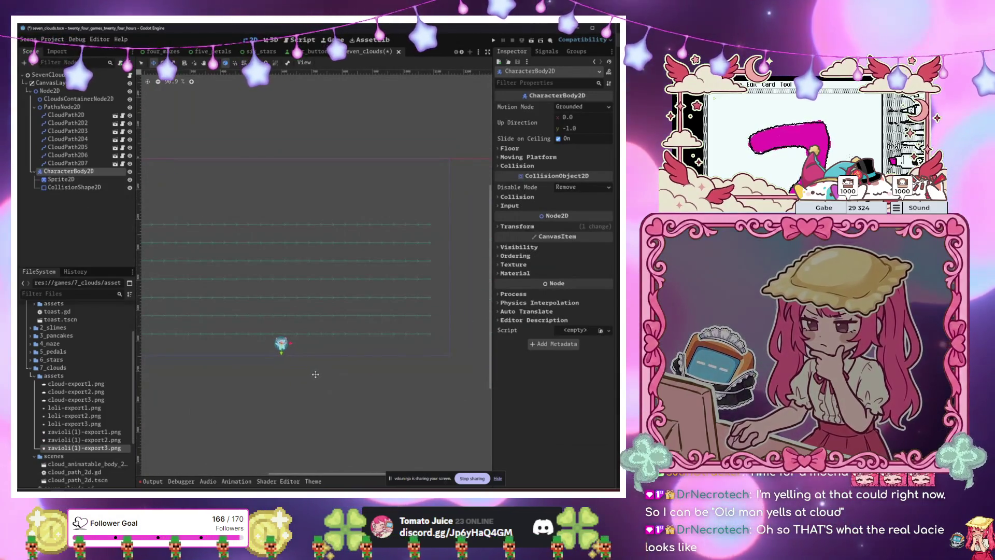
left_click(131, 75)
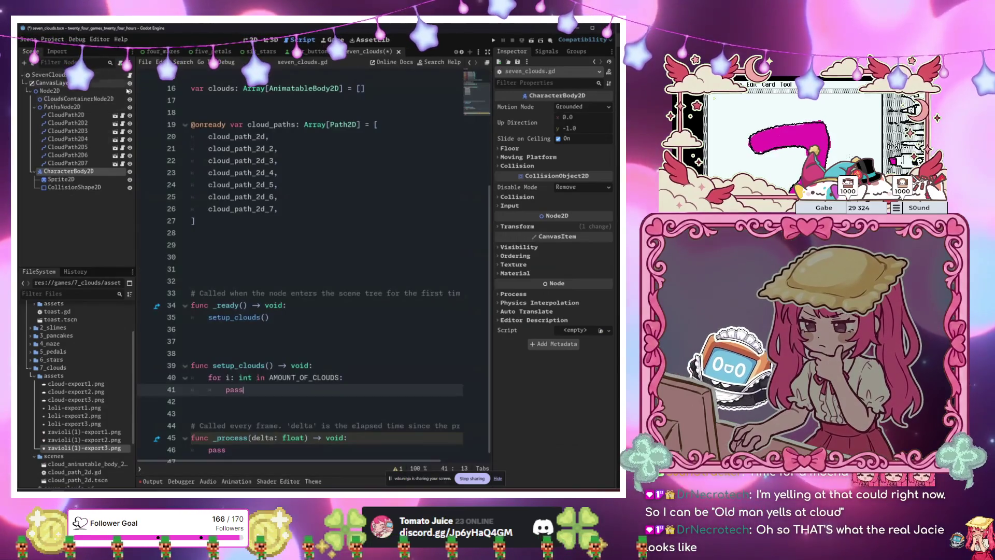
- Delete the placeholder pass inside the setup_clouds loop
left_click(82, 164)
scroll(315, 382, "down", 1)
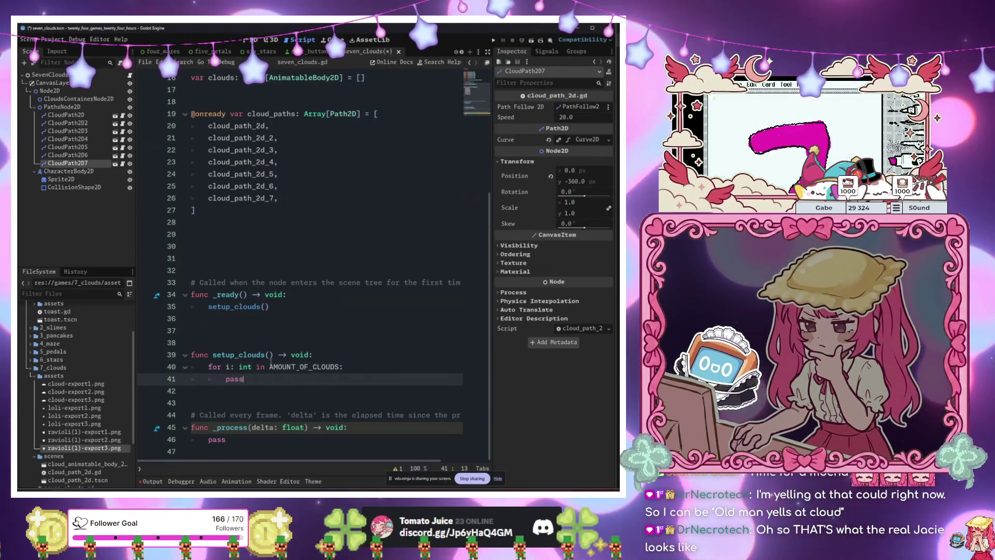
mouse_move(270, 363)
key("BackSpace")
key("BackSpace")
key("BackSpace")
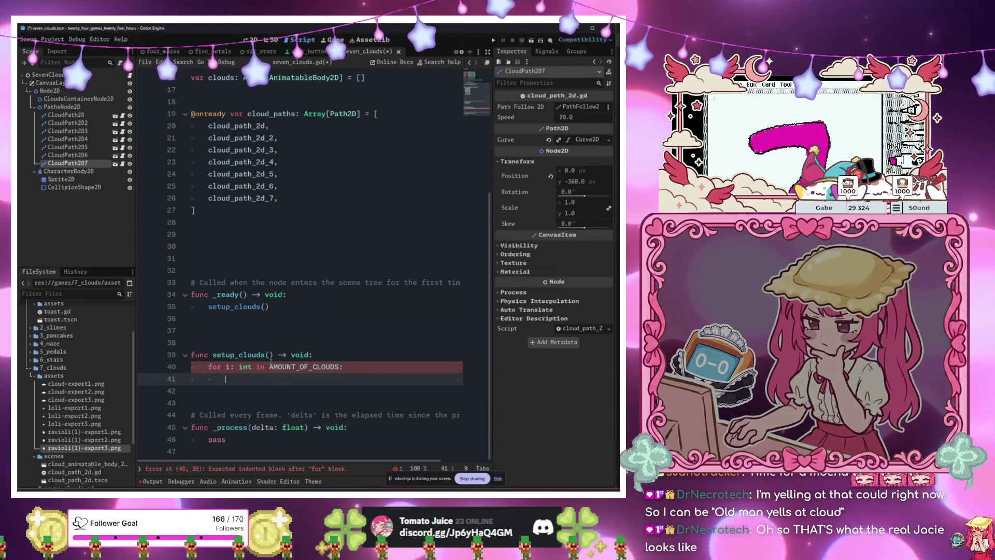
scroll(270, 363, "up", 3)
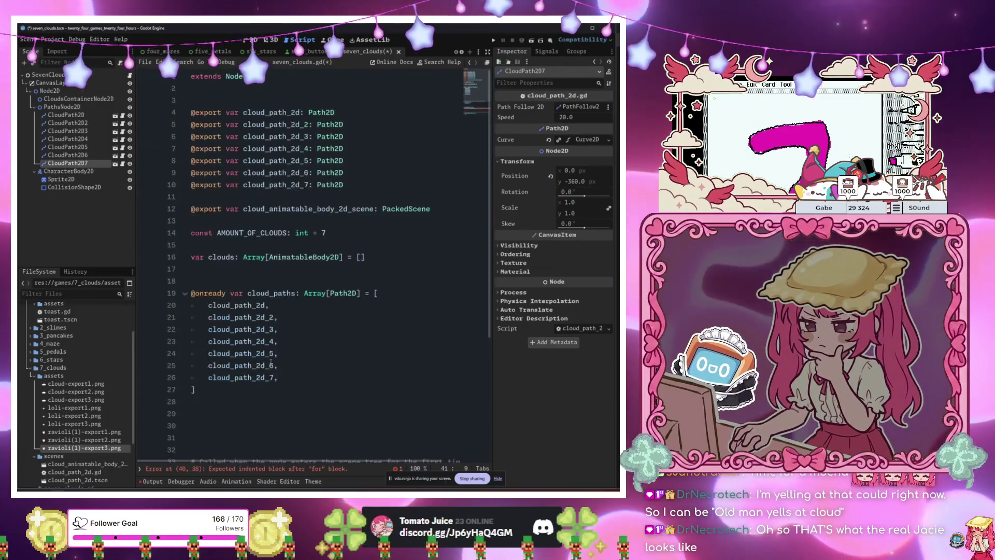
scroll(269, 363, "down", 2)
- Write var cloud: AnimatableBody2D = cloud_animatable_body_2d_scene.instantiate() in the loop
type("cloud_a")
key("Return")
type(".")
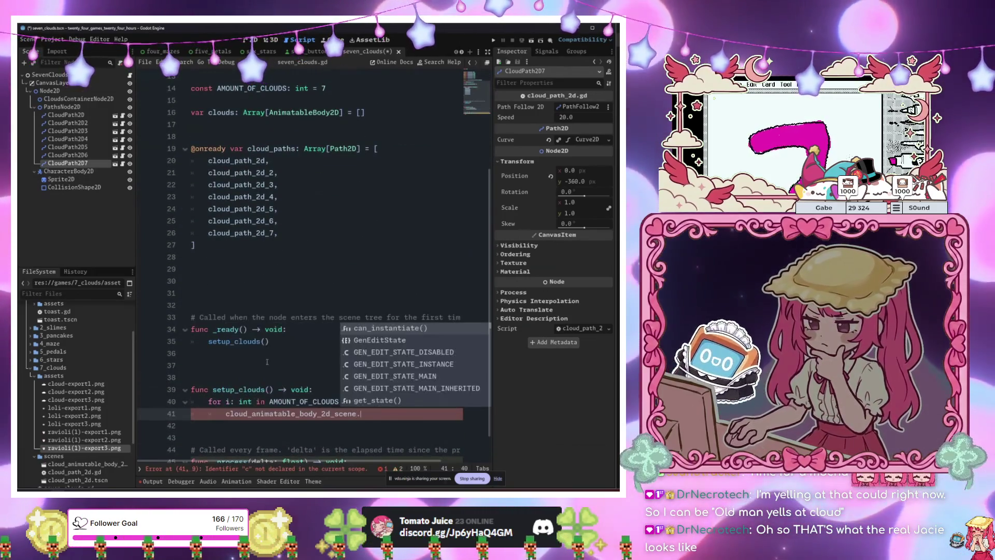
type("instantiate(")
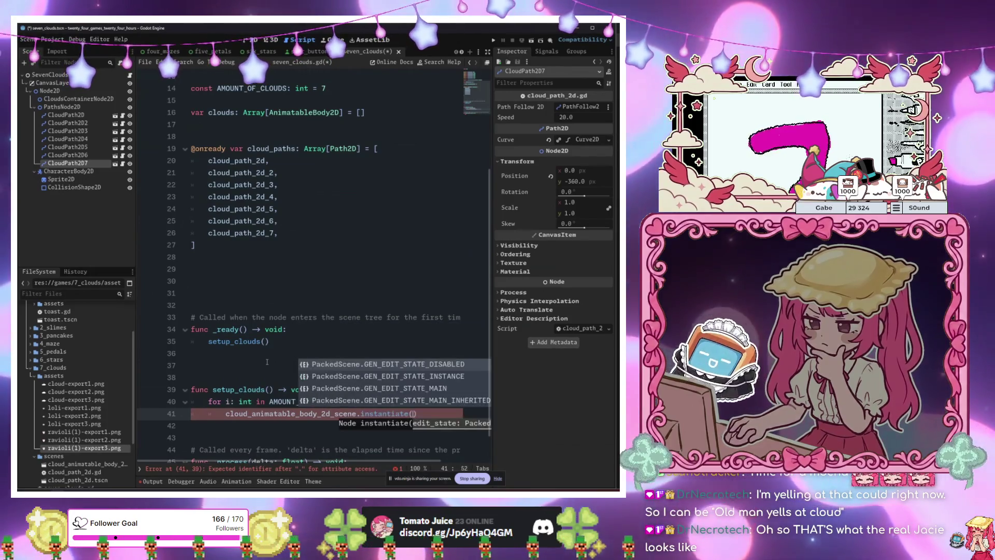
key("Return")
type("var cloud: ")
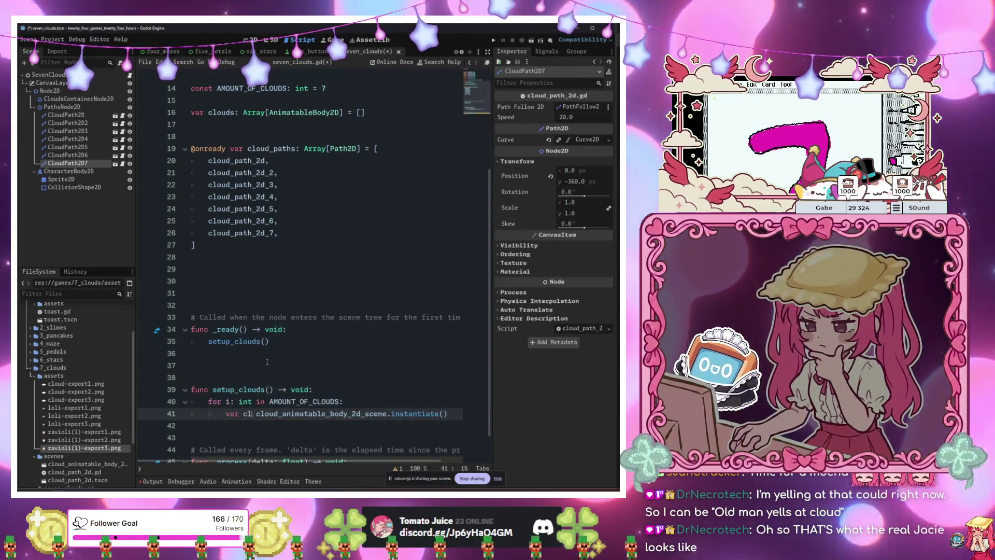
type("Anim")
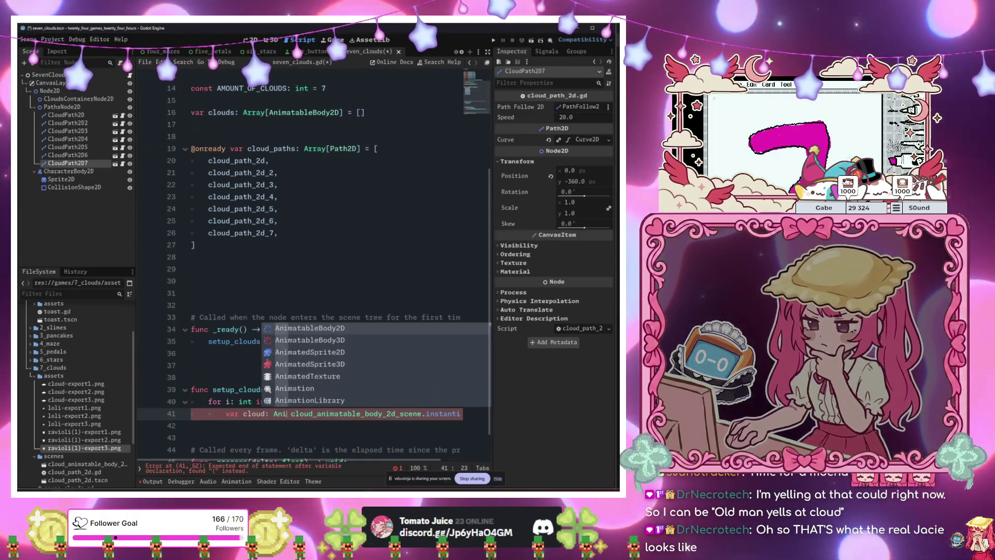
key("Return")
type("=")
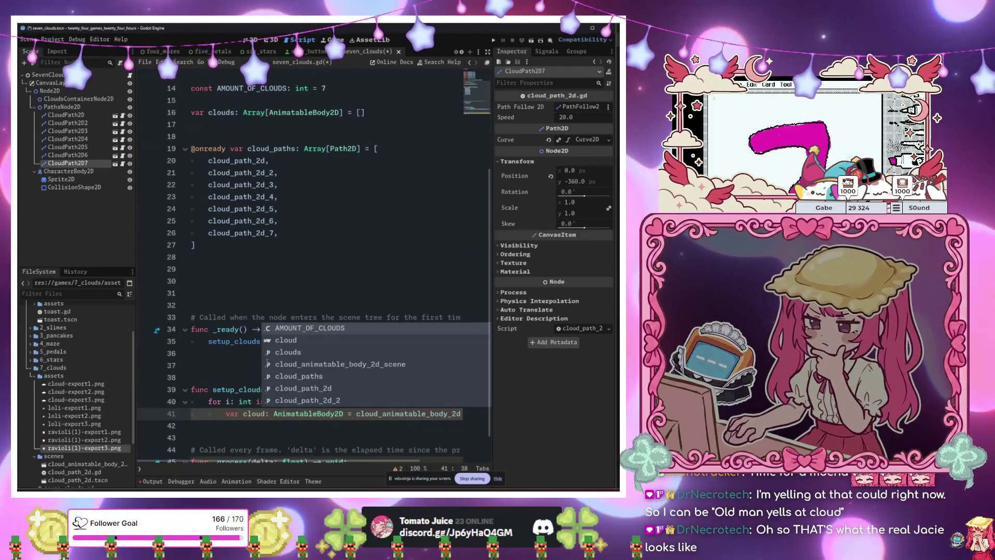
scroll(463, 228, "down", 1)
left_click(333, 397)
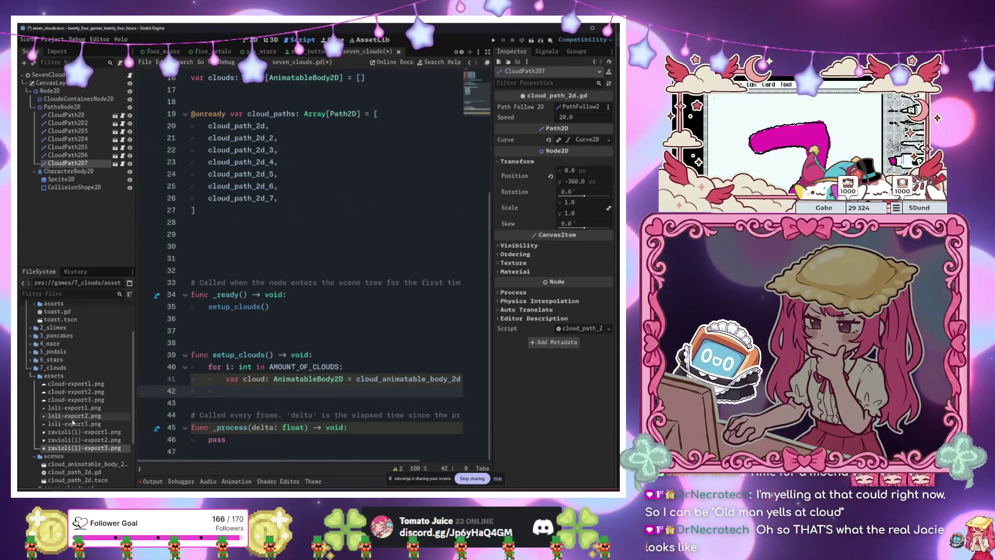
scroll(104, 406, "down", 3)
- Open the cloud body scene and attach a new cloud_animatable_body_2d.gd script
double_click(95, 393)
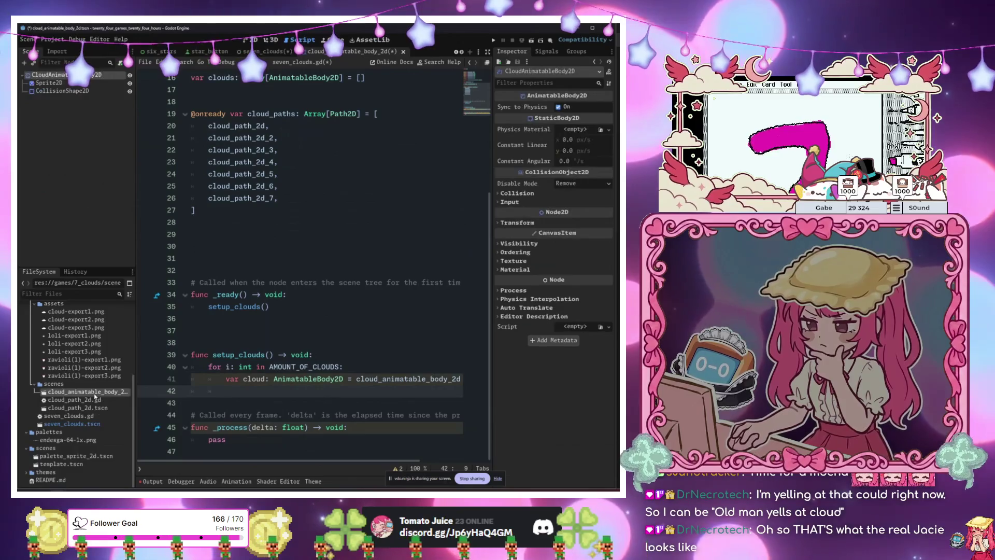
left_click(121, 63)
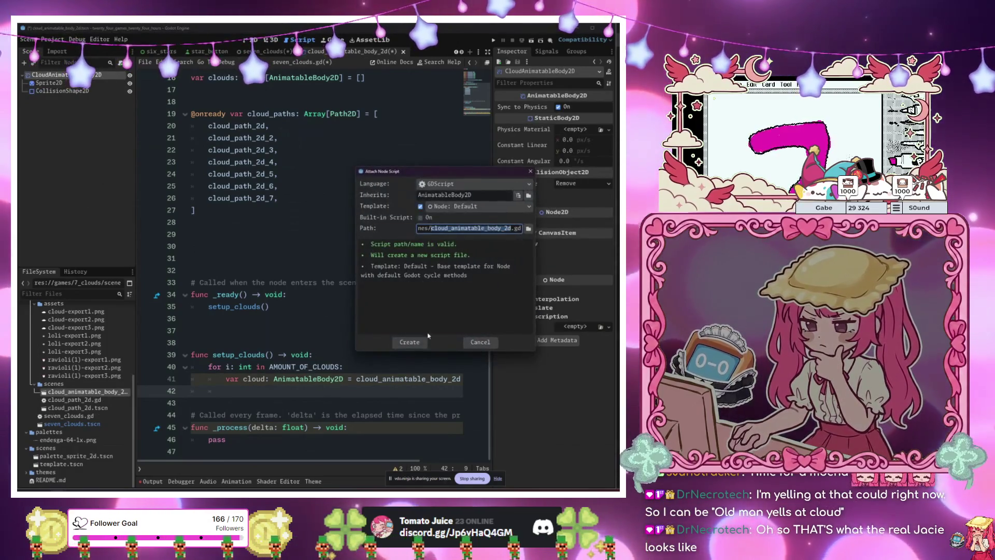
left_click(417, 340)
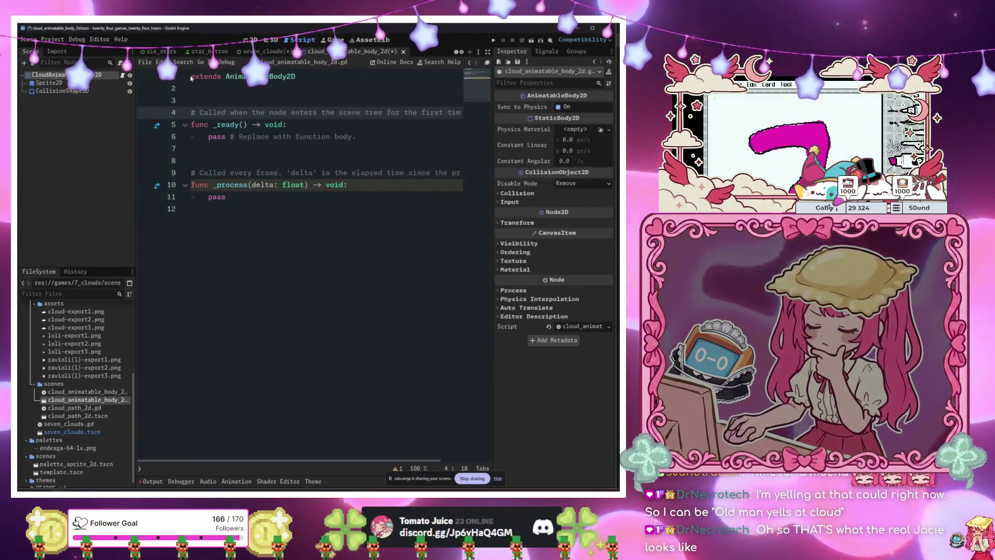
- Add class_name Cloud above extends and remove the placeholder pass in _process
left_click(191, 76)
key("Return")
key("Up")
type("class_name ")
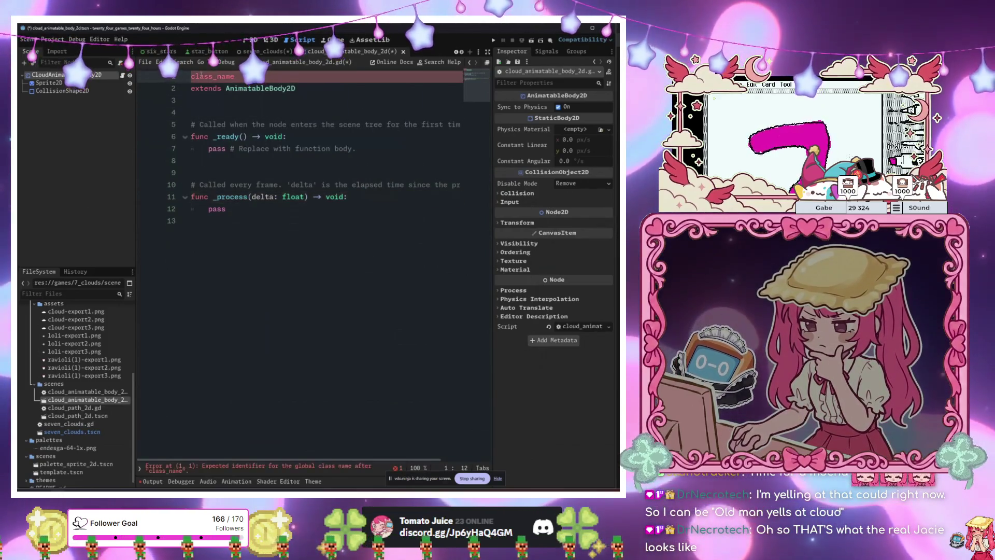
type("Cloud")
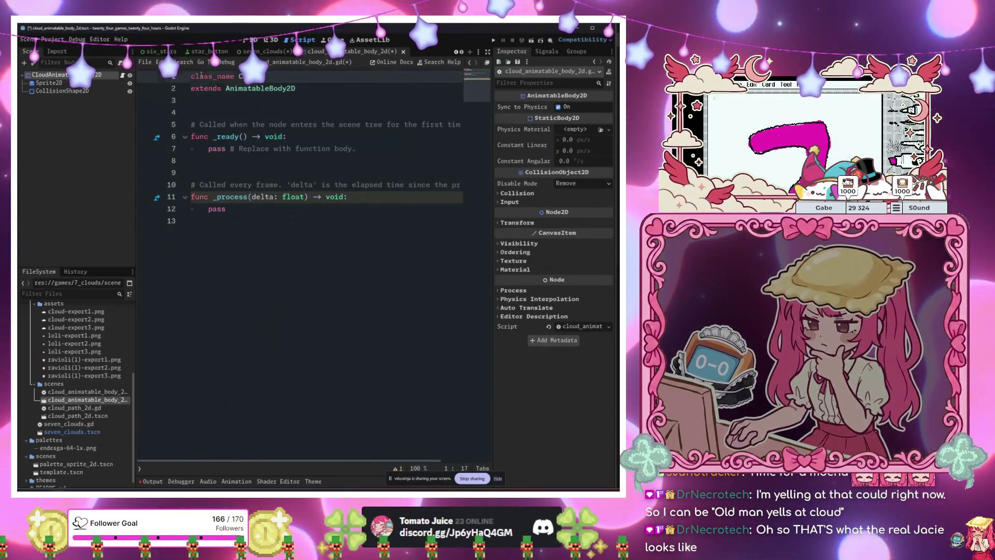
key("Down")
key("Down")
key("Down")
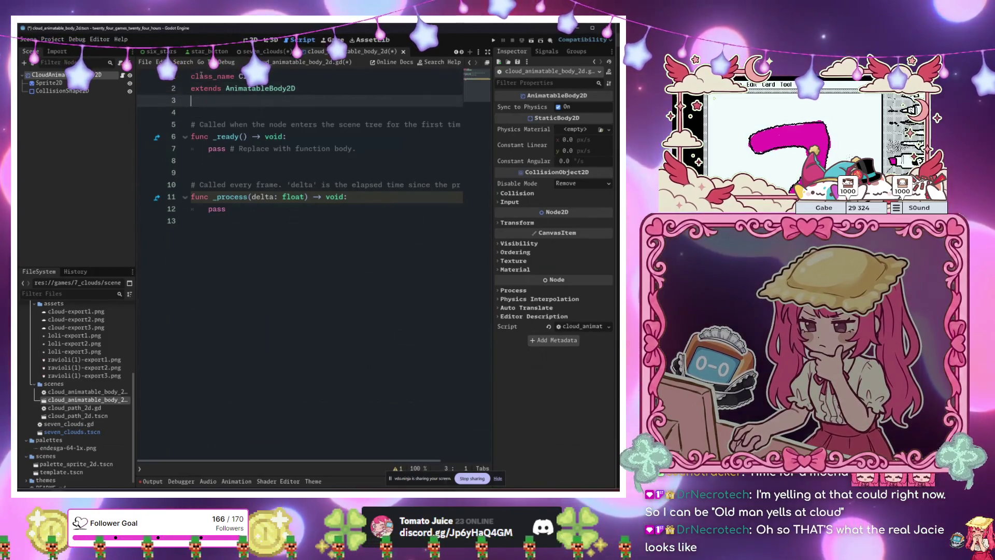
key("Down")
key("Down")
key("Down")
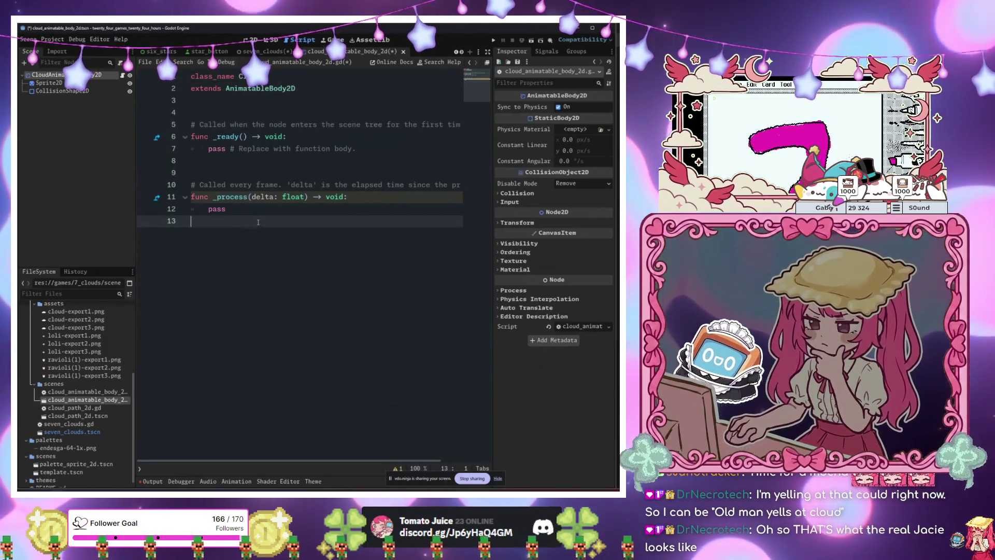
key("Up")
key("BackSpace")
key("BackSpace")
key("BackSpace")
key("BackSpace")
- Insert blank lines below the extends line to make room for declarations
left_click(233, 117)
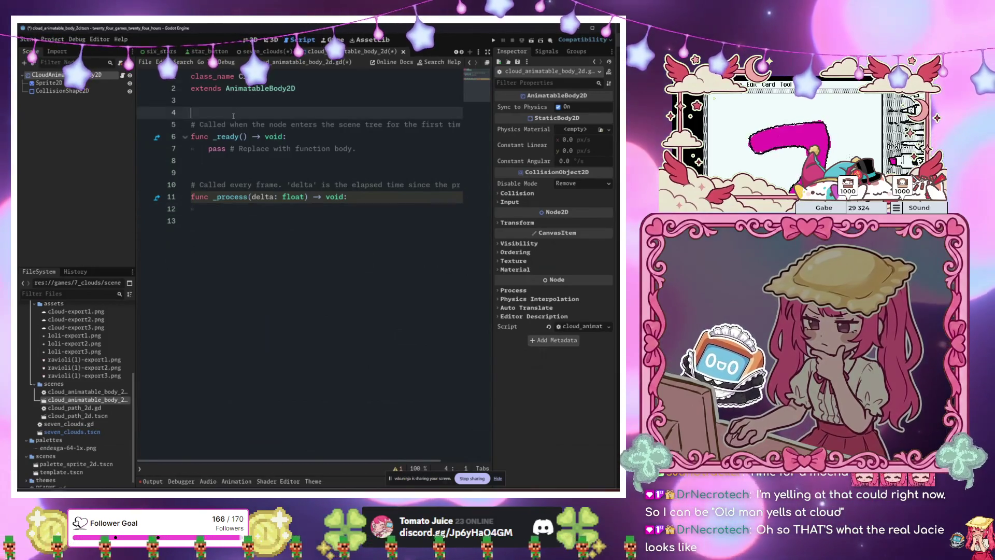
key("Return")
key("Return")
key("Up")
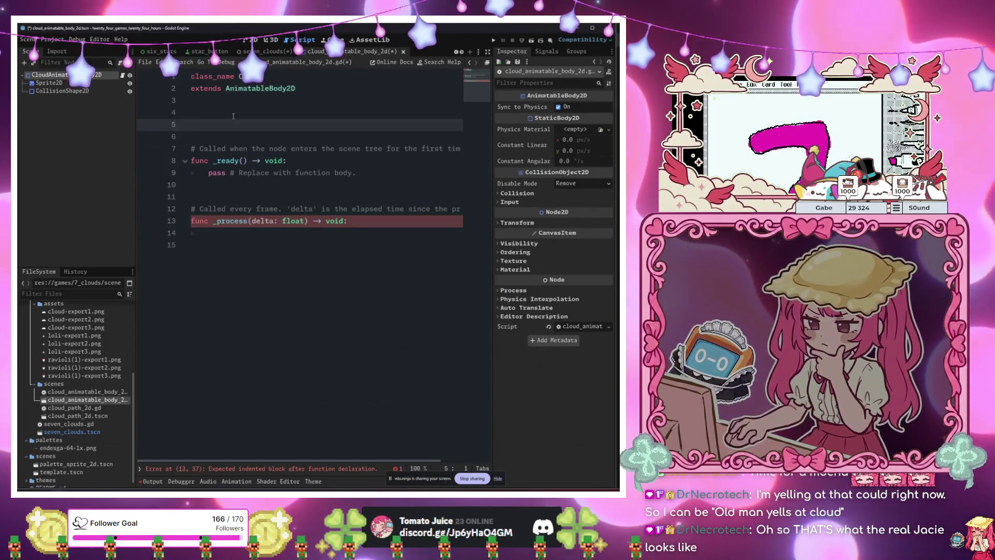
key("ctrl+space")
key("Escape")
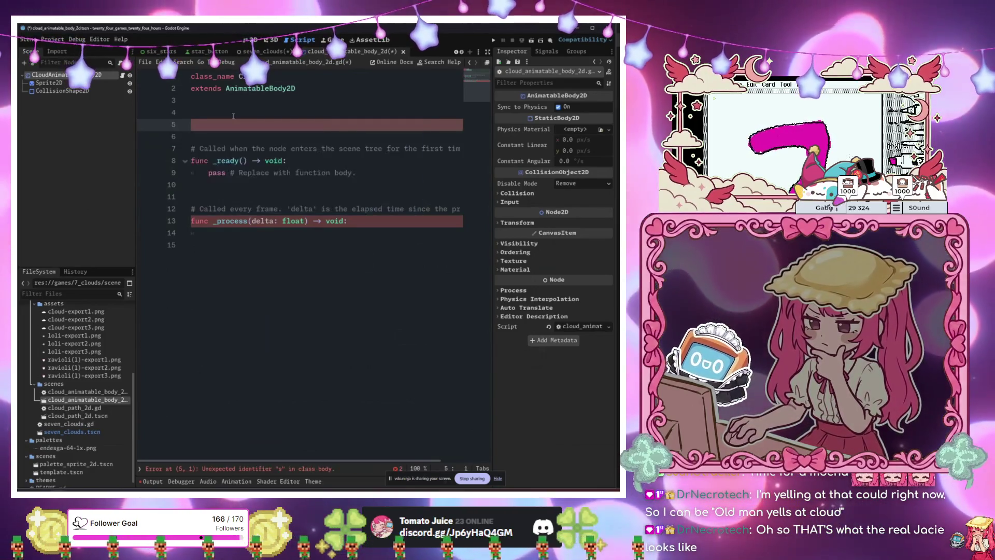
key("ctrl+space")
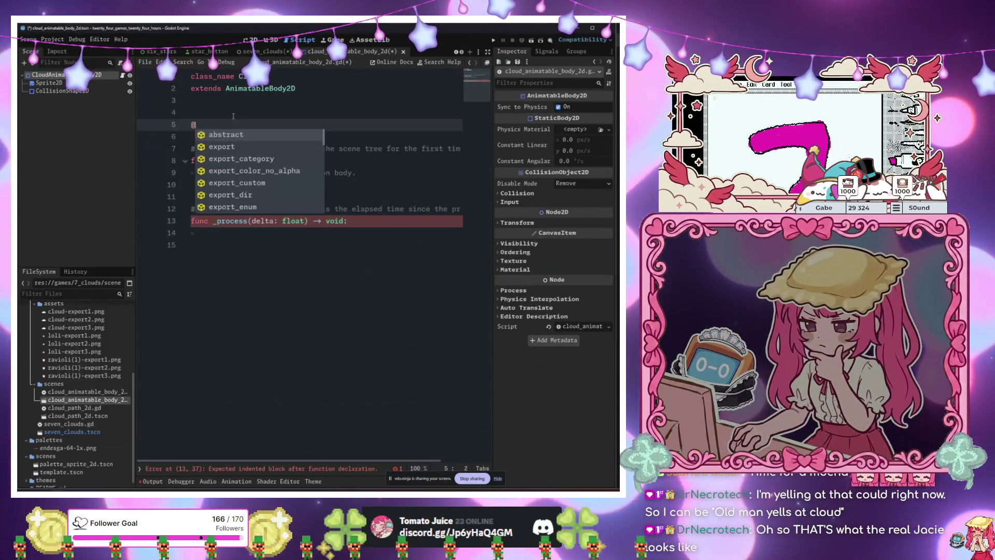
key("Escape")
key("ctrl+space")
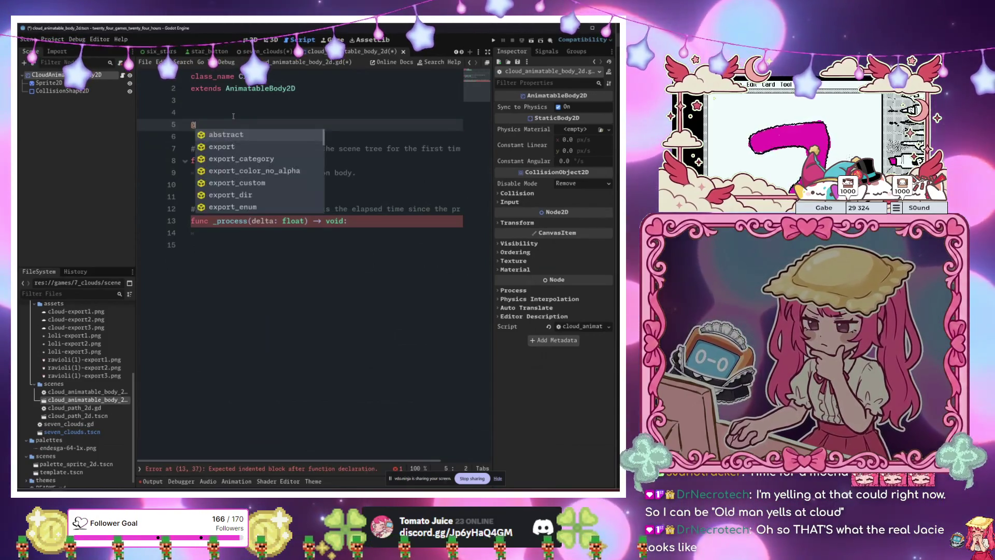
key("Escape")
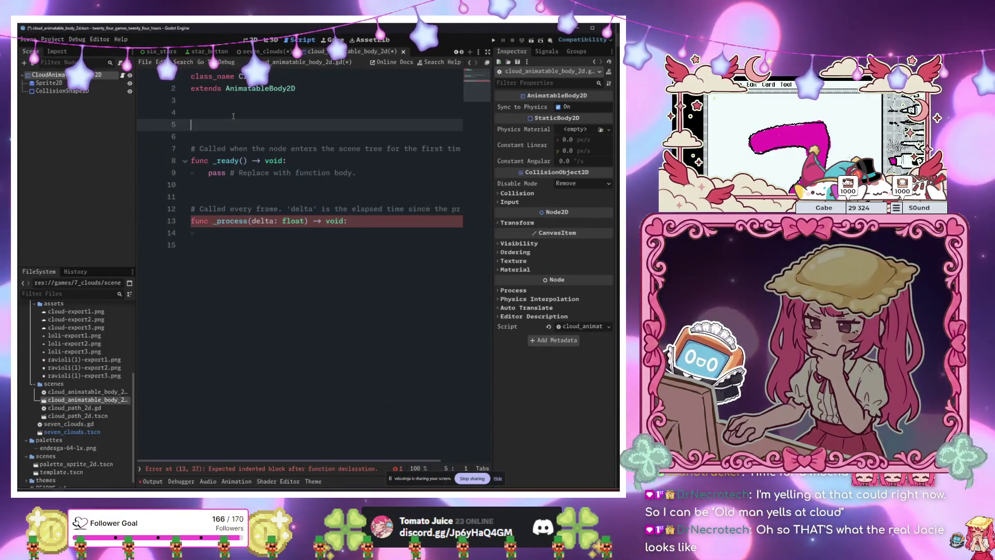
left_click(265, 232)
- Restore pass in _process and review the cloud assignment on line 41 of seven_clouds.gd
type("pass")
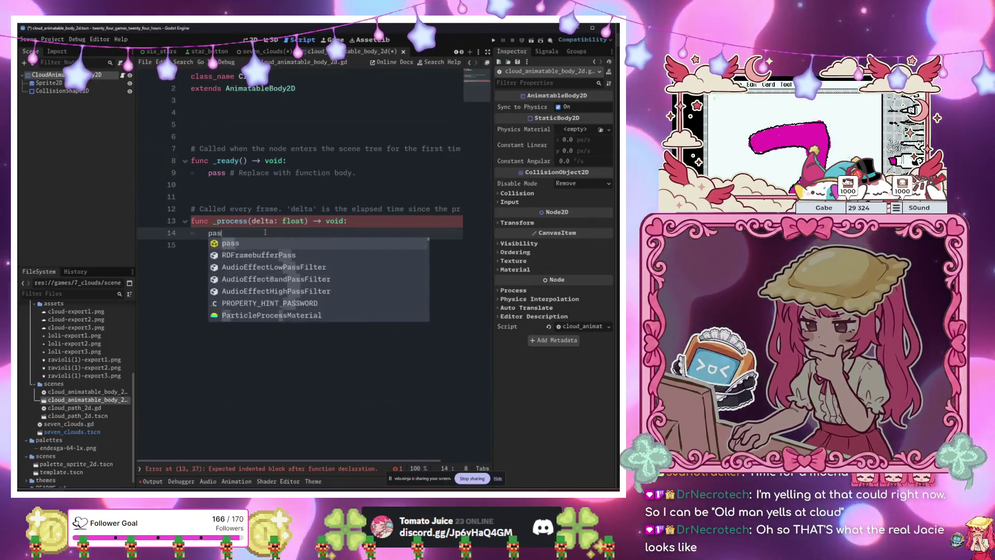
left_click(273, 53)
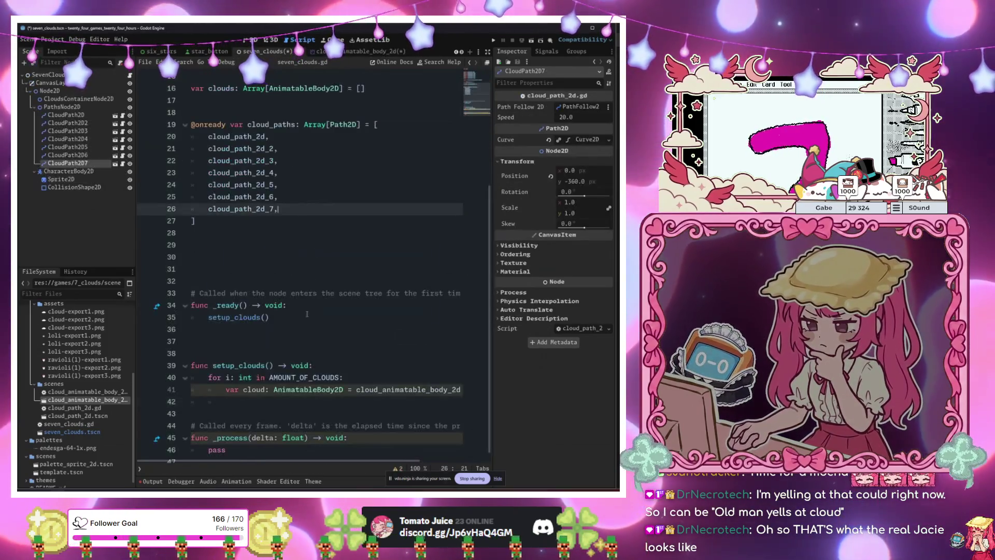
scroll(266, 322, "up", 1)
scroll(266, 322, "down", 2)
left_click(311, 394)
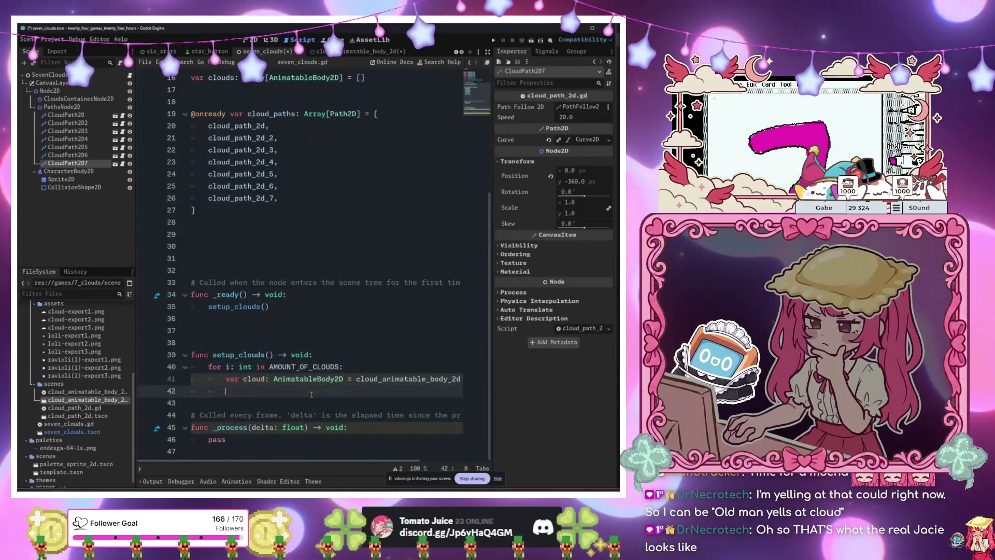
left_click(351, 383)
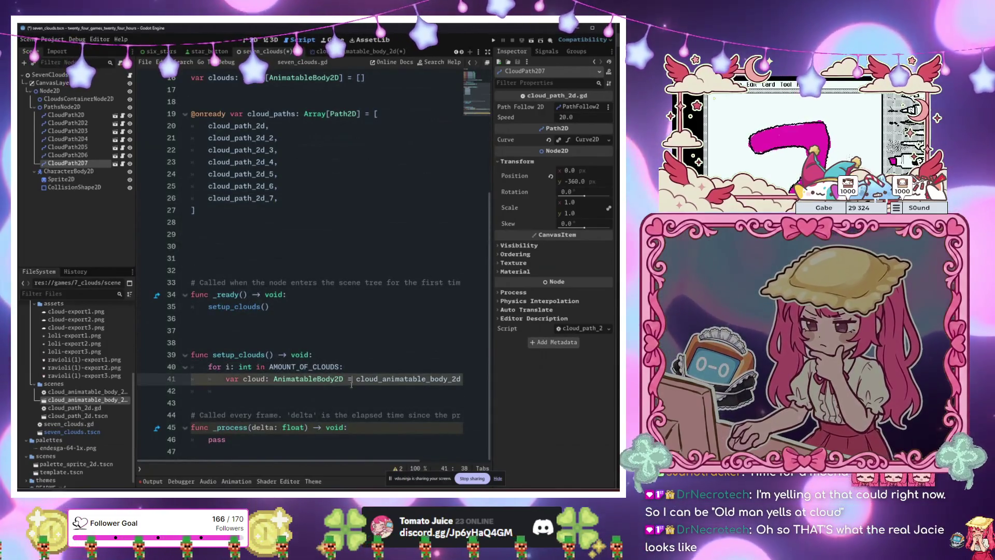
left_click(357, 388)
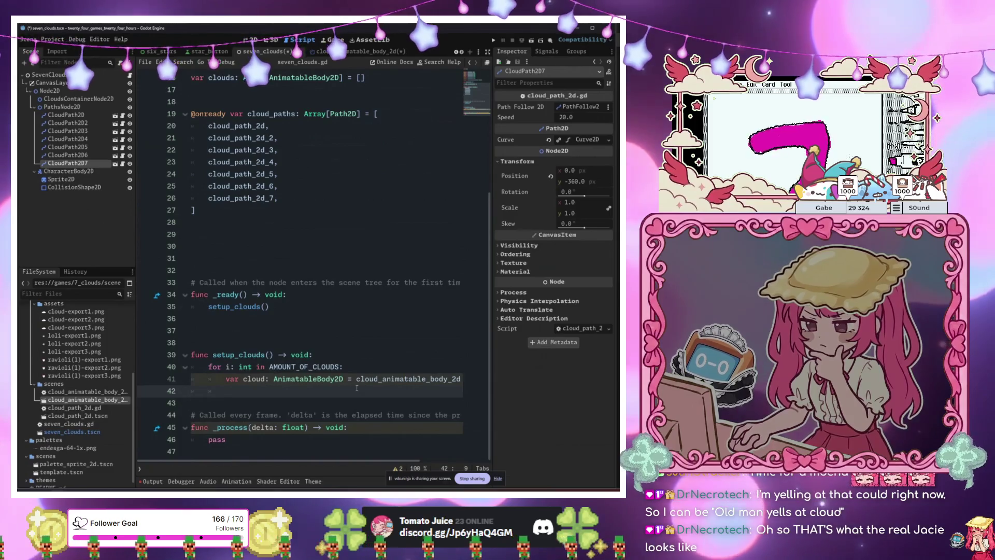
scroll(357, 388, "up", 2)
scroll(357, 388, "down", 2)
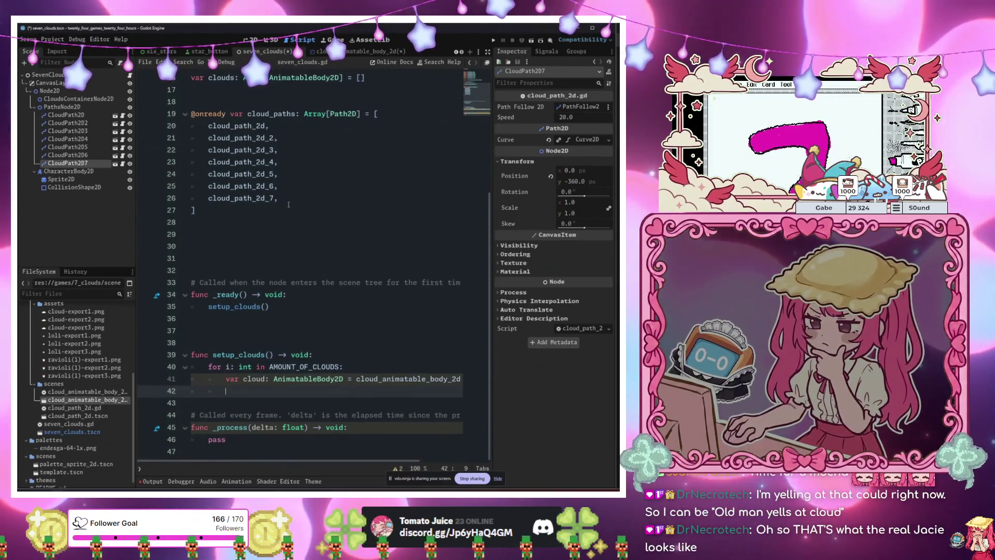
- Declare var path_2D: Path2D and var path_follow_2D: PathFollow2D in the cloud script
left_click(352, 51)
left_click(260, 128)
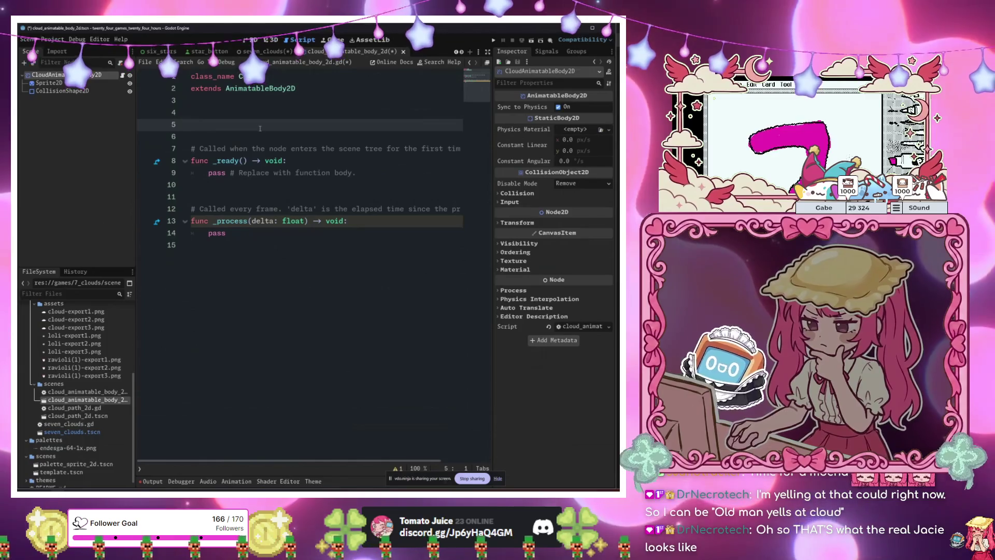
type("@")
key("BackSpace")
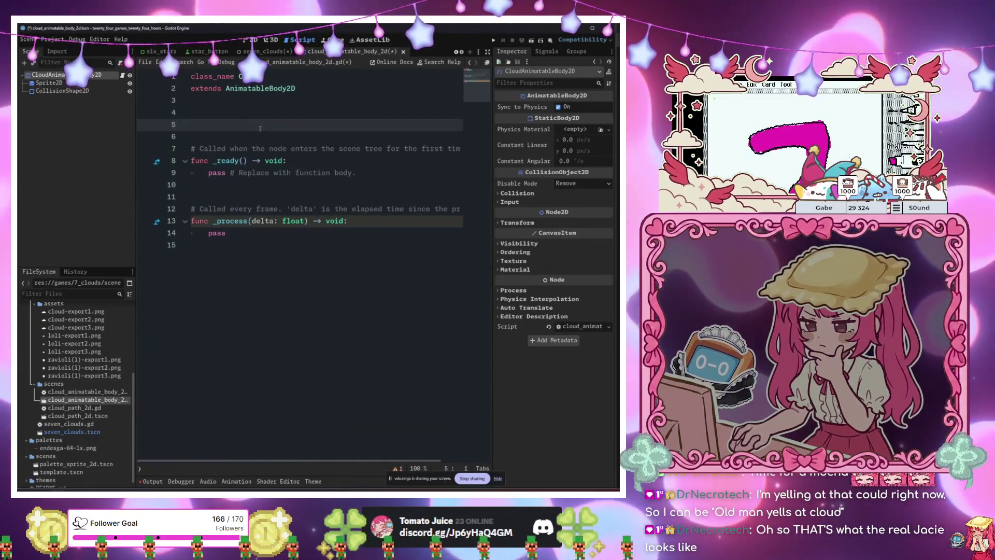
type("var path")
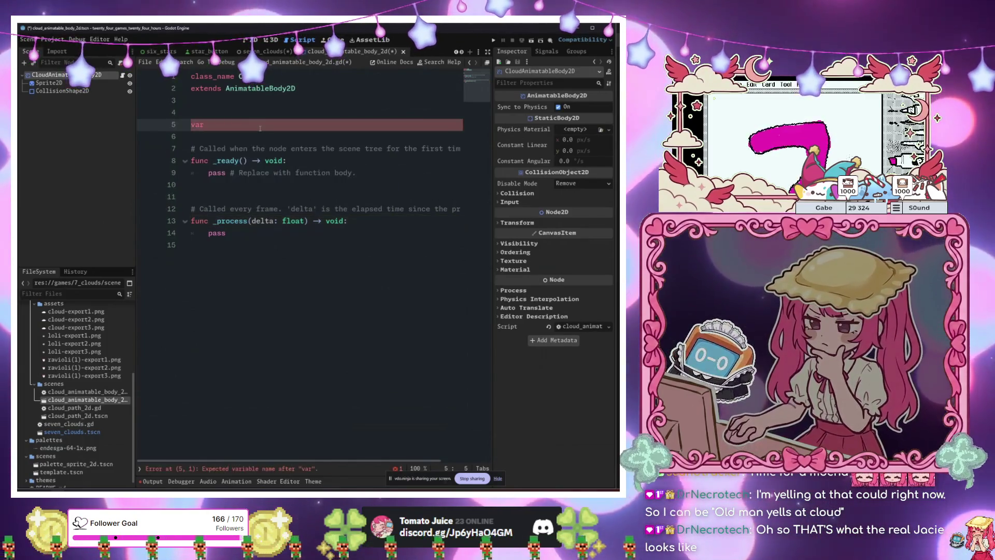
type("_2D")
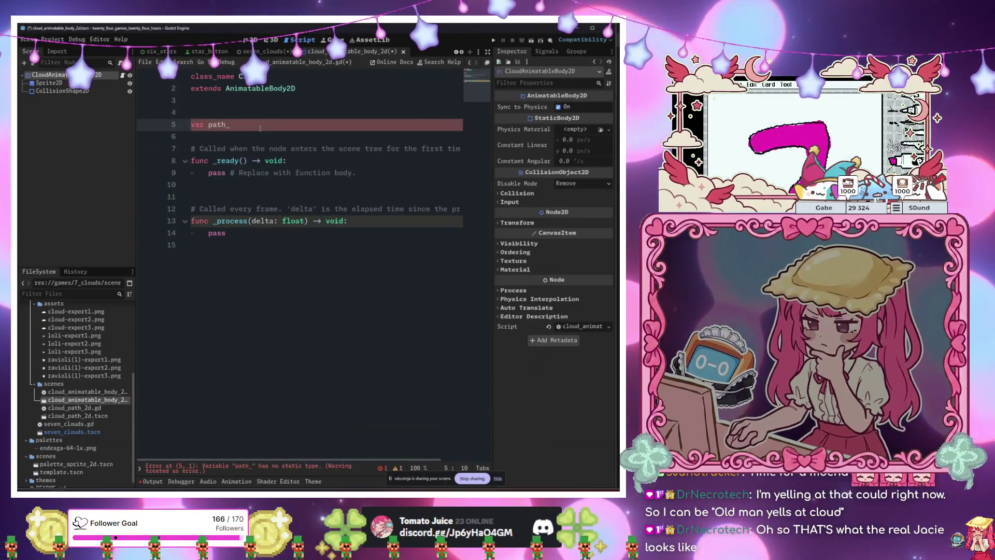
type(": Path2D")
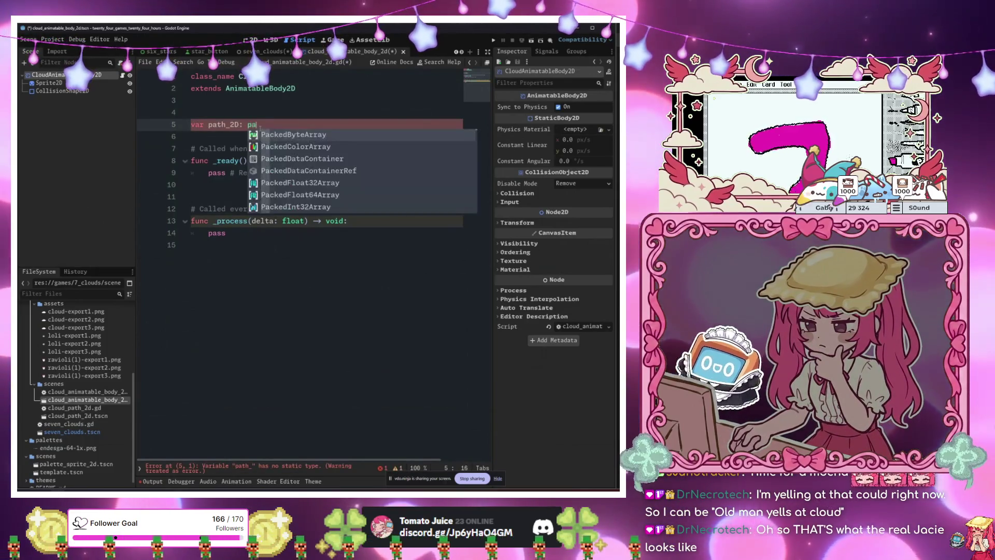
key("Return")
type("var path_")
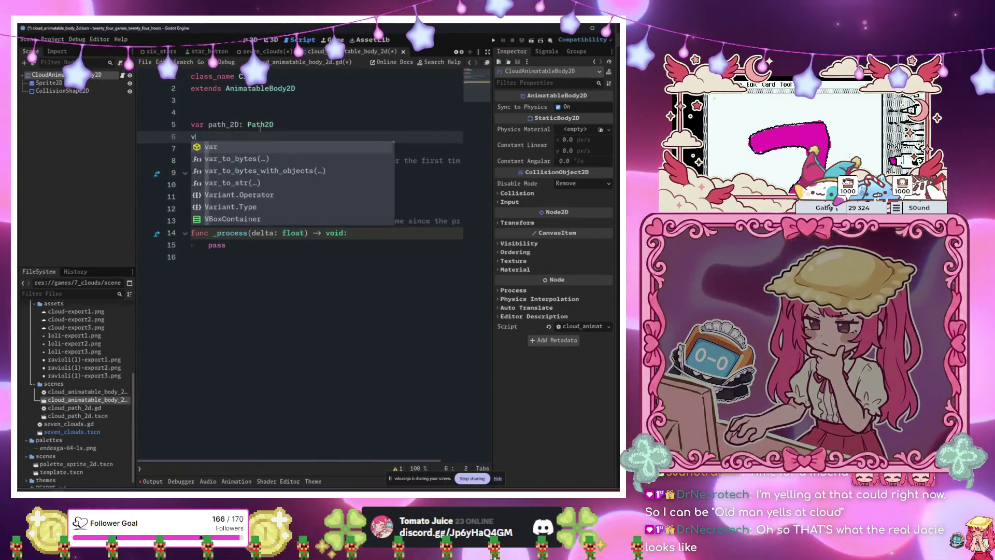
type("follow_")
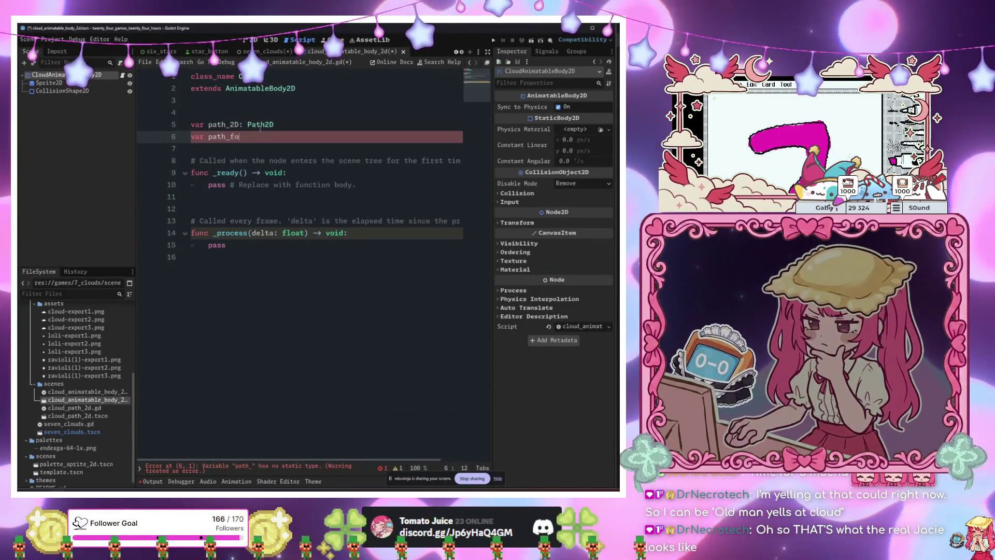
type("2D: ")
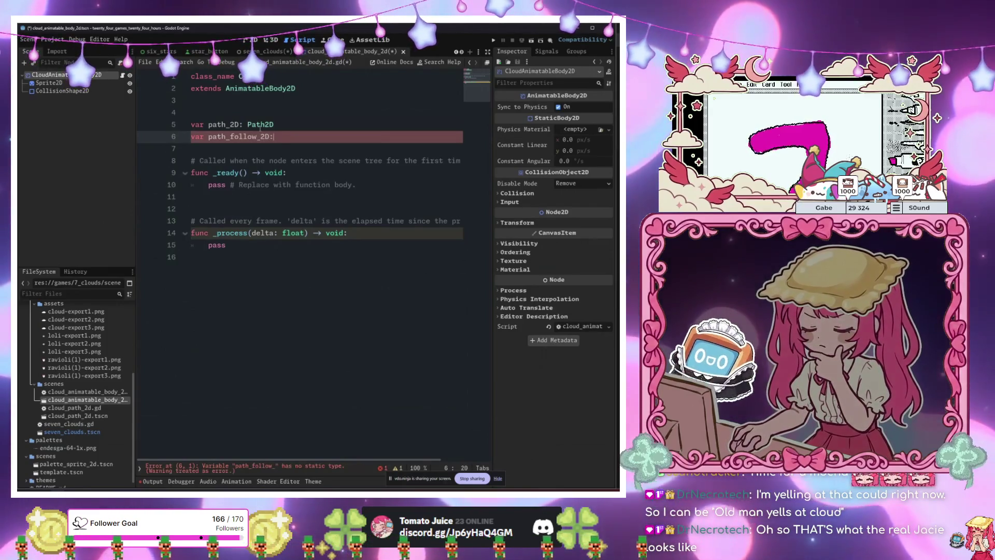
type("Path")
key("Down")
key("Down")
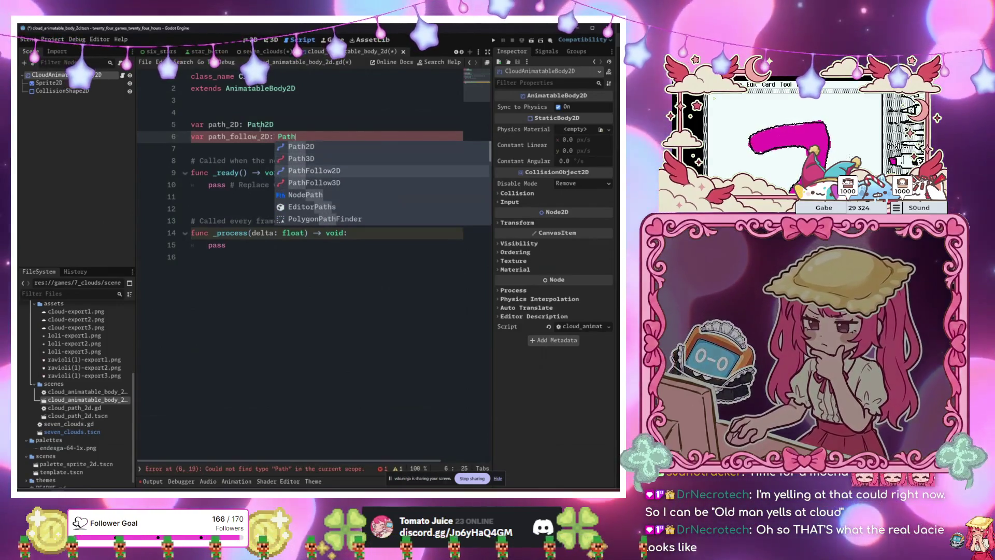
key("Return")
key("Down")
key("Down")
key("Down")
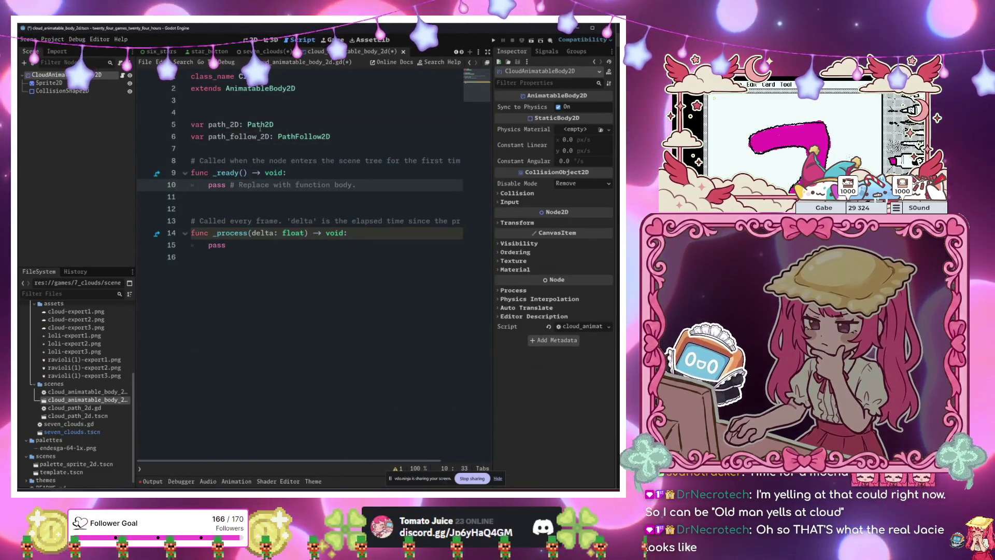
- Make _process return early if not path_2D or not path_follow_2D
left_click(278, 251)
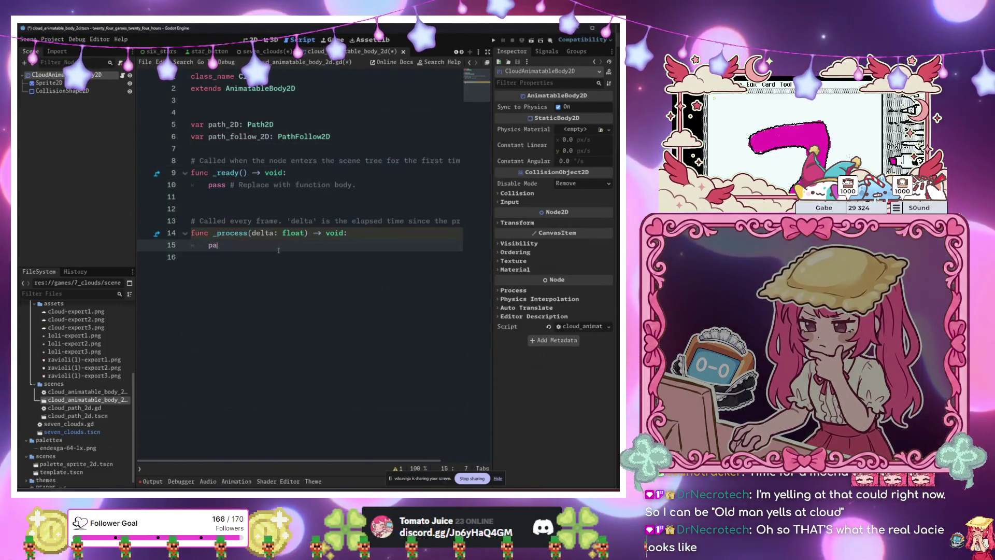
type("f not pat")
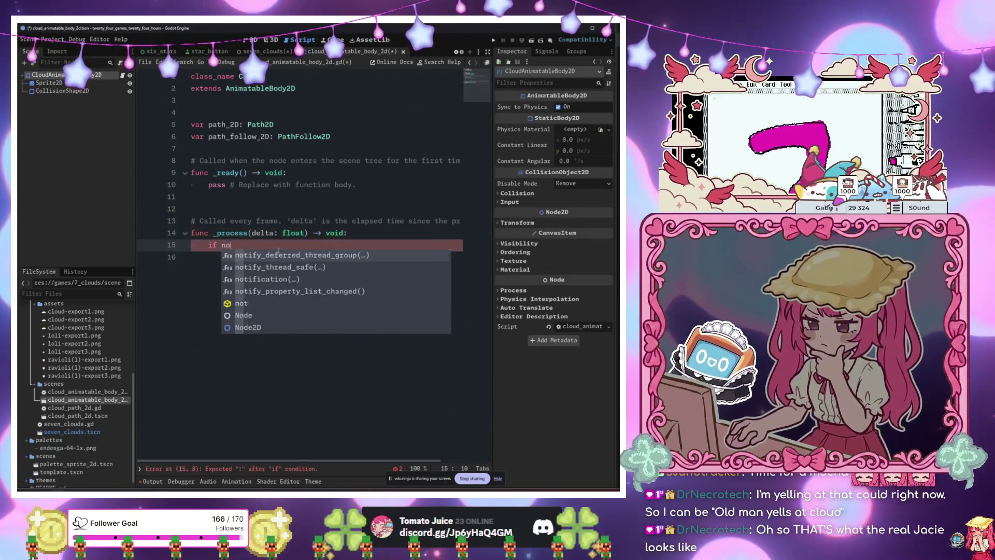
key("Return")
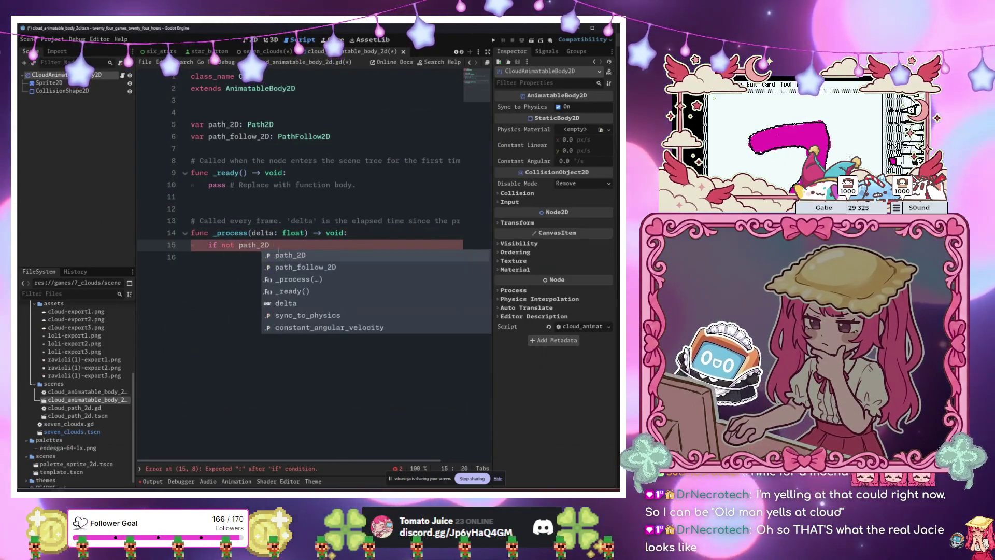
type("or not path")
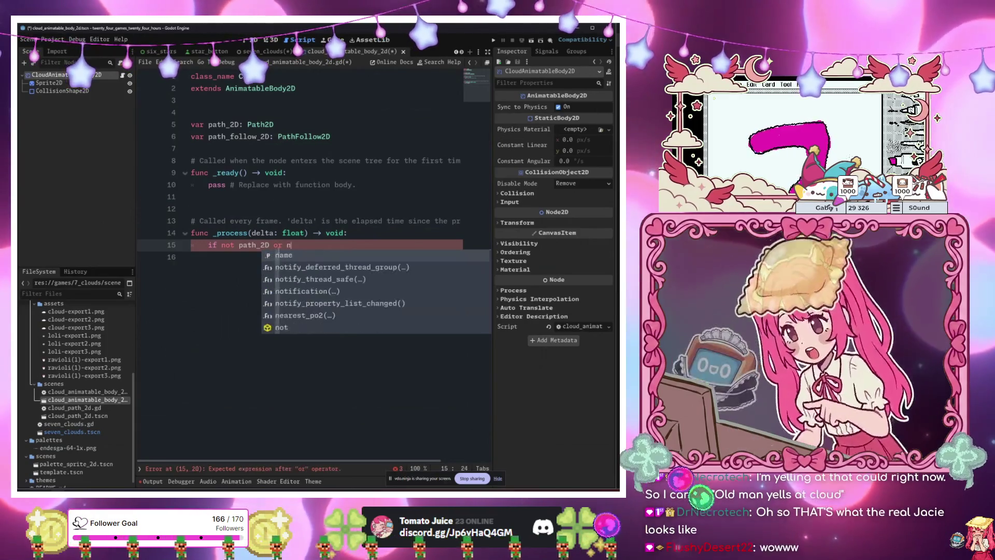
key("Return")
type(":")
key("Return")
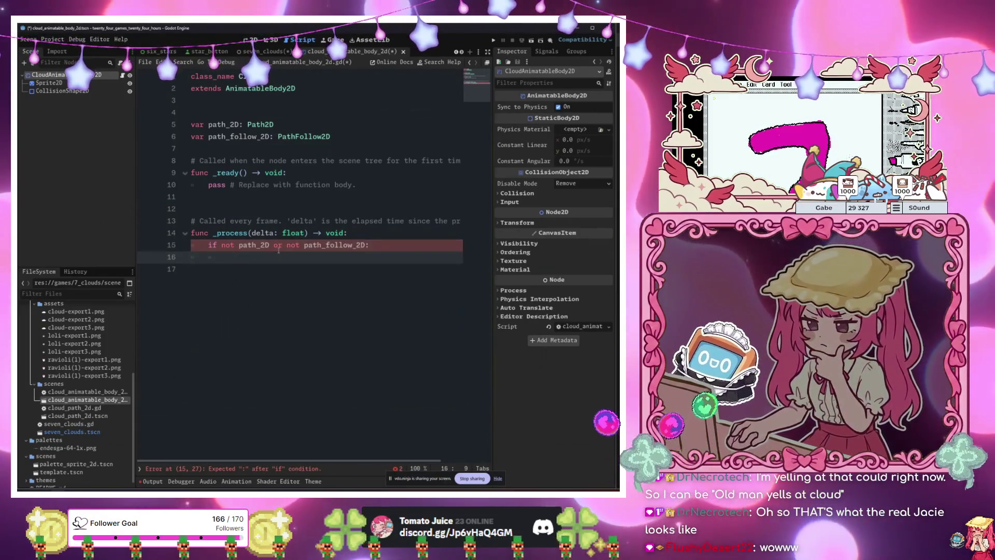
type("return")
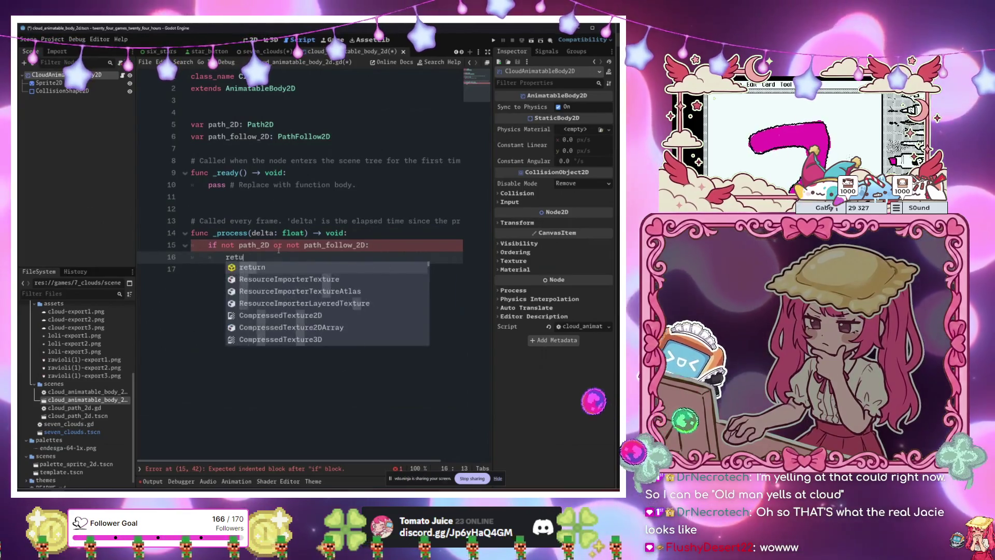
key("Return")
key("BackSpace")
key("Return")
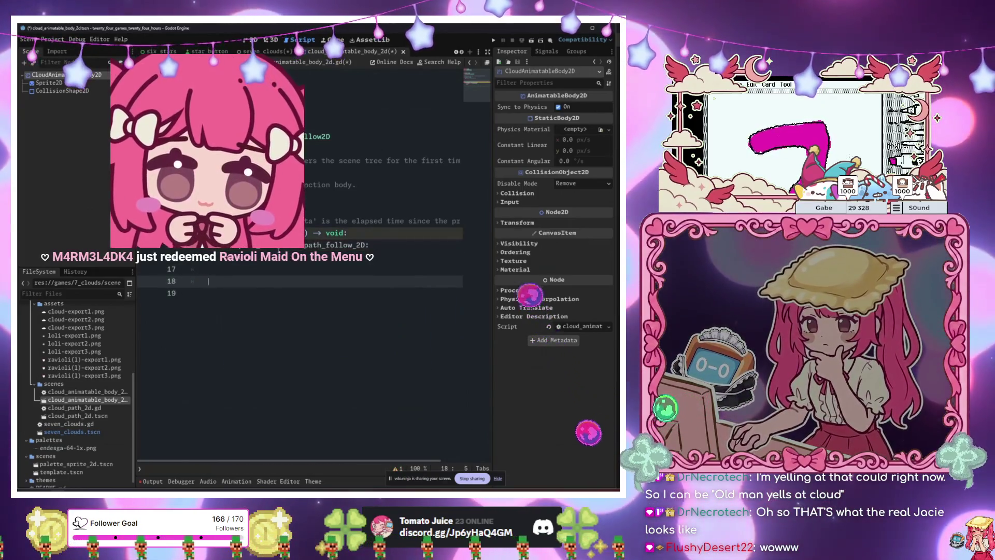
- Set position = path_follow_2D.position + path_2D.position in _process
type("poti")
key("BackSpace")
key("BackSpace")
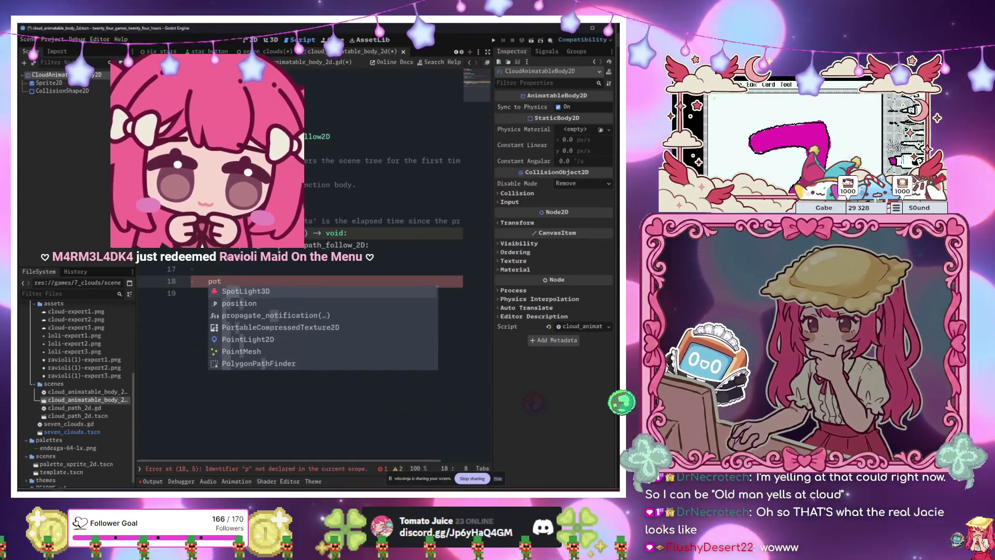
type("s")
key("Return")
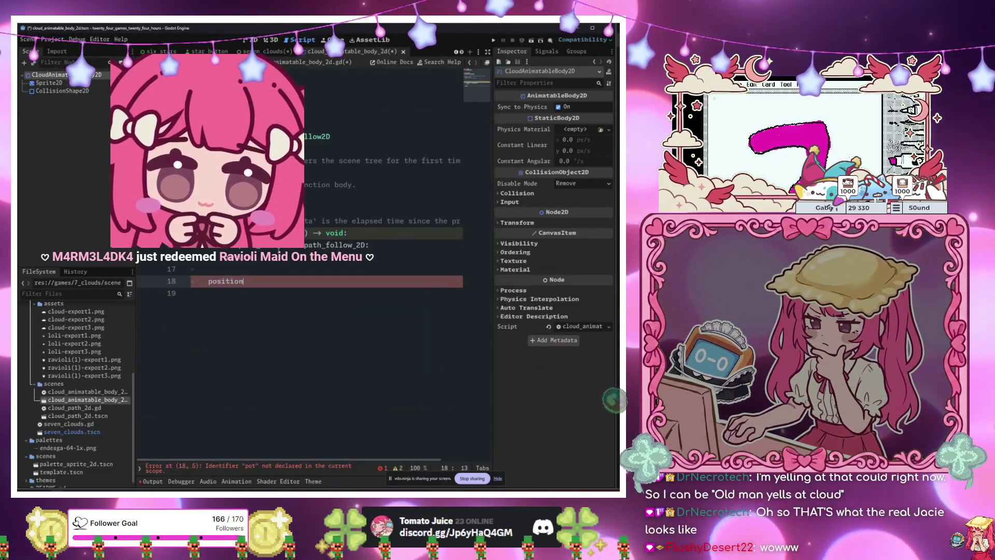
type("= ")
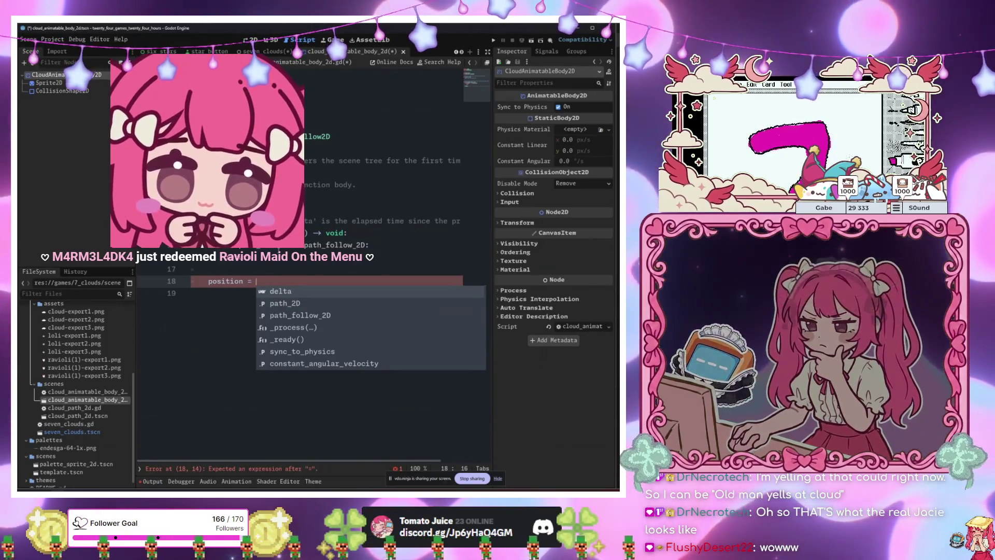
type("path_follow_2D.pos")
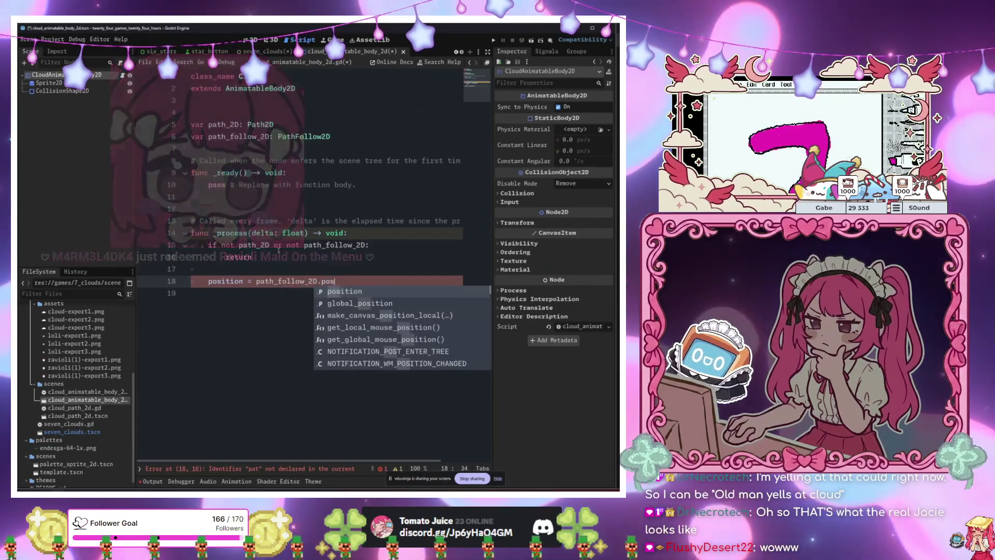
key("Return")
type("+ pat")
key("Return")
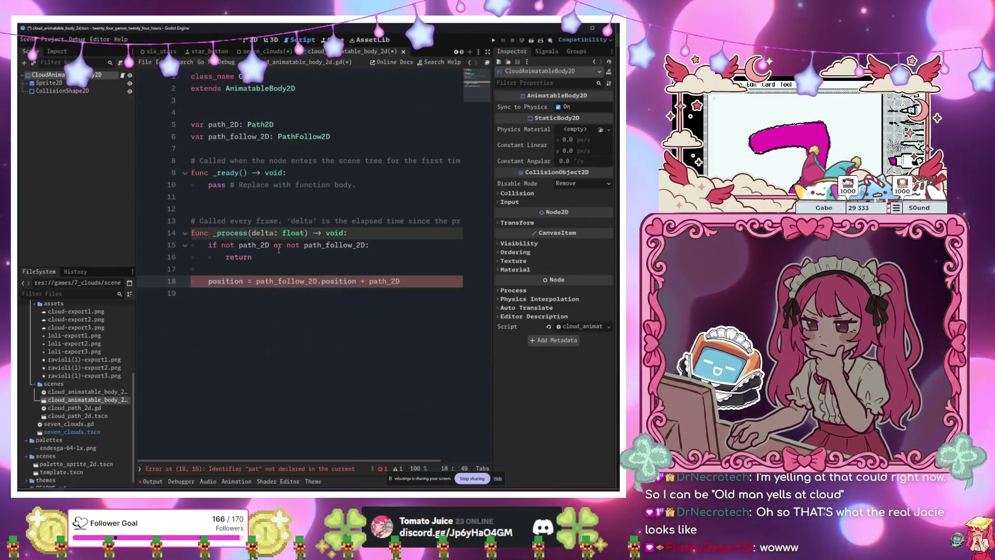
type(".pos")
key("Return")
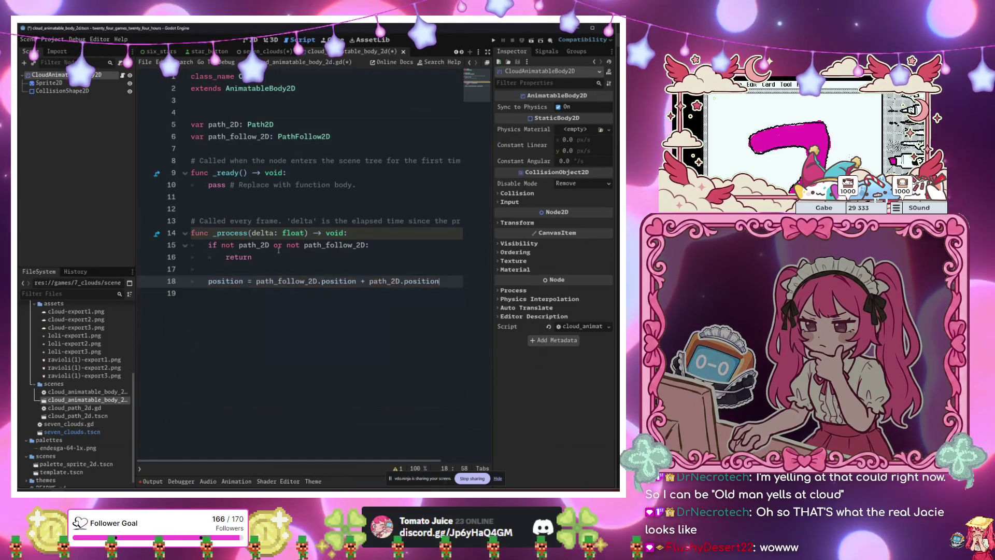
- Test-run the project with F5, stop it, and return to seven_clouds.gd
key("F5")
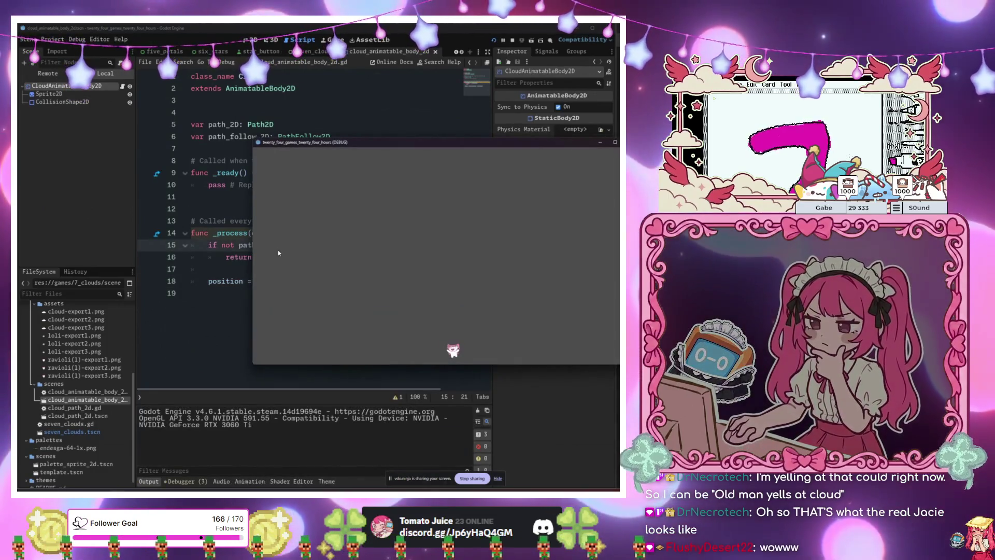
key("F8")
left_click(317, 184)
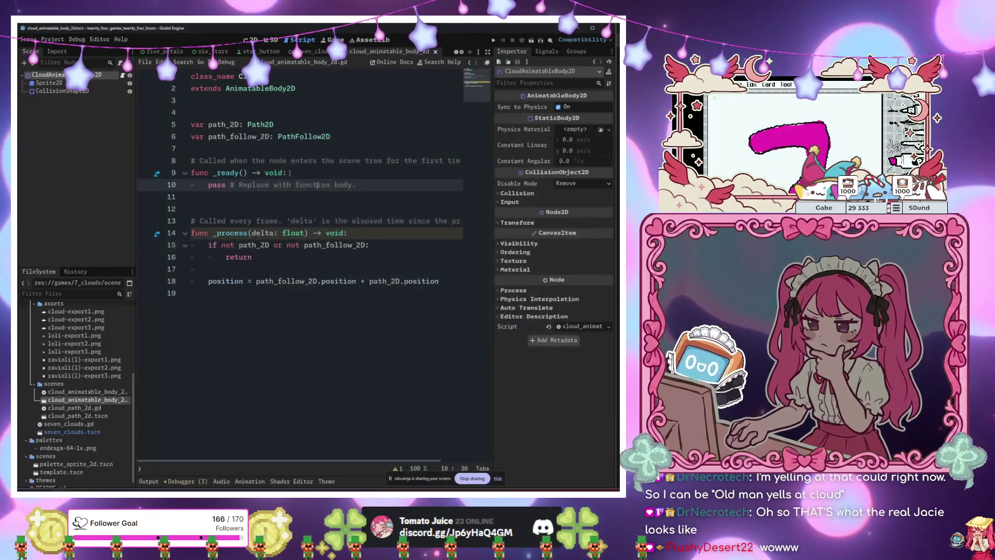
left_click(253, 184)
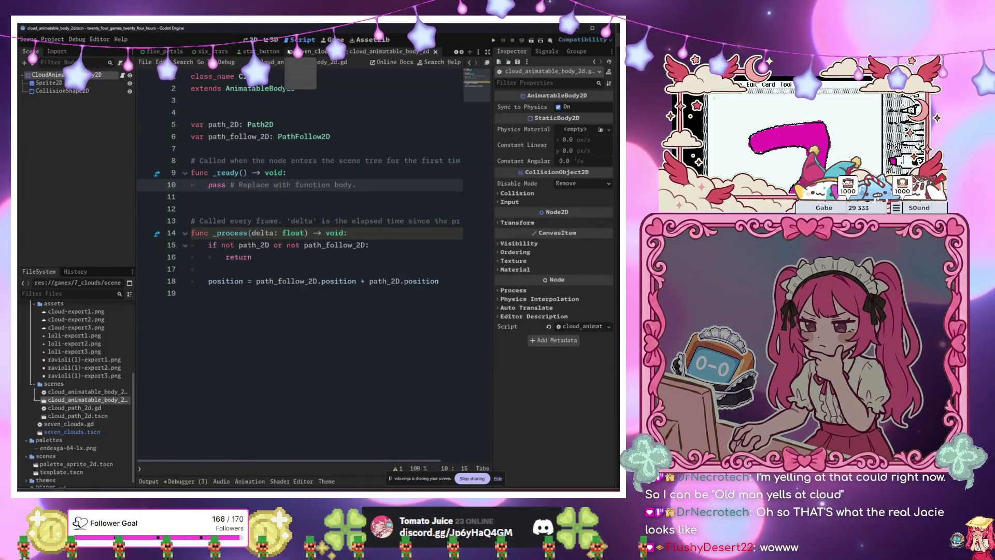
left_click(289, 51)
scroll(299, 395, "down", 1)
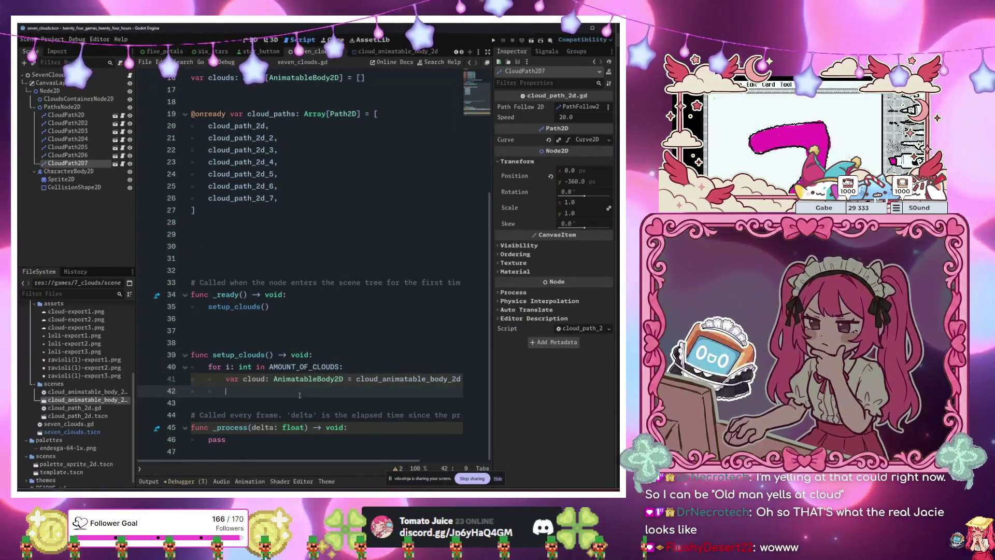
- Change the loop's cloud variable type from AnimatableBody2D to Cloud
key("Return")
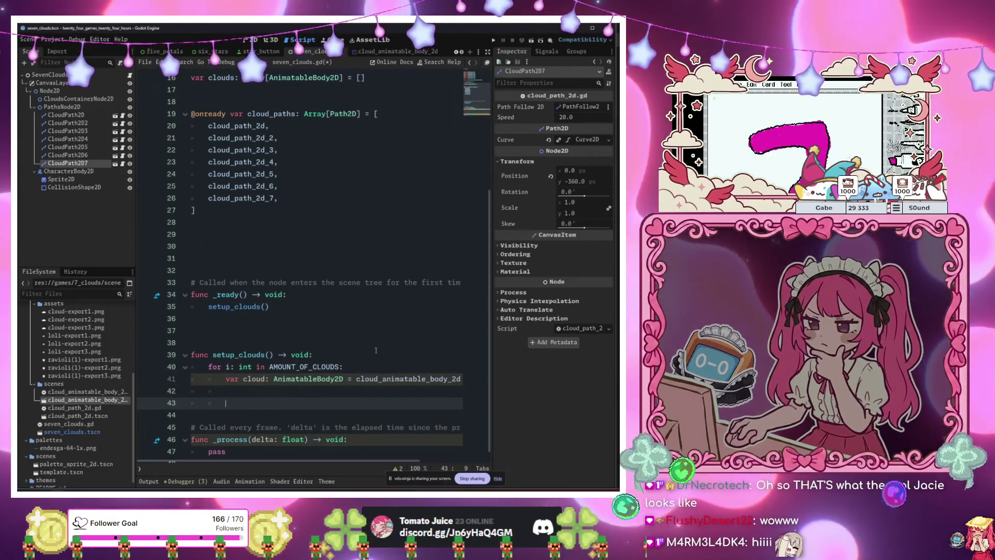
left_click_drag(342, 382, 274, 379)
key("BackSpace")
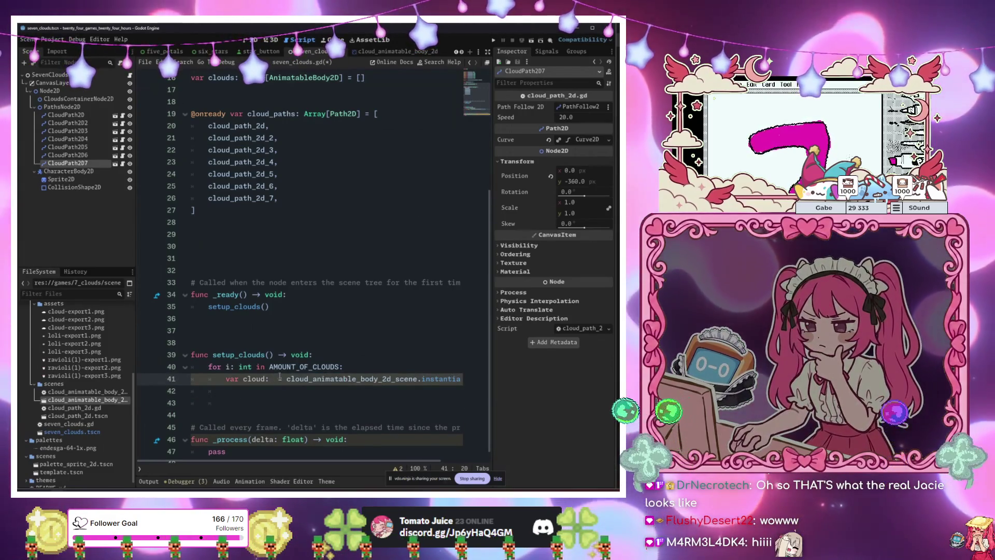
type("cloud")
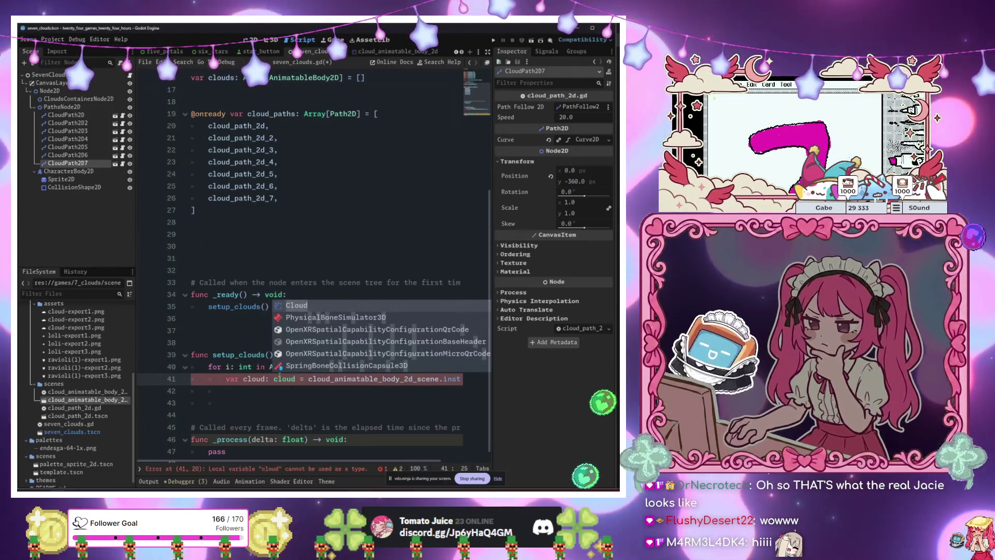
key("Return")
left_click(302, 386)
scroll(302, 386, "down", 1)
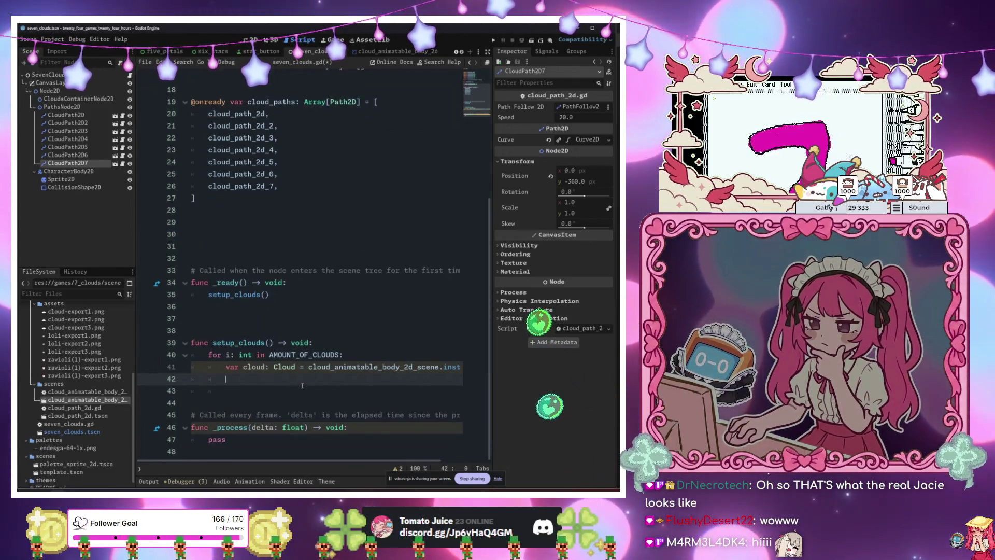
key("Return")
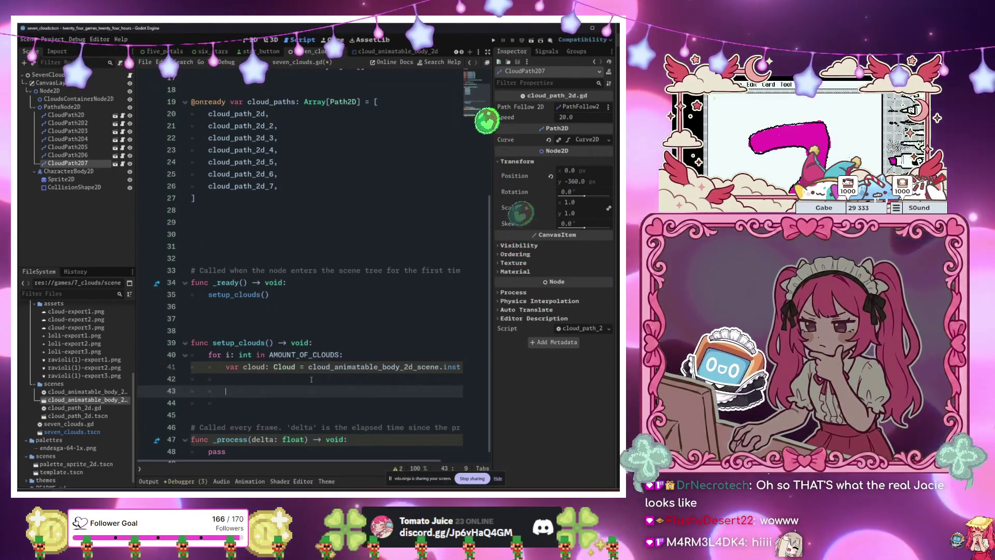
key("ctrl+z")
- Assign cloud.path_2D = cloud_paths[i] inside the loop
type("cloud")
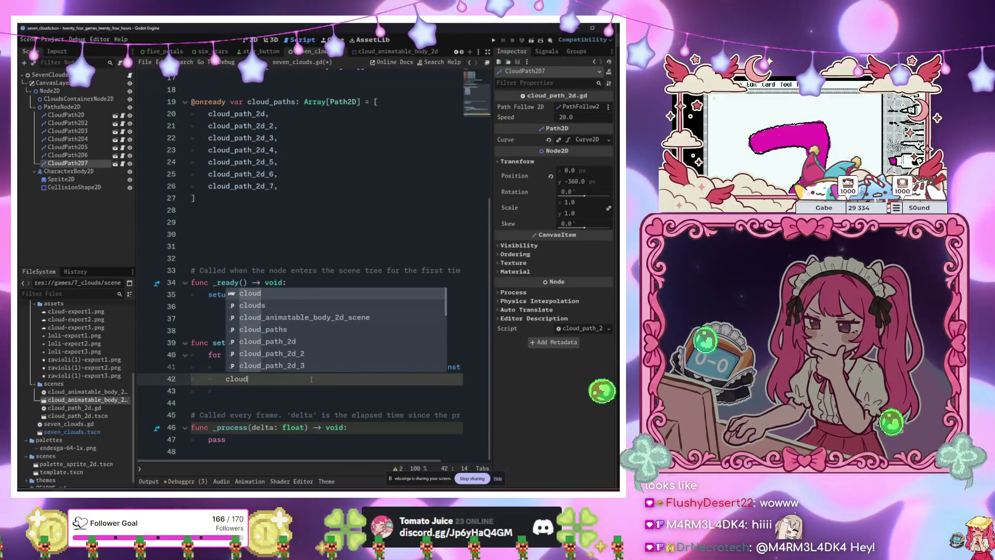
type(".")
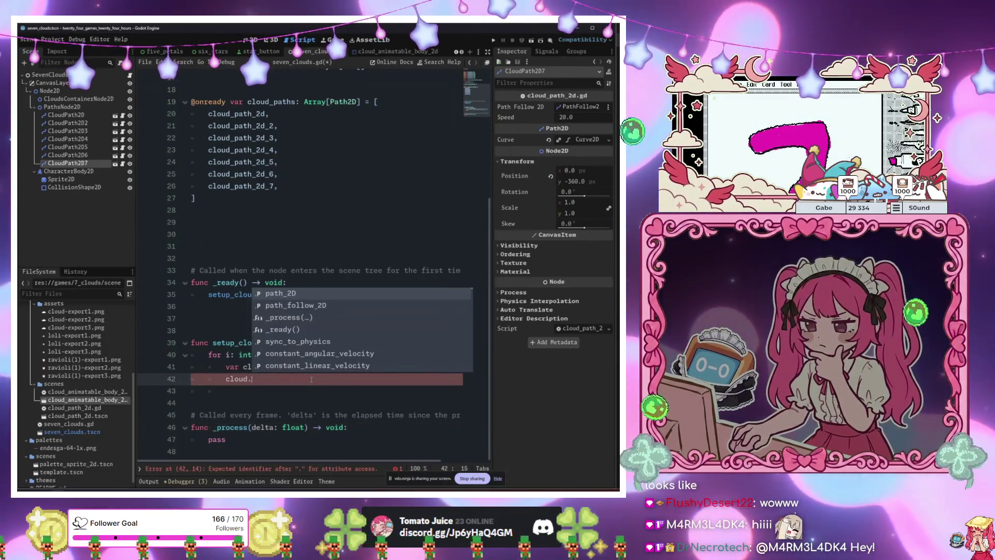
key("Return")
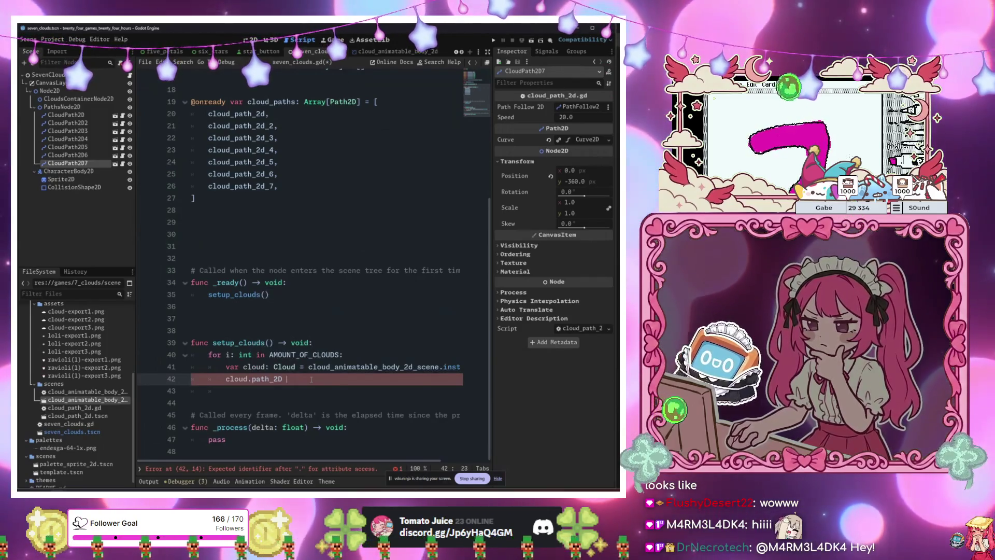
type("= clolu")
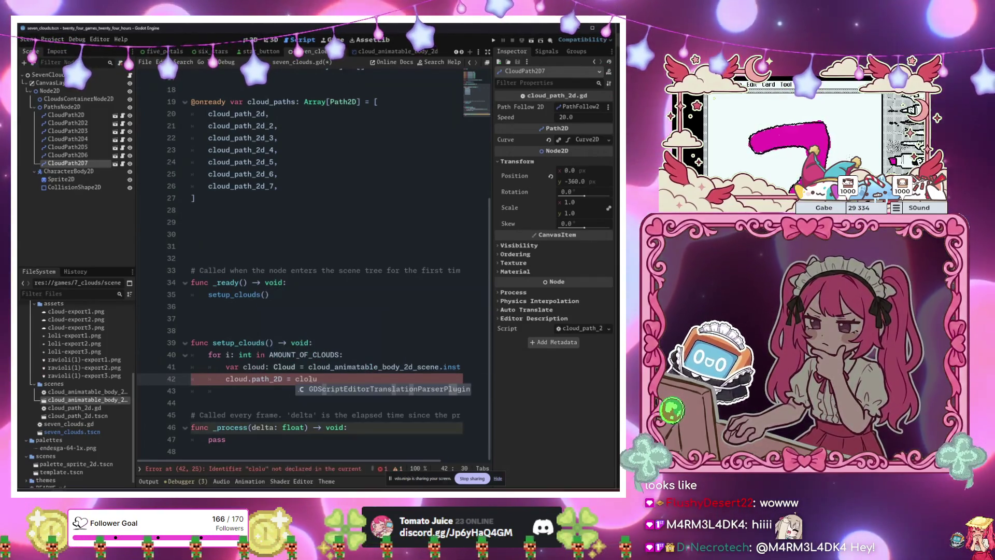
key("BackSpace")
key("BackSpace")
type("ud_")
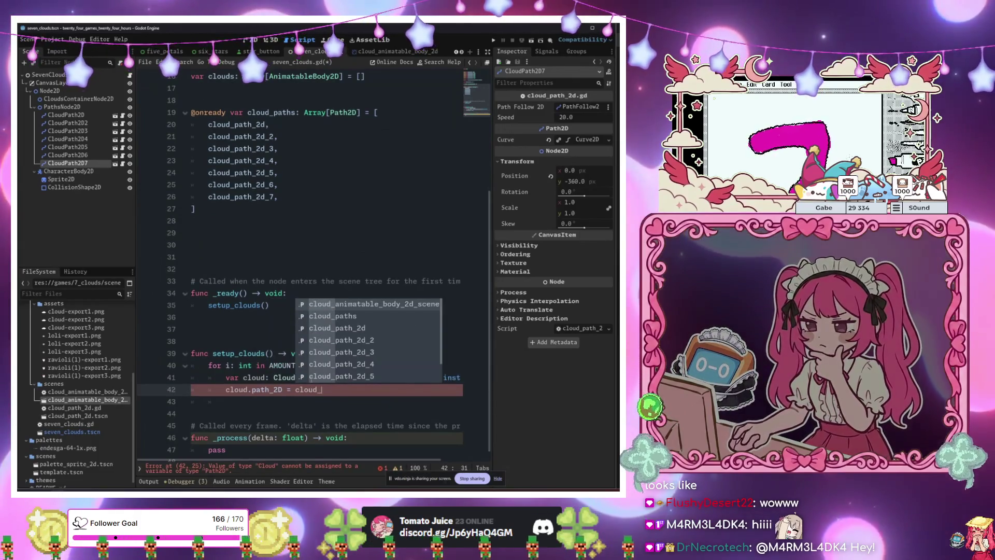
type("p")
key("Return")
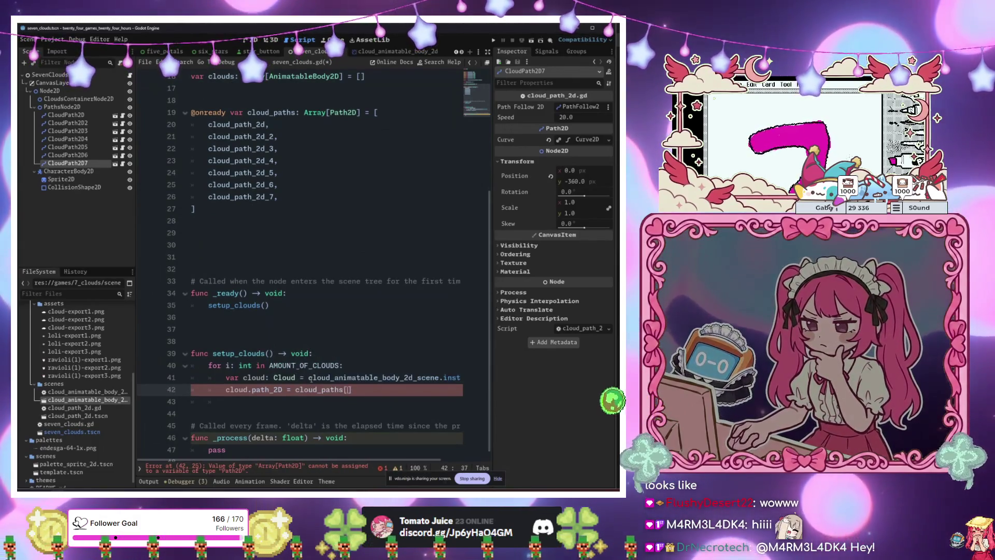
type("i]")
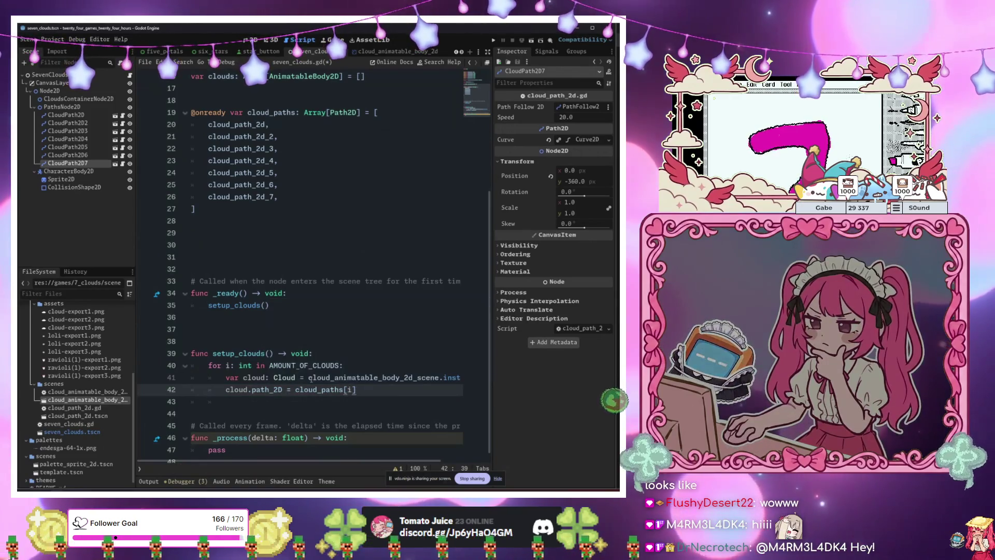
- Set cloud.path_follow_2D to cloud.path_2D.get_child(...) and save seven_clouds.gd
key("Return")
type("cll")
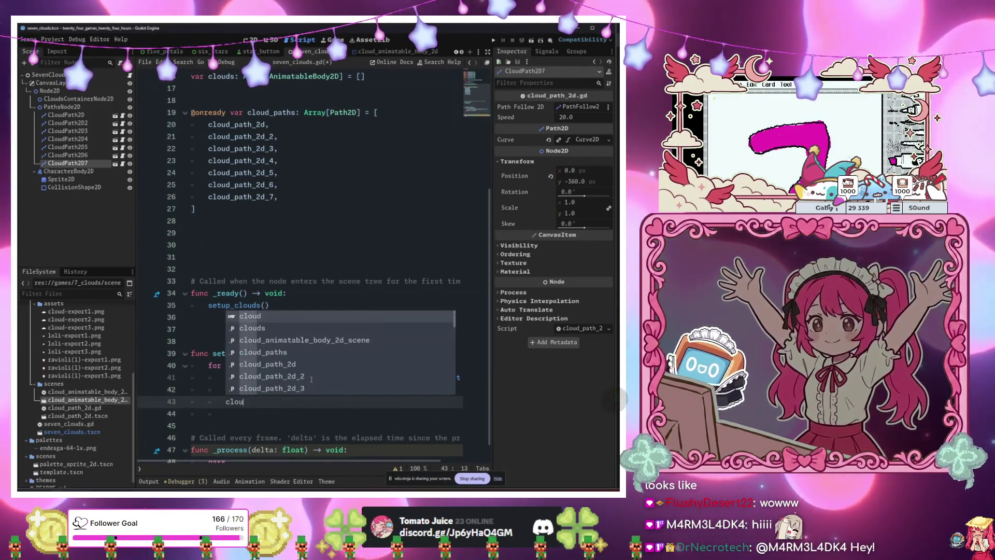
type(".pa")
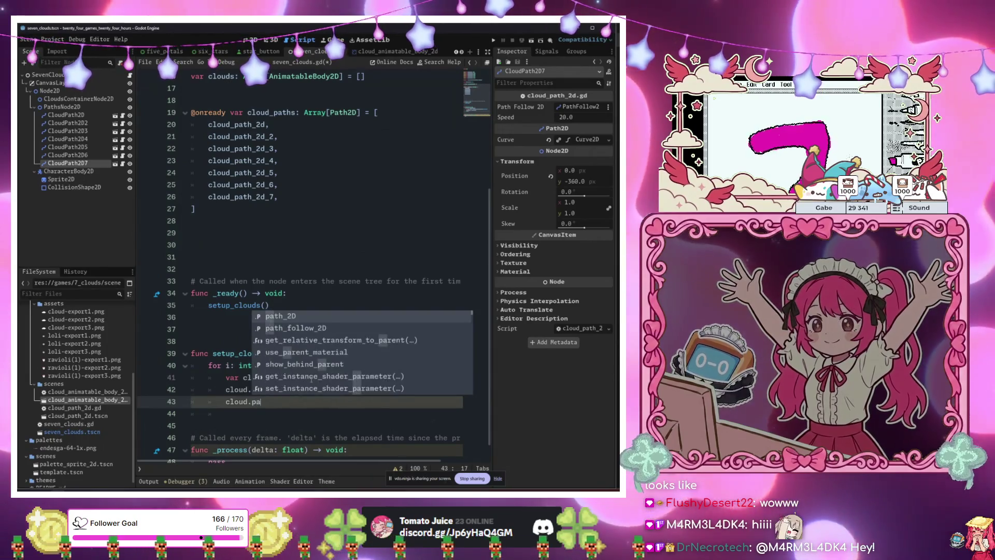
key("Down")
key("Return")
type("= cl")
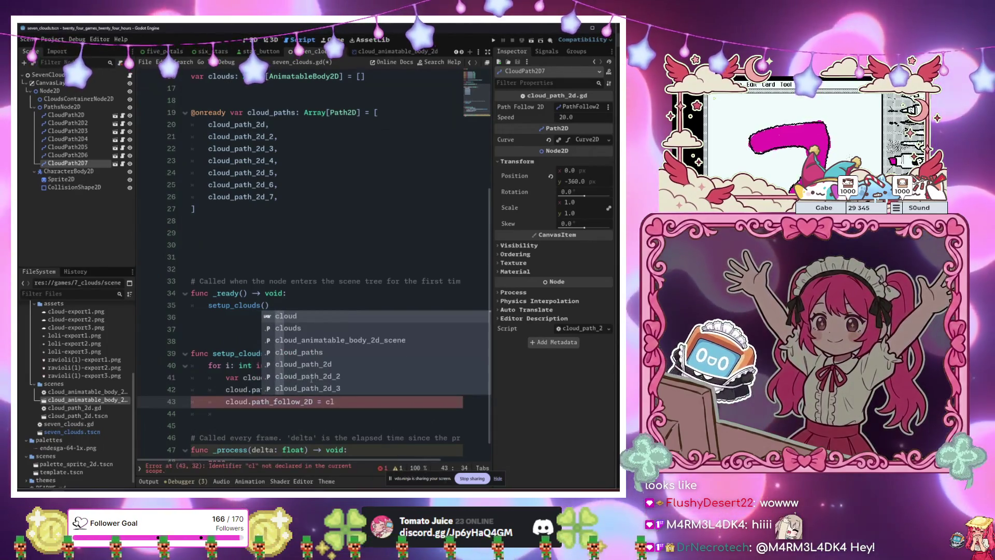
type("oud.p")
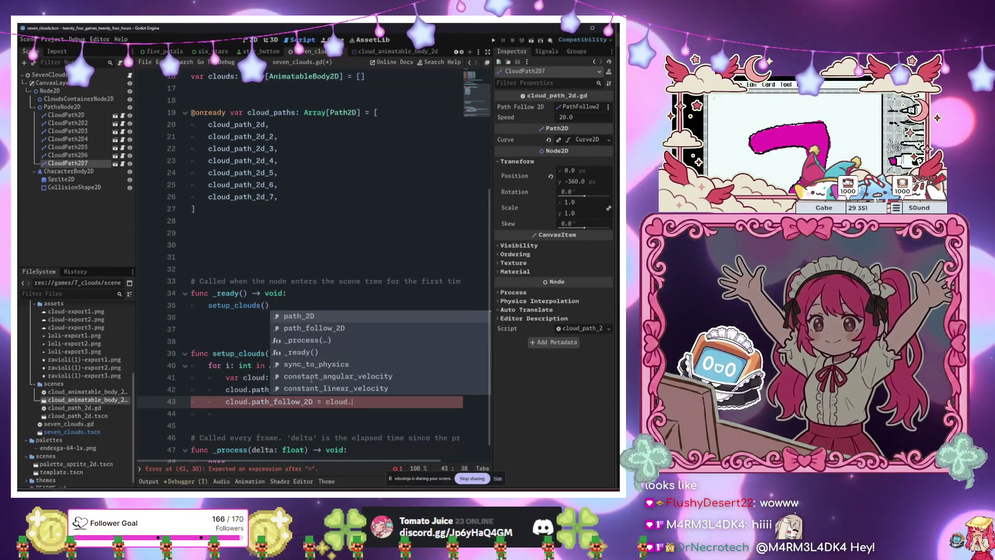
type("at")
key("Return")
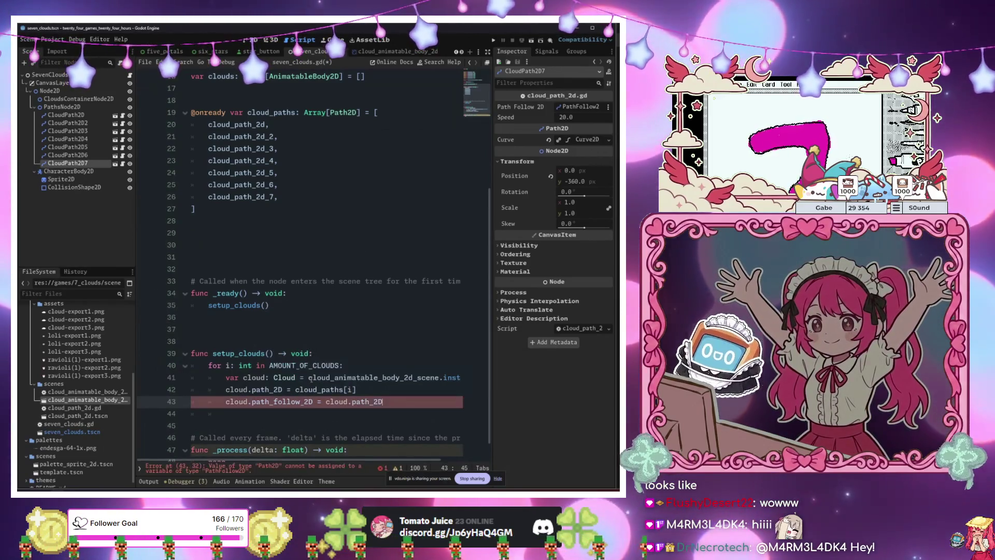
type(".get_chi")
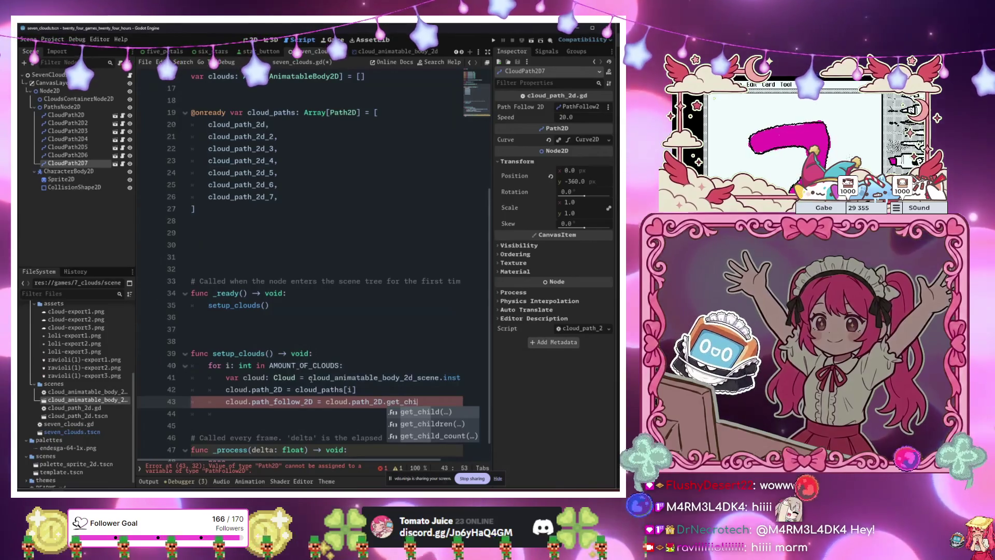
key("Return")
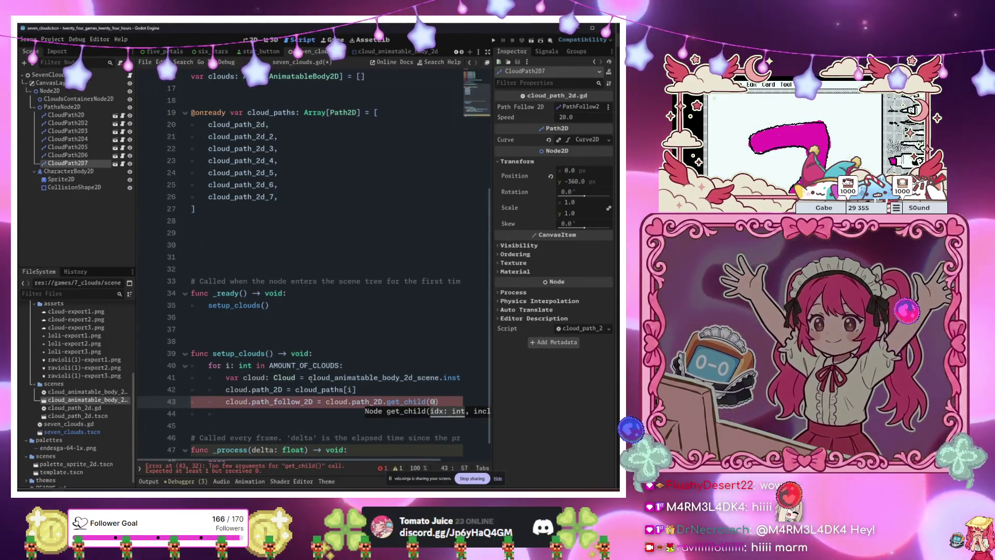
type(")")
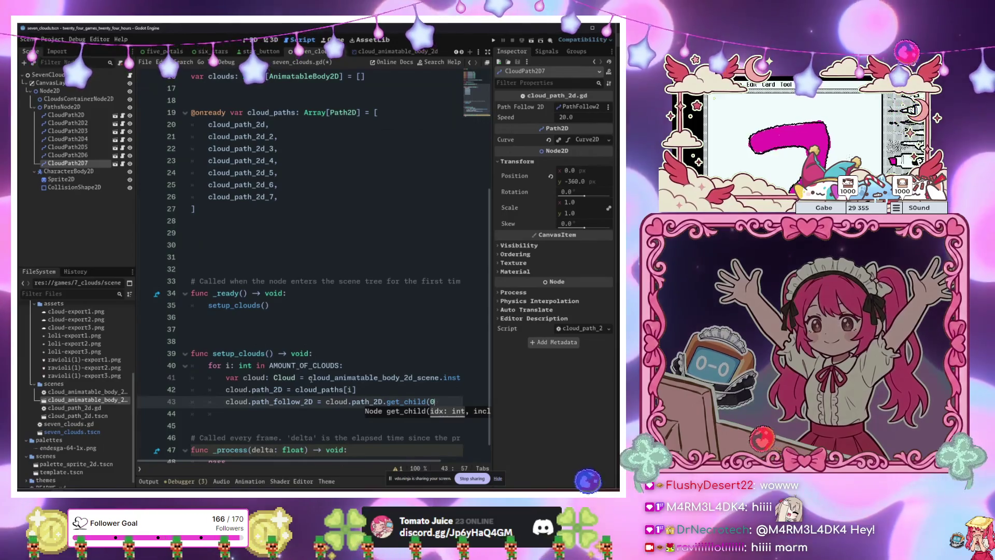
type(")")
key("Return")
key("Return")
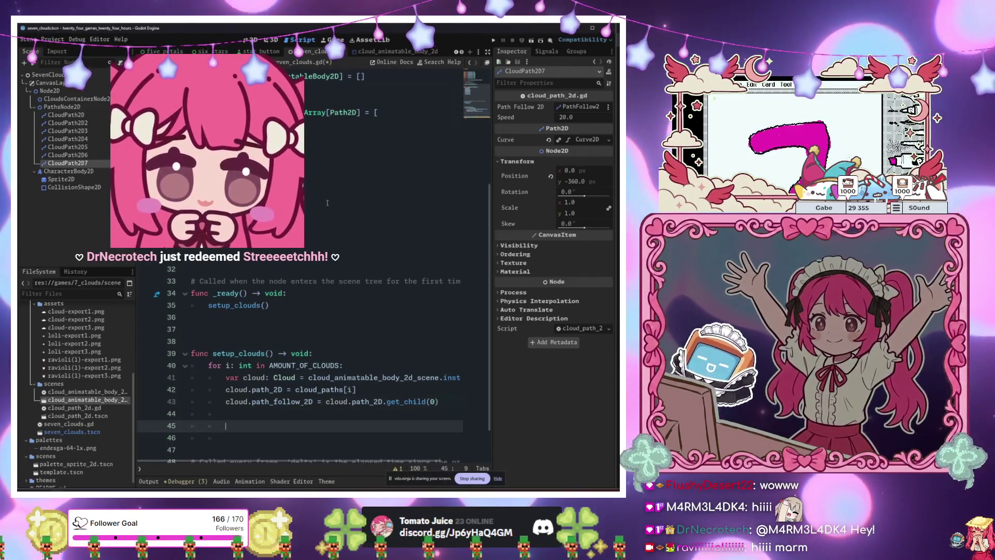
key("ctrl+s")
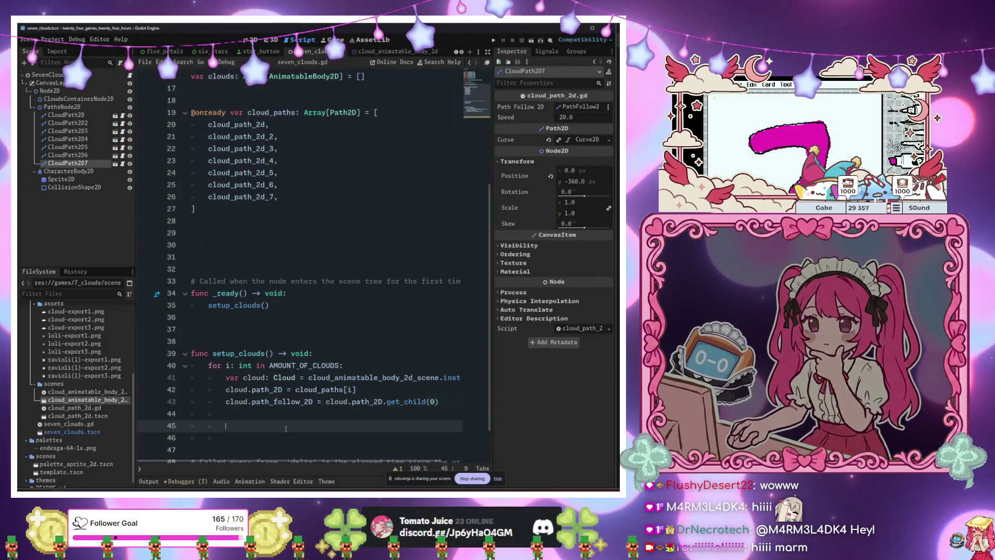
- Export CloudsContainerNode2D, add clouds_container_node_2d.add_child(cloud), and run the scene
type("cloud")
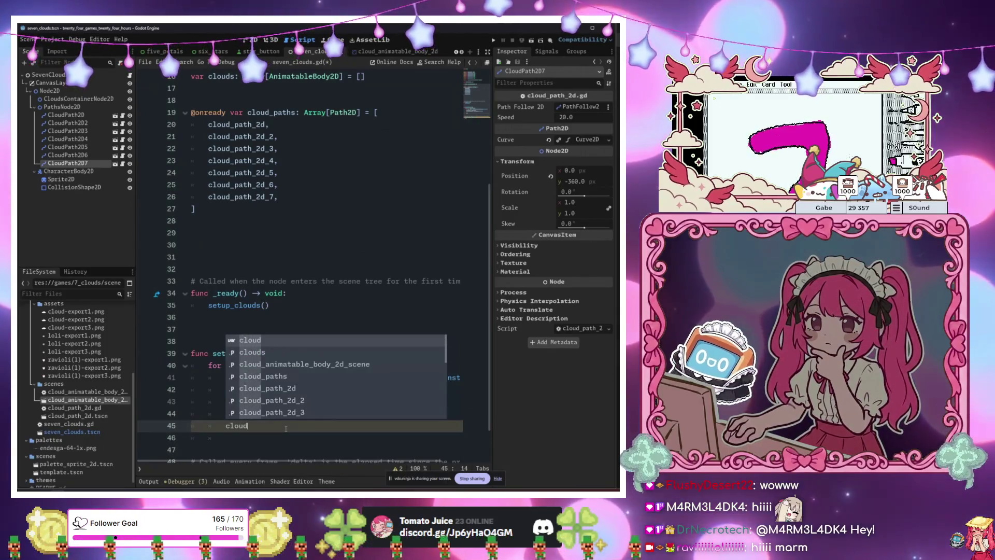
key("BackSpace")
scroll(285, 429, "up", 5)
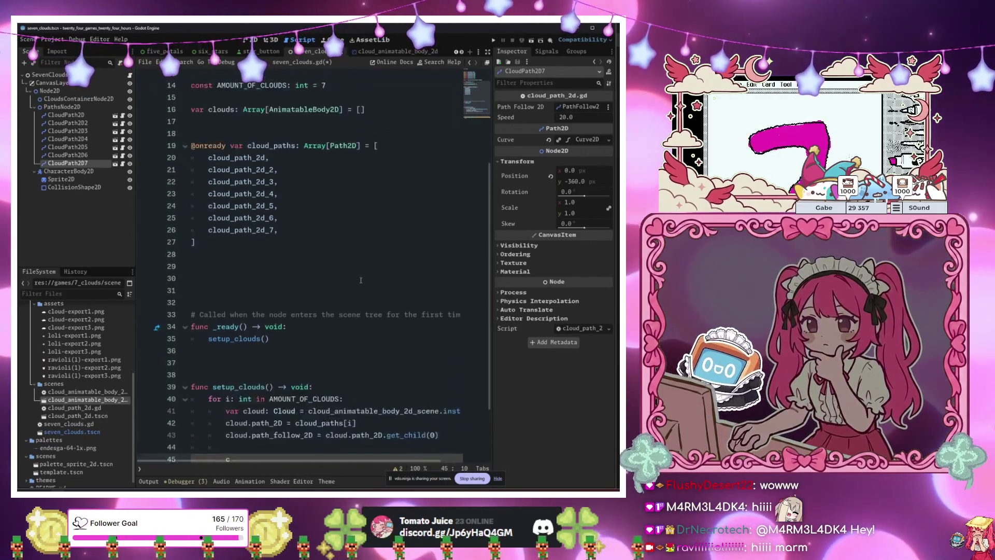
left_click_drag(106, 99, 233, 207)
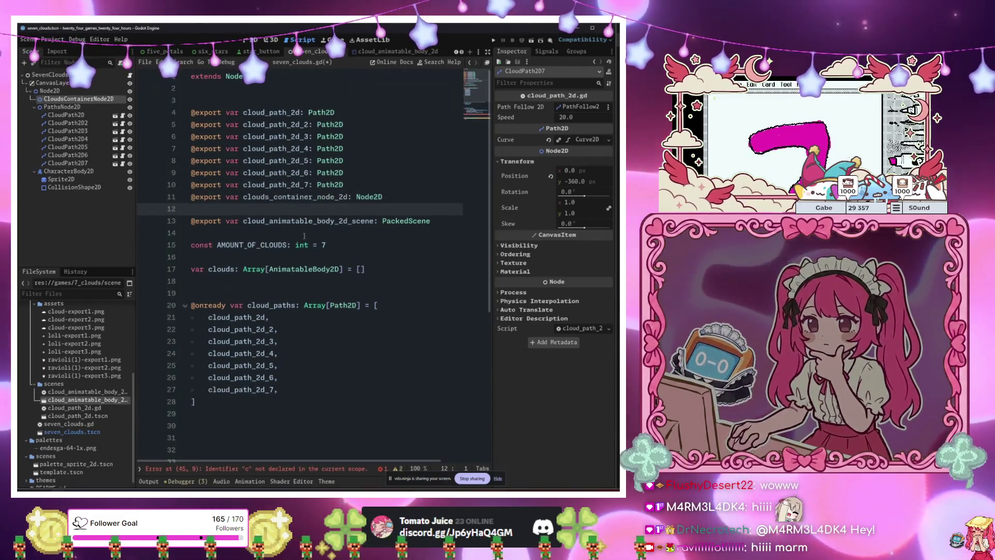
scroll(250, 384, "down", 5)
type("loud")
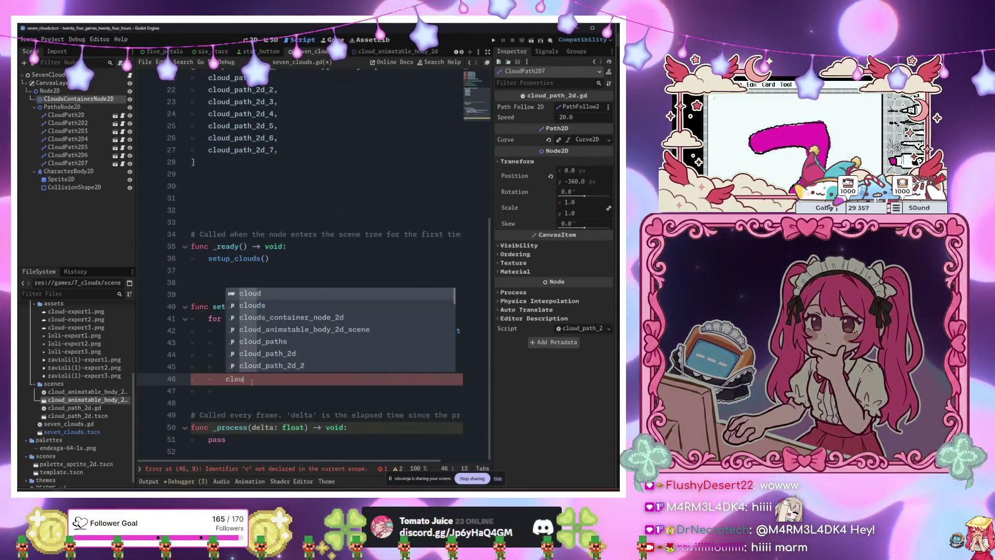
type("s_c")
key("Return")
type(".")
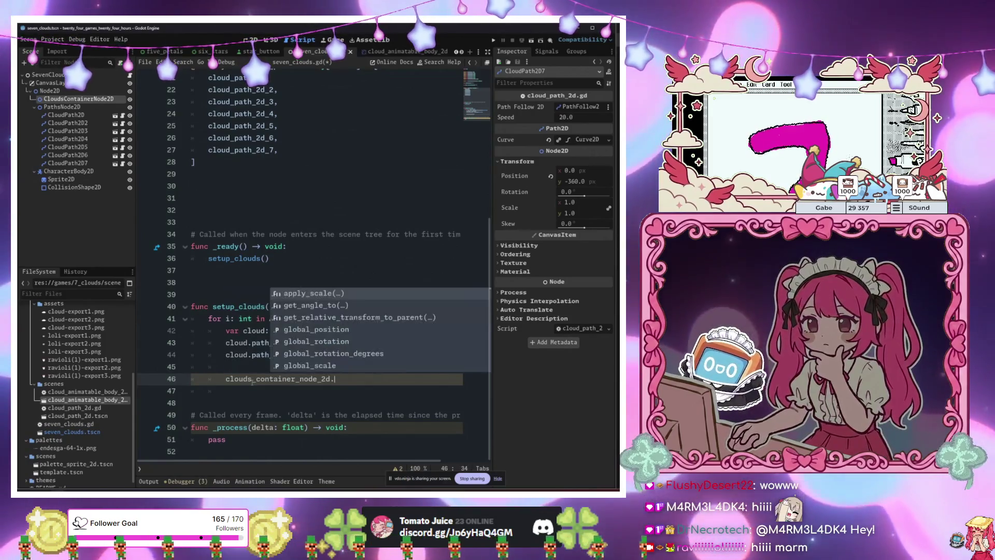
type("ad")
key("Return")
type("cloud")
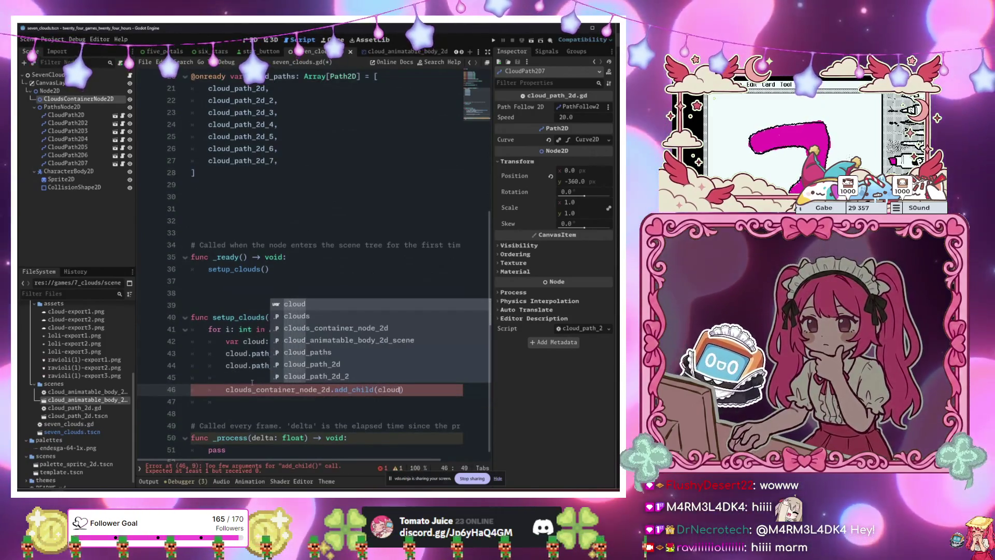
left_click(444, 387)
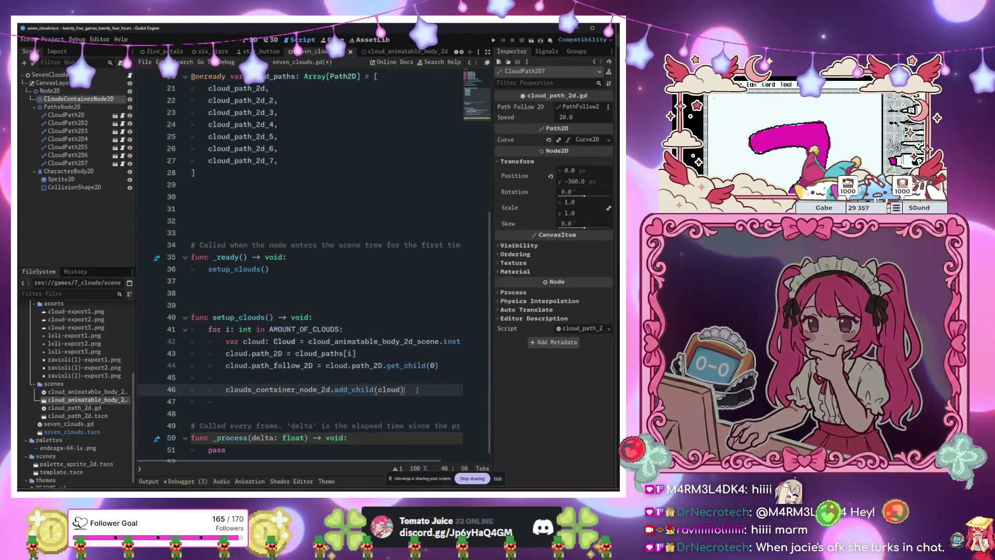
key("F6")
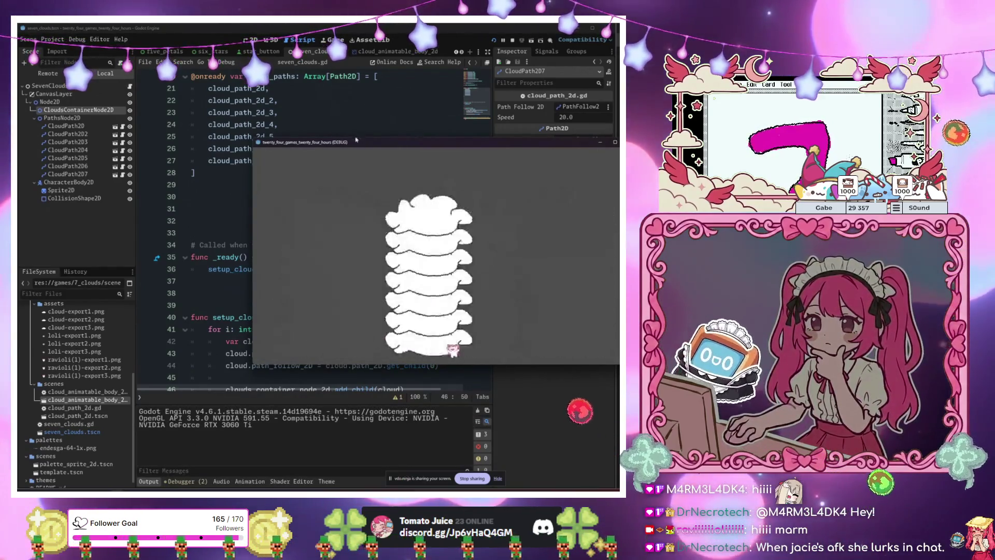
- In cloud_path_2d.gd, lower the exported speed on line 4 from 20.0 to 1.0 and relaunch
left_click_drag(356, 140, 185, 228)
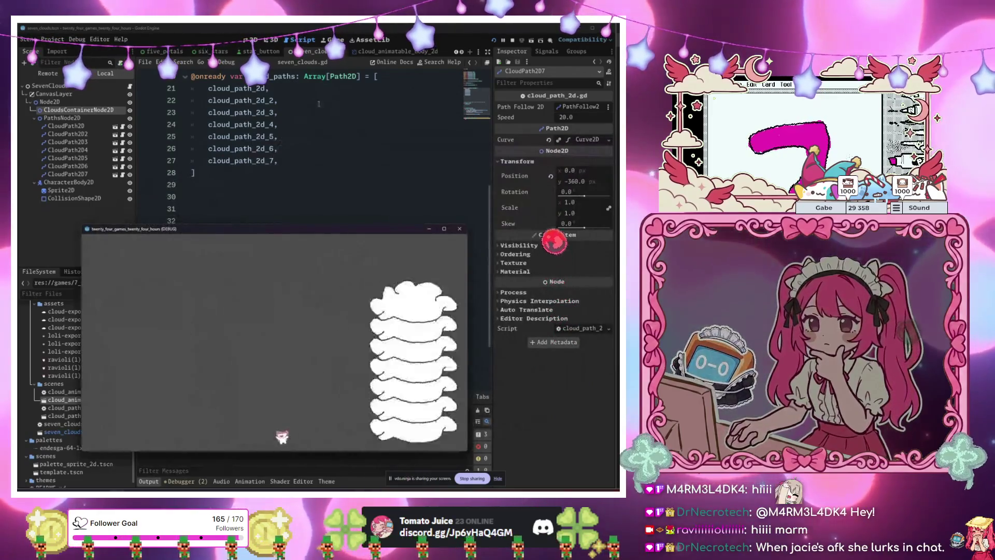
left_click(394, 51)
mouse_move(299, 232)
left_mouse_down()
mouse_move(485, 348)
mouse_move(302, 308)
left_mouse_up()
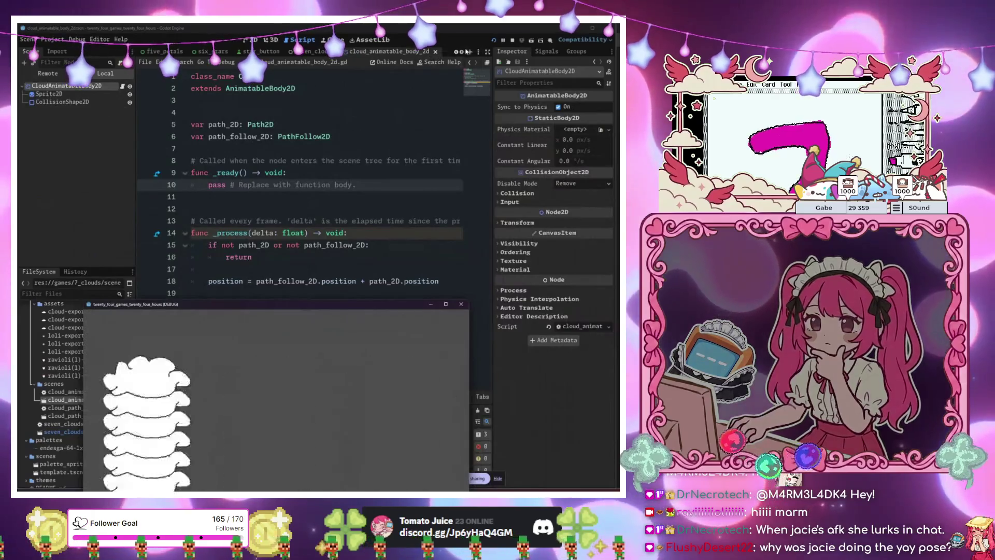
left_click(462, 52)
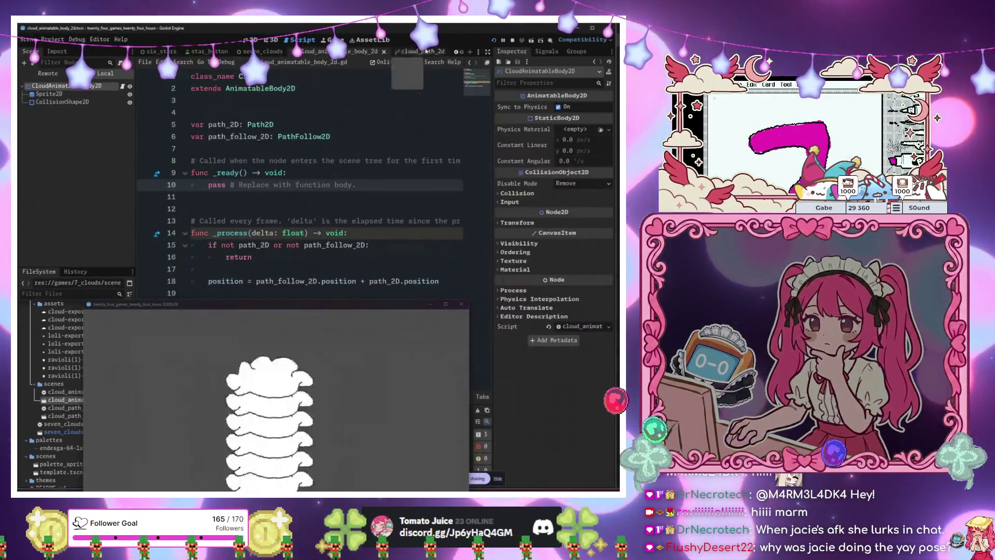
left_click(426, 52)
left_click(327, 113)
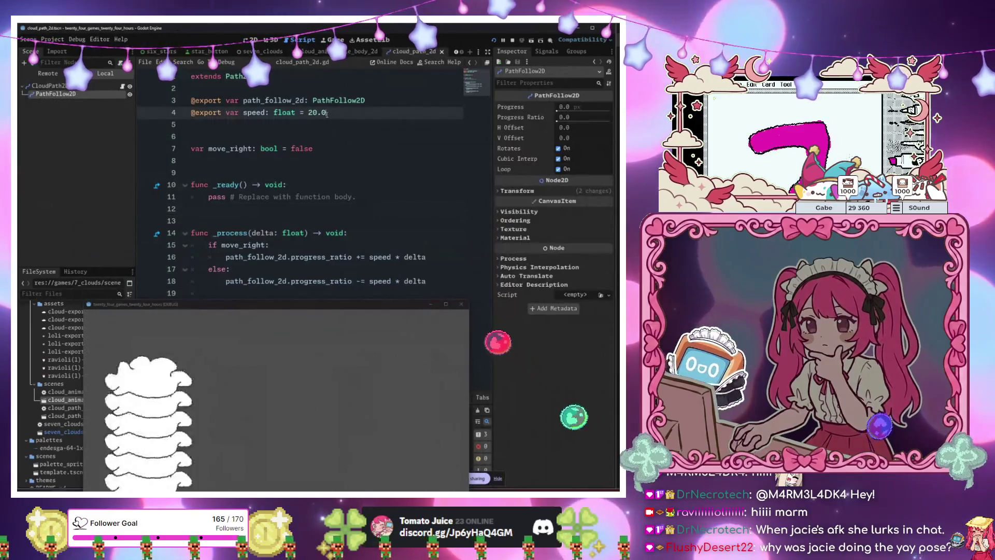
key("Left")
key("Left")
key("Left")
key("BackSpace")
type("1")
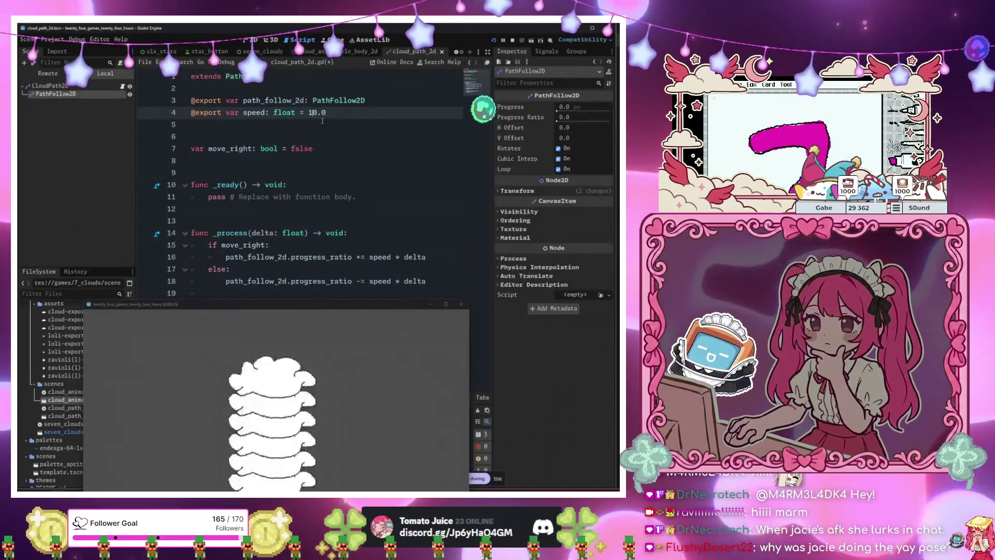
key("Delete")
key("F6")
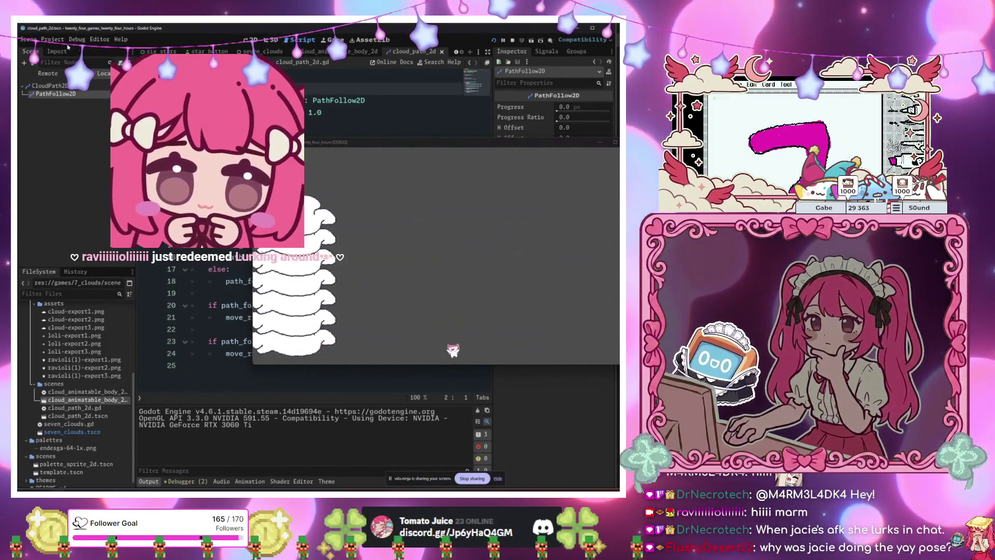
- Close the running game and add a 'left' input action bound to the A key
left_click_drag(619, 145, 462, 314)
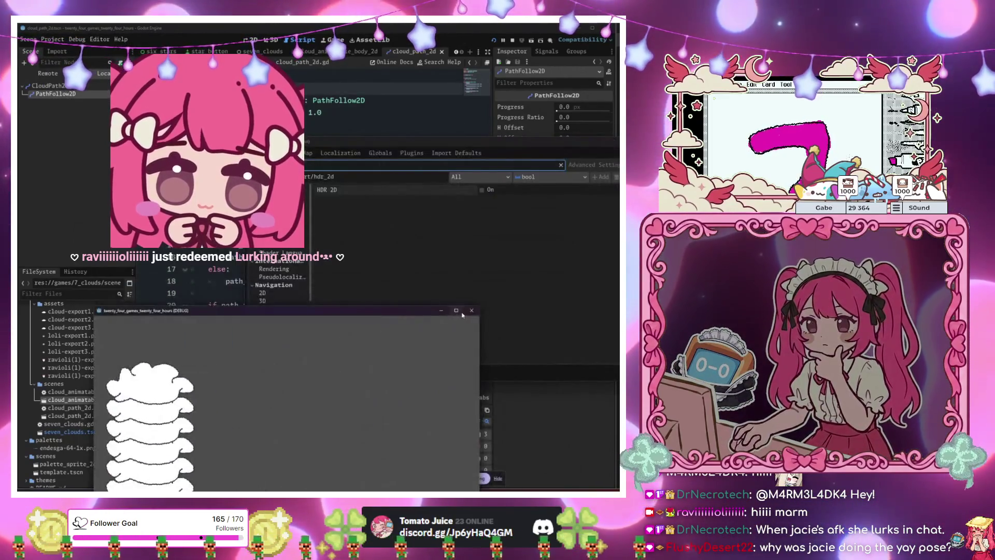
left_click(472, 310)
left_click(309, 152)
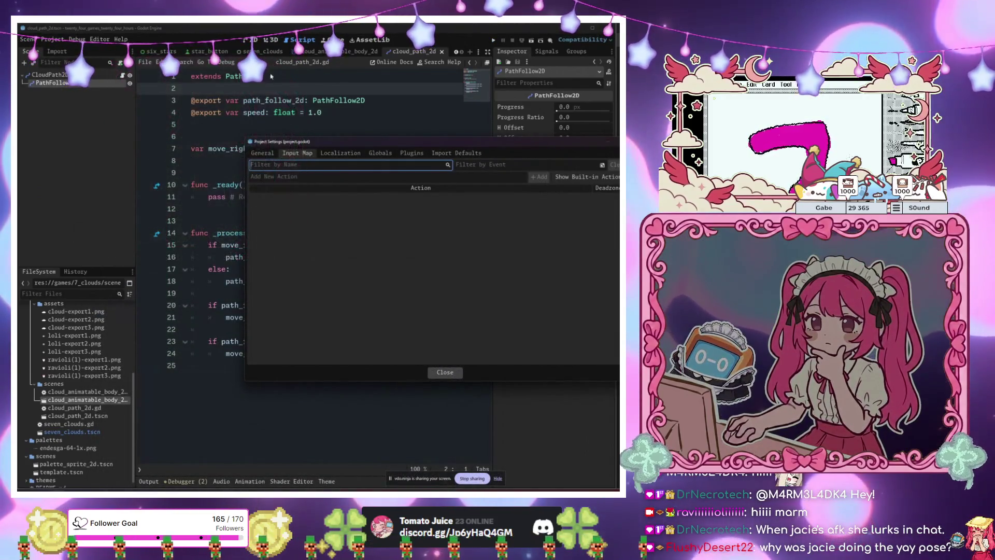
type("left")
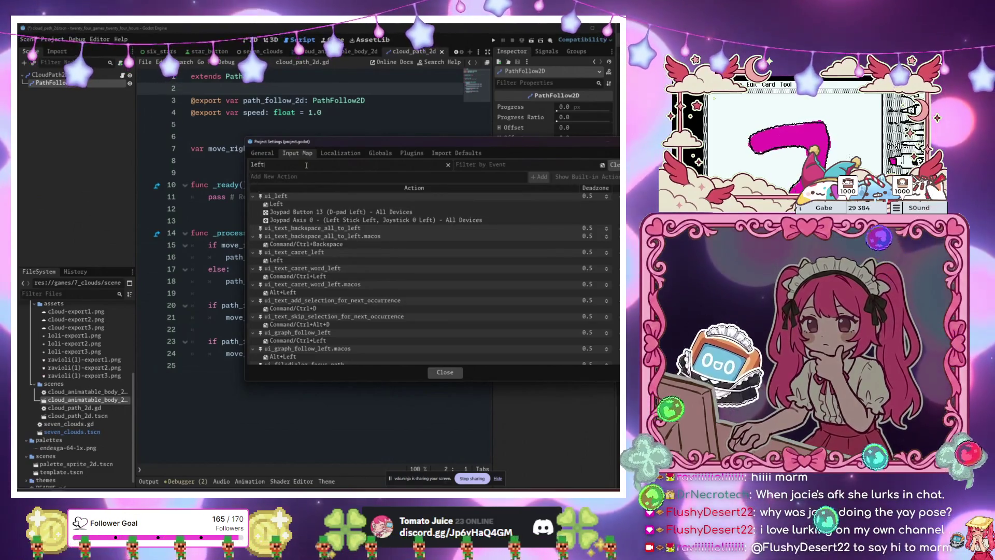
key("BackSpace")
key("BackSpace")
key("BackSpace")
double_click(543, 196)
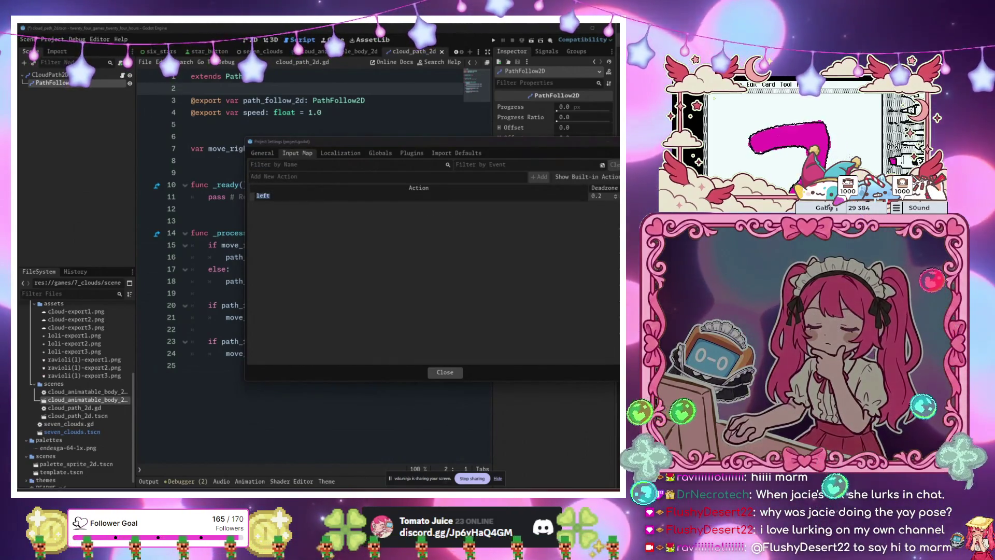
key("Return")
left_click(617, 195)
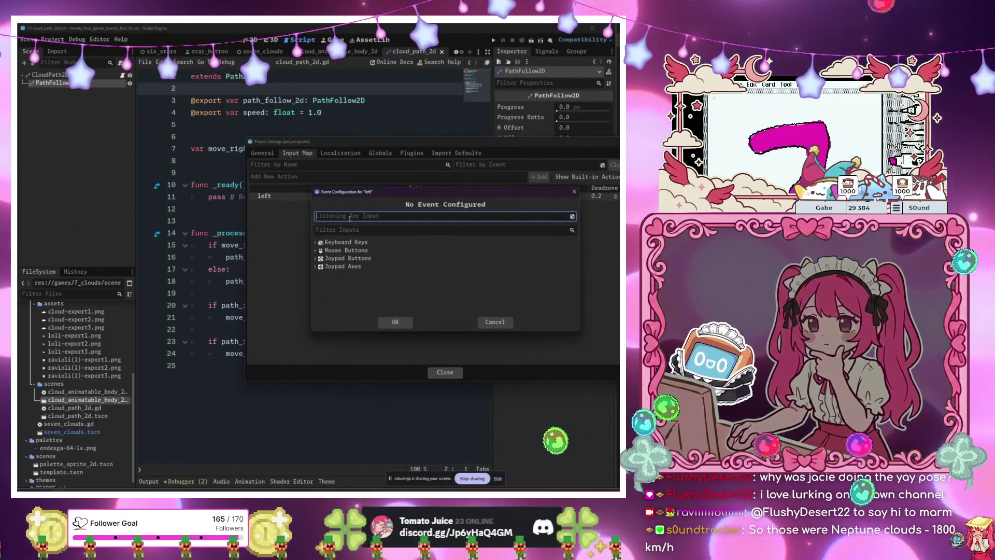
key("a")
left_click(395, 322)
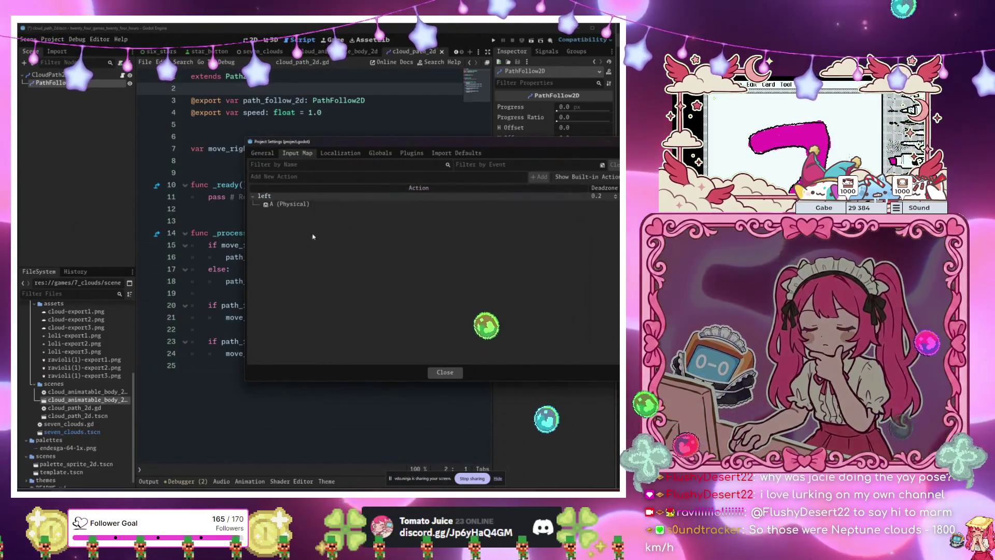
- Add a 'right' action bound to D, bind Space to the space action, and close Project Settings
left_click(284, 176)
type("right")
key("Return")
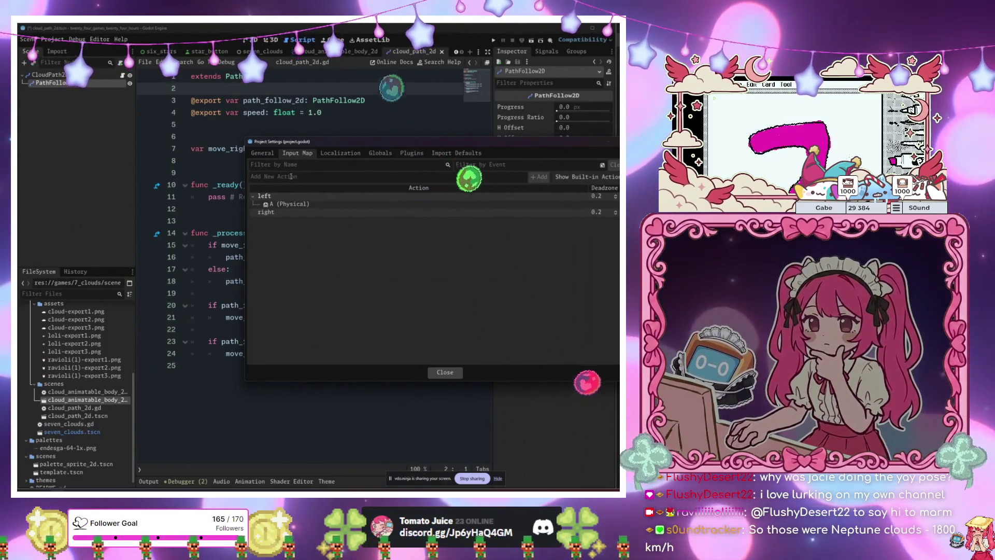
key("BackSpace")
left_click(616, 212)
key("d")
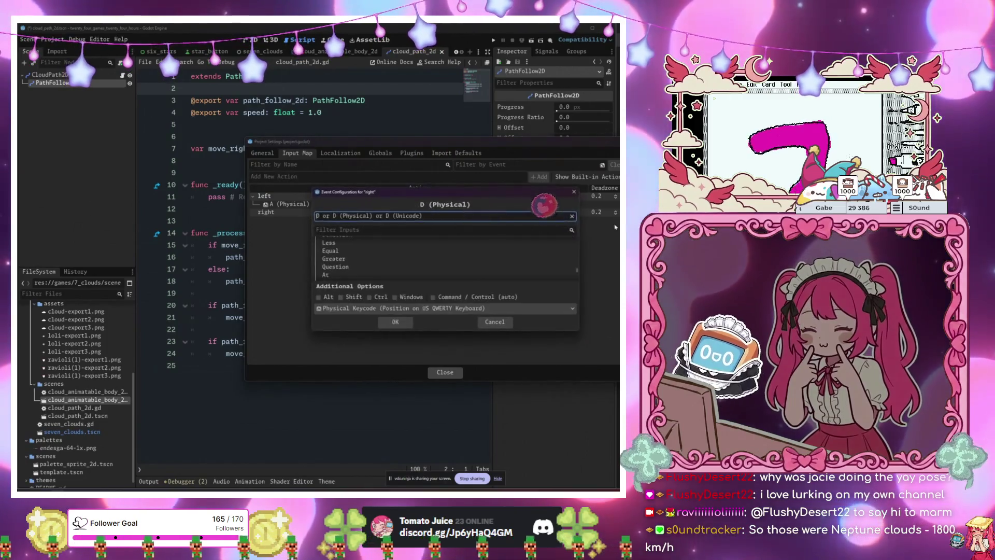
left_click(399, 322)
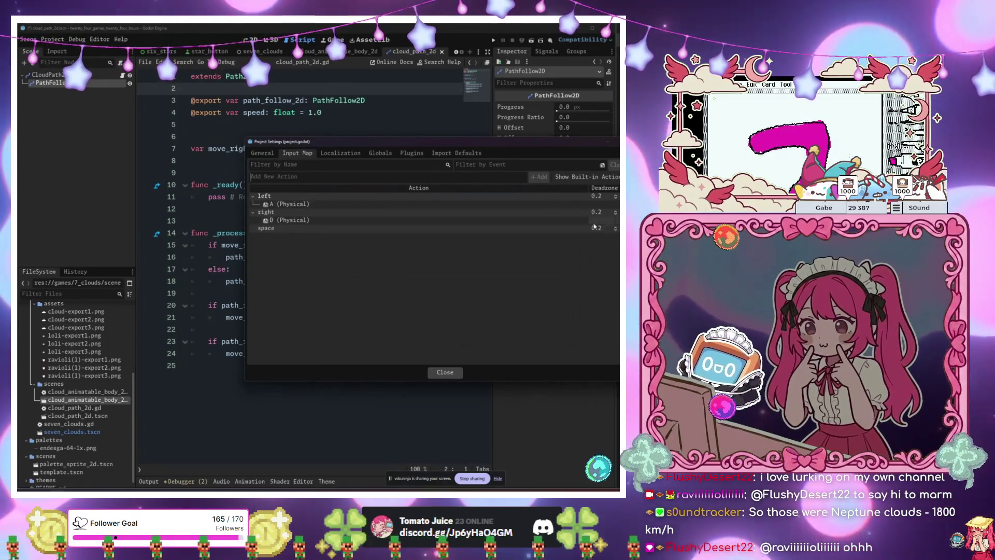
left_click(616, 228)
key("space")
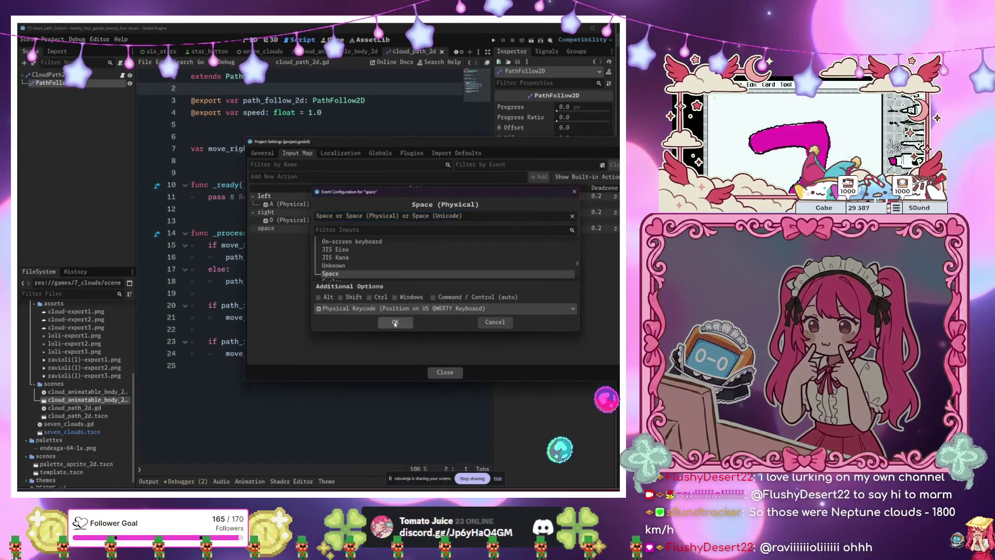
left_click(395, 322)
left_click(444, 373)
- Attach a new Basic Movement template script to the CharacterBody2D node
left_click(265, 51)
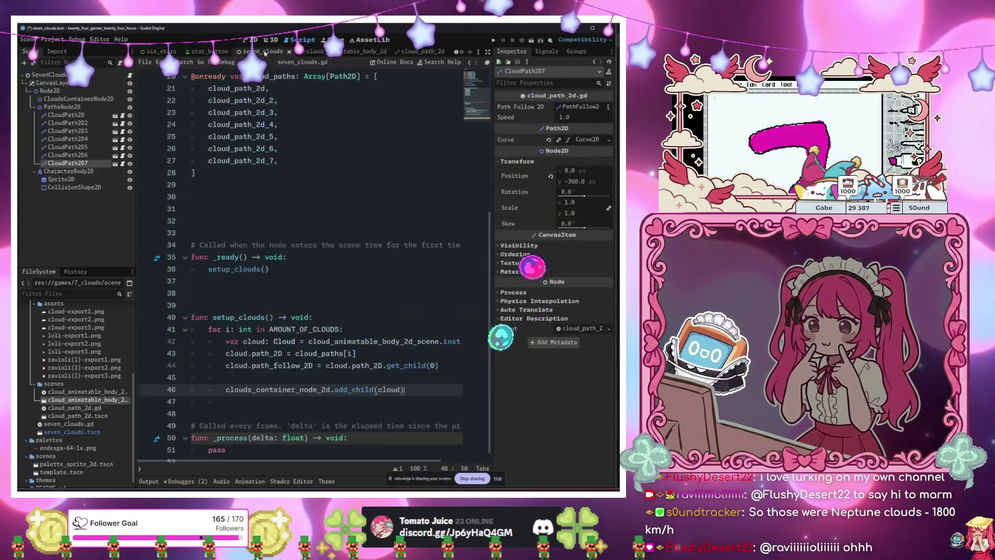
left_click(297, 220)
left_click(65, 172)
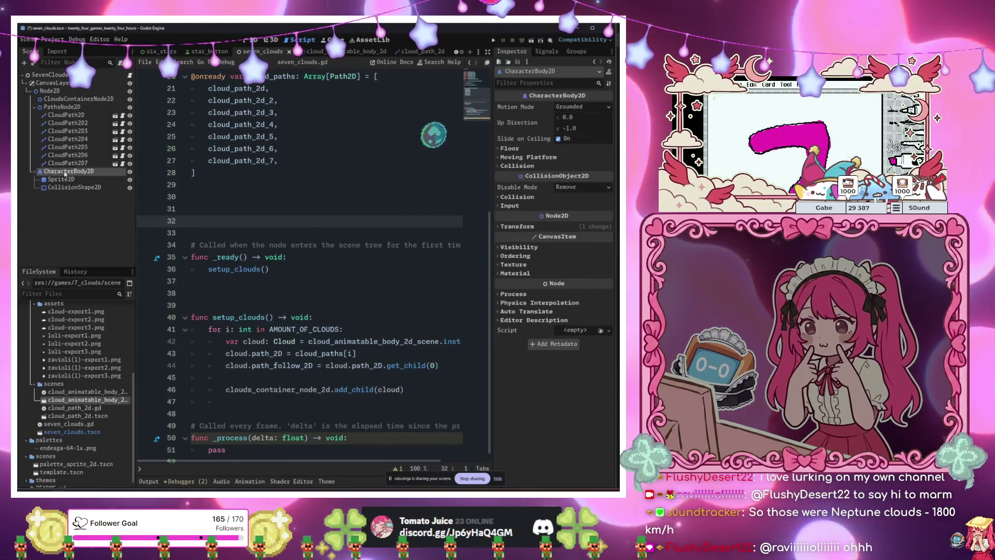
left_click(122, 64)
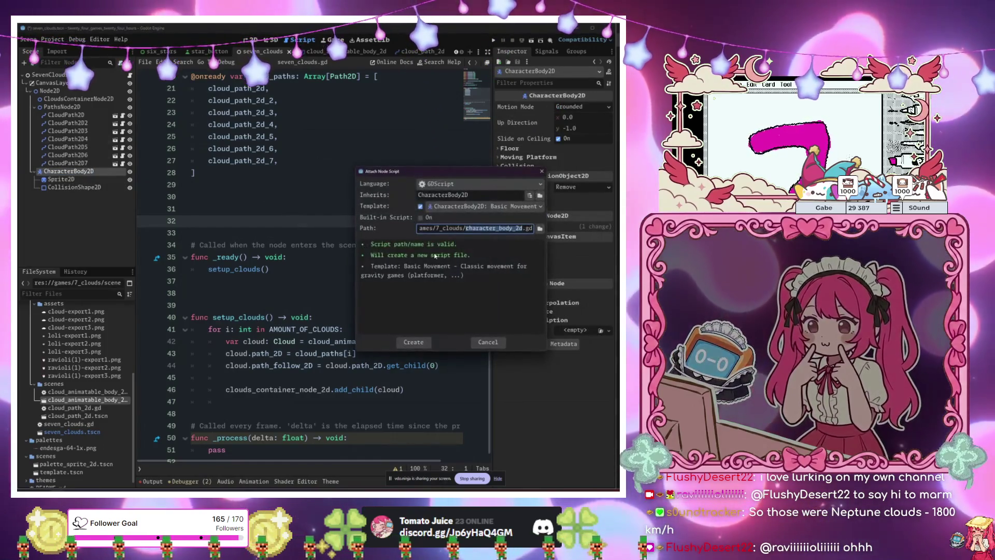
left_click(420, 343)
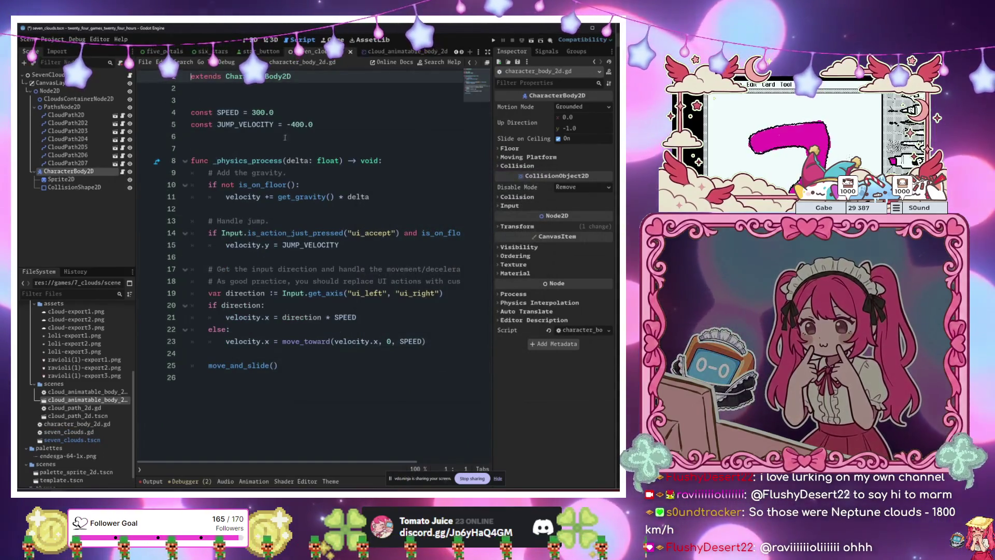
- Replace ui_accept, ui_left and ui_right with space, left and right, save, and run
left_click(310, 161)
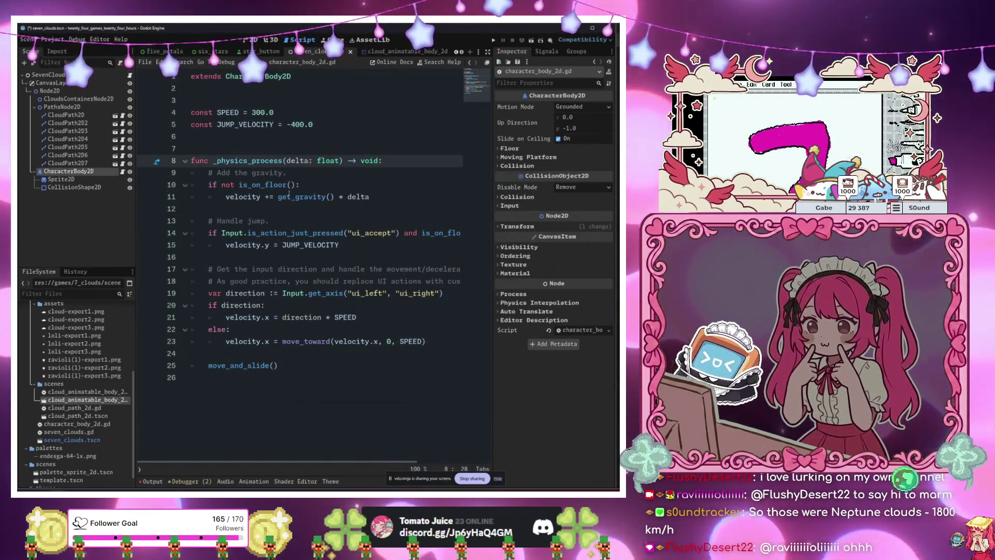
mouse_move(330, 342)
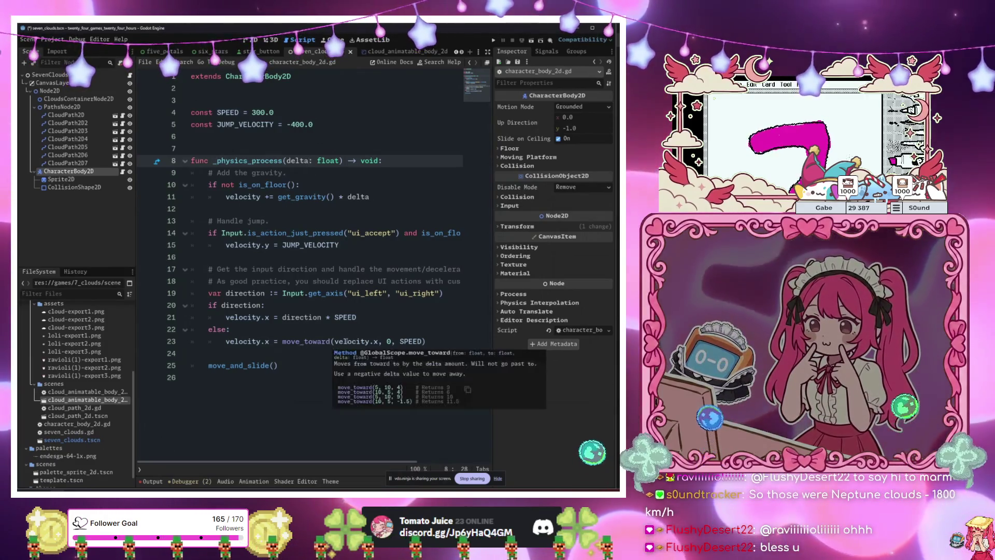
double_click(371, 233)
type("space")
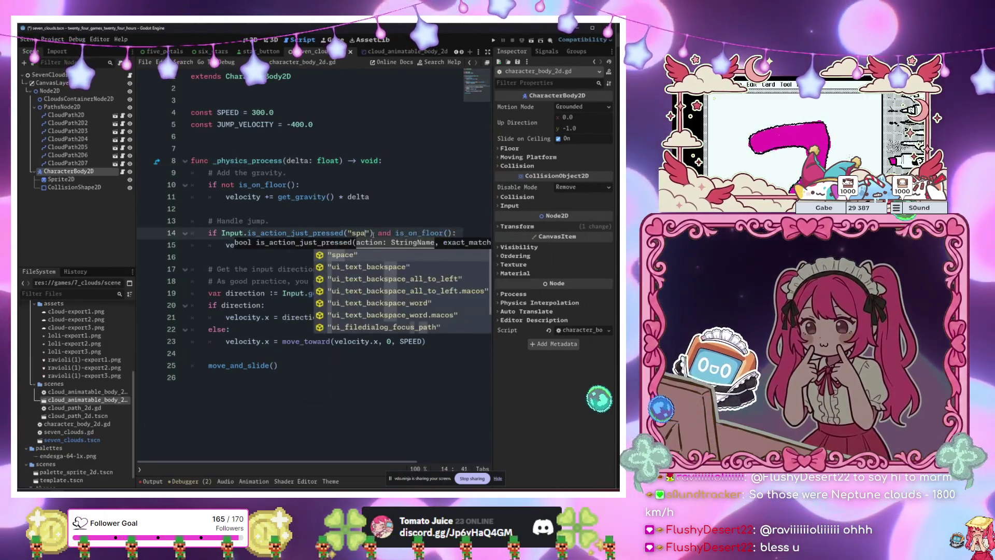
key("Escape")
left_click(369, 293)
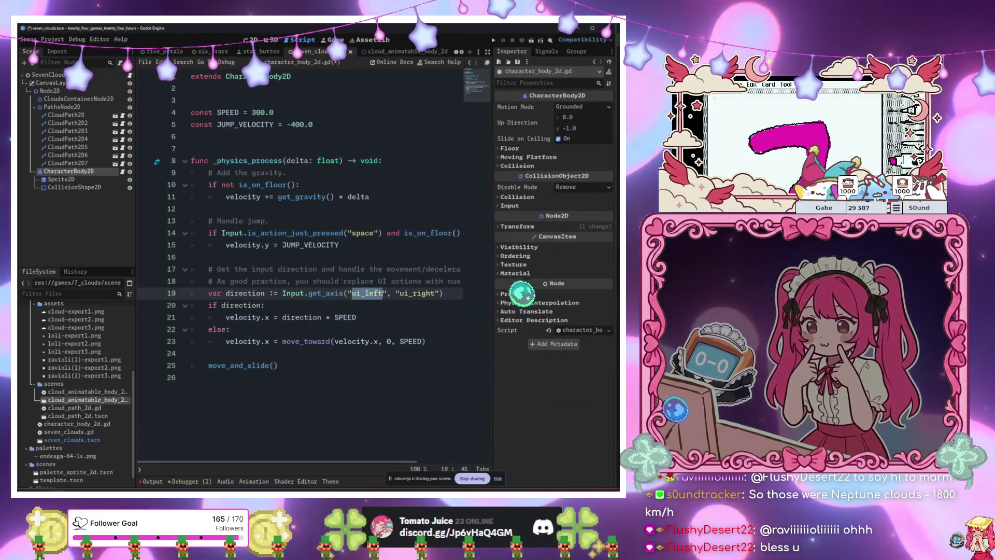
left_click(353, 293)
key("Delete")
key("Delete")
key("Delete")
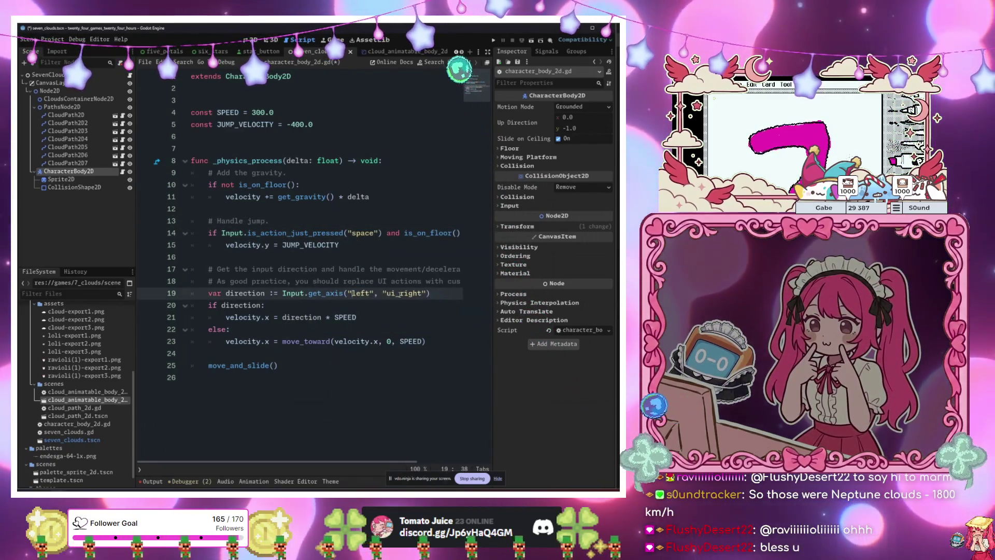
left_click(388, 294)
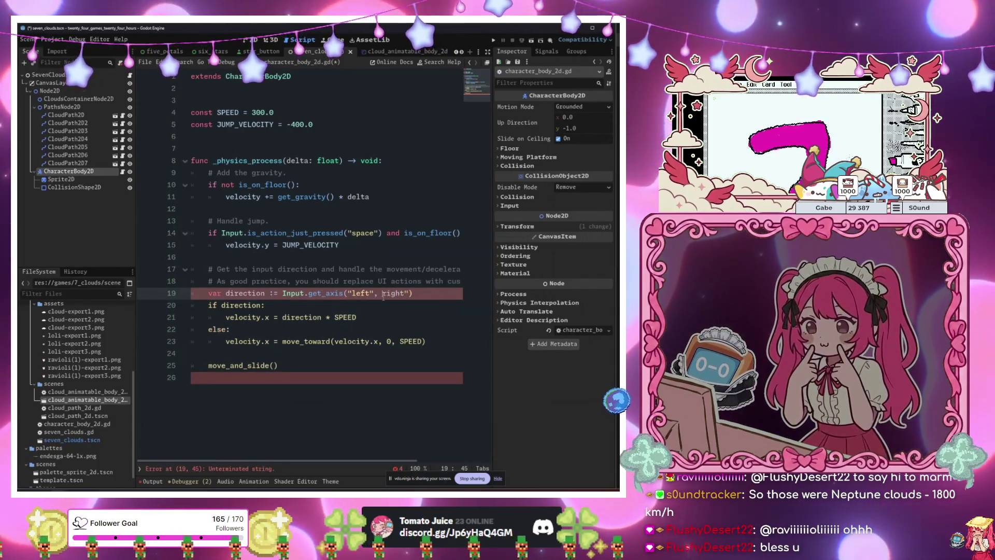
type("\"")
left_click(406, 243)
key("F5")
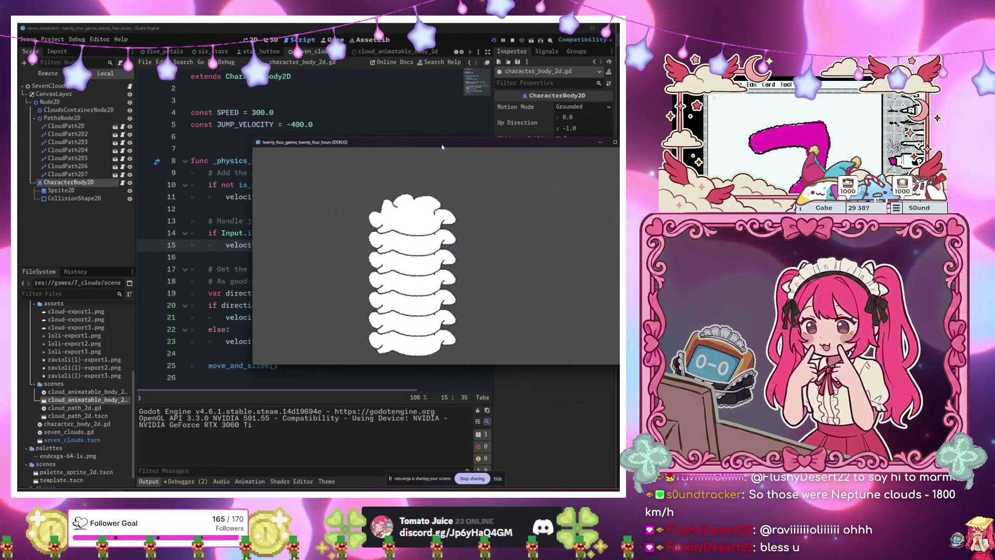
- Close the game and add a Node2D child named WorldBoundariesNode2D under the root Node2D
mouse_move(442, 148)
left_mouse_down()
mouse_move(383, 487)
mouse_move(381, 249)
left_mouse_up()
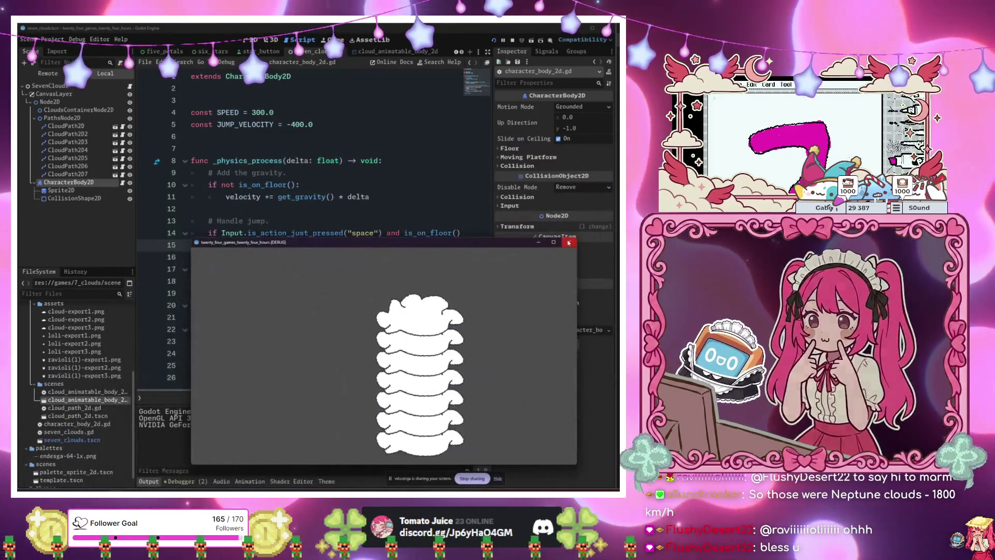
left_click(569, 242)
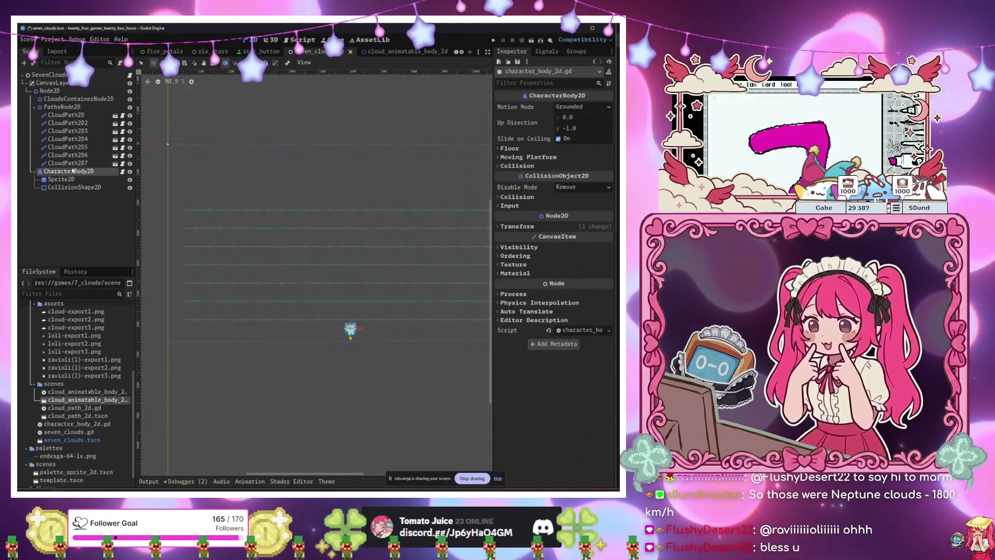
left_click(67, 91)
key("ctrl+a")
type("node")
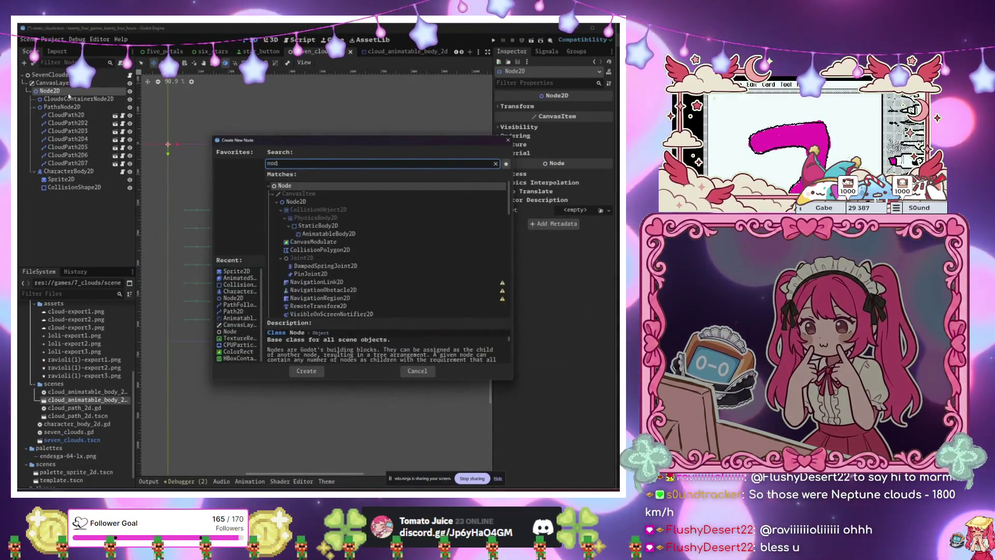
key("Down")
key("Return")
key("ctrl+a")
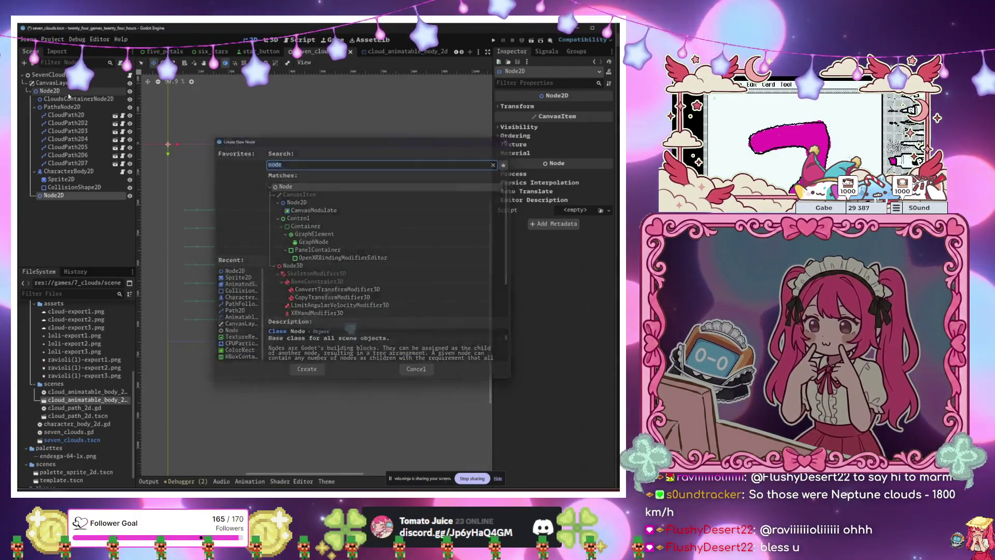
key("Escape")
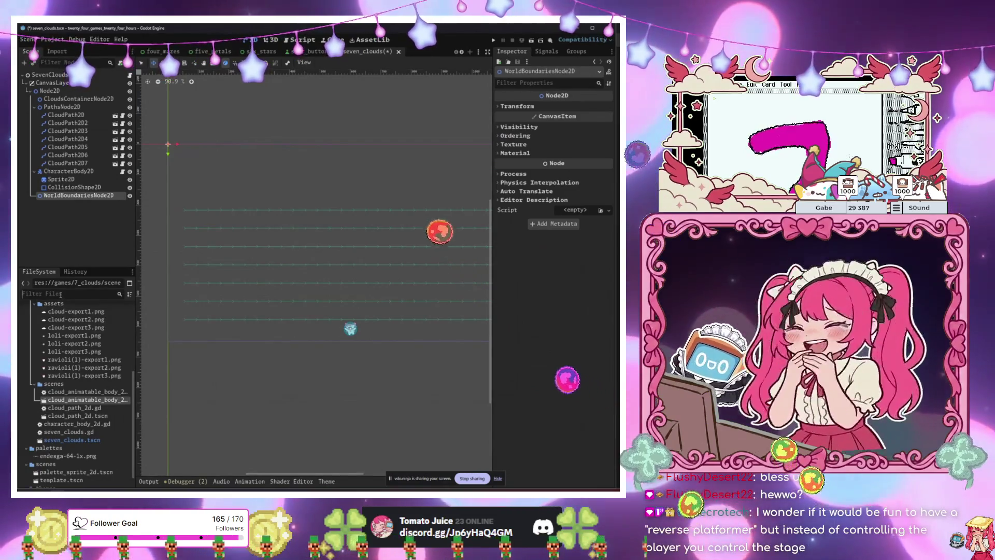
type("panca")
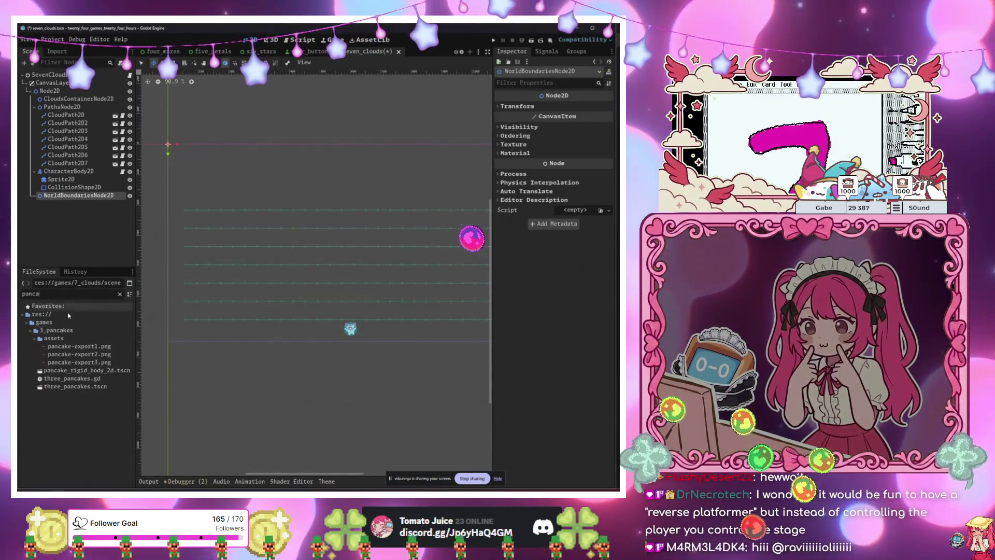
- Copy WorldCollisionsNode2D from three_pancakes.tscn, delete WorldBoundariesNode2D, then test-run and stop
double_click(83, 386)
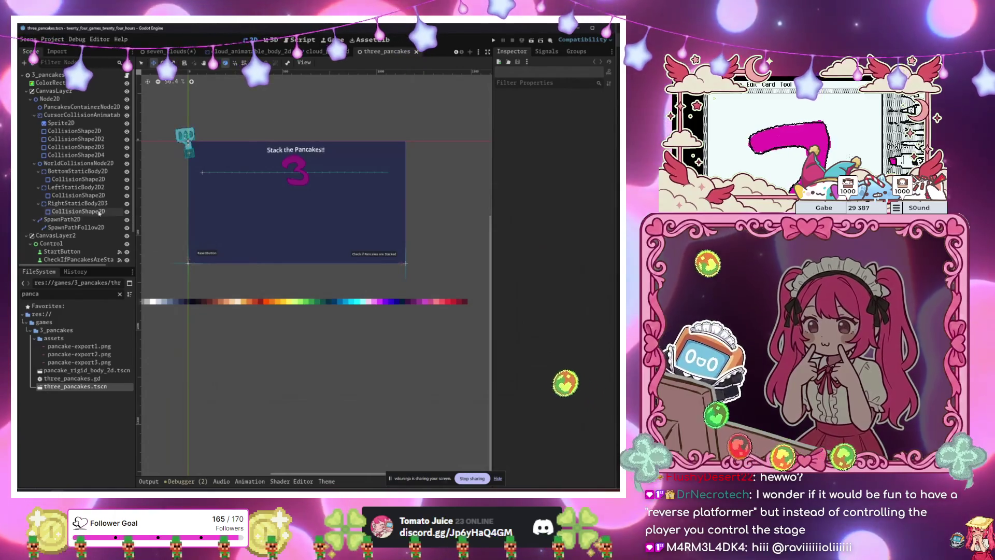
left_click(61, 163)
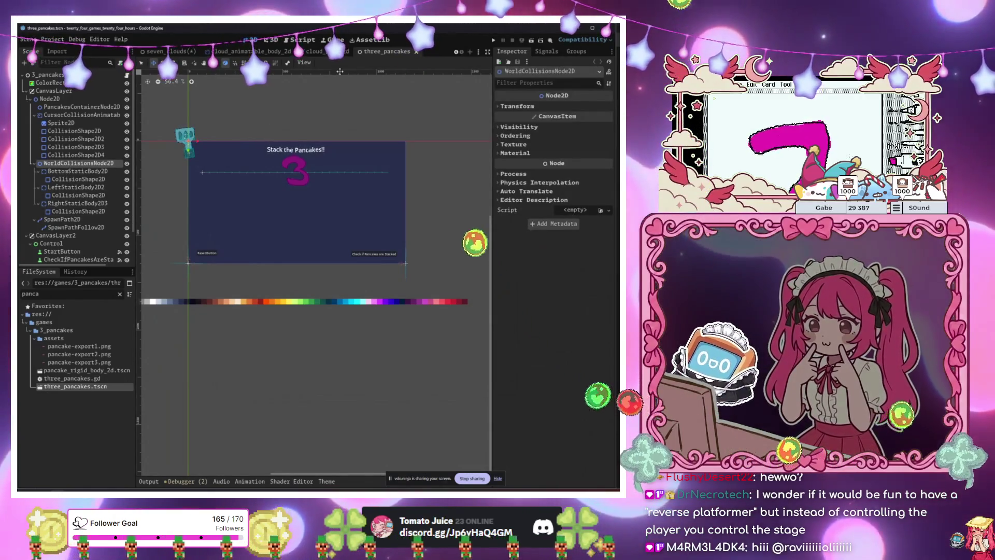
left_click(177, 51)
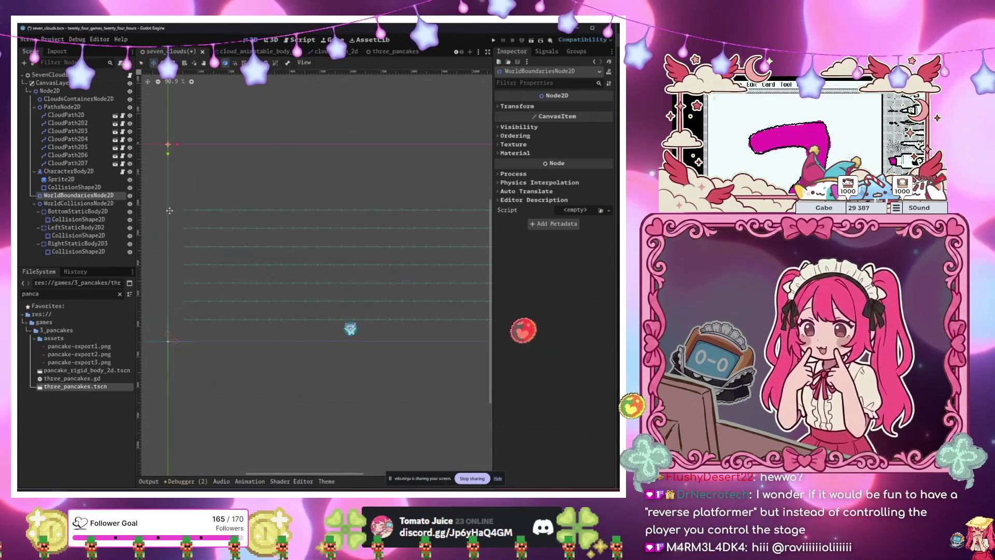
key("Delete")
left_click(418, 270)
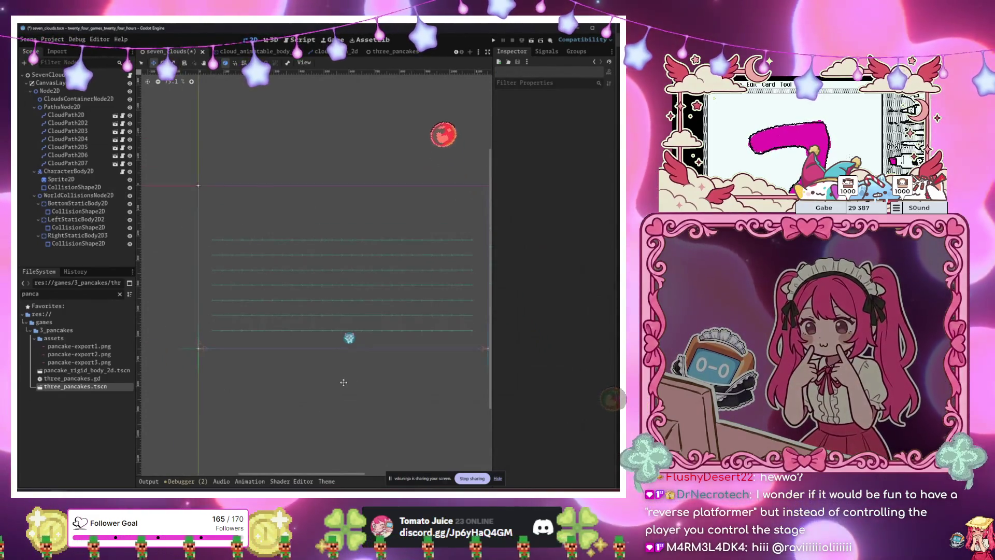
key("F6")
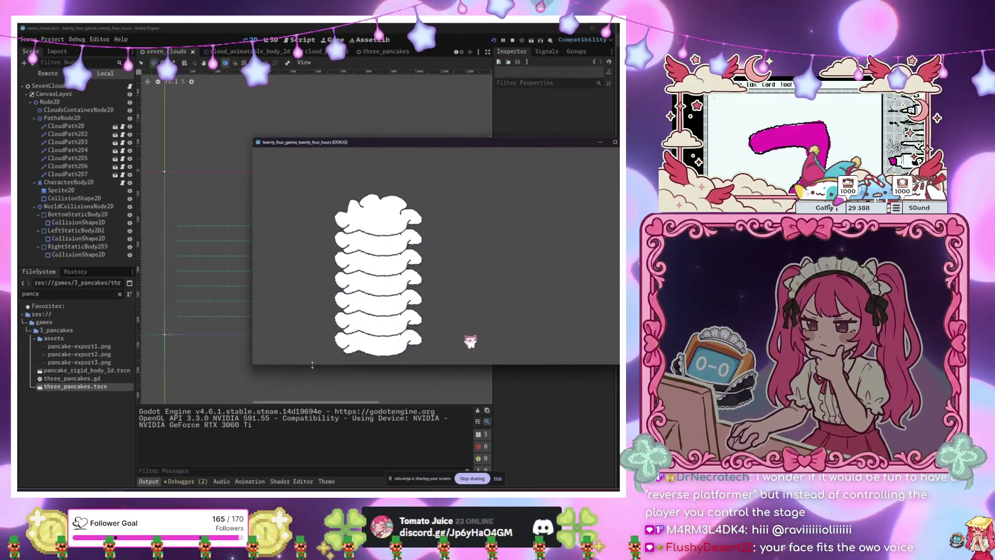
key("F8")
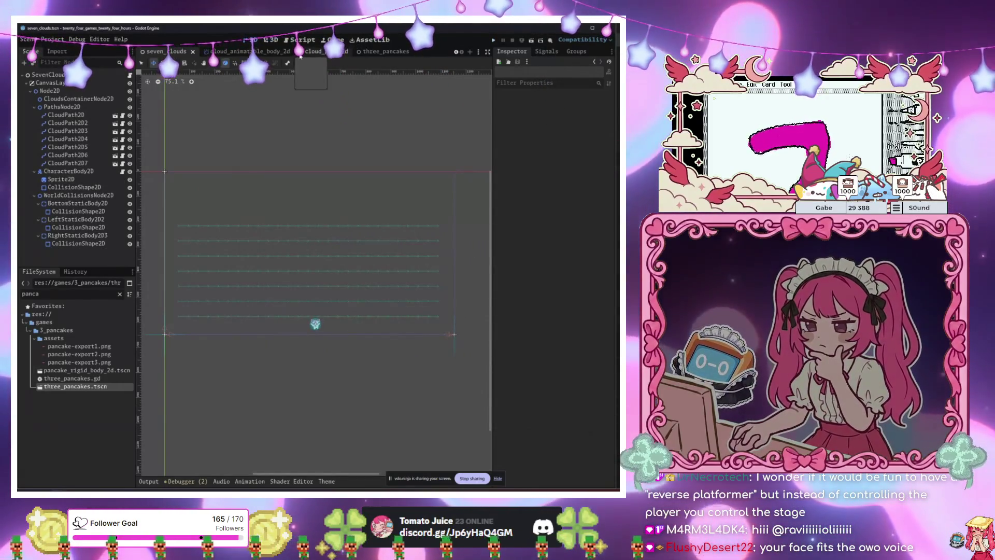
- Scale the cloud_animatable_body_2d root to about 0.4, then run and stop the game to check
left_click(241, 52)
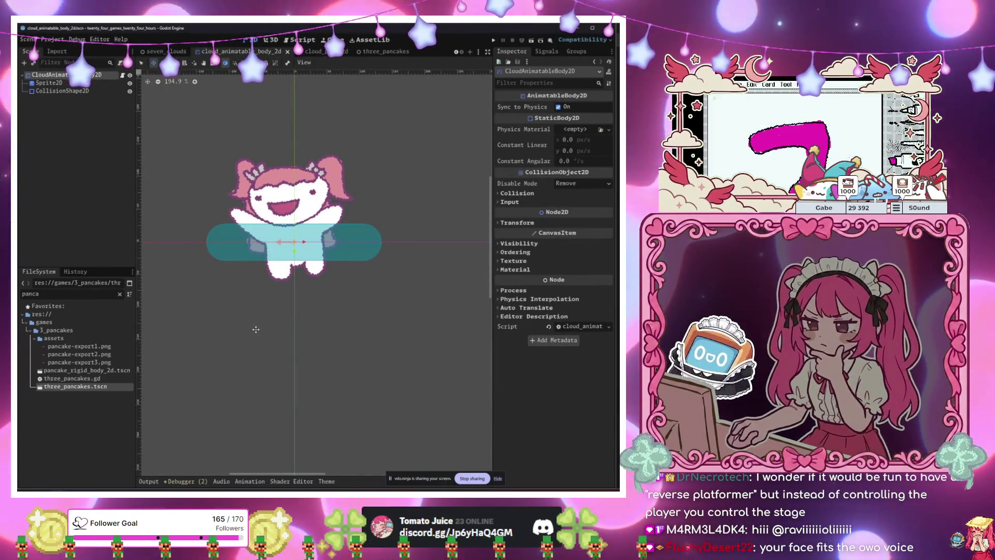
scroll(303, 197, "up", 5)
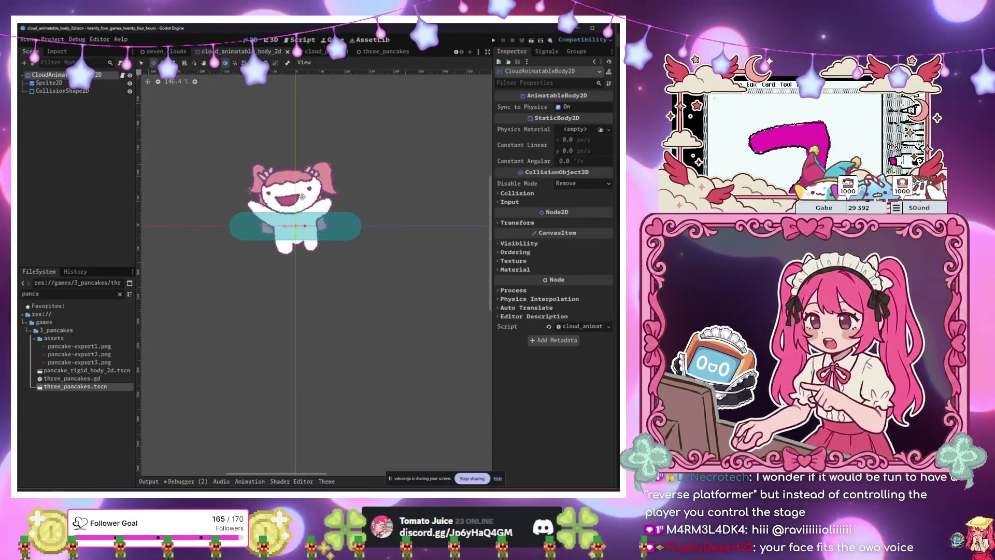
scroll(275, 249, "up", 3)
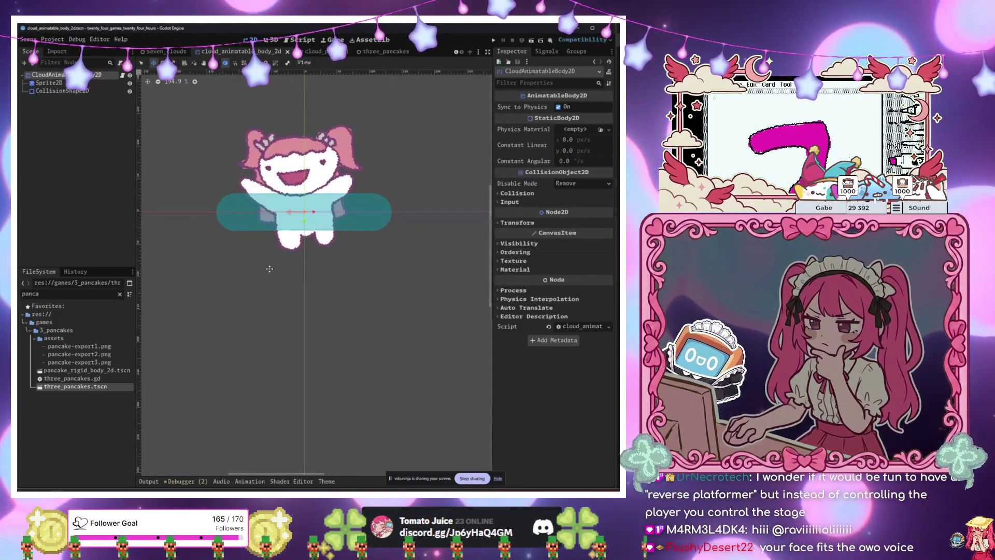
left_click(49, 83)
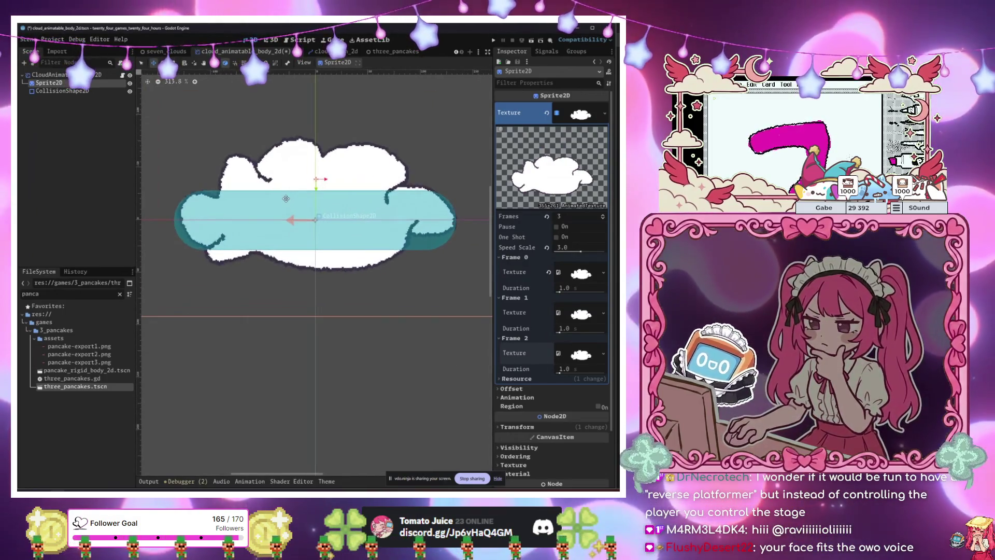
scroll(296, 222, "down", 1)
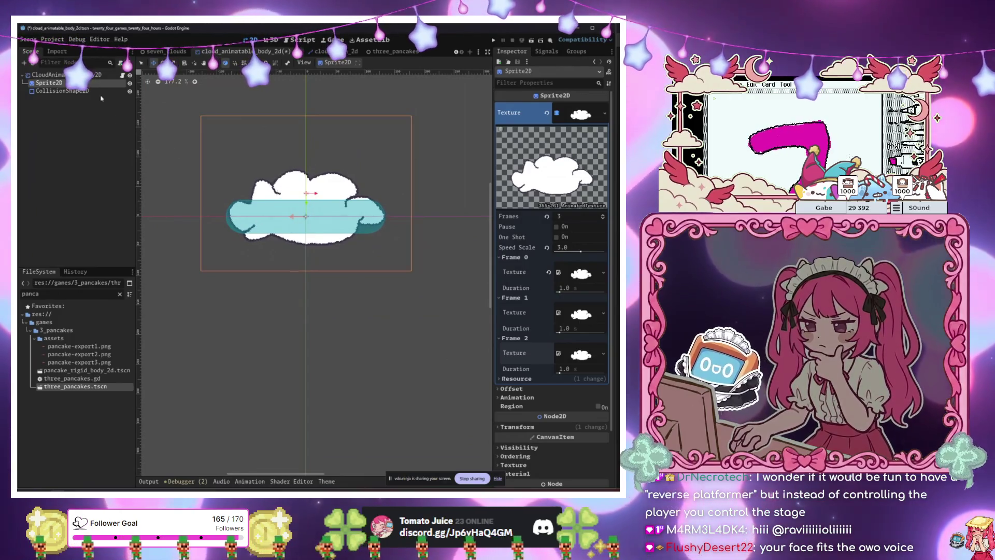
left_click(88, 76)
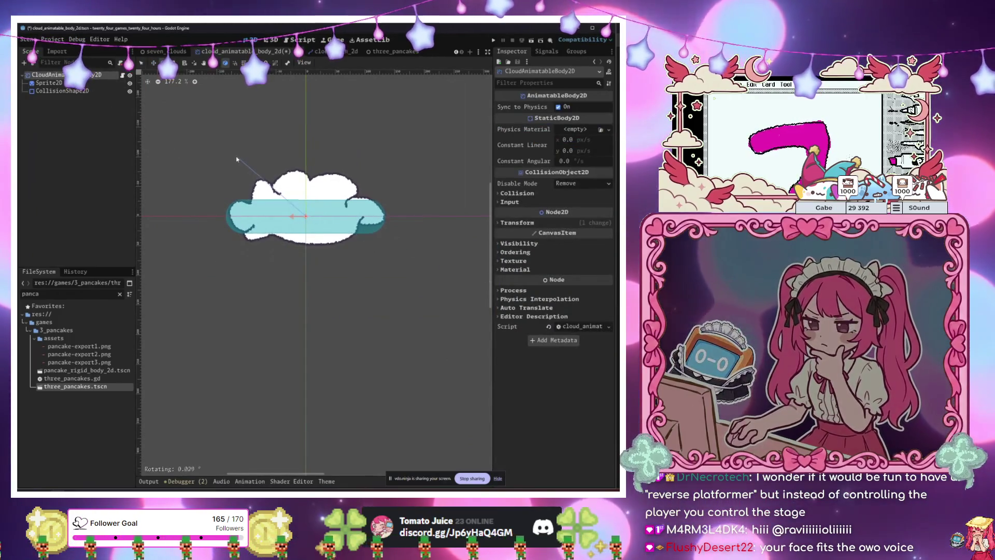
mouse_move(237, 159)
left_mouse_down()
mouse_move(271, 188)
mouse_move(293, 293)
left_mouse_up()
key("ctrl+z")
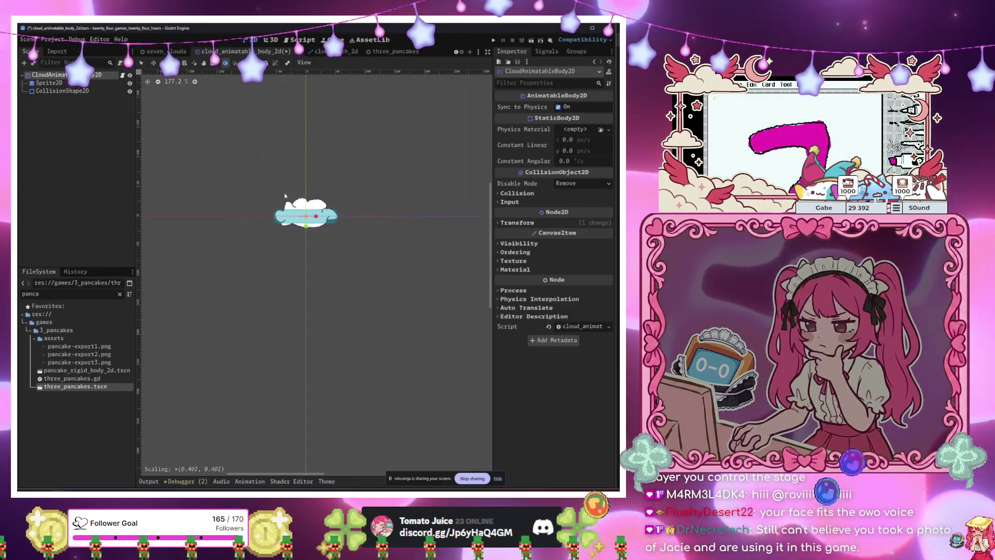
key("F5")
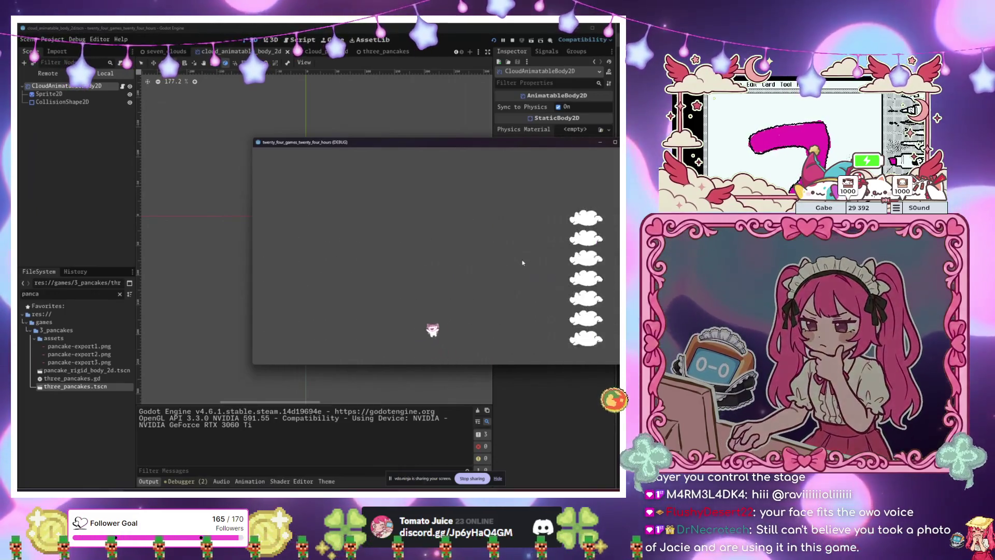
key("F8")
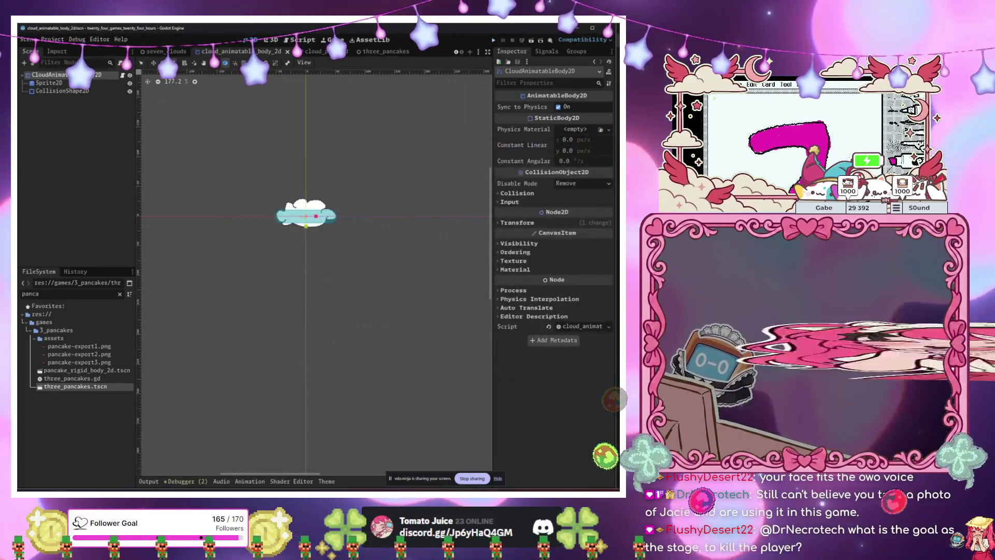
left_click(171, 51)
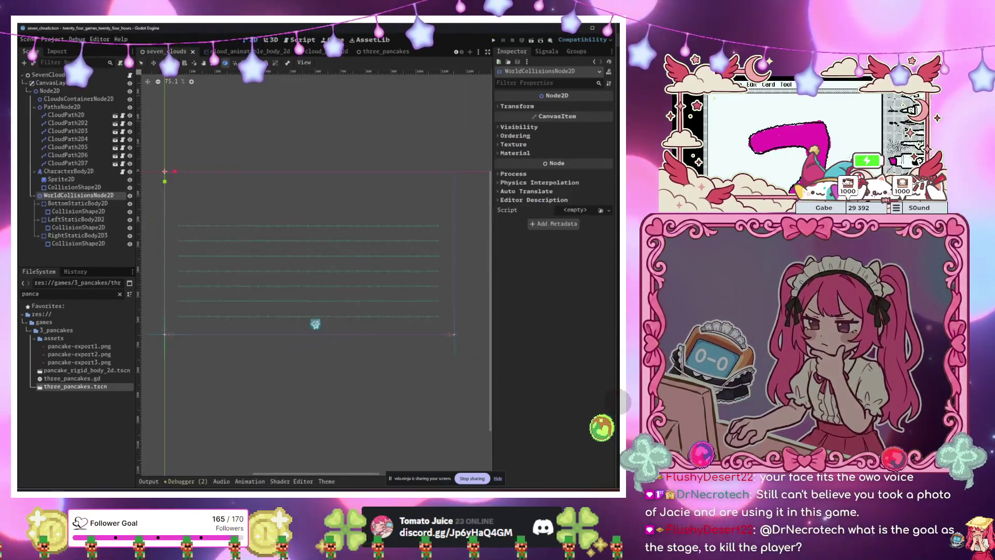
- Select CloudPath2D through CloudPath2D7 and nudge them down two steps with the arrow keys
left_click(73, 108)
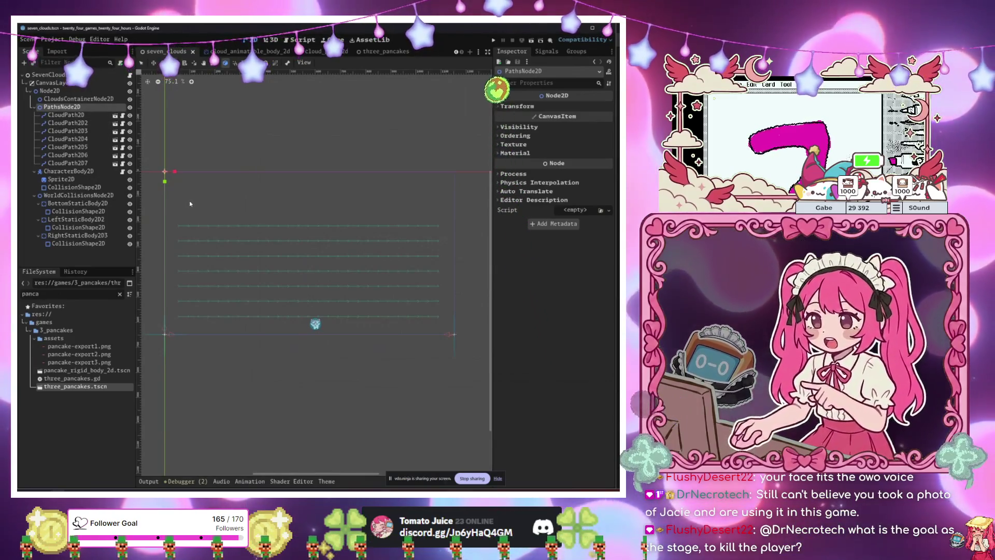
left_click(78, 162)
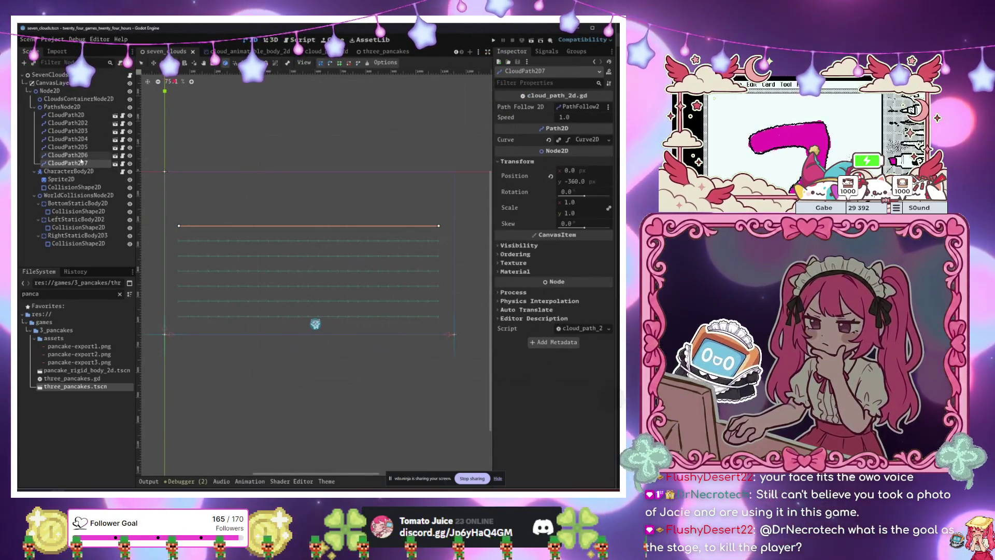
left_click(81, 124, "shift")
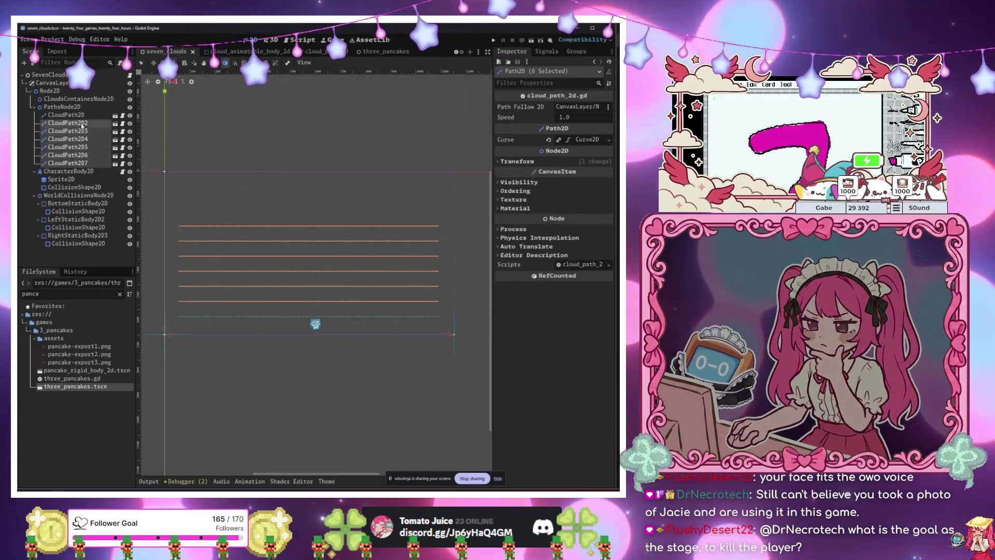
left_click(81, 124)
left_click(83, 115)
left_click(84, 164, "shift")
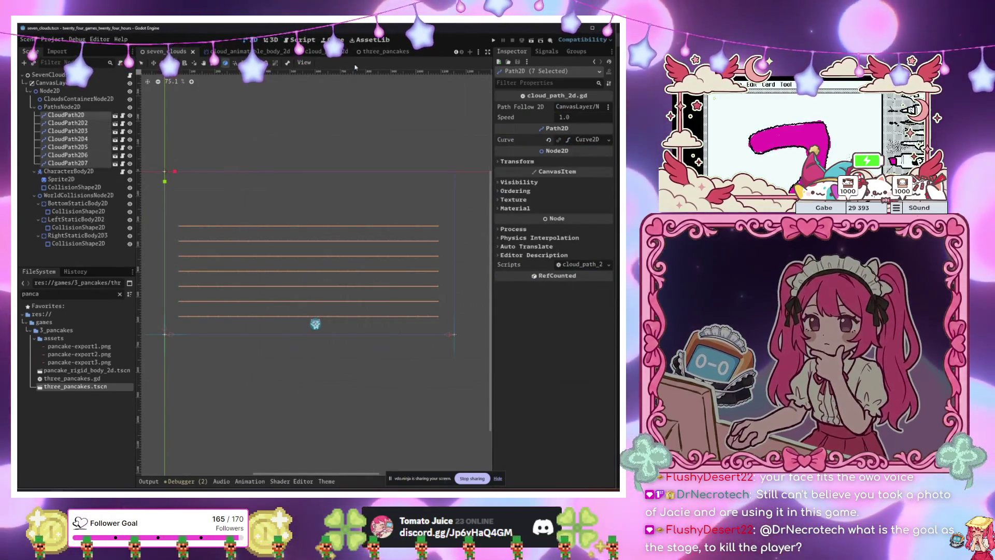
right_click(402, 94)
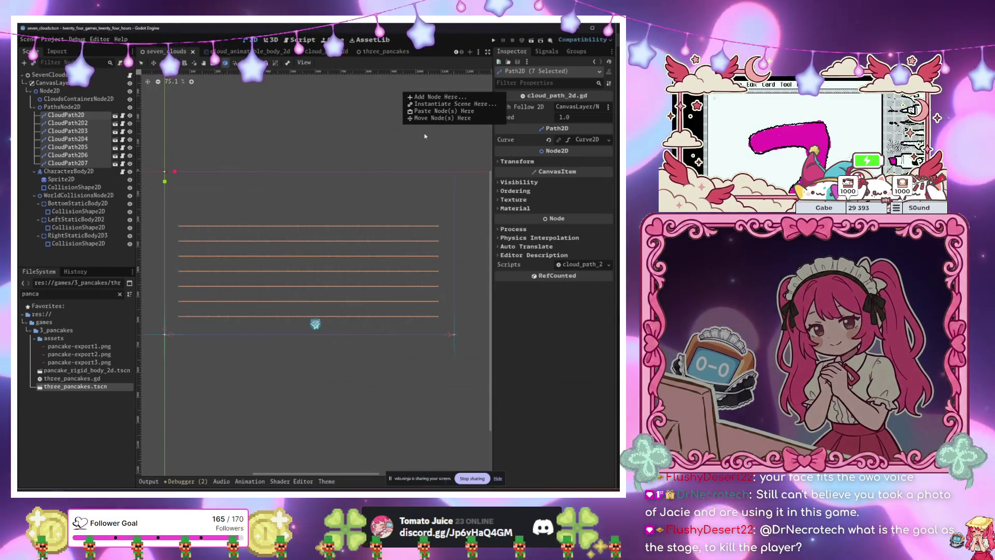
left_click(423, 136)
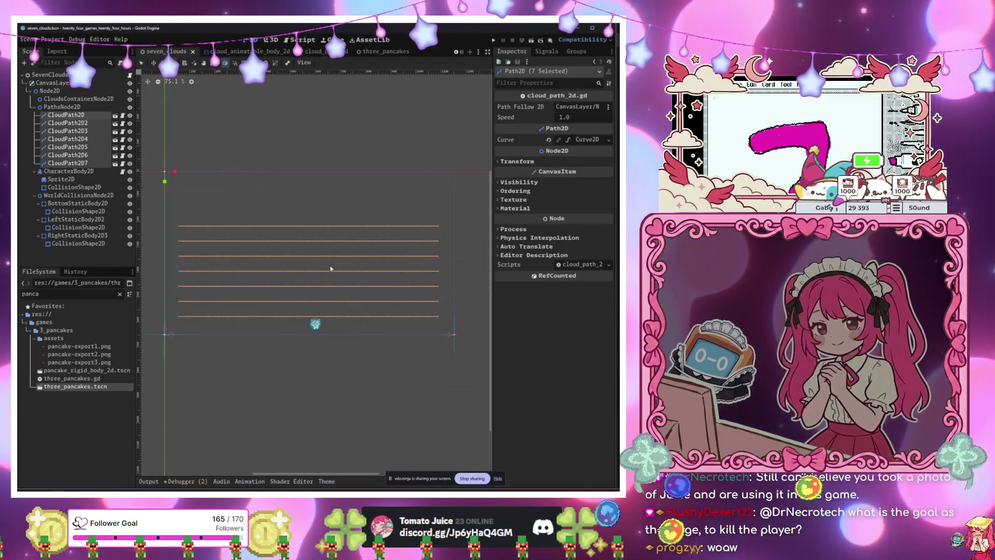
left_click(141, 62)
key("Down")
key("Down")
key("Down")
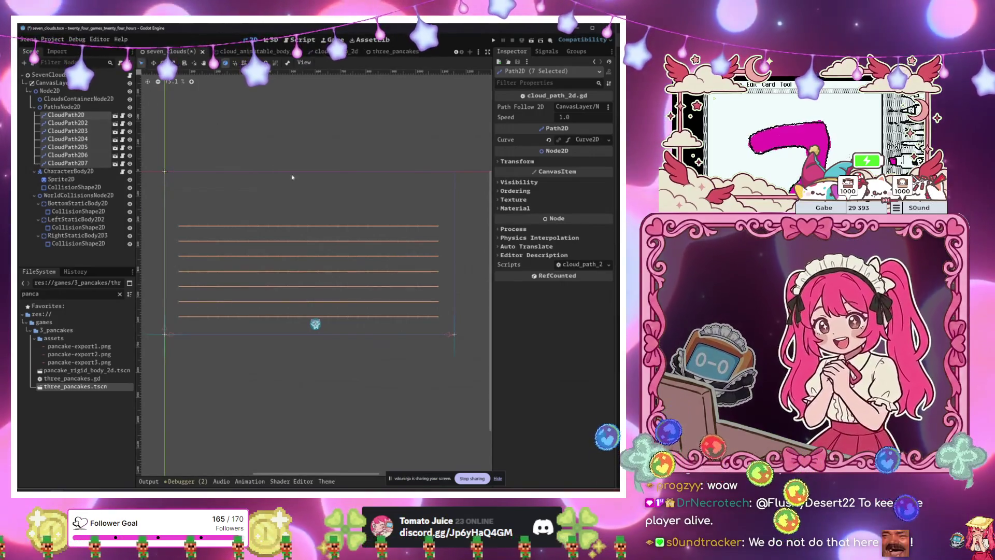
key("Down")
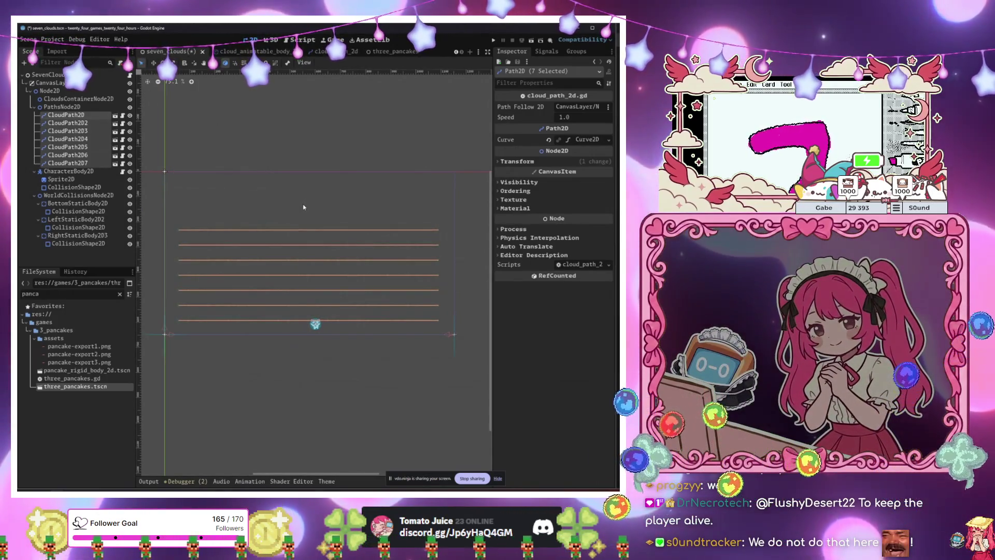
- Open the cloud_path_2d scene and view its cloud_path_2d.gd script
left_click(309, 319)
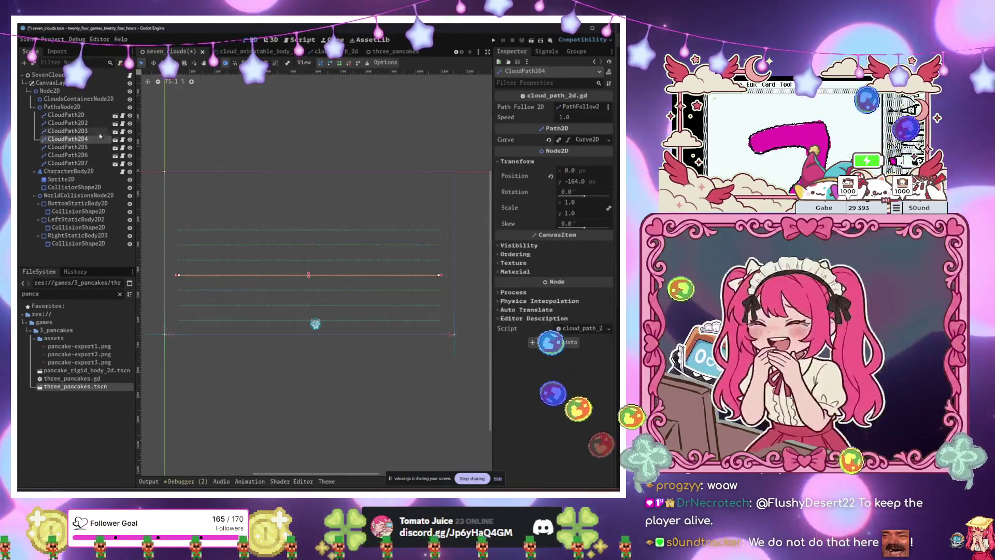
left_click(115, 115)
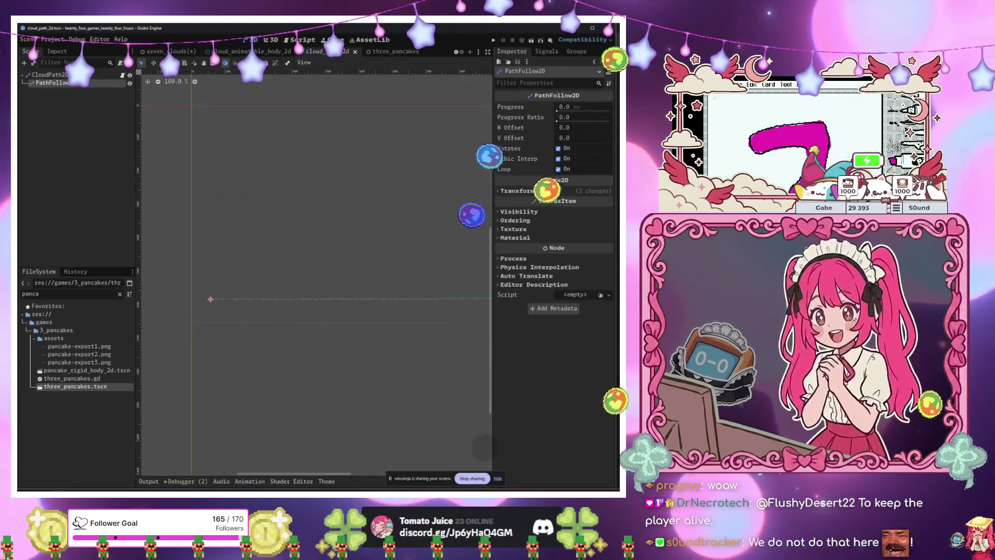
left_click(123, 76)
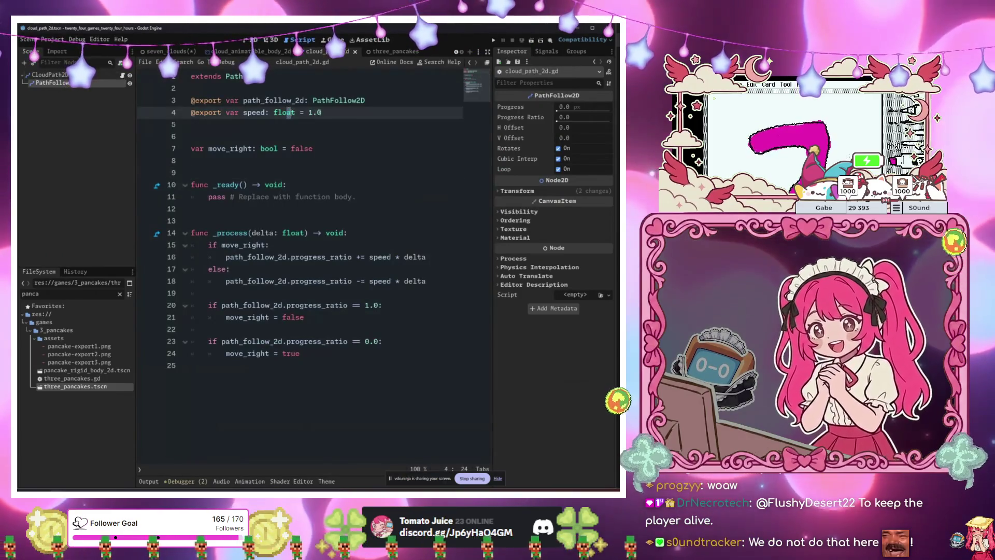
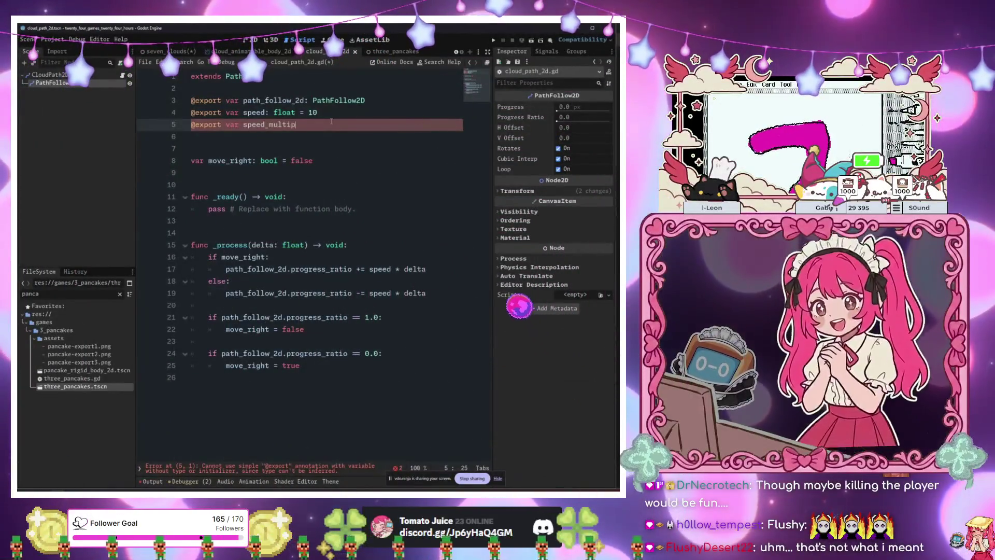
- Declare the exported speed_multiplier float defaulting to 0.01 and test-run the game
type("float = ")
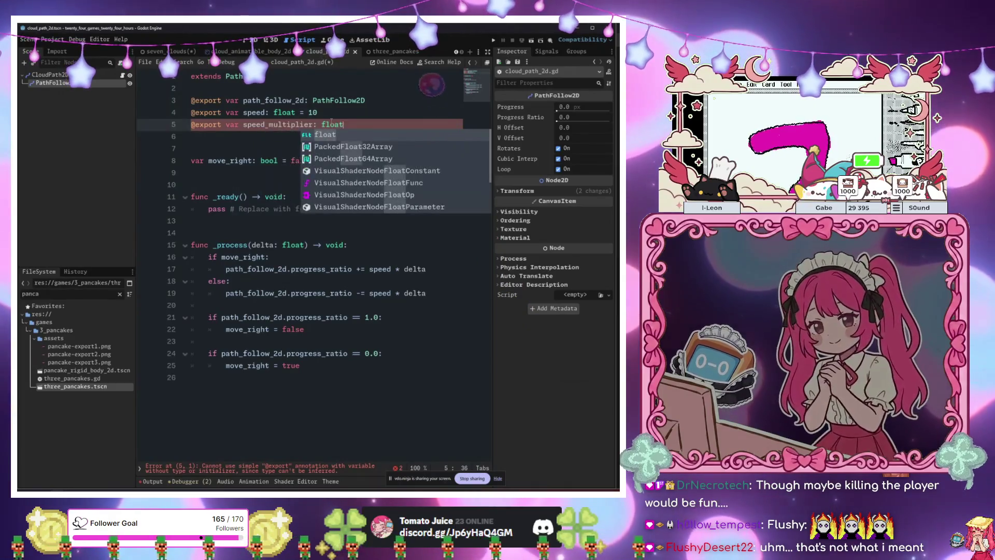
type("0.01")
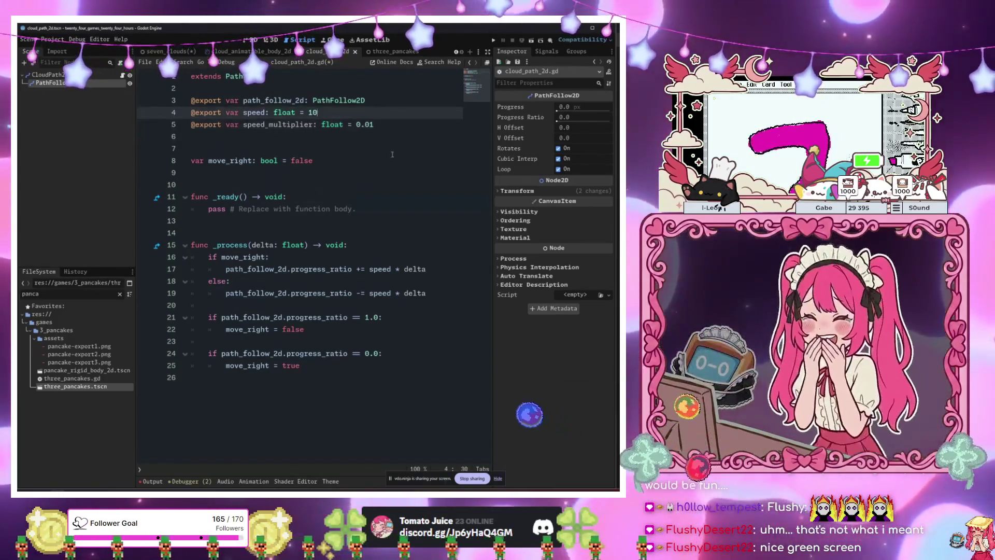
left_click(379, 137)
key("F5")
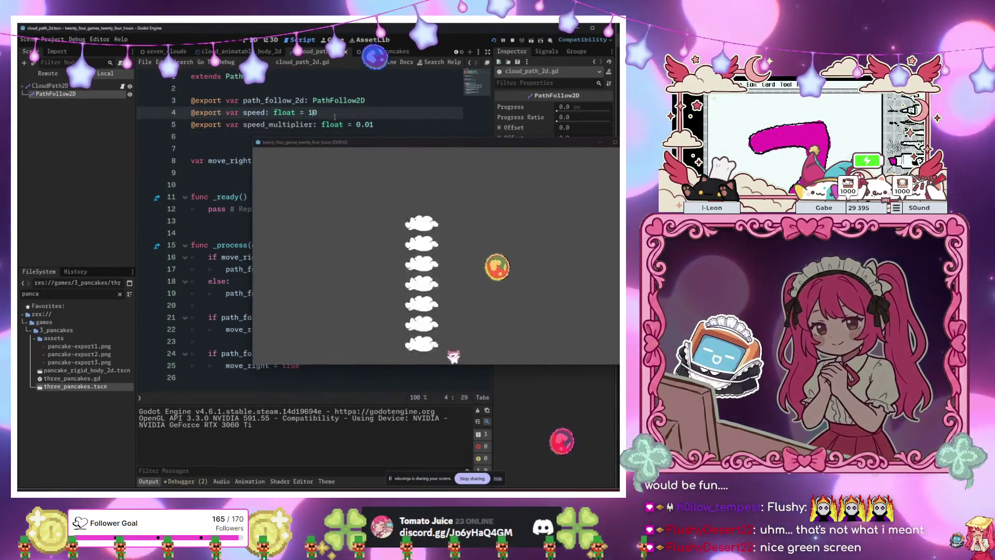
left_click(451, 112)
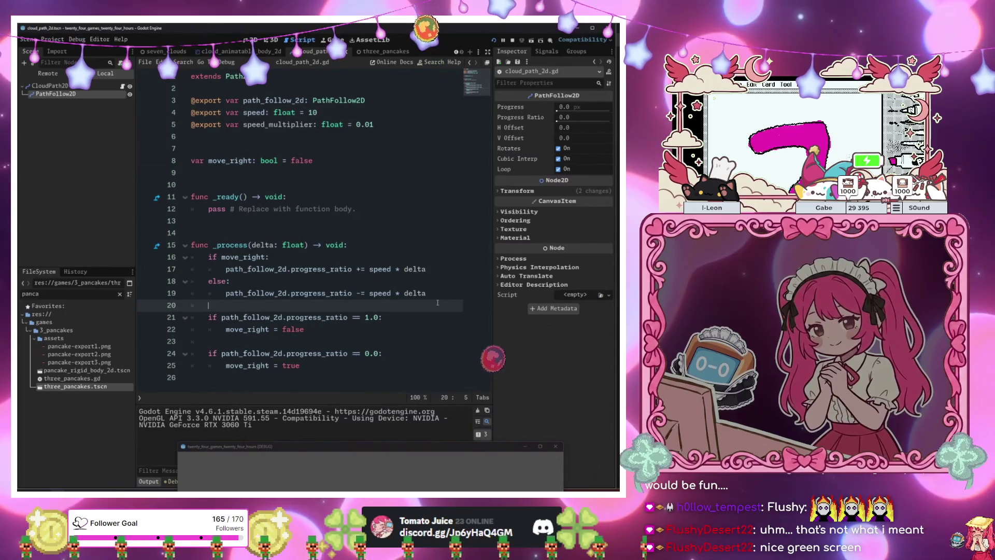
- Multiply the path progress update on line 17 by speed_multiplier
left_click(447, 270)
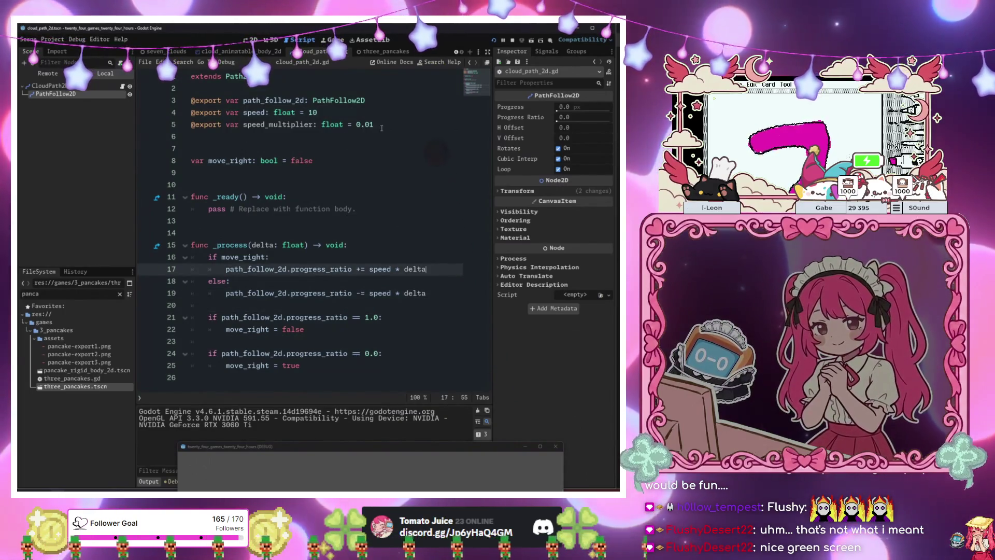
left_click(275, 125)
key("ctrl+c")
left_click(441, 269)
key("ctrl+v")
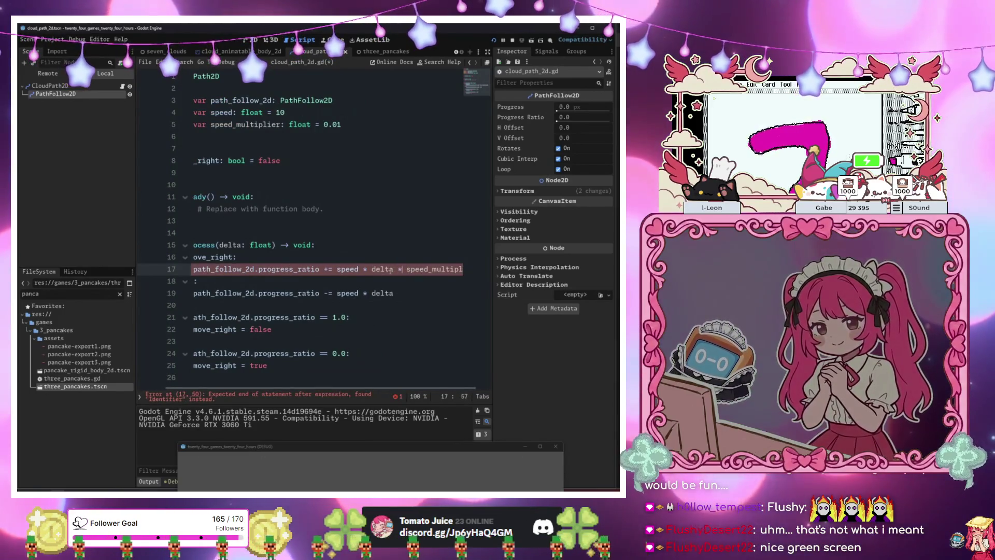
type("*")
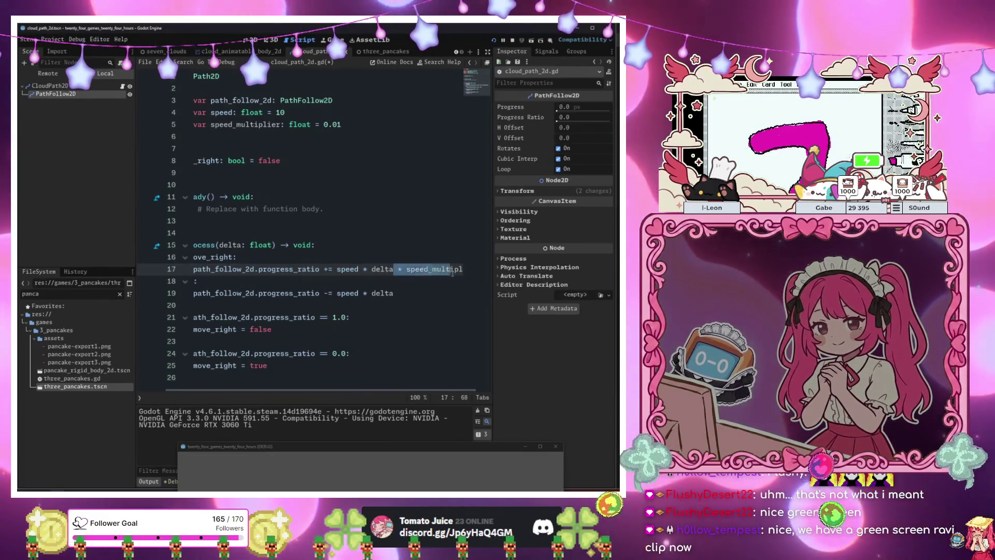
left_click_drag(452, 273, 467, 269)
- Apply the same '* speed_multiplier' factor to line 19 and test the slower clouds
left_click(388, 269)
key("ctrl+c")
left_click(409, 294)
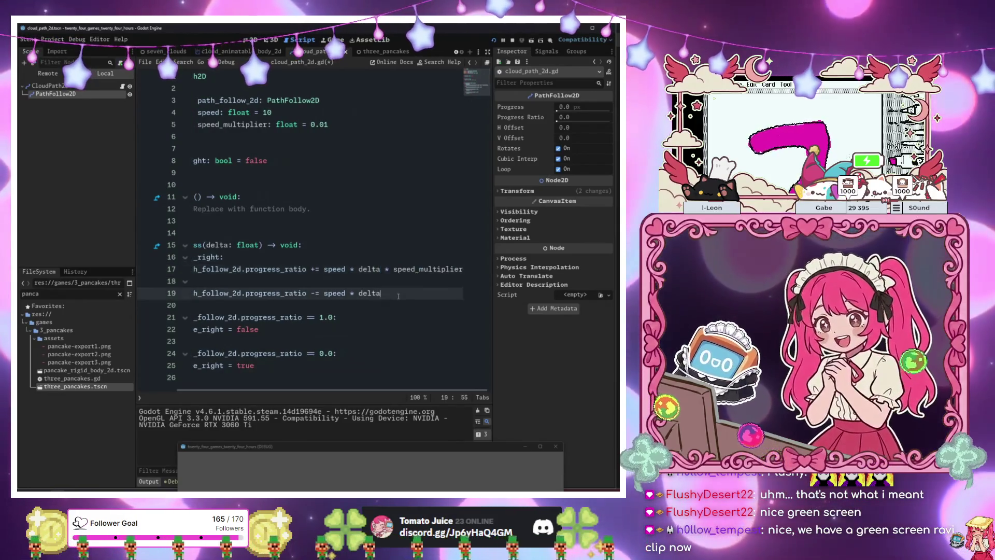
key("ctrl+v")
left_click(396, 323)
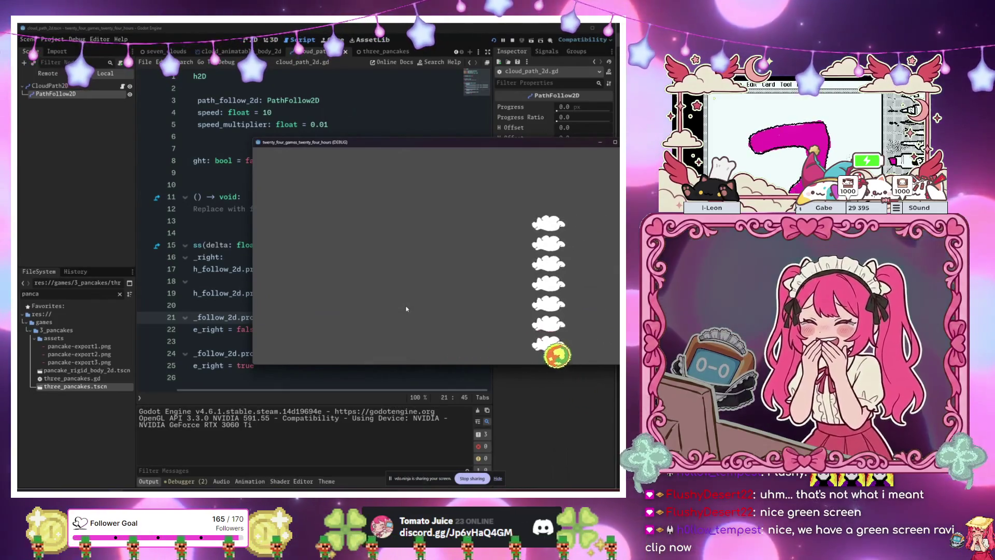
key("F8")
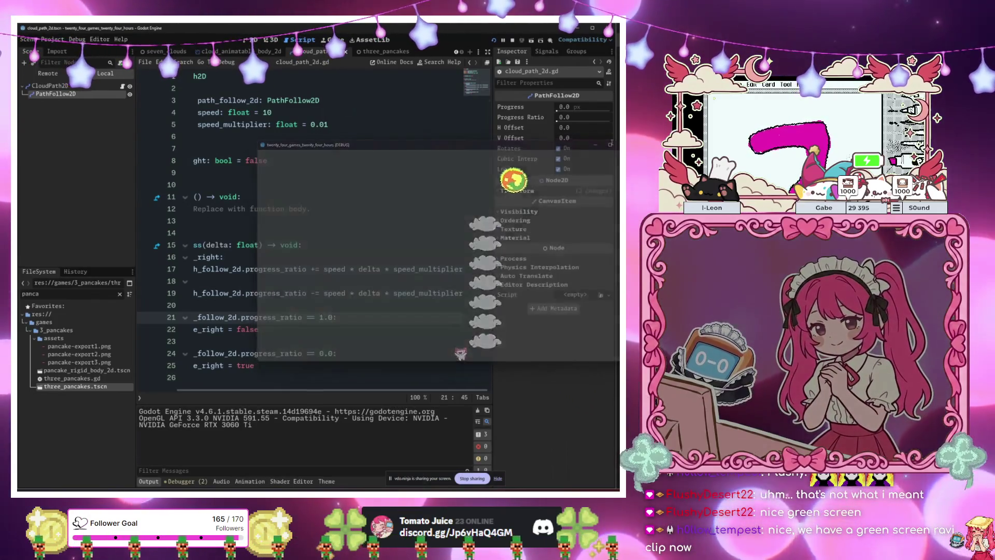
left_click(239, 51)
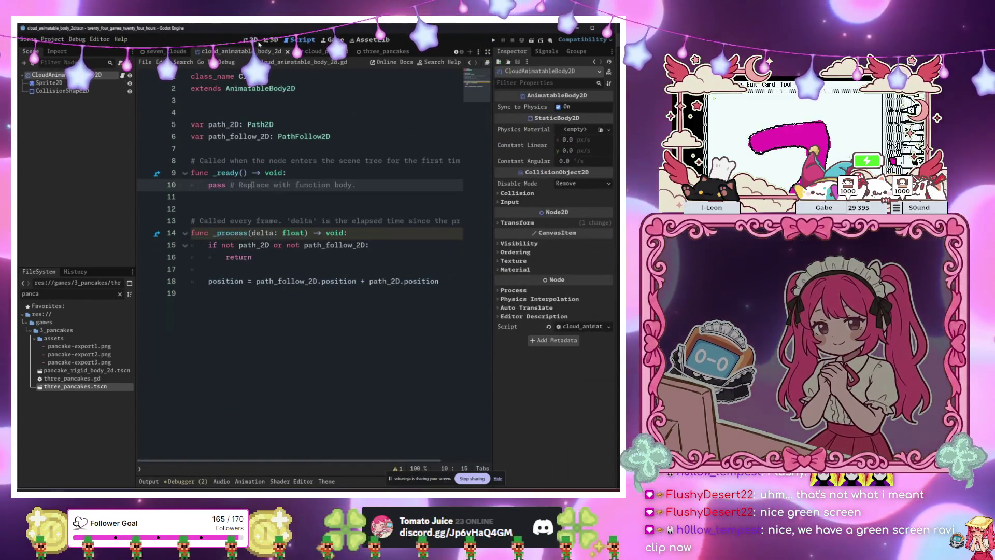
- Replace the cloud's capsule CollisionShape2D with a new RectangleShape2D
key("ctrl+F1")
scroll(316, 223, "up", 3)
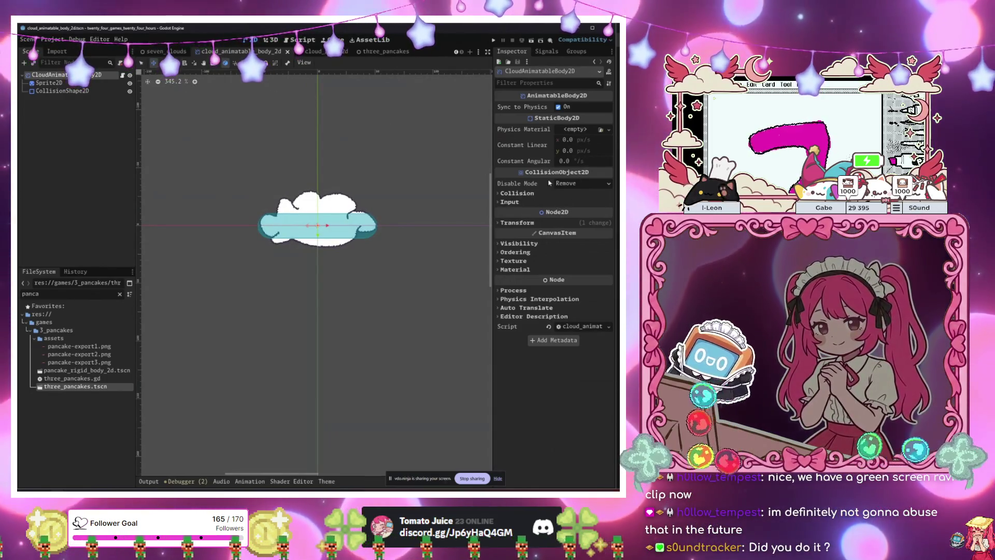
left_click(47, 93)
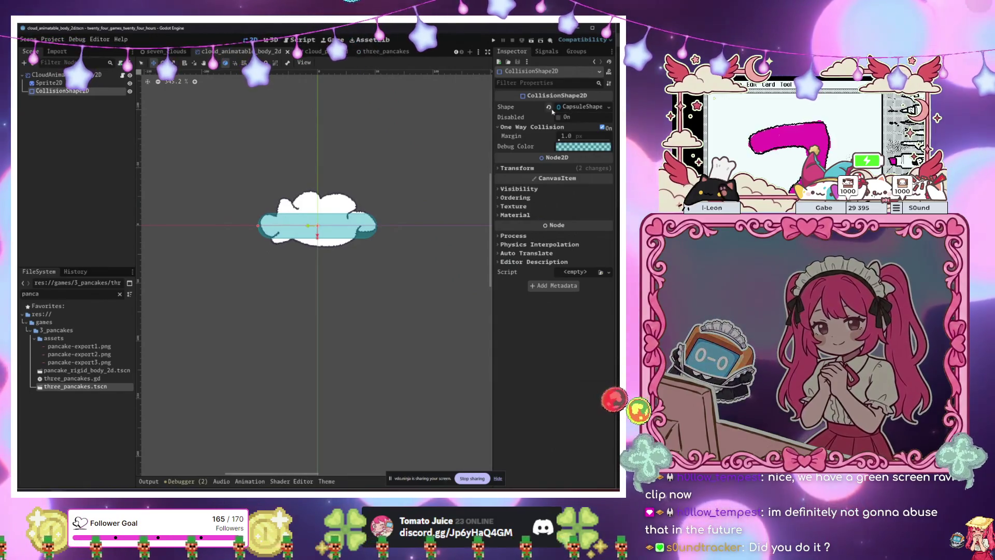
left_click(548, 107)
left_click(565, 107)
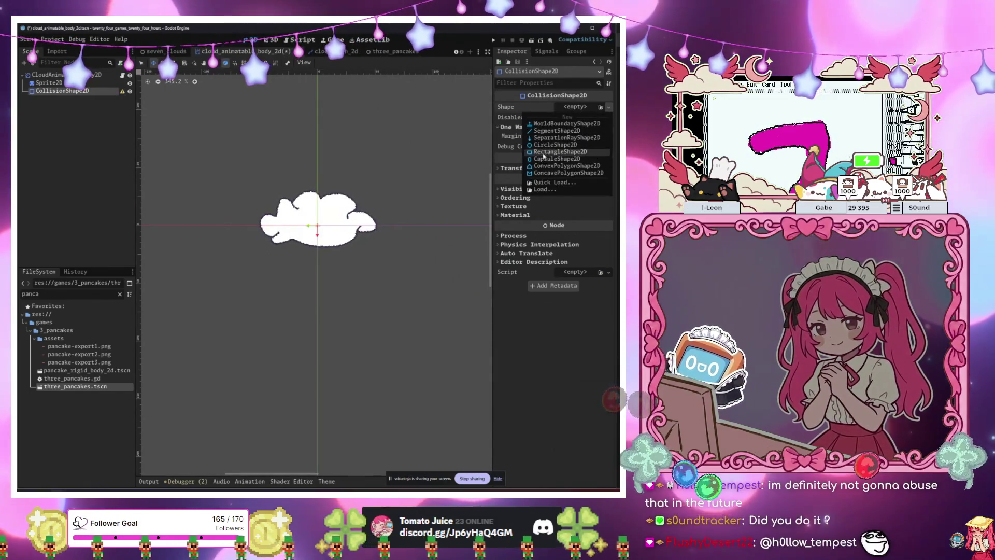
left_click(543, 151)
- Set the rectangle's rotation to 0 and size to about 263 × 1, then test-run
scroll(315, 228, "up", 4)
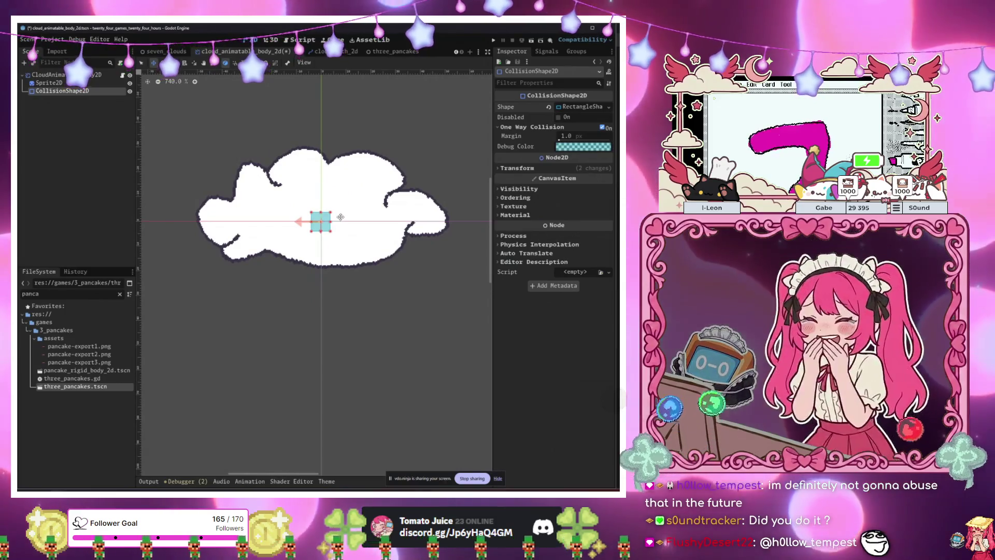
left_click(517, 168)
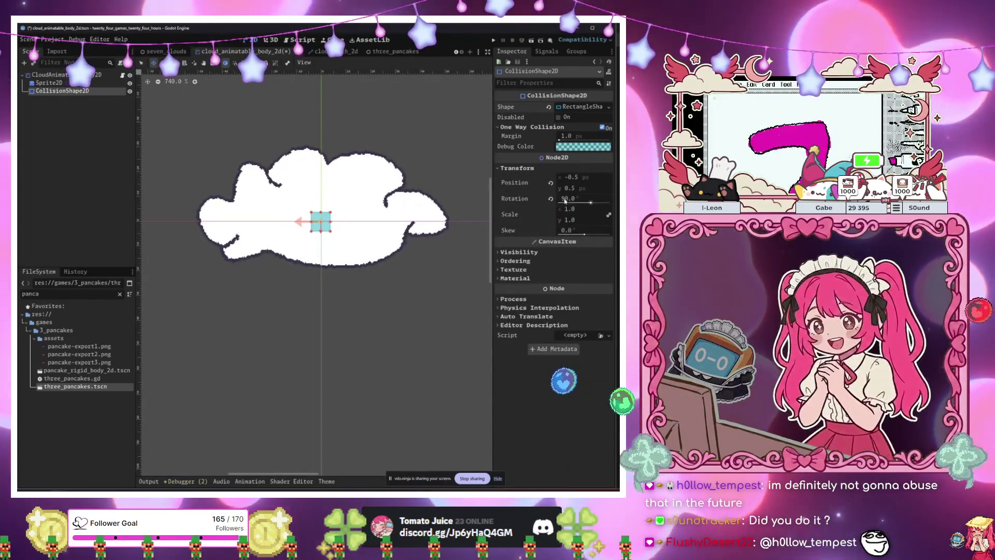
left_click(550, 199)
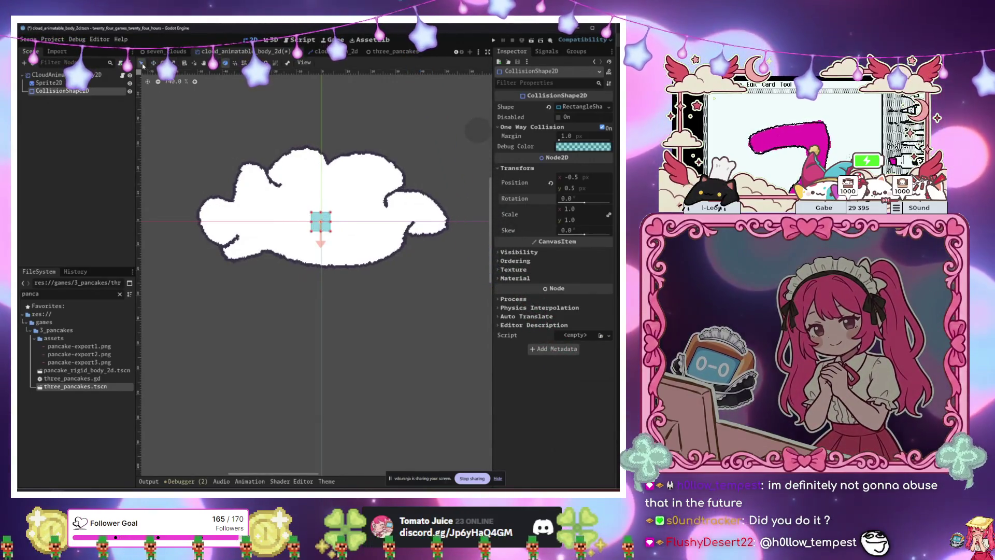
left_click(581, 107)
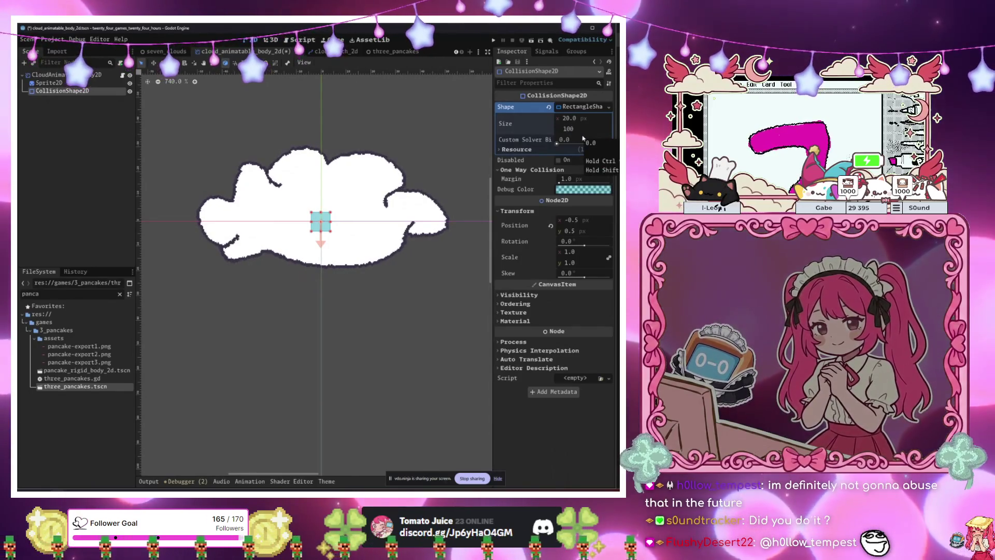
left_click(570, 118)
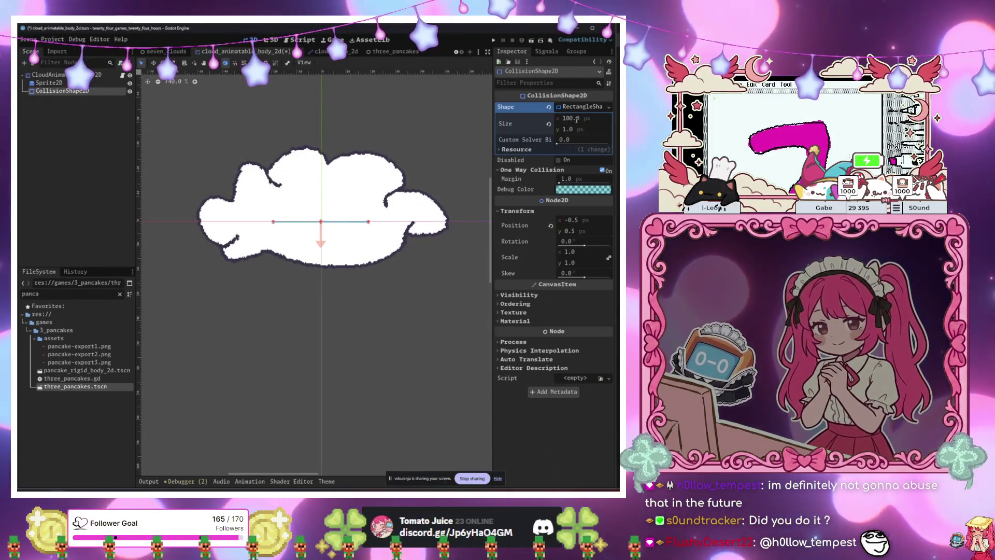
left_click(567, 118)
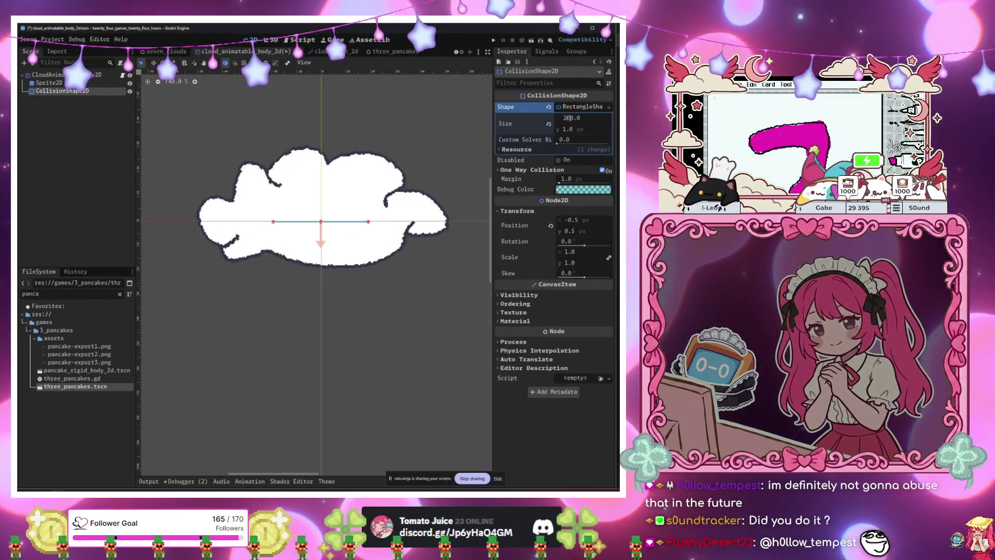
key("Return")
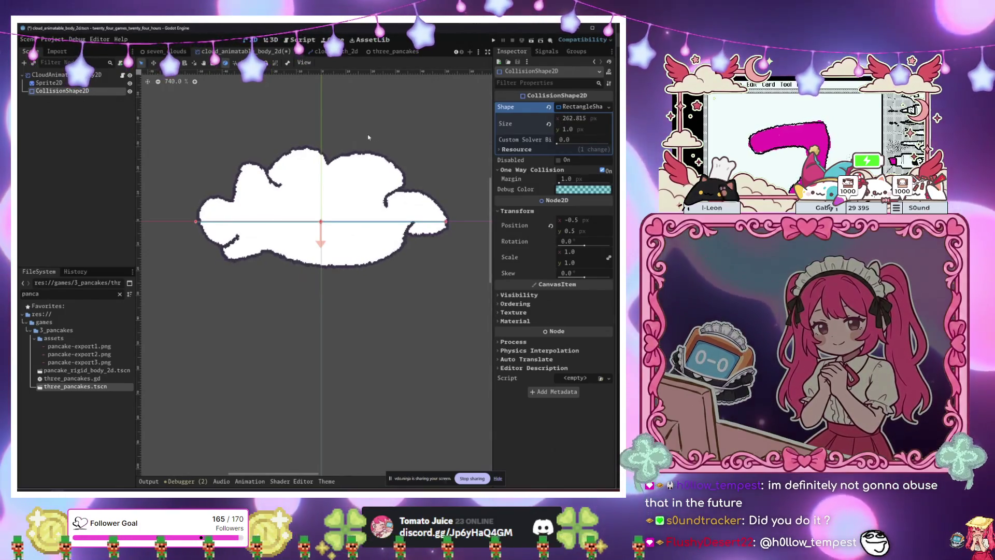
key("F5")
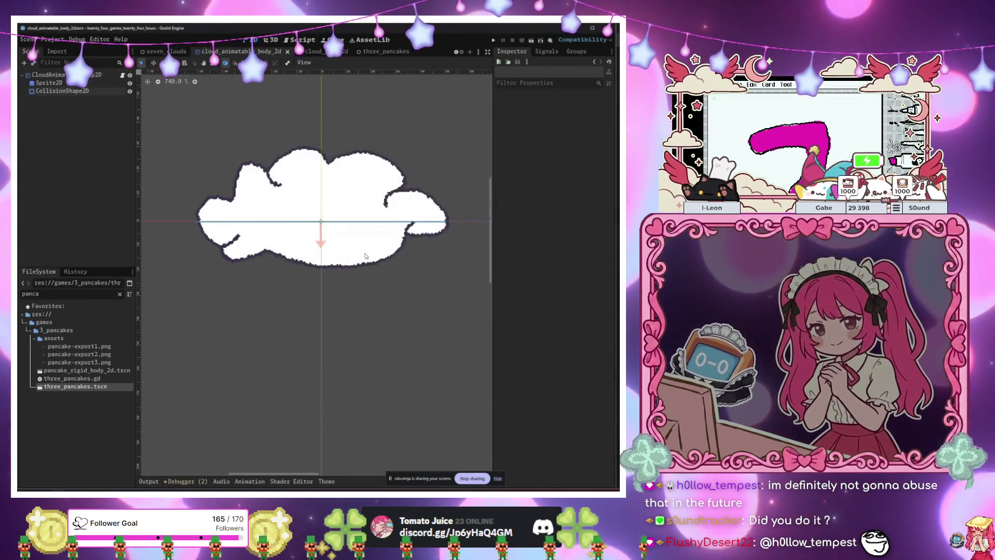
scroll(239, 331, "down", 2)
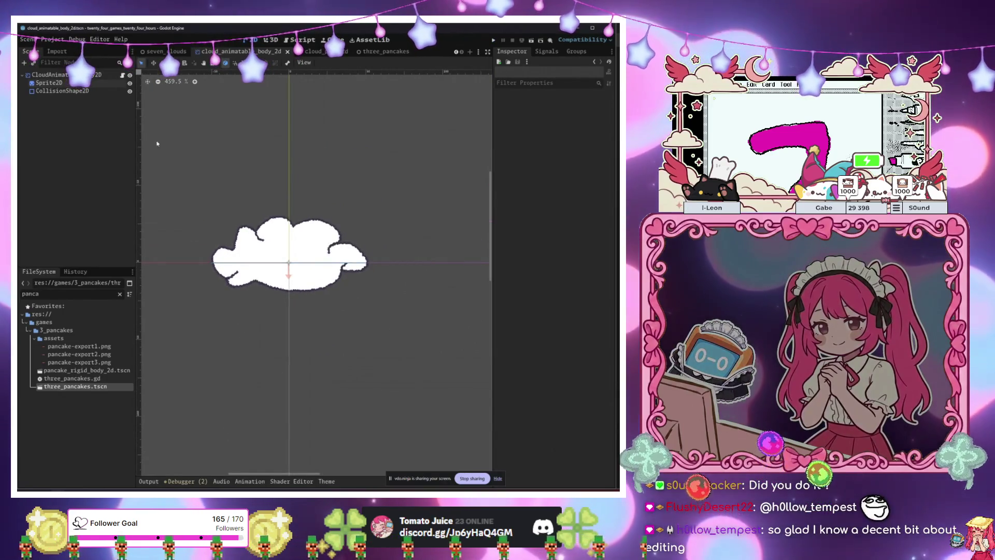
- Select CloudPath2D2 in the seven_clouds scene and open its script
left_click(191, 53)
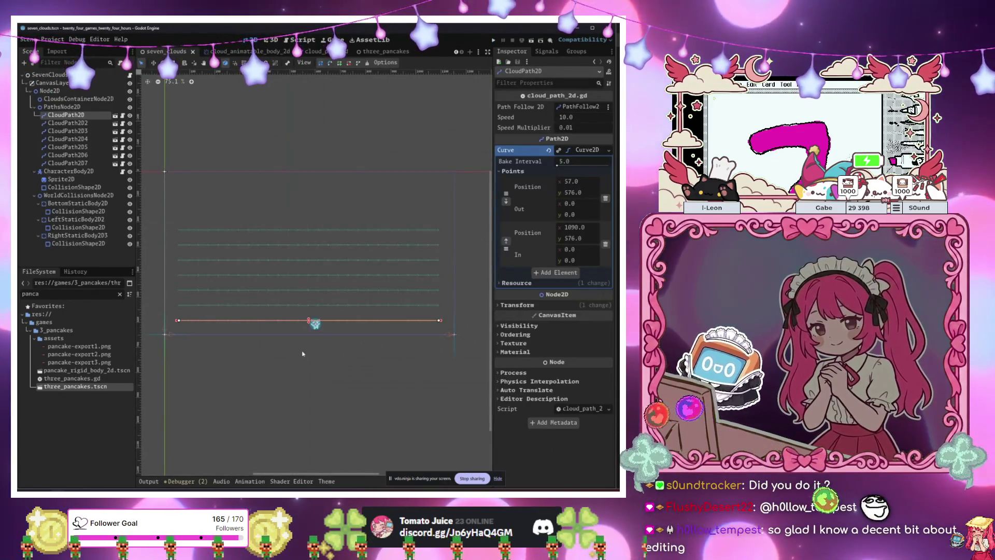
key("Down")
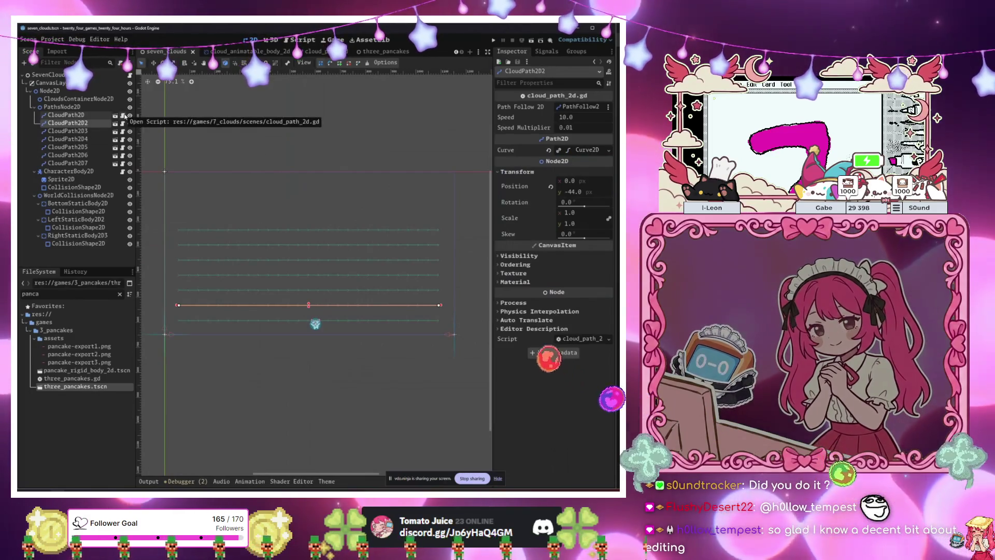
left_click(129, 76)
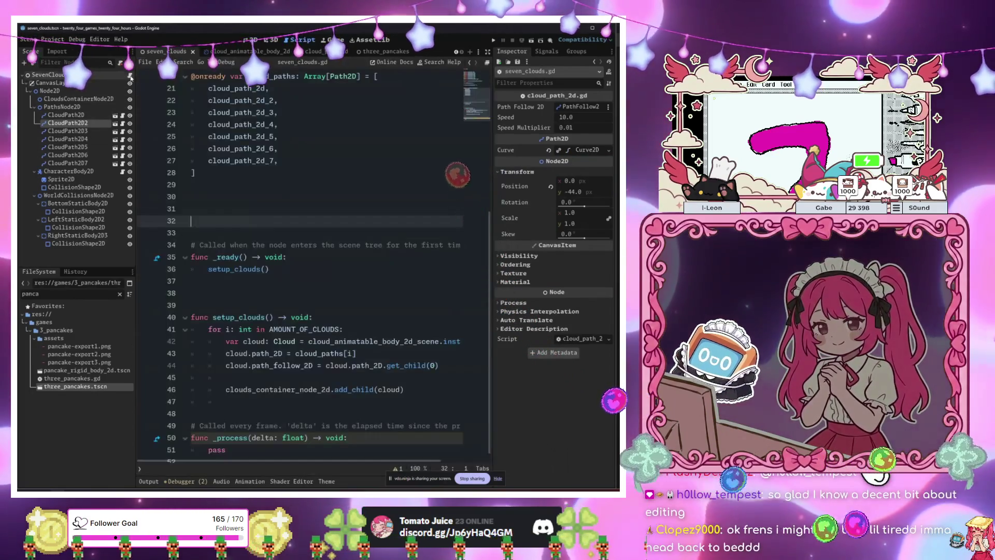
- Add 'class_name CloudPath' as the first line of cloud_path_2d.gd
left_click(324, 51)
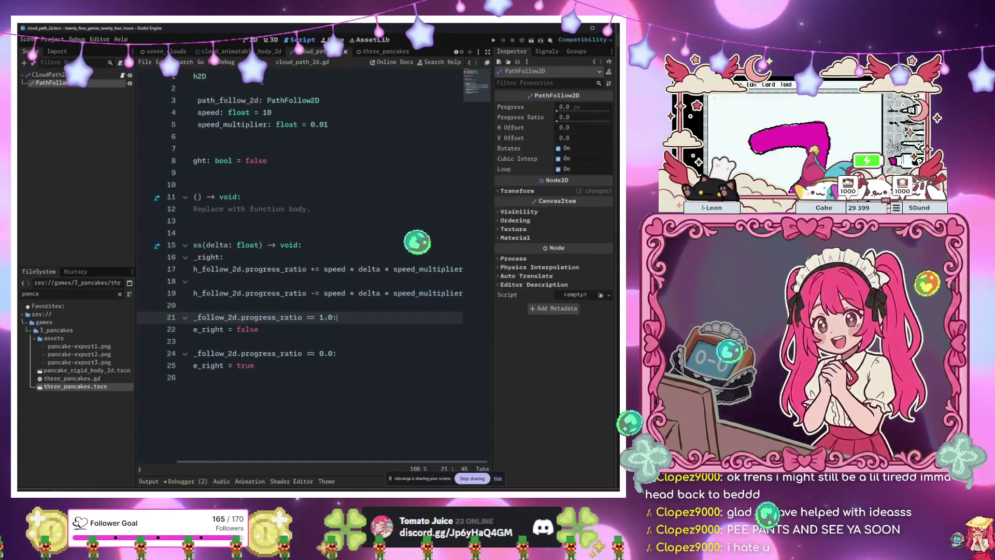
left_click(261, 90)
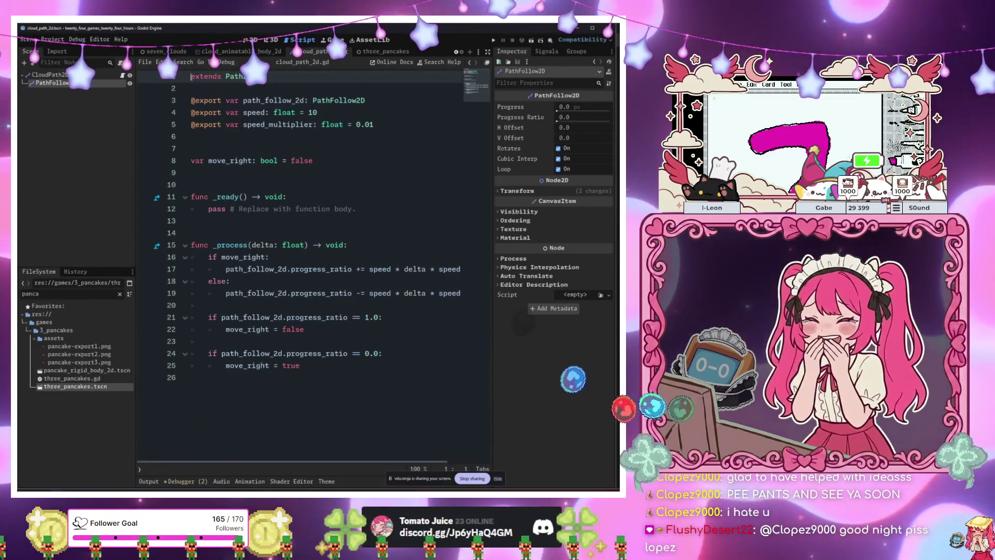
key("Up")
key("Return")
key("Up")
type("class_name ")
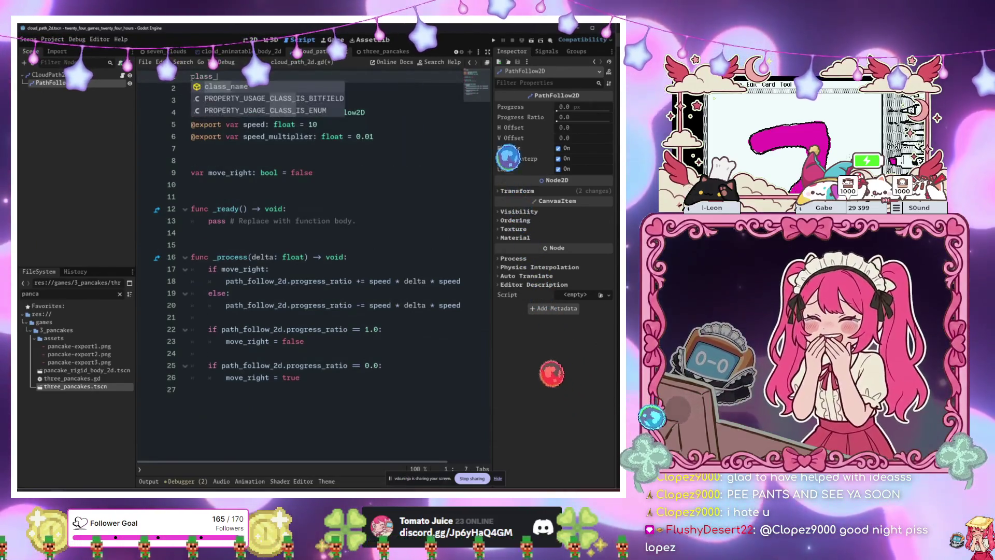
type("CloudPath")
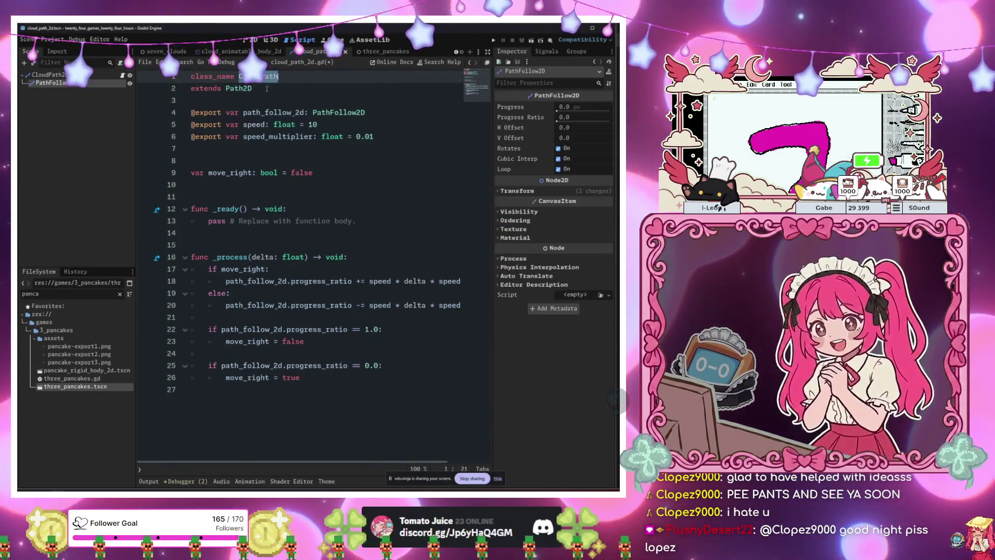
left_click(364, 144)
- Copy the path_follow_2d export line to line 7, then undo the duplicate
left_click(272, 51)
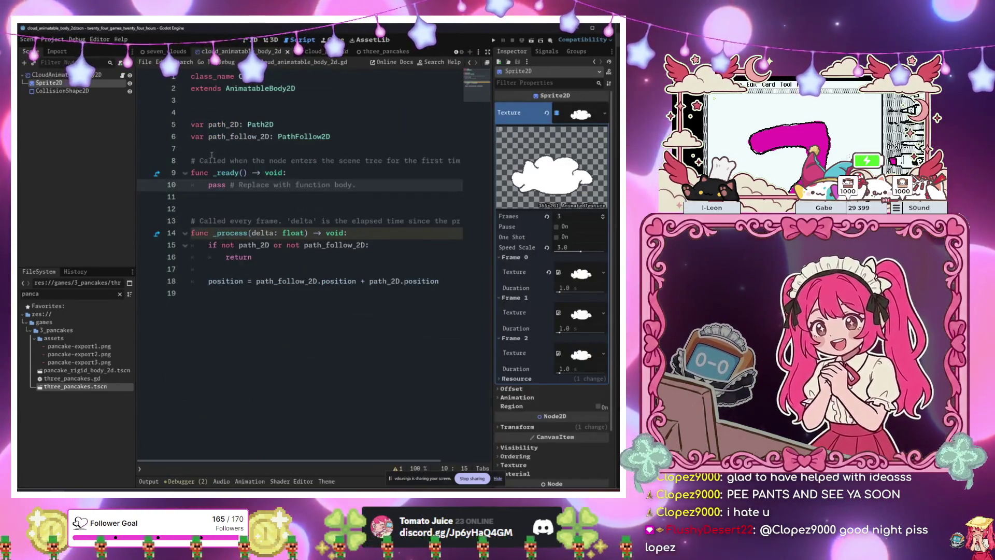
left_click(299, 221)
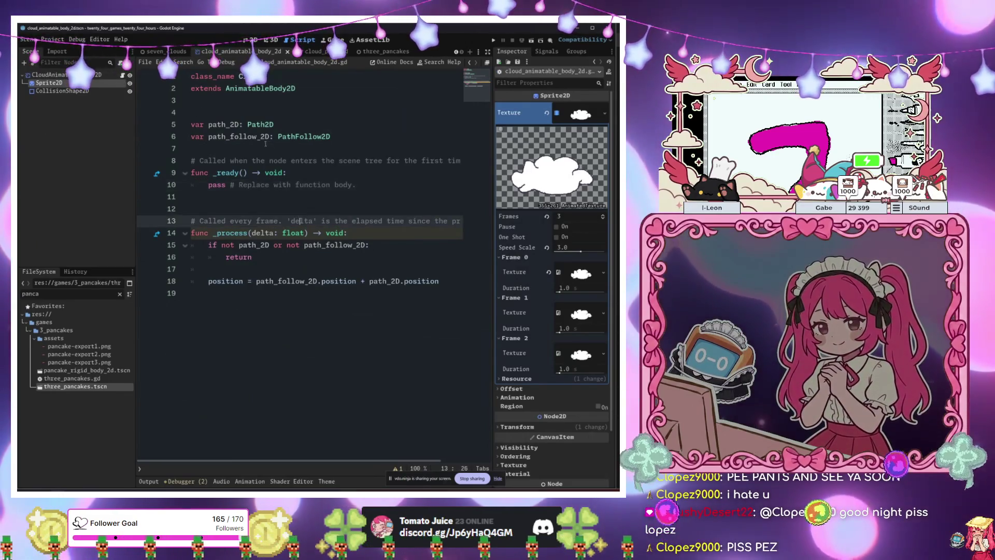
left_click(317, 51)
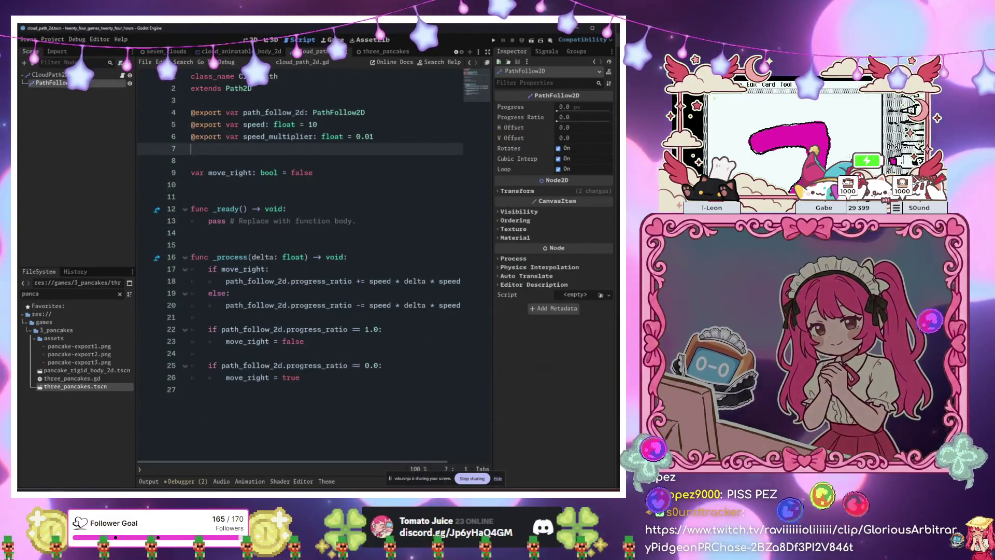
left_click_drag(198, 111, 254, 149)
left_click(337, 175)
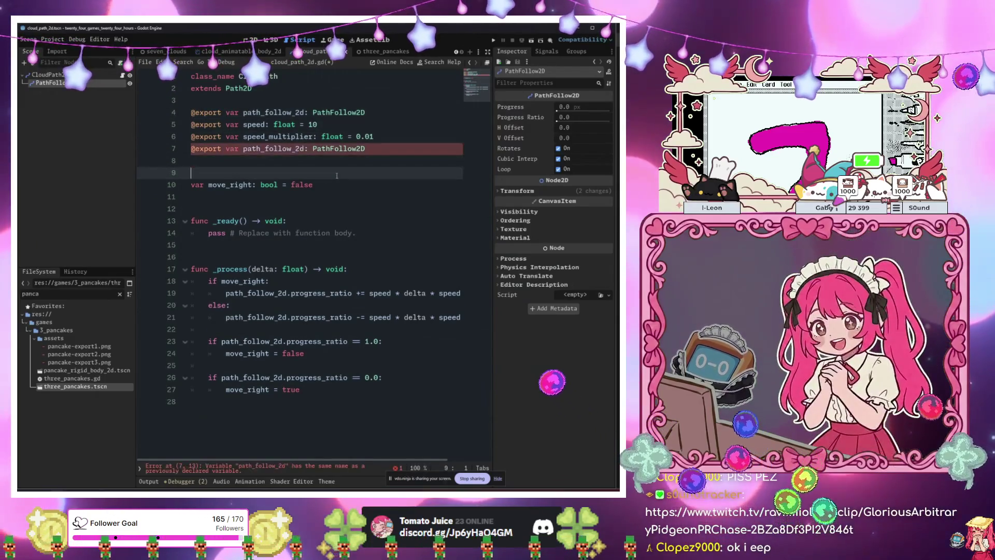
left_click(47, 74)
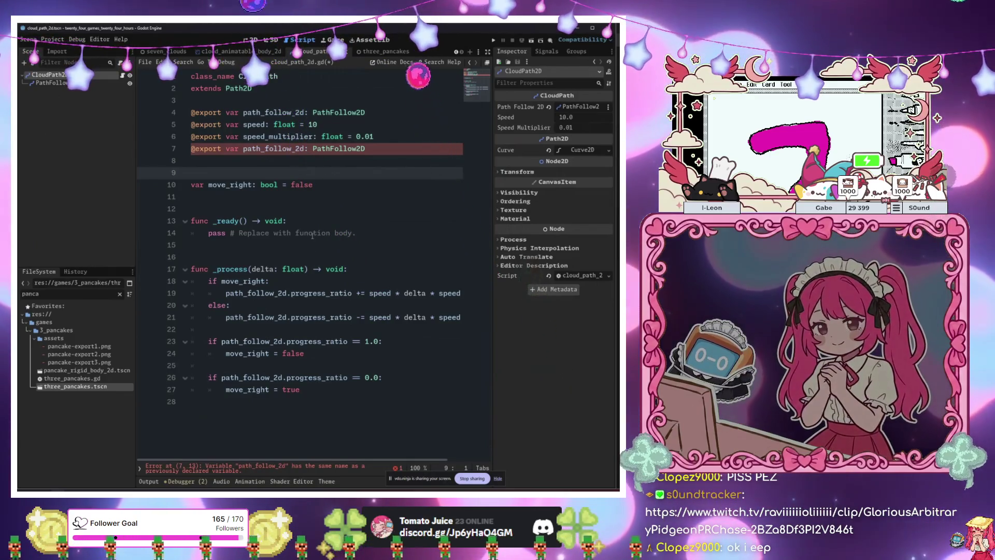
key("ctrl+z")
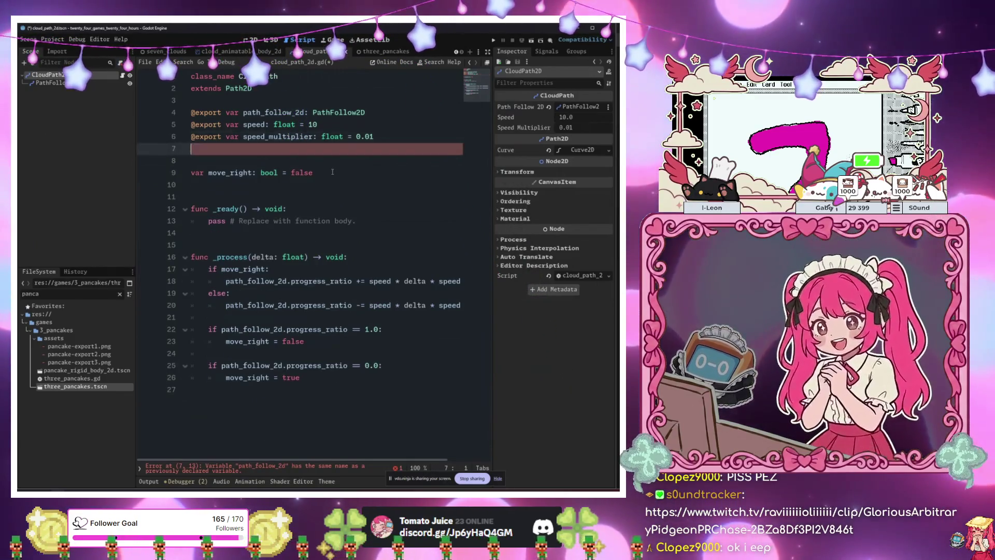
- Move from the cloud body scene back to the seven_clouds script
left_click(318, 125)
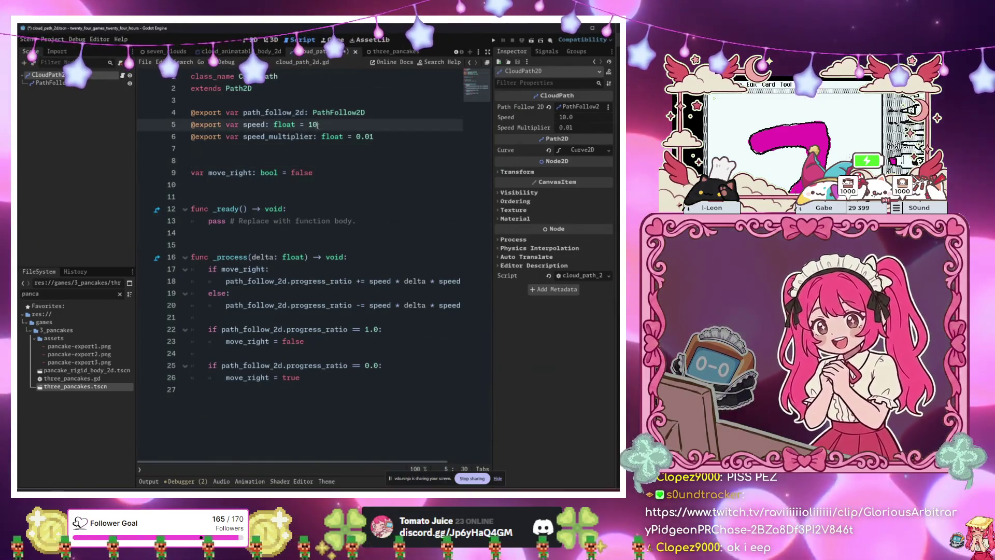
left_click(262, 53)
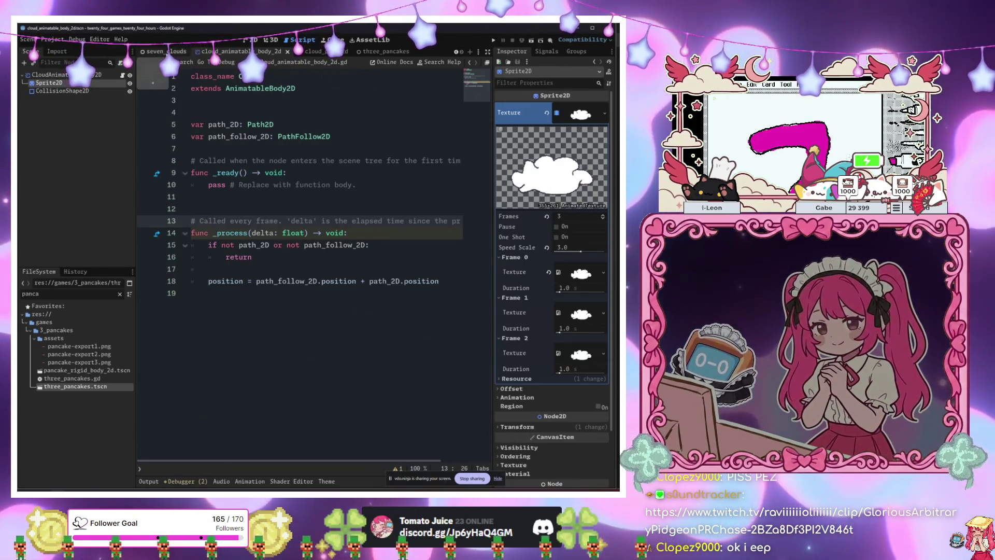
left_click(165, 52)
scroll(275, 221, "up", 10)
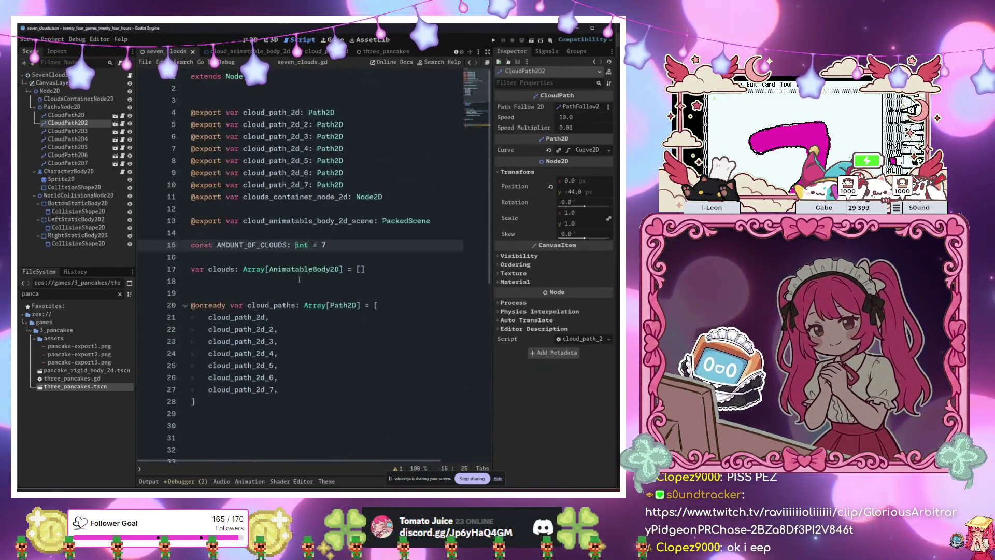
- Change the cloud_paths array's element type from Path2D to CloudPath
left_click(305, 271)
double_click(334, 306)
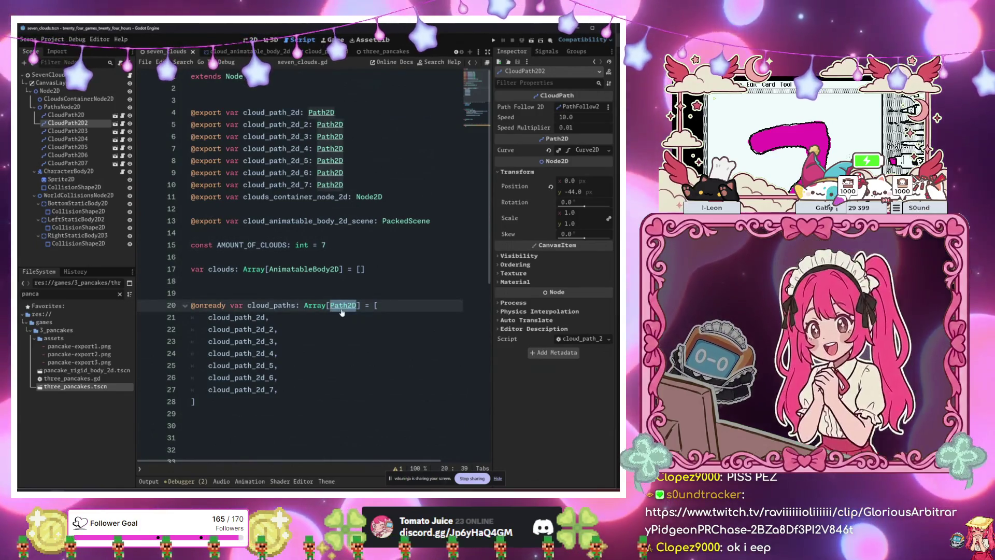
type("CloudPath")
- Jump from line 44 to where path_2D is declared in the cloud body script
left_click(291, 353)
scroll(310, 333, "down", 9)
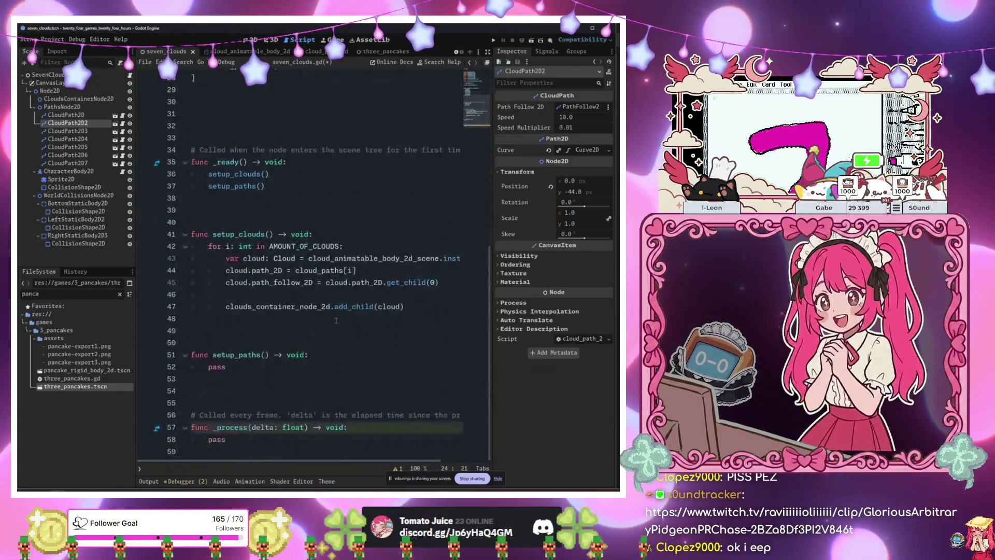
left_click(358, 274)
left_click(400, 286)
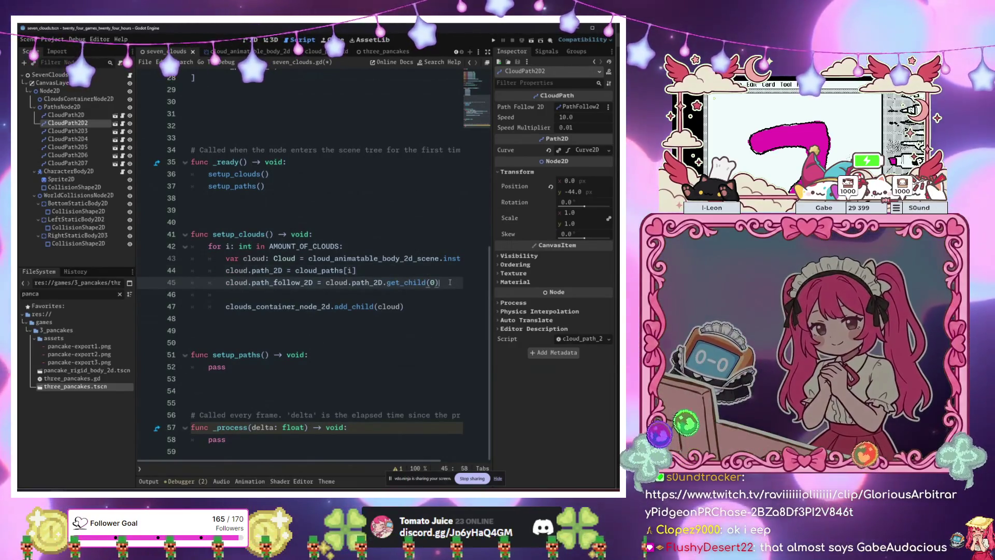
left_click(259, 271, "ctrl")
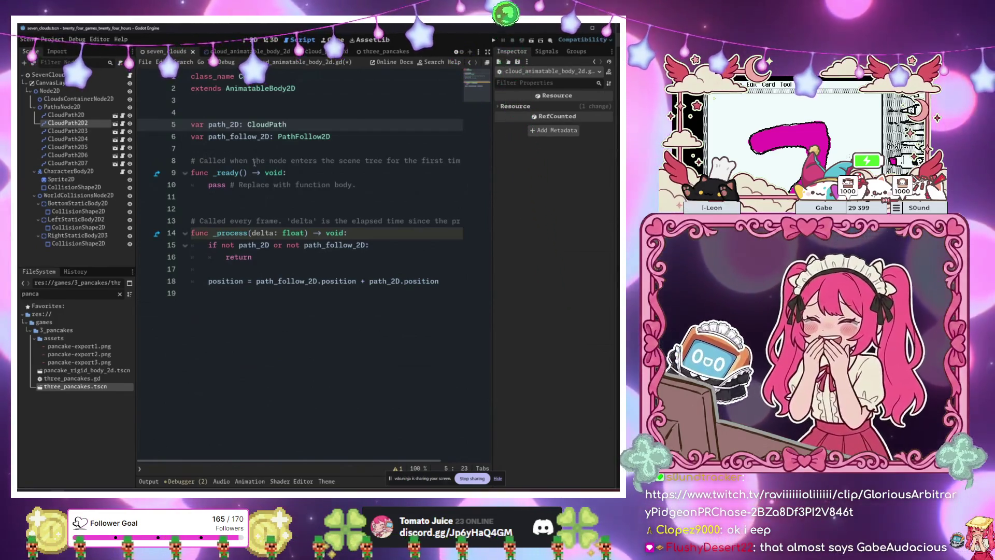
- In seven_clouds.gd, replace get_child(0) on line 45 with path_2D.path_follow_2d
key("alt+Left")
left_click(358, 294)
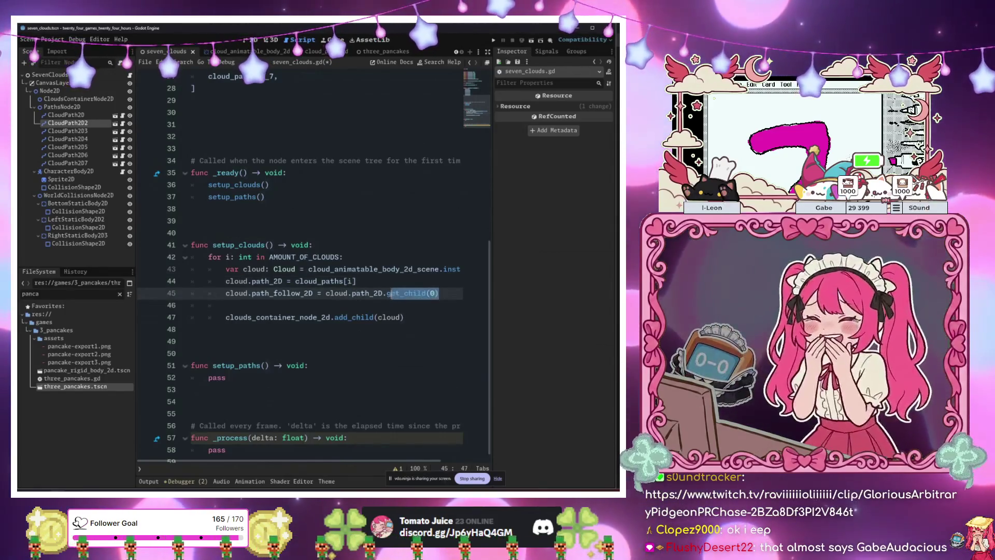
type(".g")
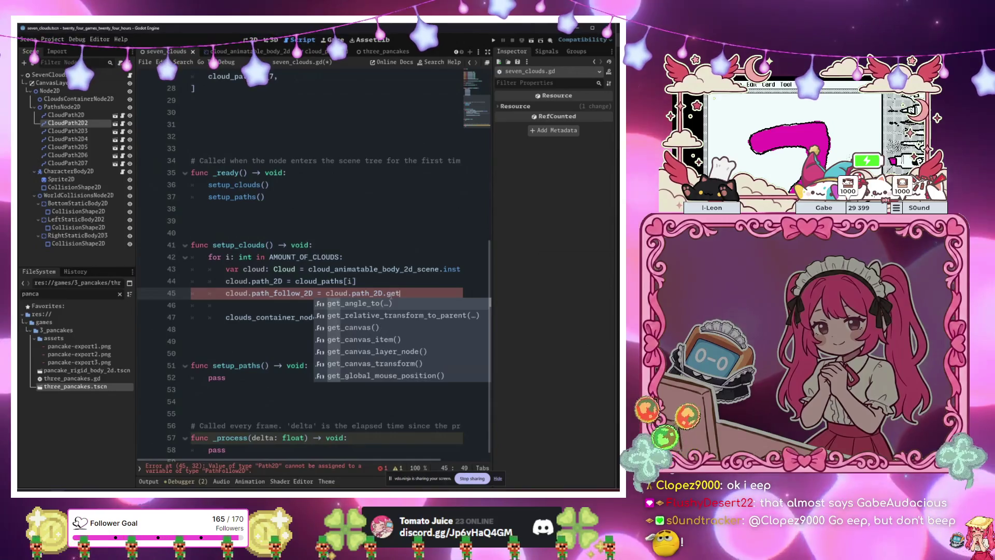
key("BackSpace")
key("BackSpace")
key("BackSpace")
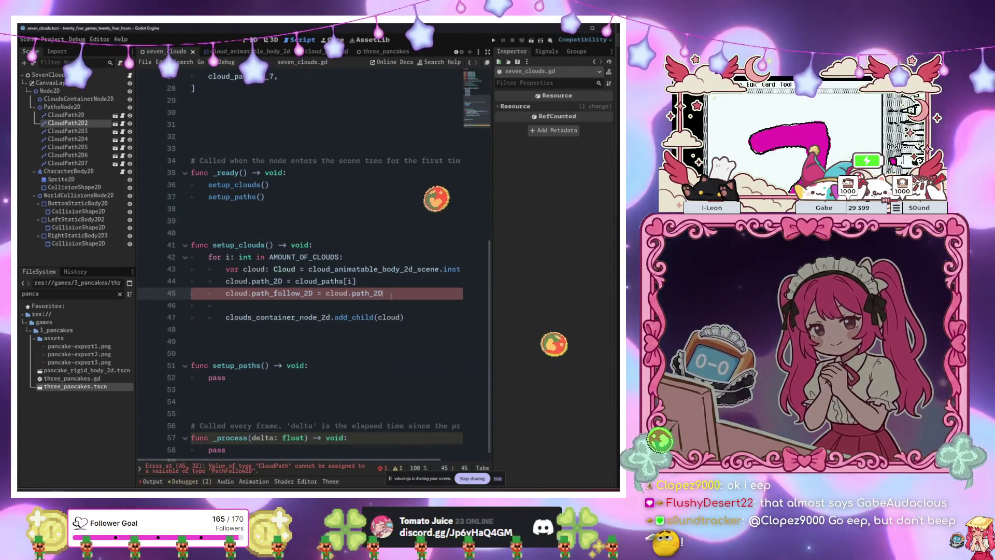
type(".")
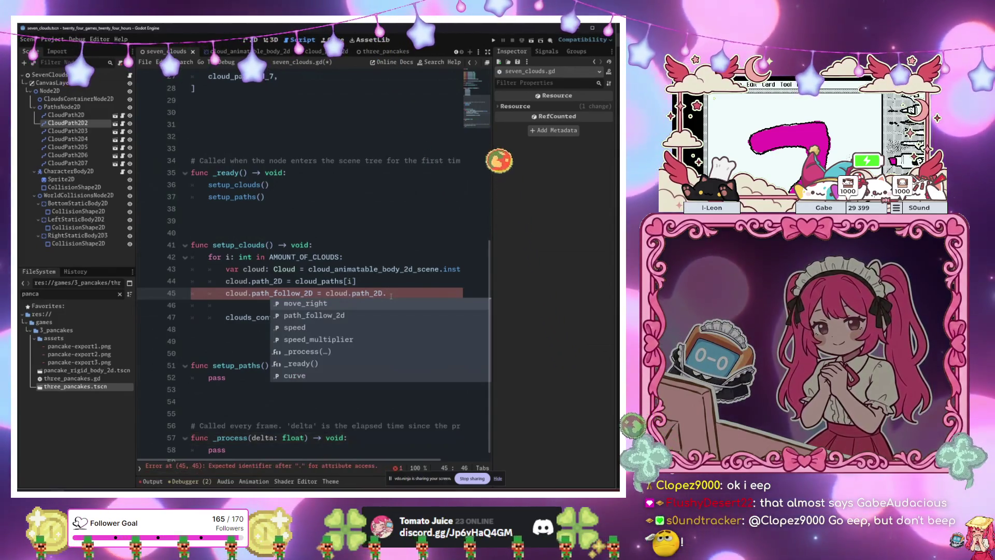
key("Down")
key("Return")
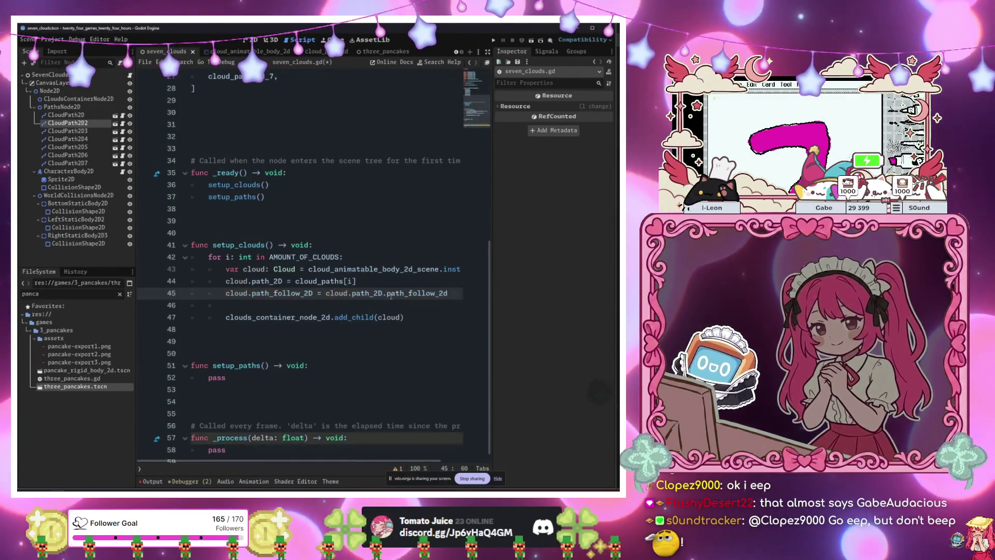
left_click(311, 269)
left_click(311, 318)
left_click(311, 232)
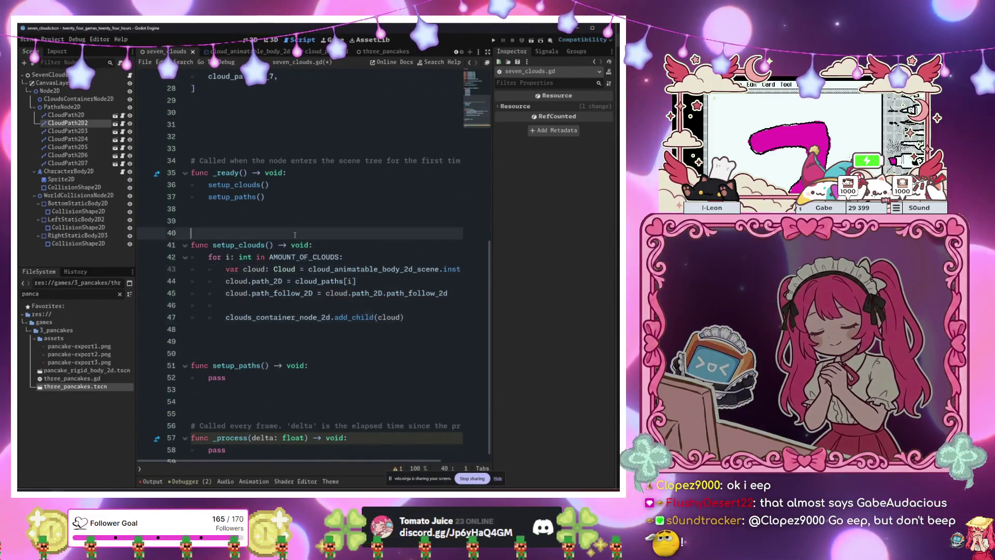
scroll(291, 354, "down", 1)
- Replace pass in setup_paths with a 'for path: CloudPath in cloud_paths' loop
left_click(292, 354)
left_click(271, 370)
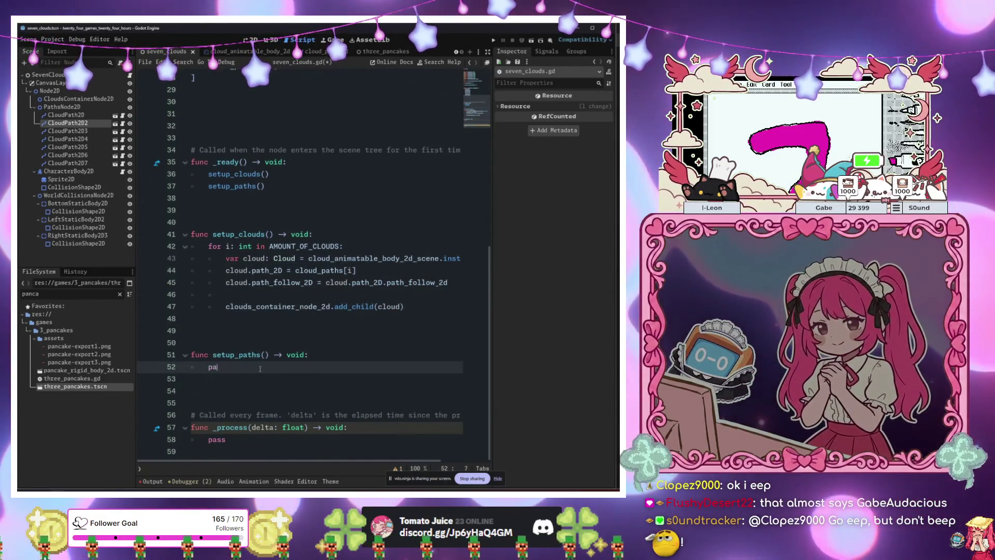
type("for path")
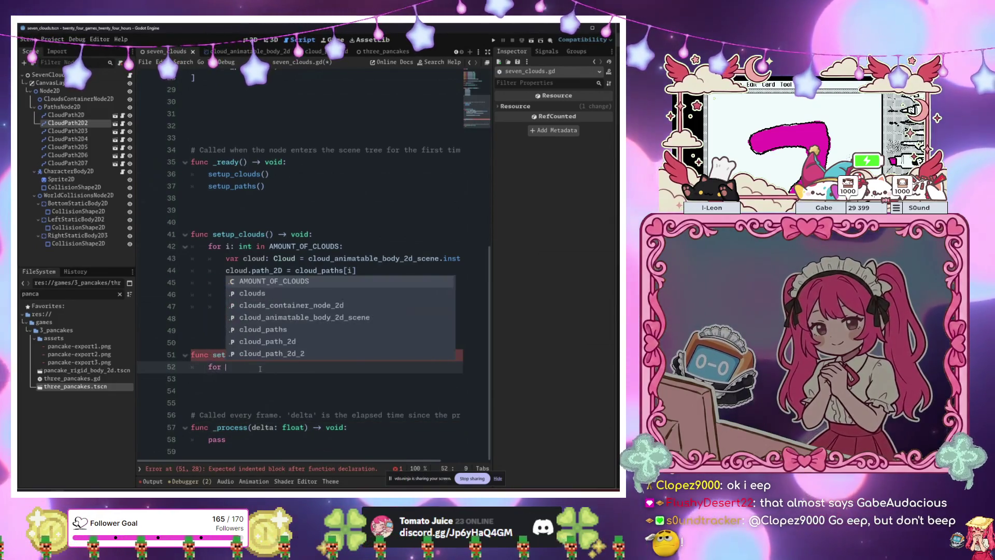
type(": ")
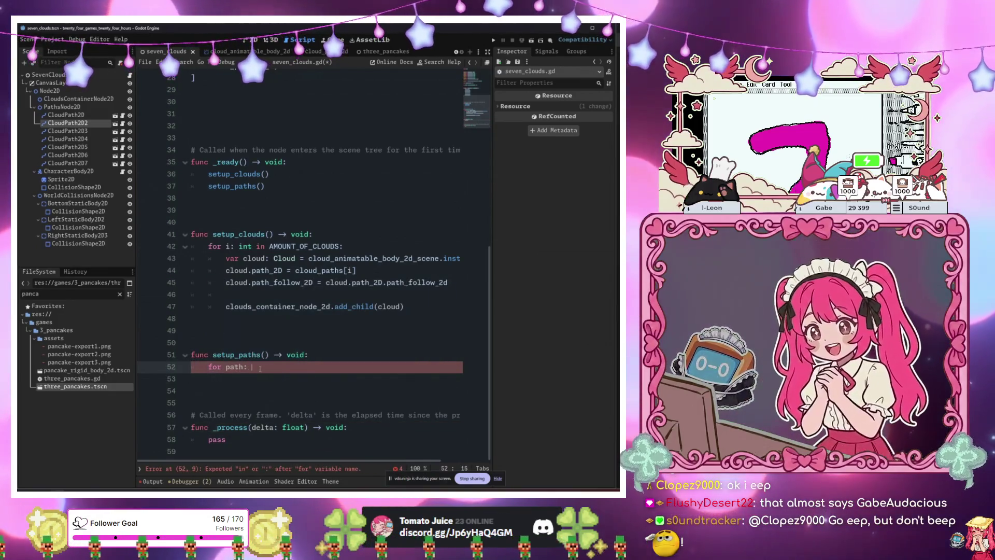
type("CloudPath in clo")
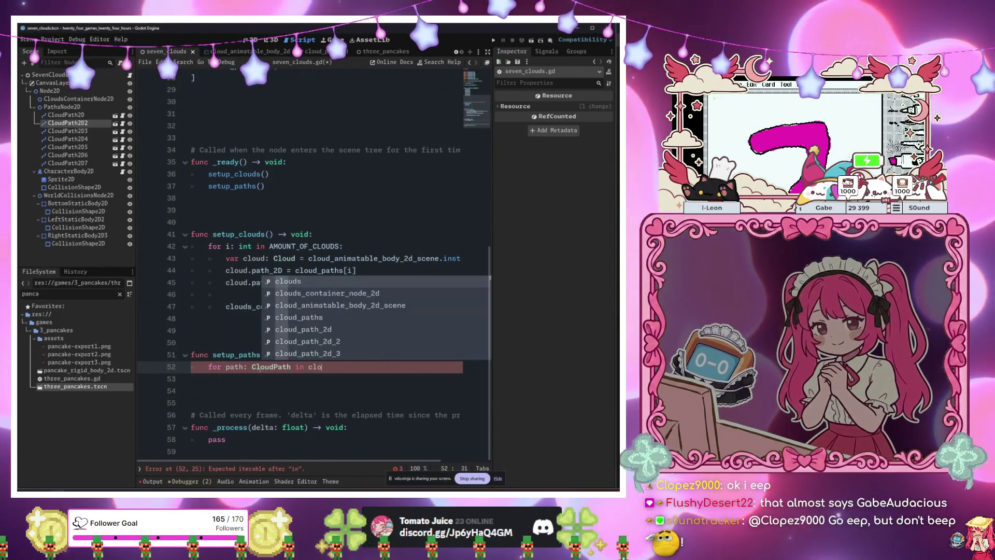
key("Down")
key("Down")
key("Down")
key("Return")
key("Return")
type("path")
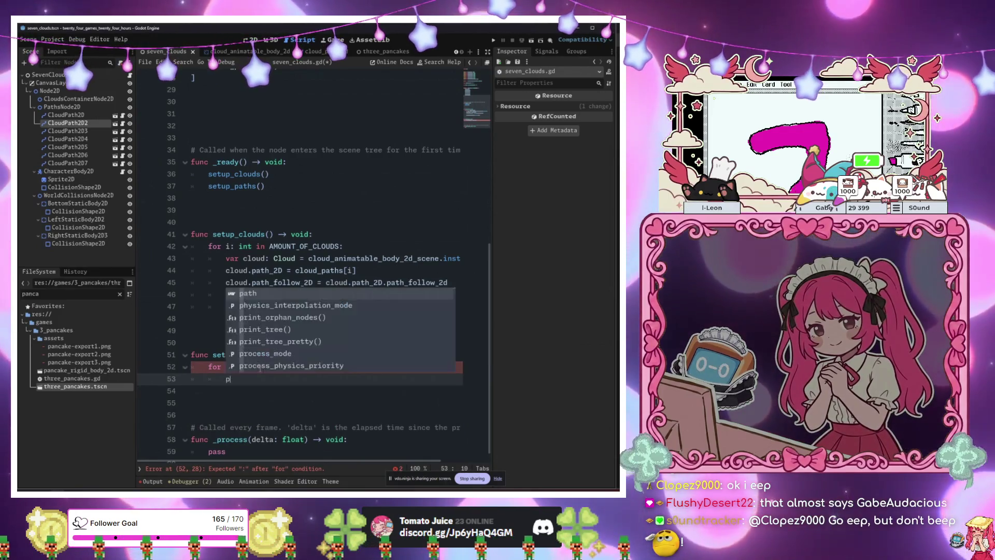
type(".sp")
key("Return")
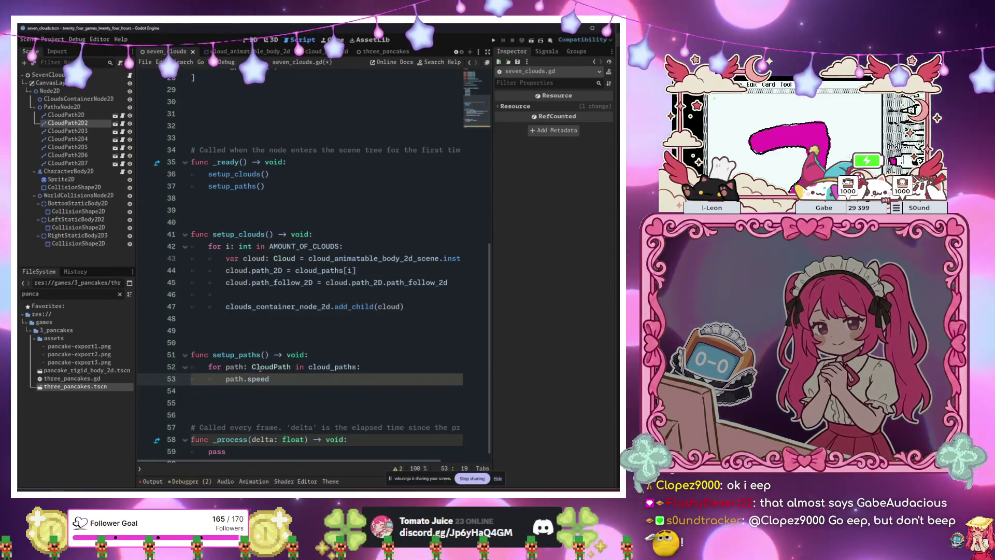
- Set path.speed = 10 * i and declare i as an int inside the loop
left_click(261, 368, "ctrl")
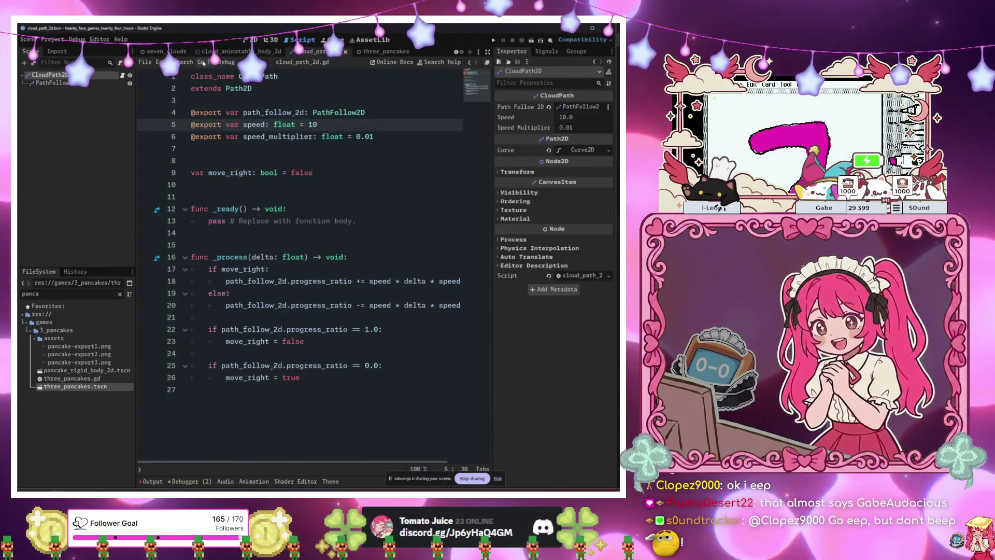
left_click(164, 52)
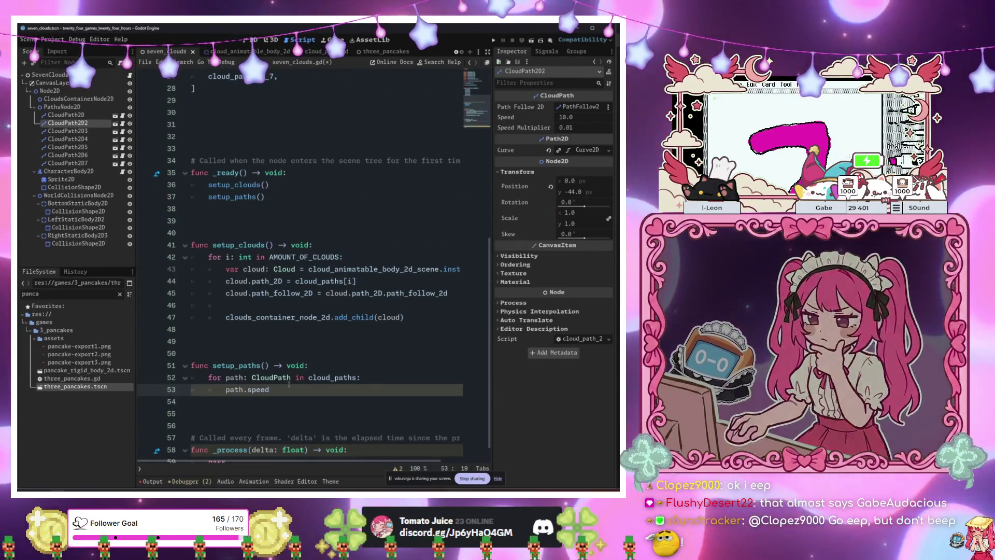
type("= 10 ")
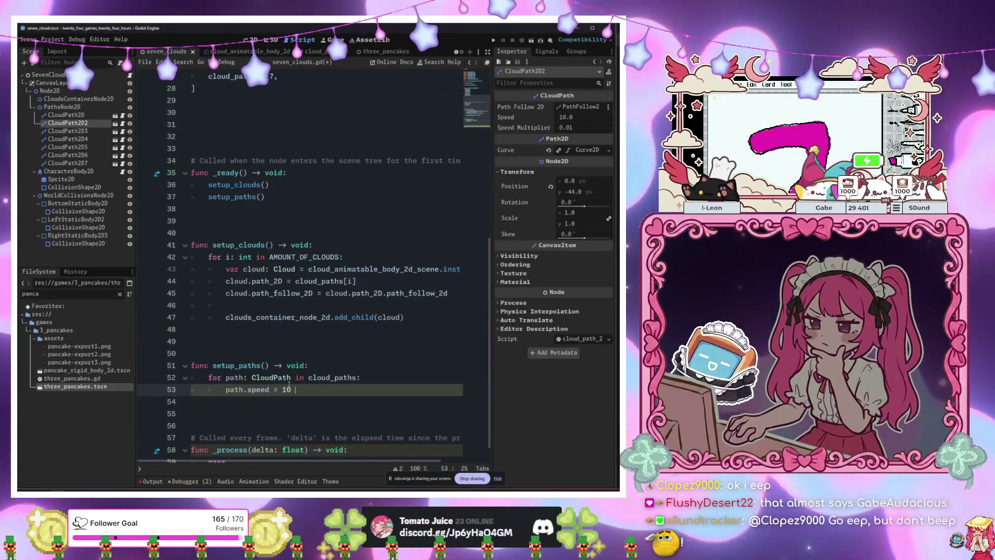
type("*")
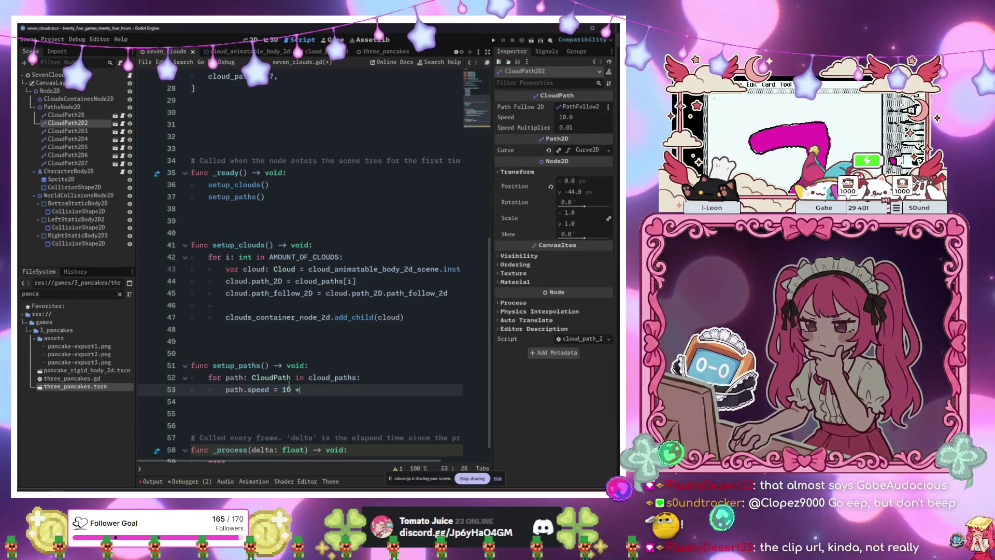
type(" i")
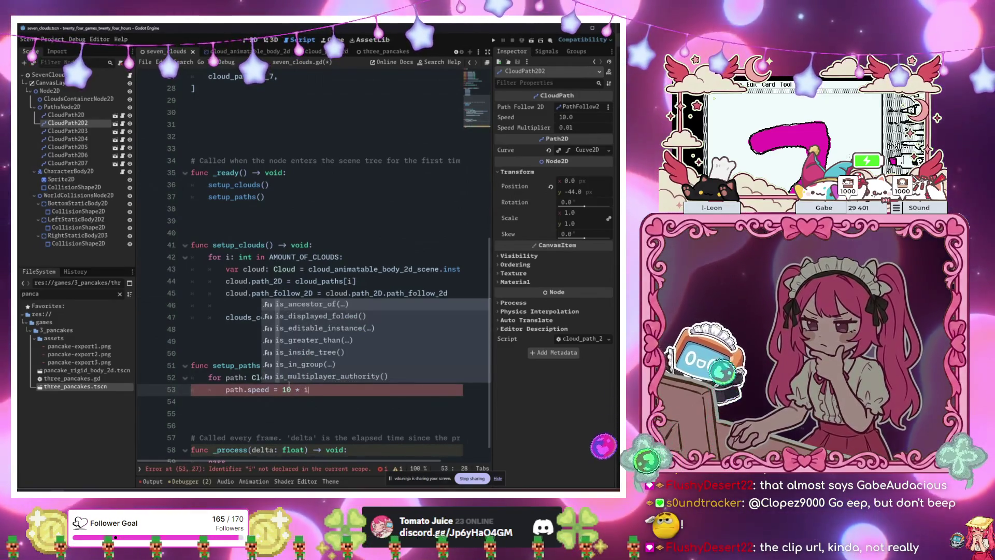
left_click(383, 373)
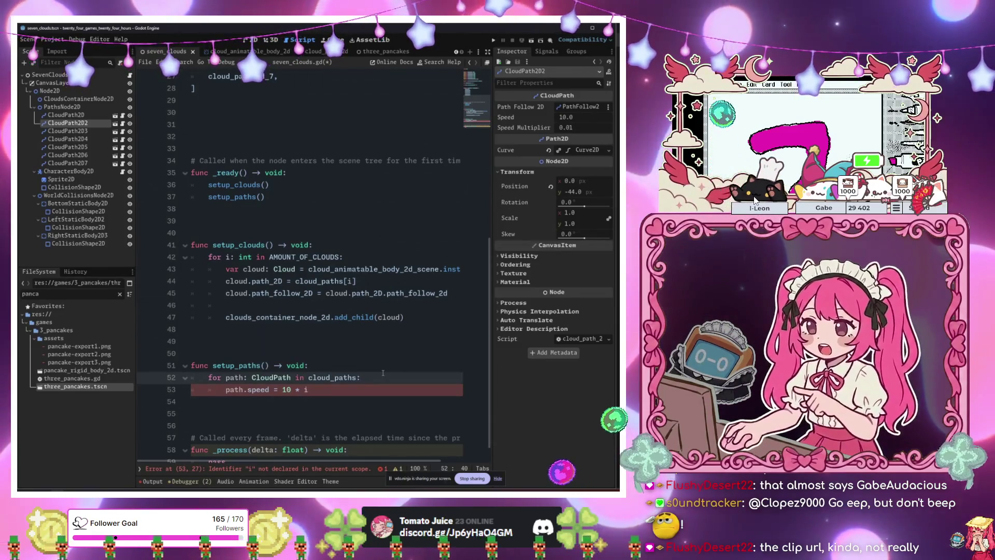
key("Return")
type("var i:")
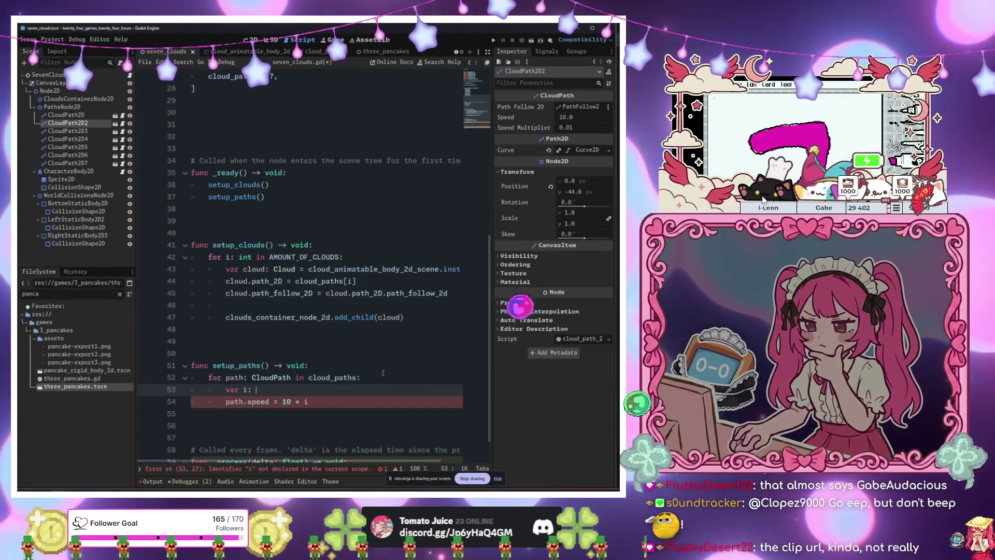
key("BackSpace")
type(": int =")
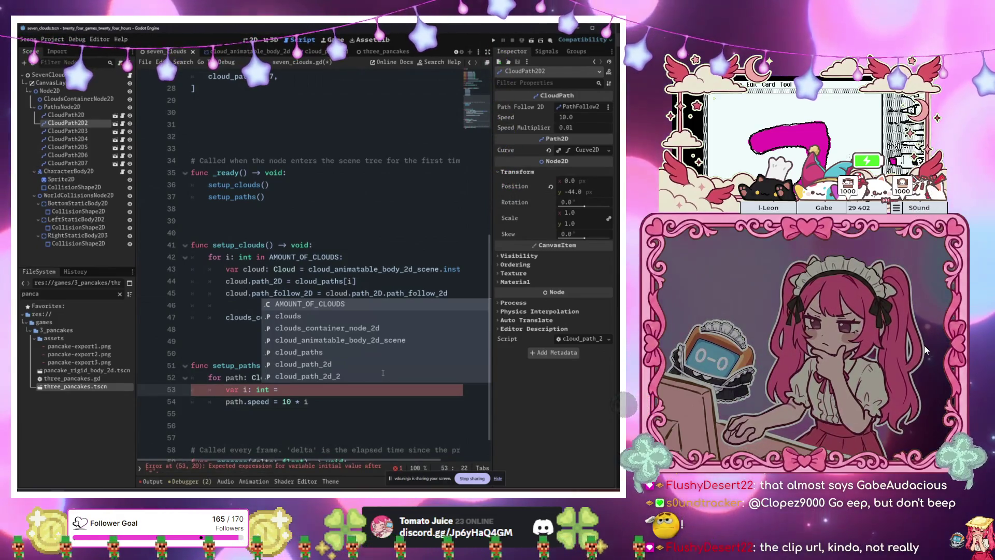
left_click(311, 232)
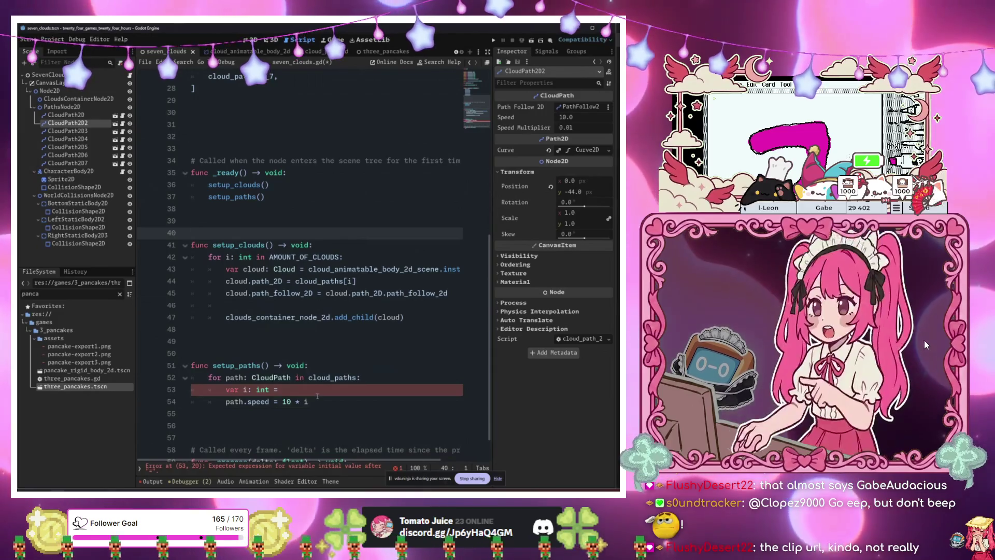
- Assign i from cloud_paths.find(path), then run the project to test the clouds
left_click(317, 395)
type("clou")
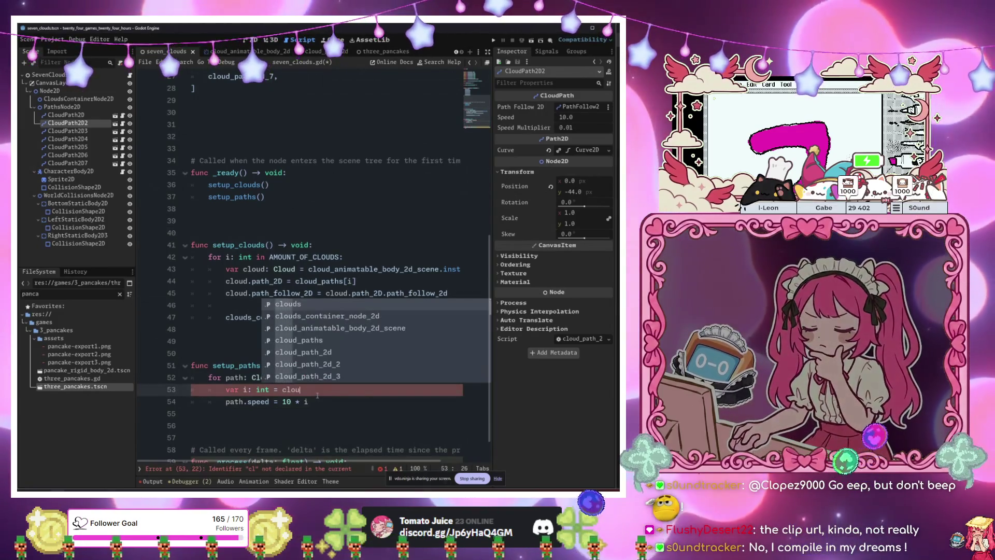
type("d_p")
key("Return")
type("[")
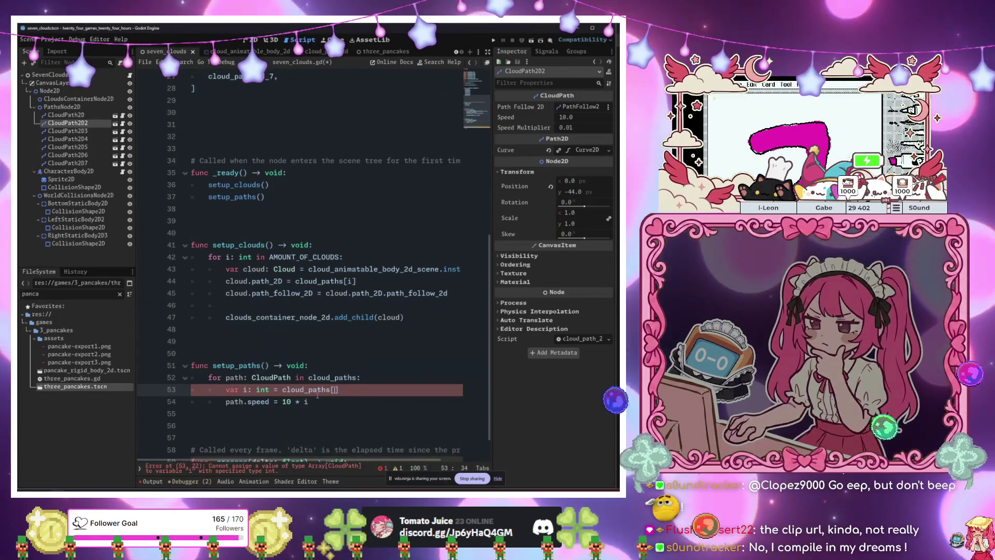
type("p")
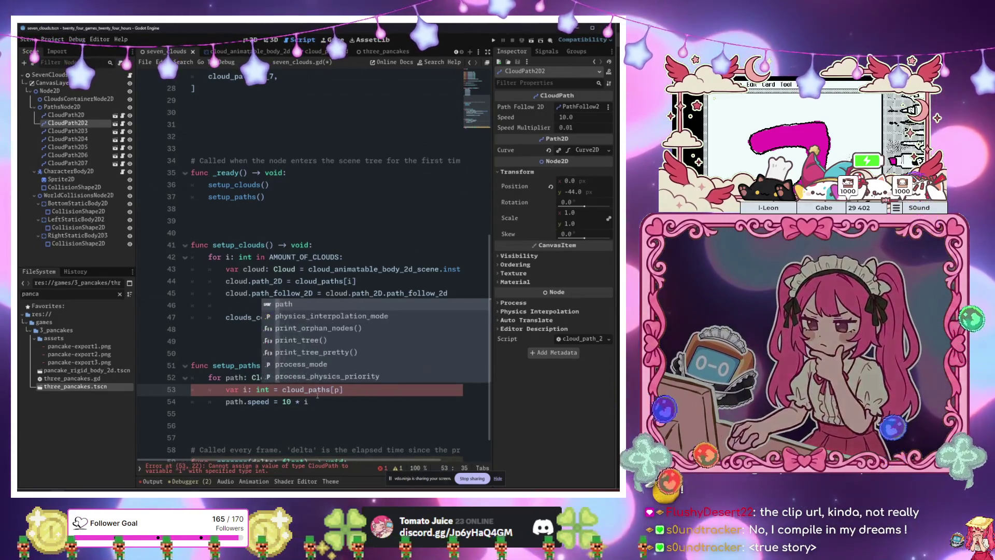
key("BackSpace")
key("BackSpace")
type(".fi")
key("Return")
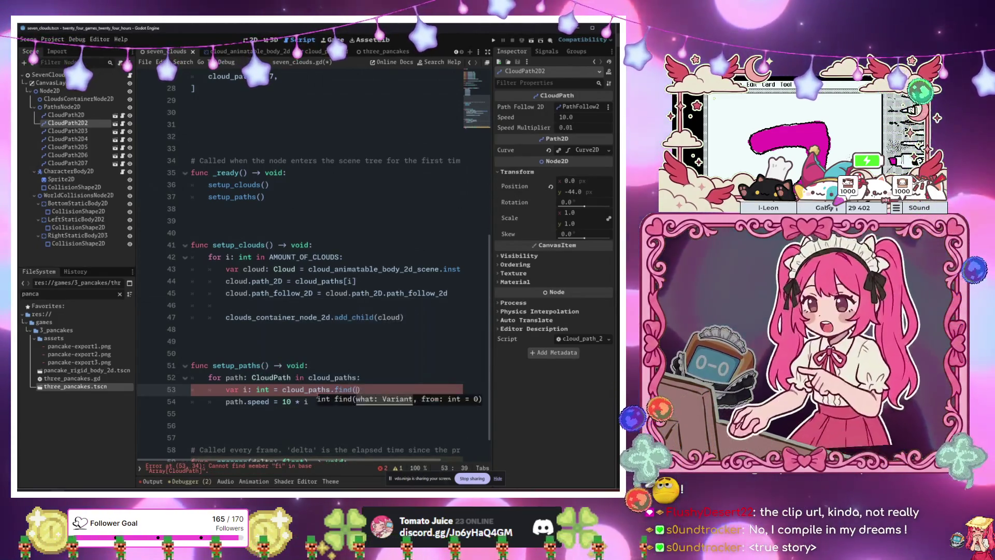
type("path")
key("Down")
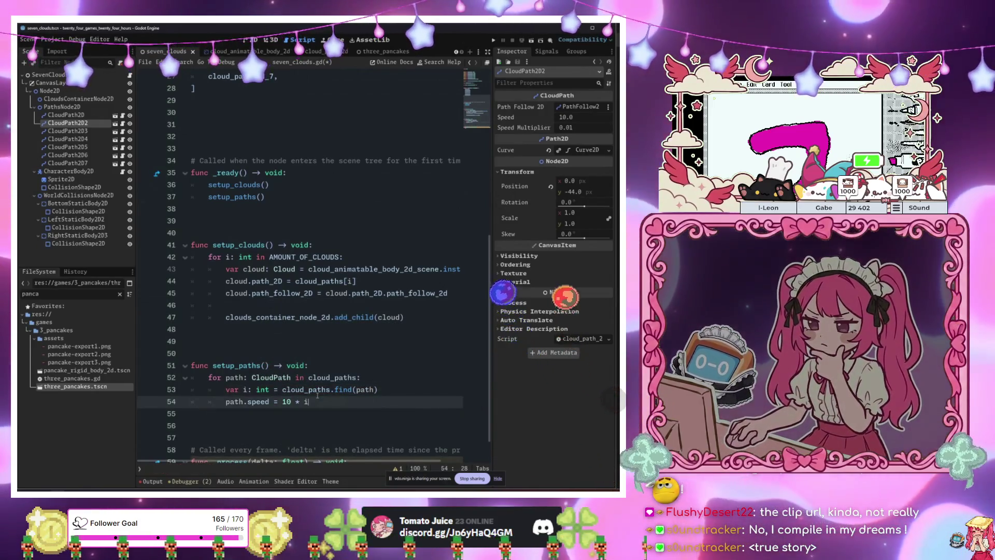
key("Return")
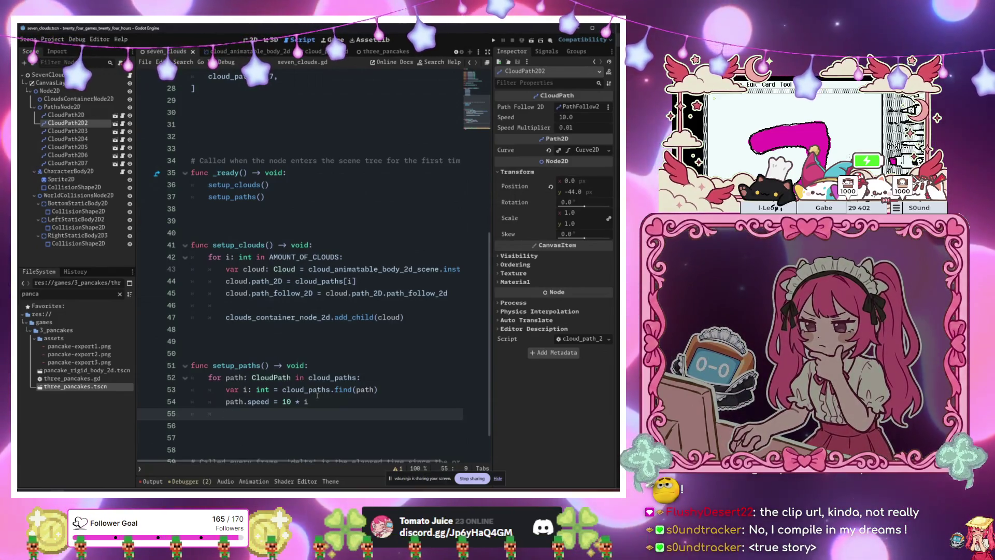
key("F6")
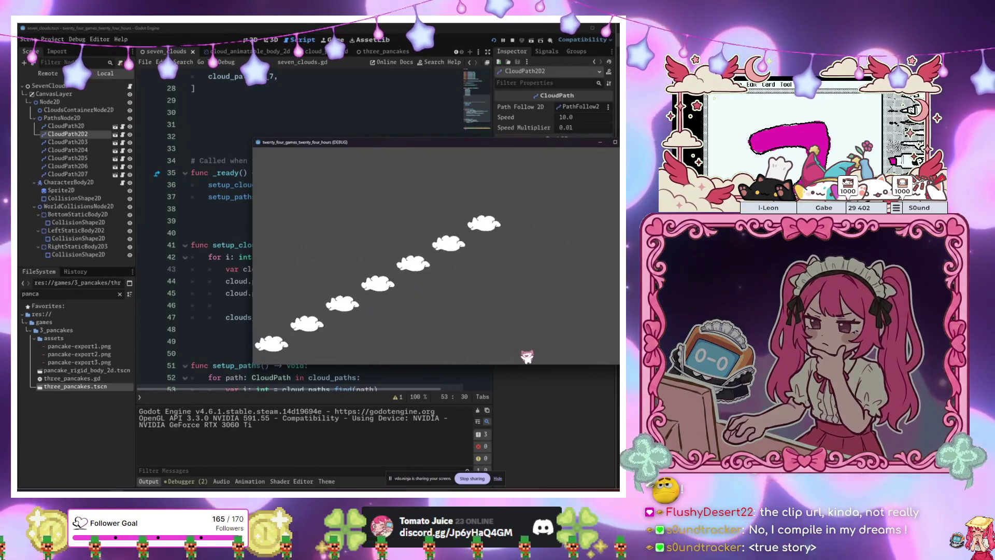
- Remove the stray typo on line 48, then save and rerun to watch the clouds' different speeds
key("F8")
left_click(388, 330)
type("p")
key("BackSpace")
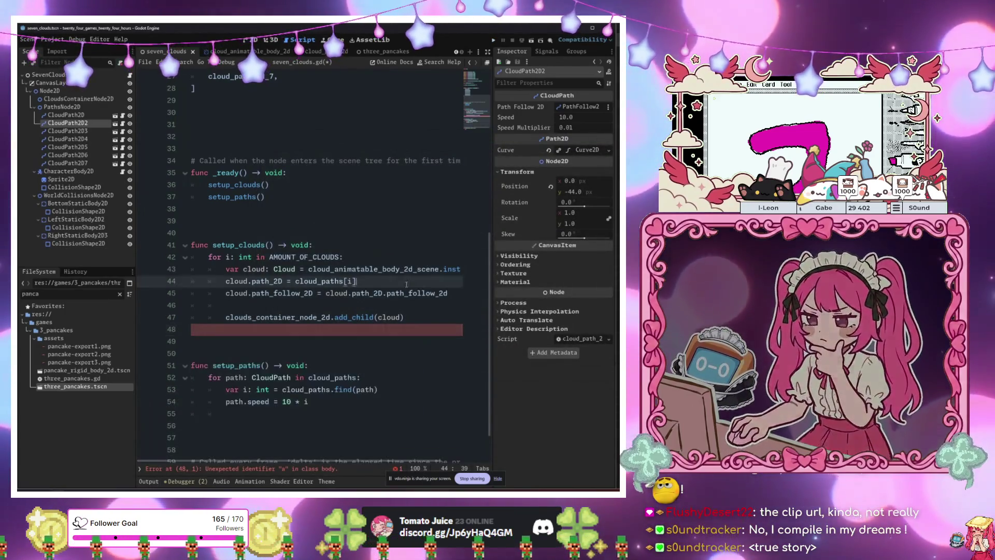
left_click(376, 340)
left_click(405, 334)
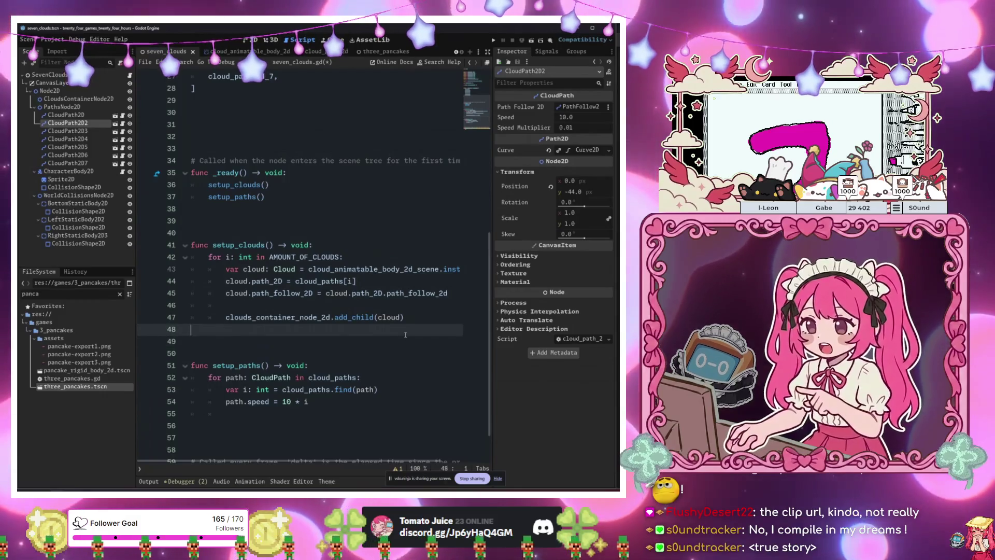
key("F5")
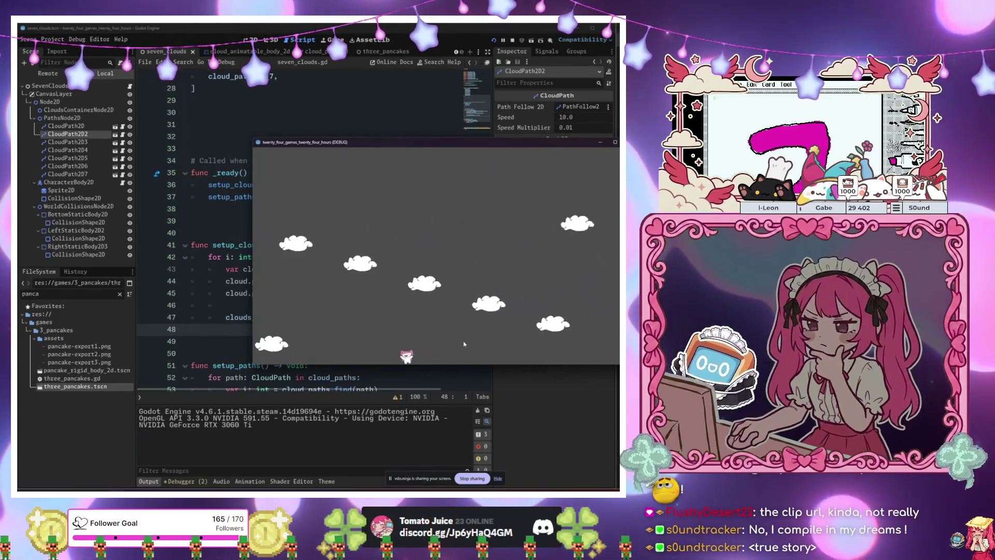
key("F8")
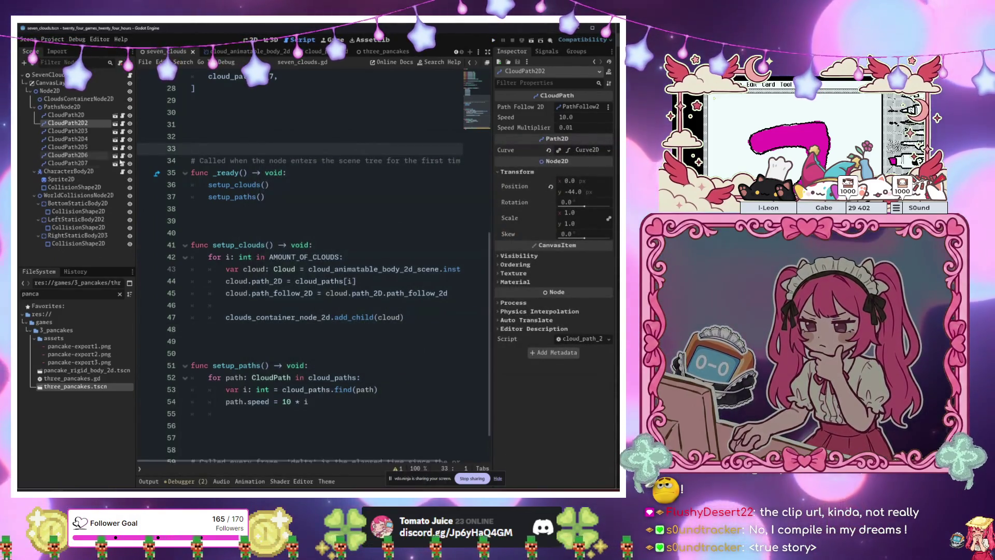
- Open character_body_2d.gd, set a breakpoint on the jump velocity line, and debug-run
left_click(122, 172)
left_click(366, 277)
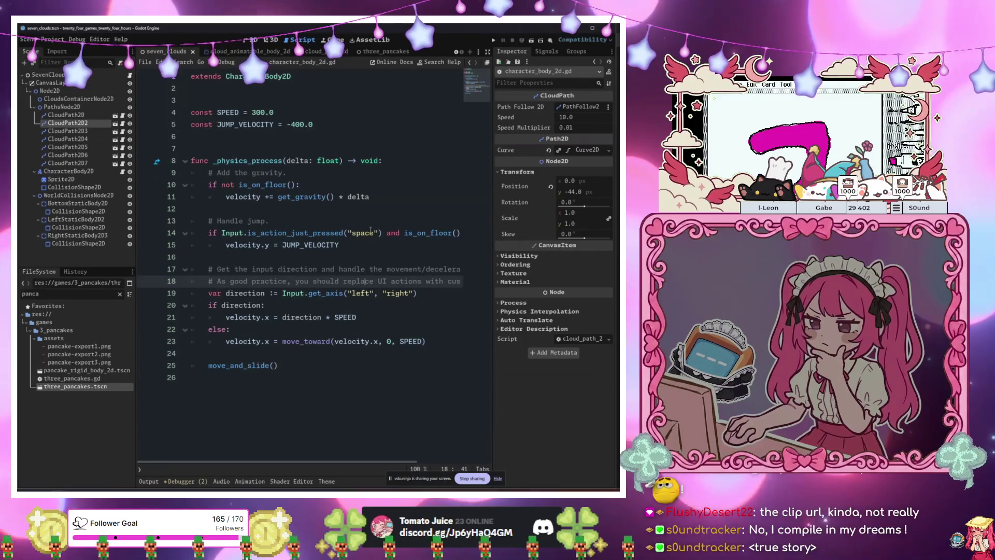
left_click(363, 234)
left_click(144, 245)
left_click(311, 245)
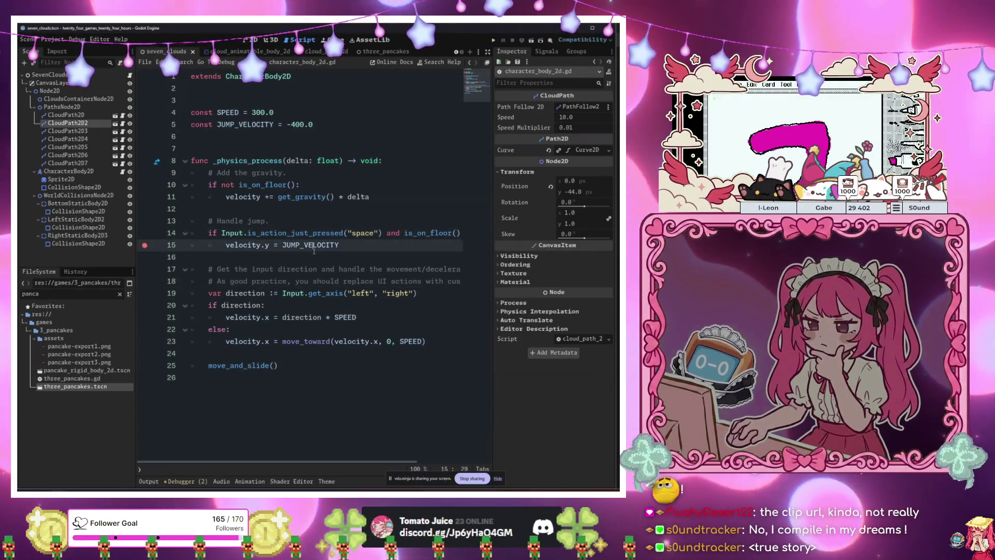
key("F5")
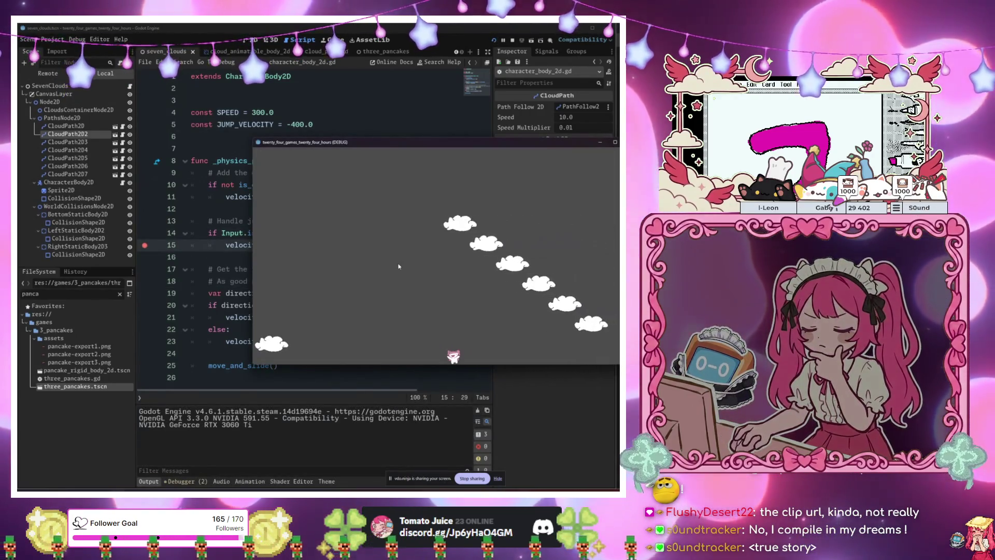
- Remove the breakpoint, resume the game, and move the character left and right
mouse_move(342, 143)
left_mouse_down()
mouse_move(479, 252)
mouse_move(470, 304)
left_mouse_up()
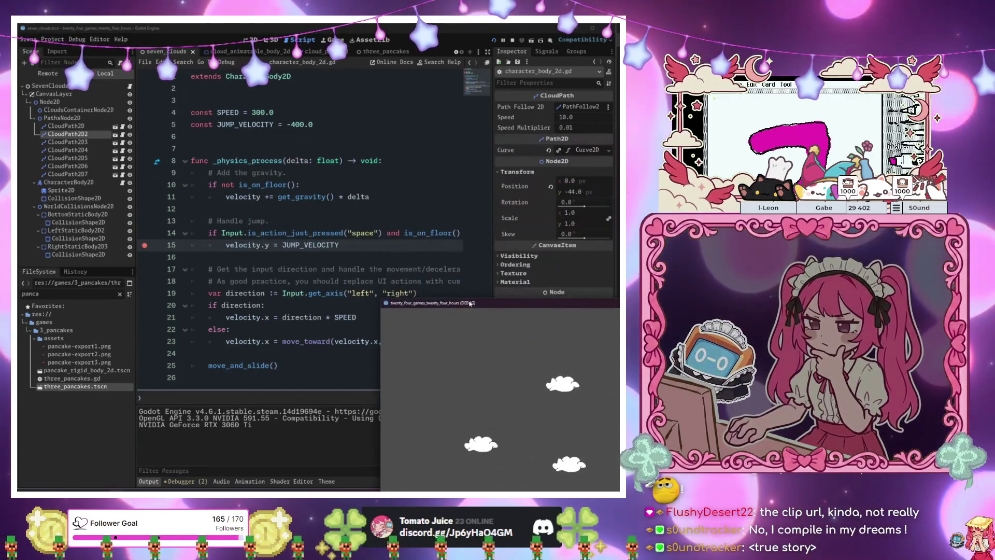
left_click(346, 258)
key("BackSpace")
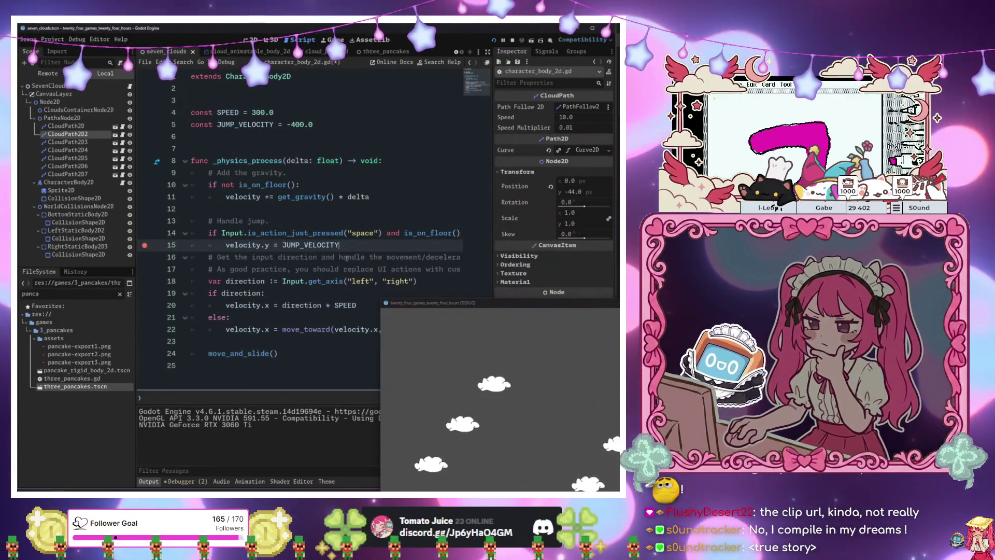
key("ctrl+z")
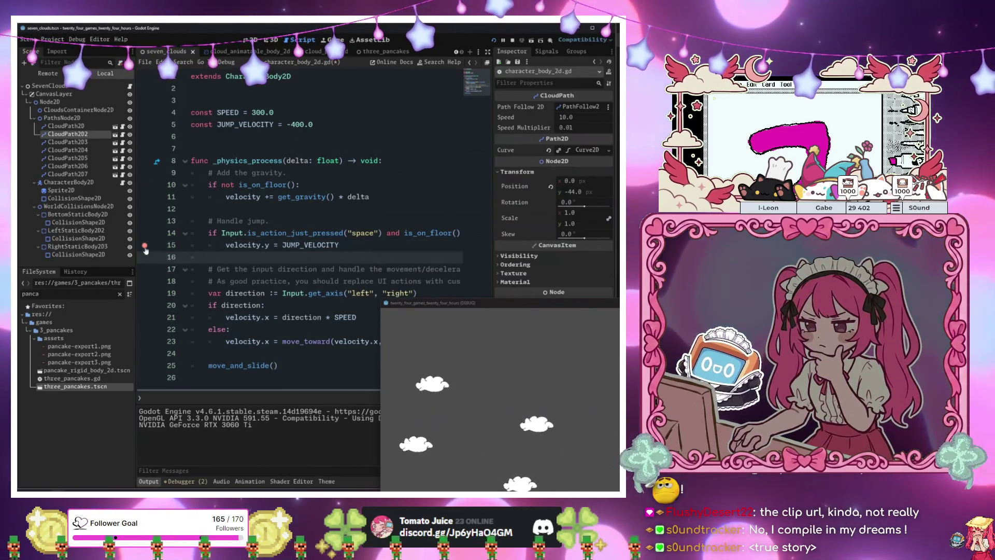
left_click(146, 238)
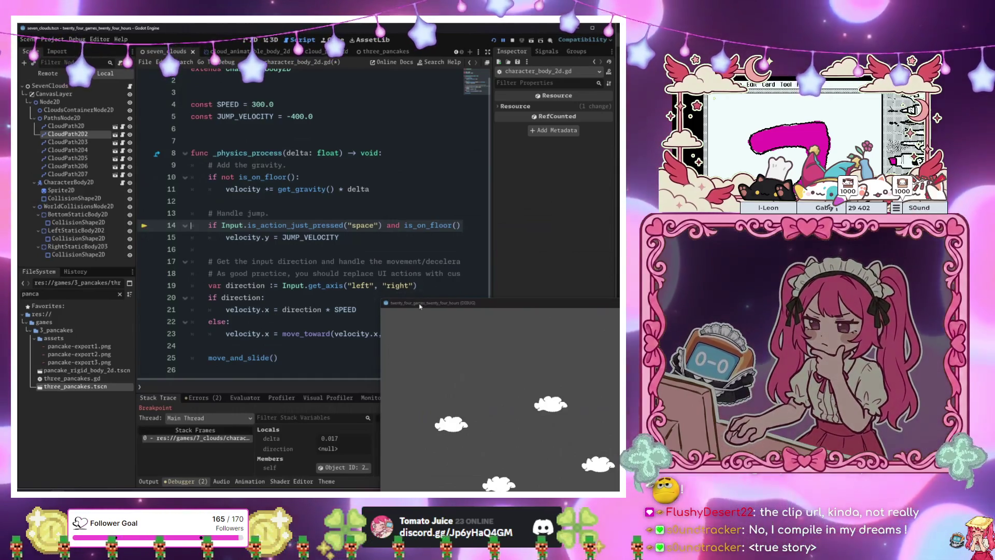
left_click_drag(420, 306, 355, 217)
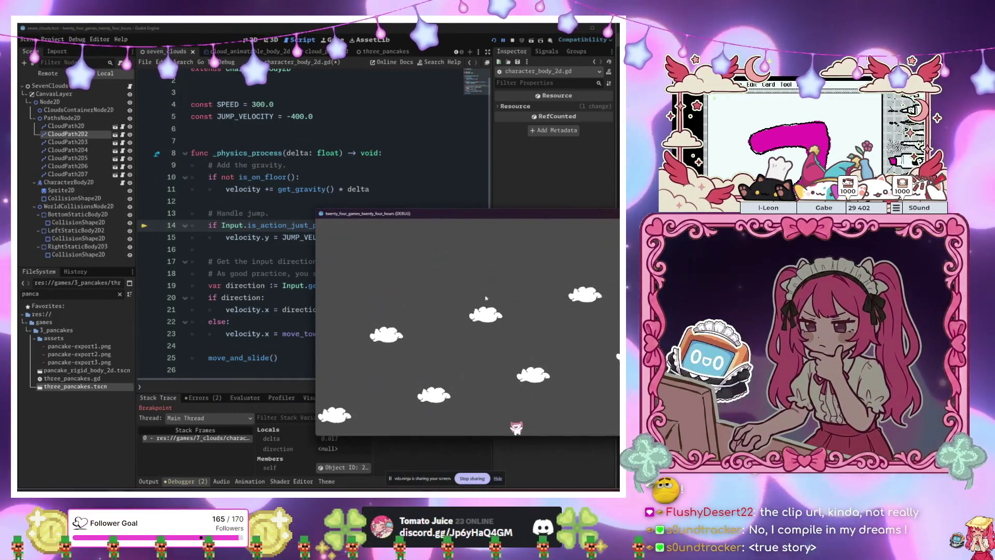
key("F5")
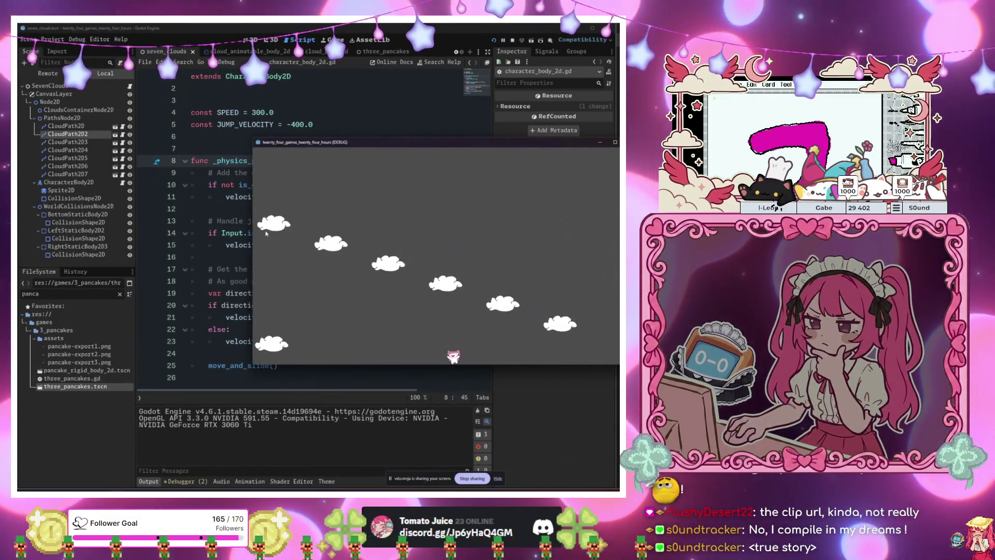
key("Left")
key("Right")
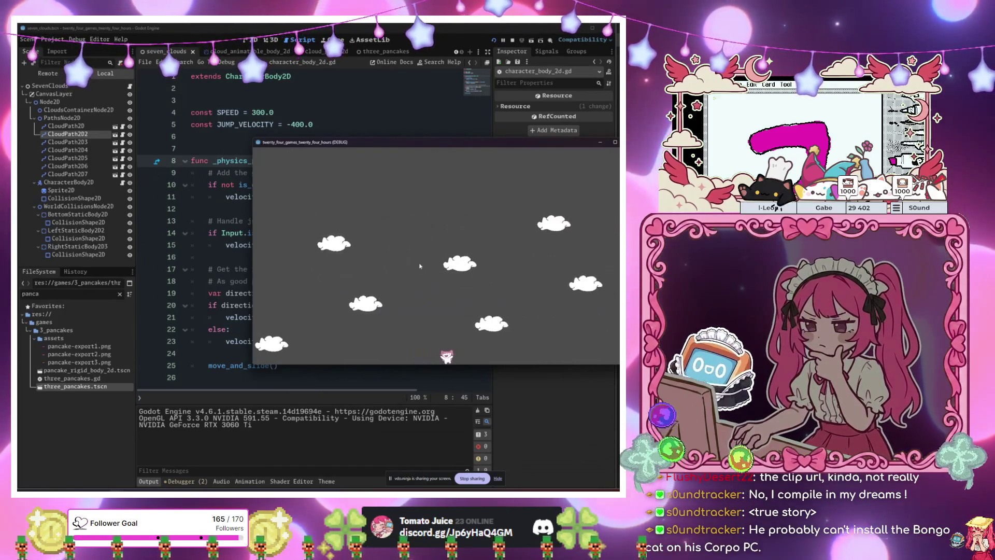
key("Left")
- Change line 54 to path.speed = 10 * ( i + 1 ) so the first cloud moves too
key("Right")
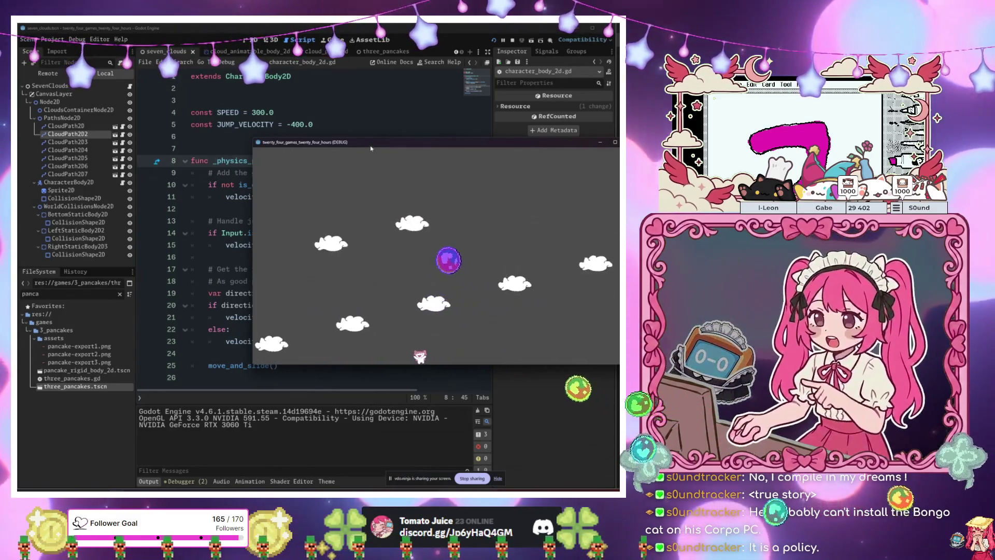
mouse_move(371, 148)
left_mouse_down()
mouse_move(349, 206)
mouse_move(283, 221)
mouse_move(284, 245)
mouse_move(316, 254)
mouse_move(256, 395)
left_mouse_up()
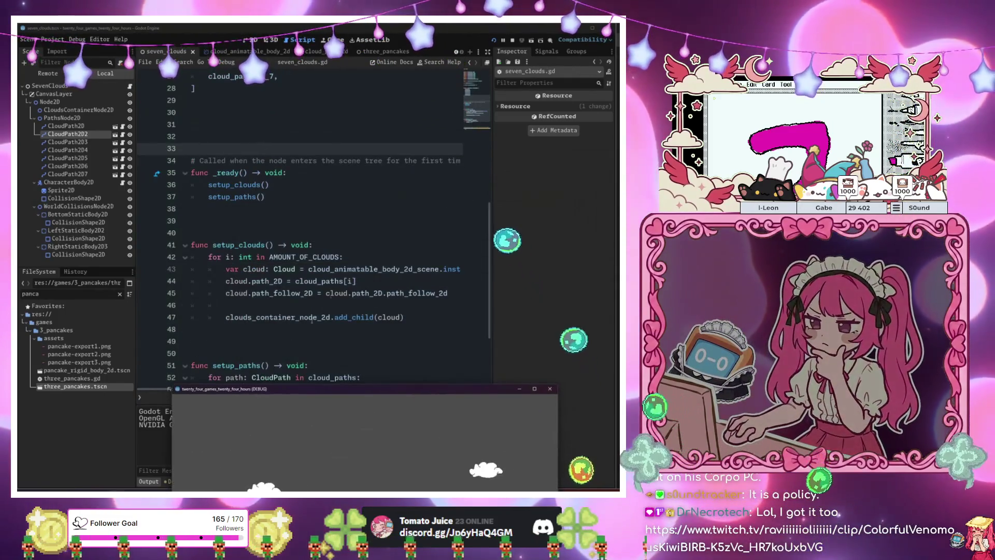
scroll(337, 259, "down", 3)
left_click(337, 284)
type("+ 1")
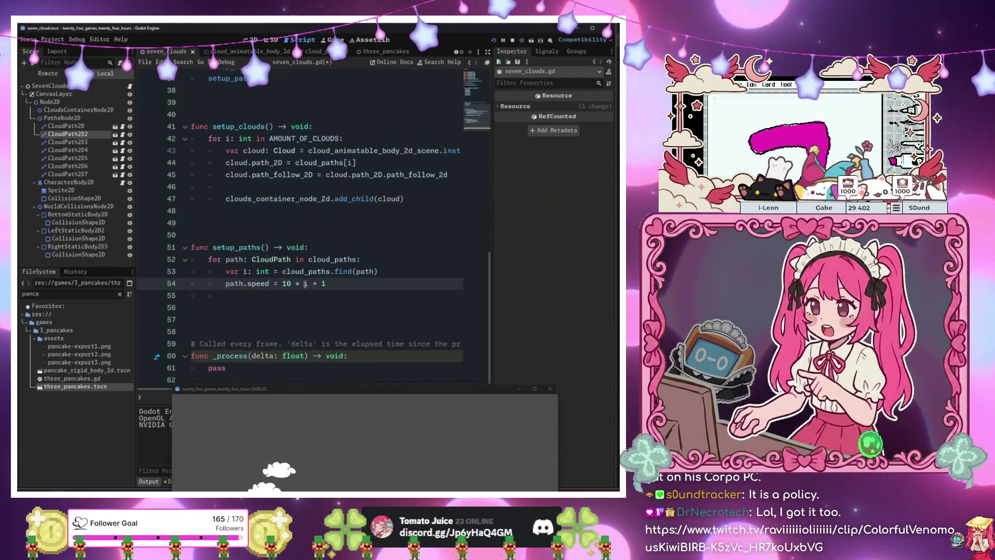
left_click(351, 283)
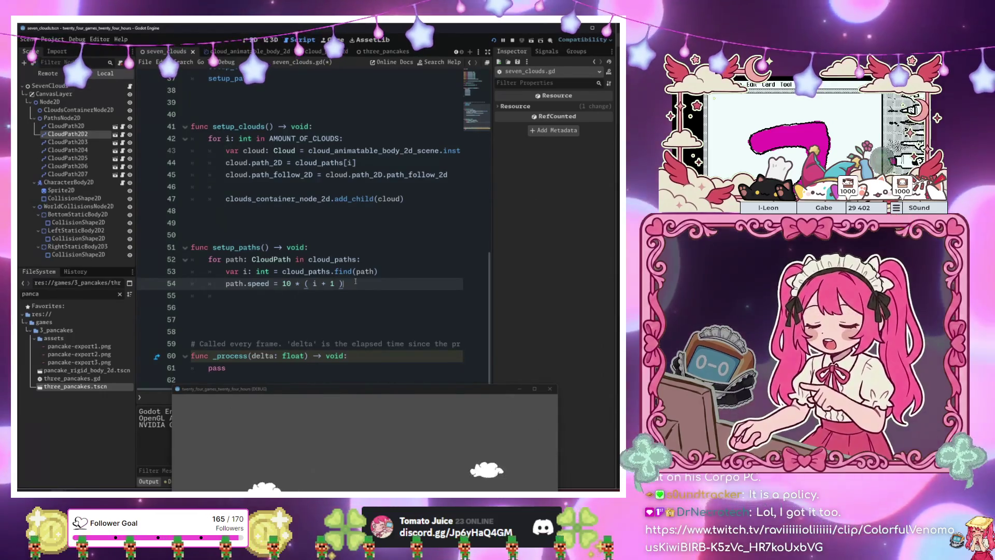
left_click(374, 50)
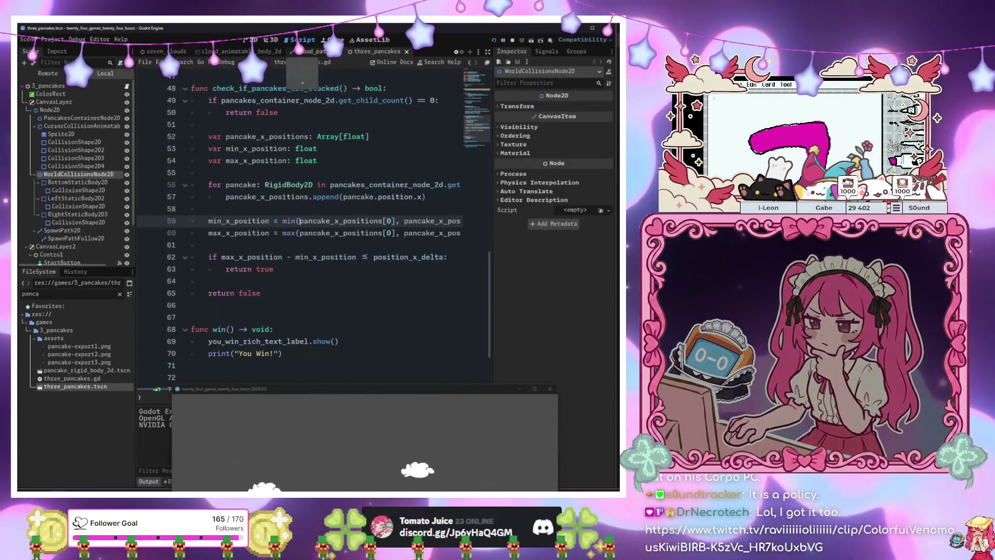
left_click(322, 52)
- Append _multiplier to the speed terms on lines 18 and 20 of cloud_path_2d.gd
scroll(311, 228, "down", 1)
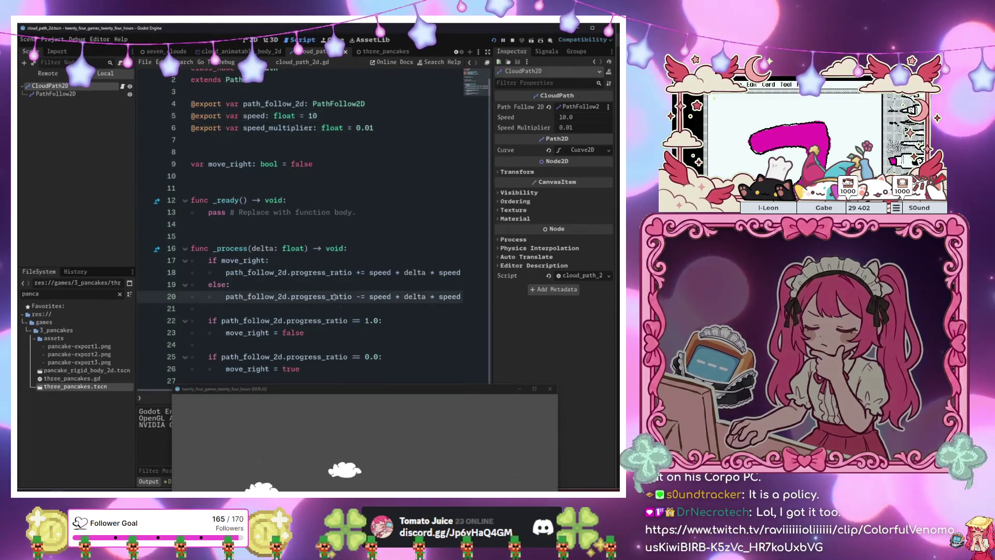
left_click(340, 335)
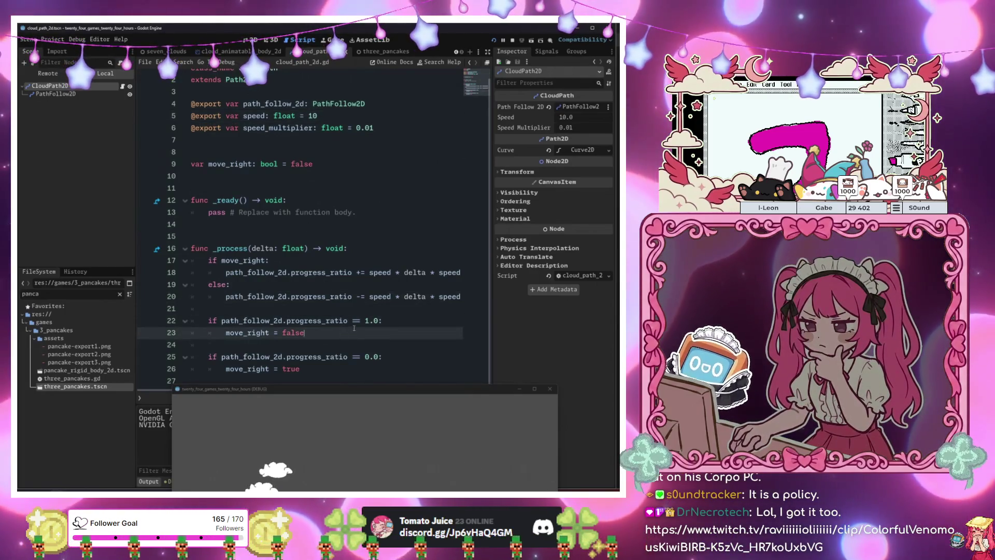
left_click(350, 370)
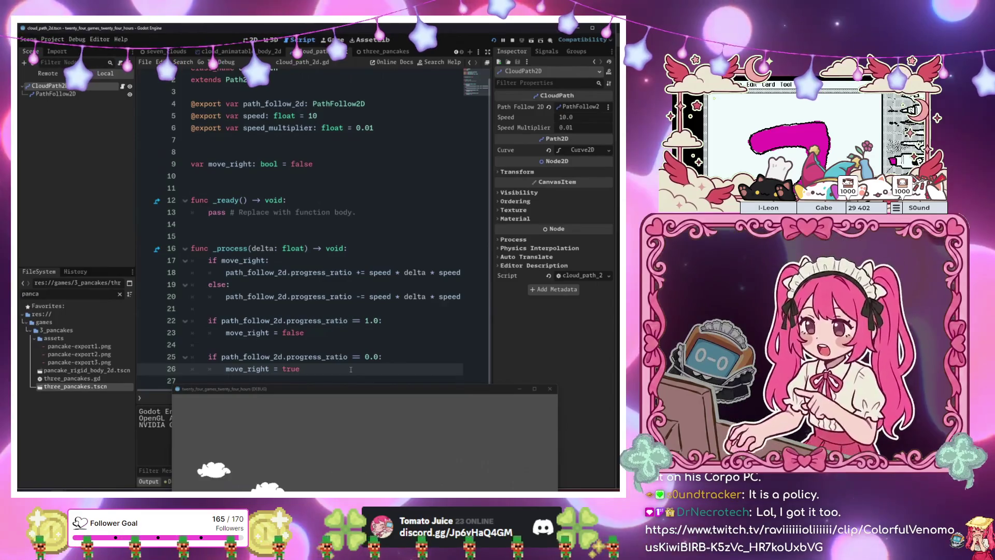
left_click(350, 354)
left_click(460, 272)
type("_multiplier")
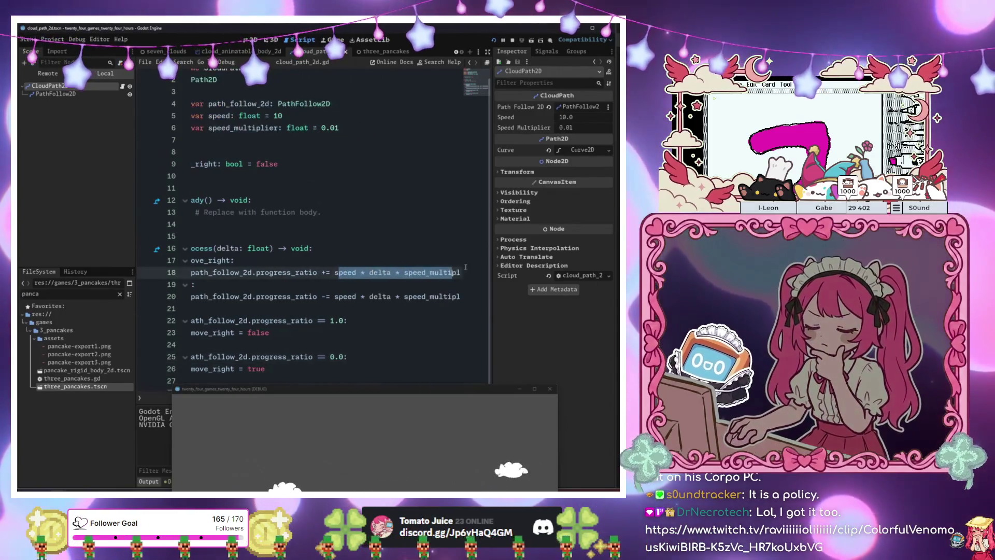
left_click(460, 296)
type("_multiplier")
left_click_drag(421, 296, 283, 305)
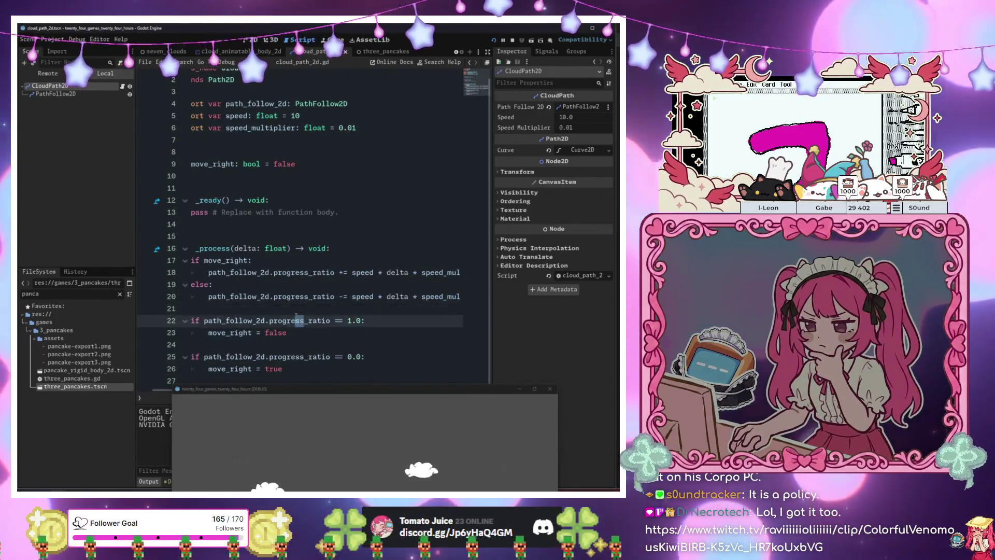
- Change the progress_ratio checks to >= 1.0 and <= 0.0, then save and run the game
left_click(305, 345)
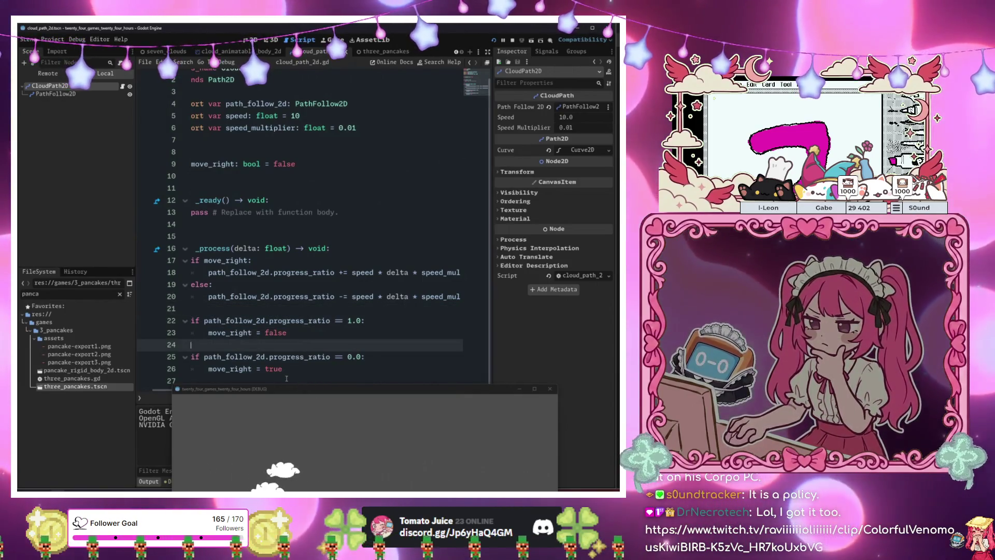
mouse_move(288, 393)
left_mouse_down()
mouse_move(300, 199)
mouse_move(290, 414)
left_mouse_up()
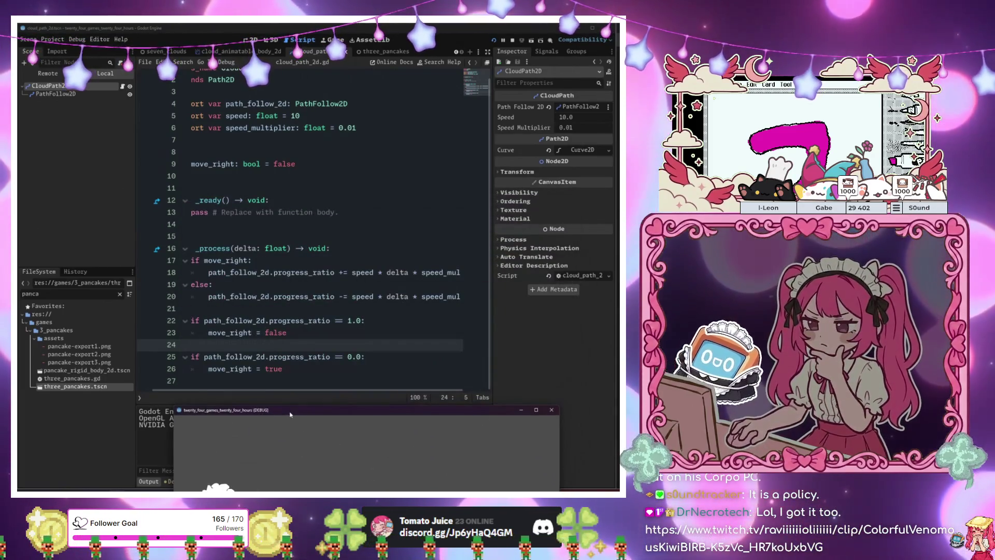
left_click(339, 357)
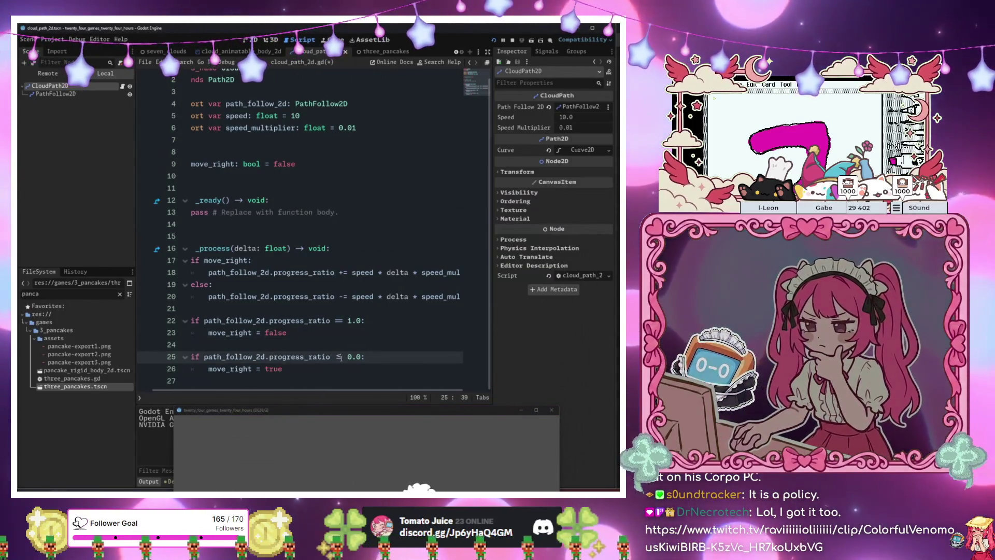
key("Up")
key("Up")
key("Up")
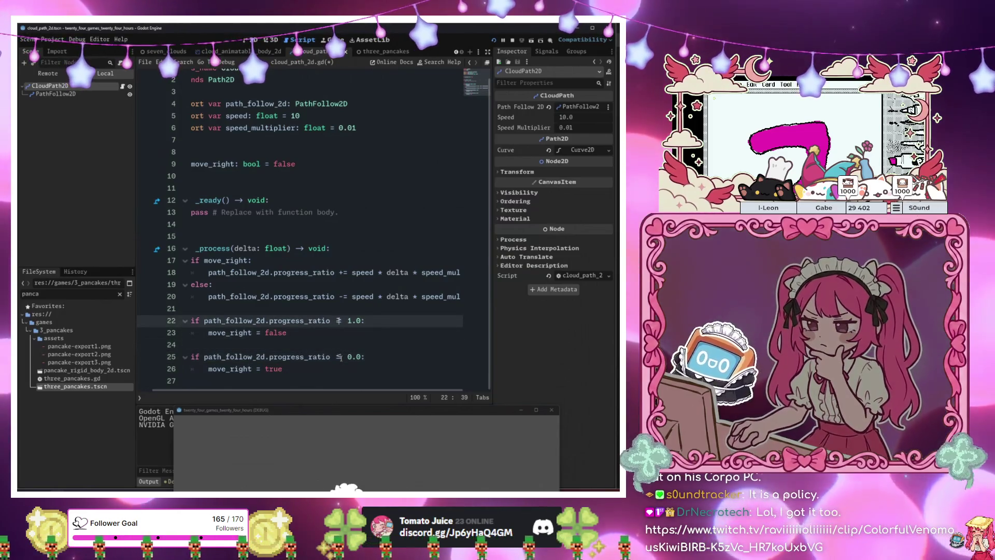
key("Down")
key("Down")
key("Down")
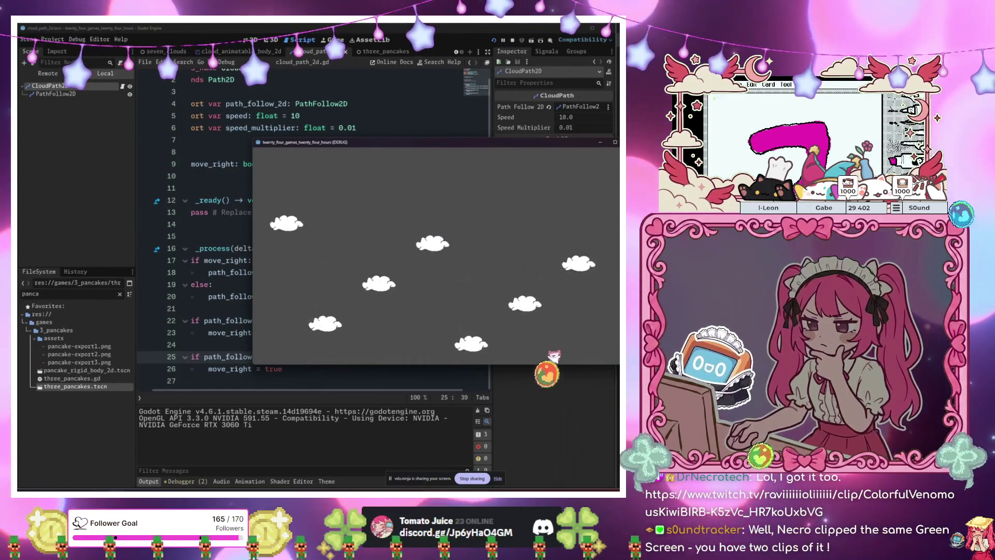
- Comment out the setup_paths() call in seven_clouds' _ready and run the scene
key("F8")
left_click(263, 53)
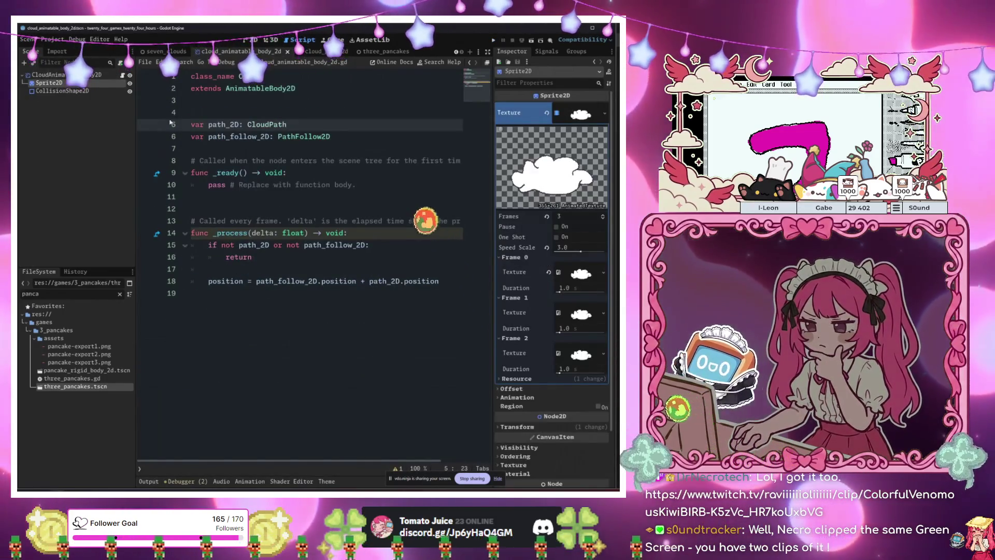
left_click(165, 52)
left_click(287, 306)
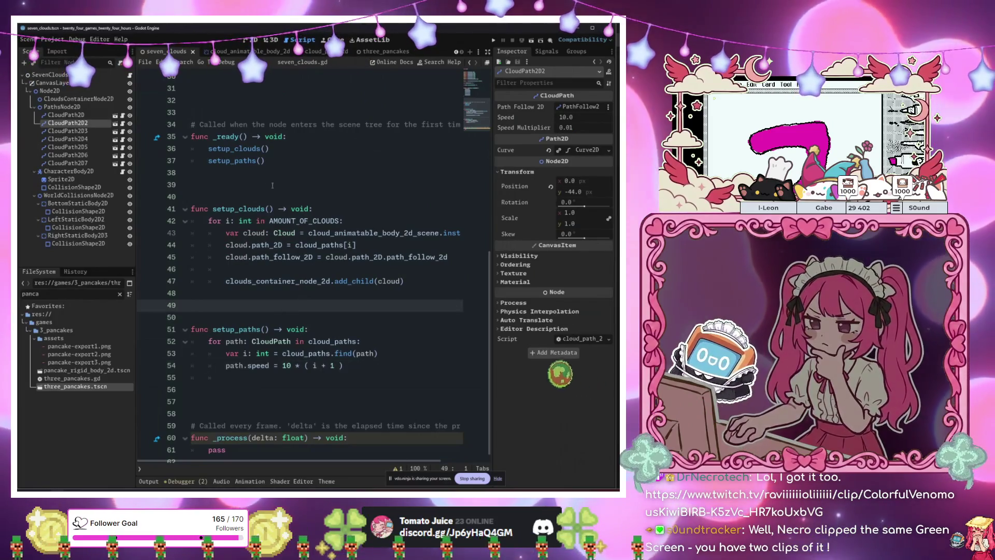
left_click(262, 161)
key("F6")
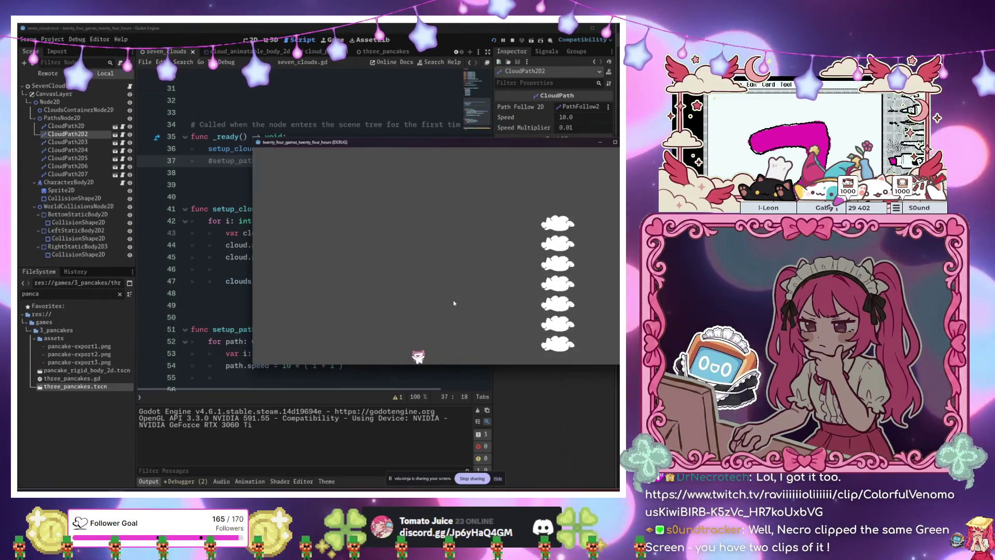
left_click(199, 125)
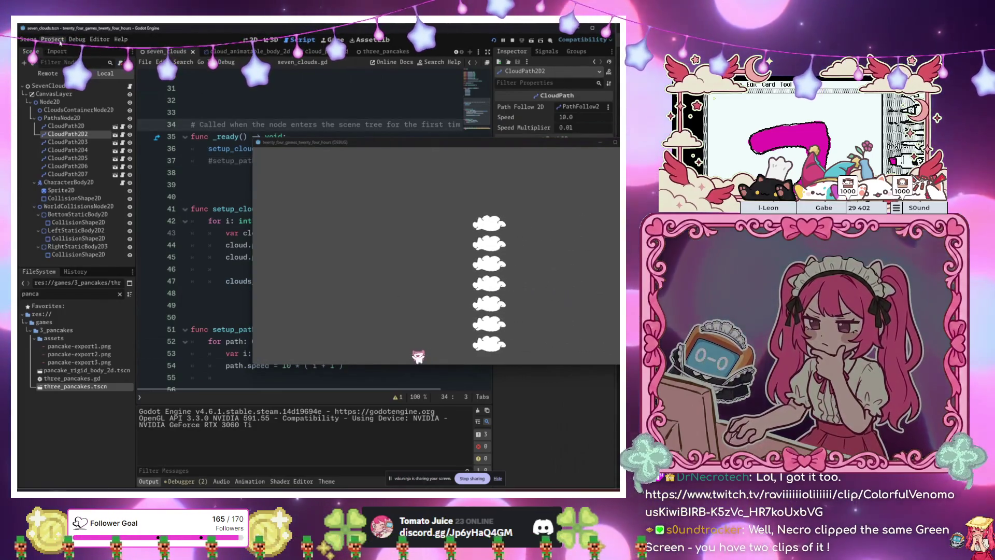
- Bind the physical Space key to the 'space' action in the Project Settings Input Map
left_click(54, 40)
left_click(77, 48)
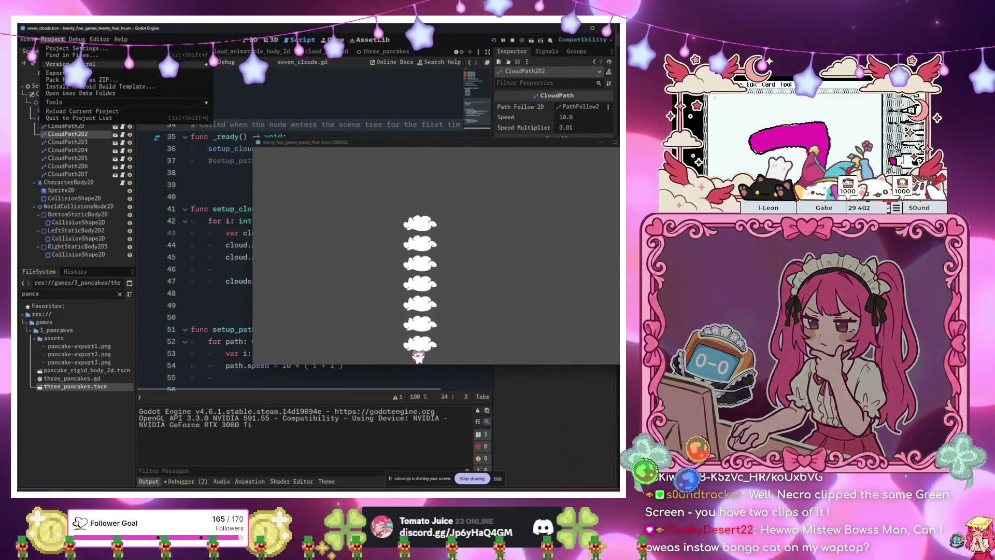
left_click_drag(429, 190, 361, 380)
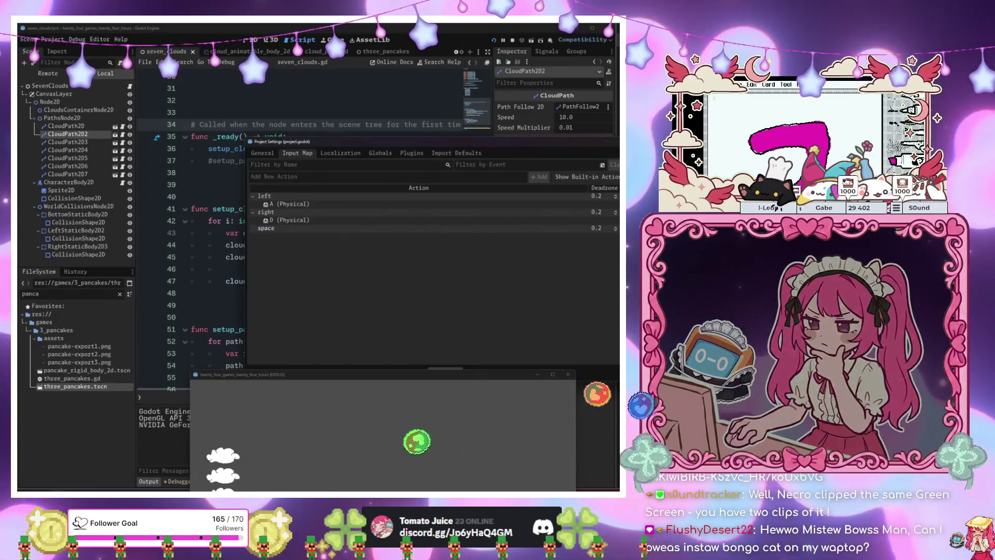
left_click(615, 228)
key("space")
left_click(410, 332)
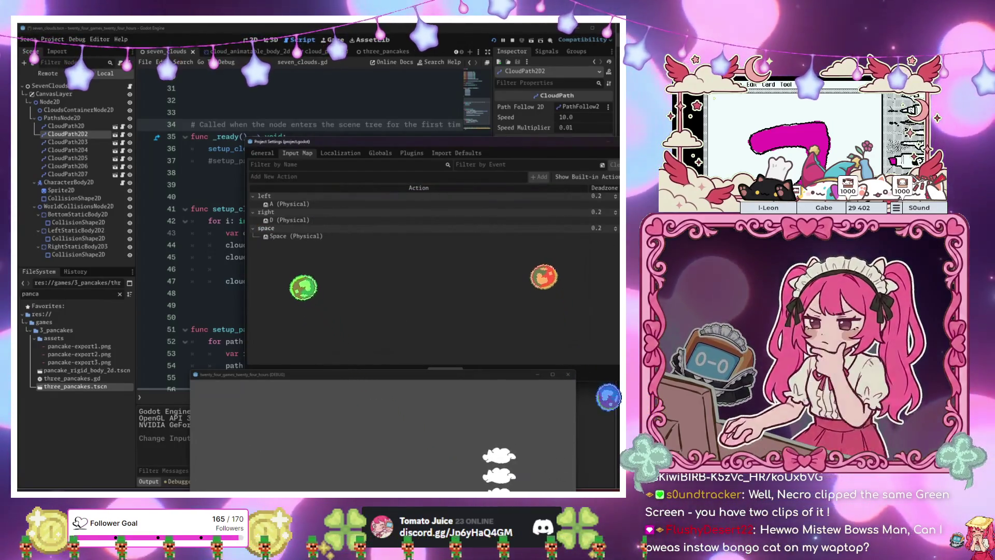
left_click(445, 367)
left_click_drag(407, 374, 385, 103)
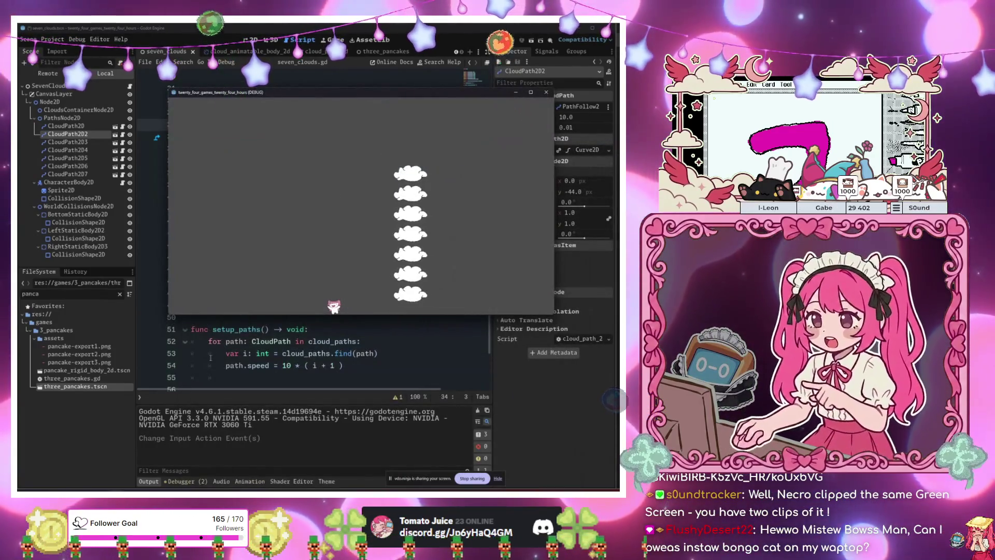
- Restart the game to test the Space binding, then stop it
left_click(263, 353)
key("F8")
key("F5")
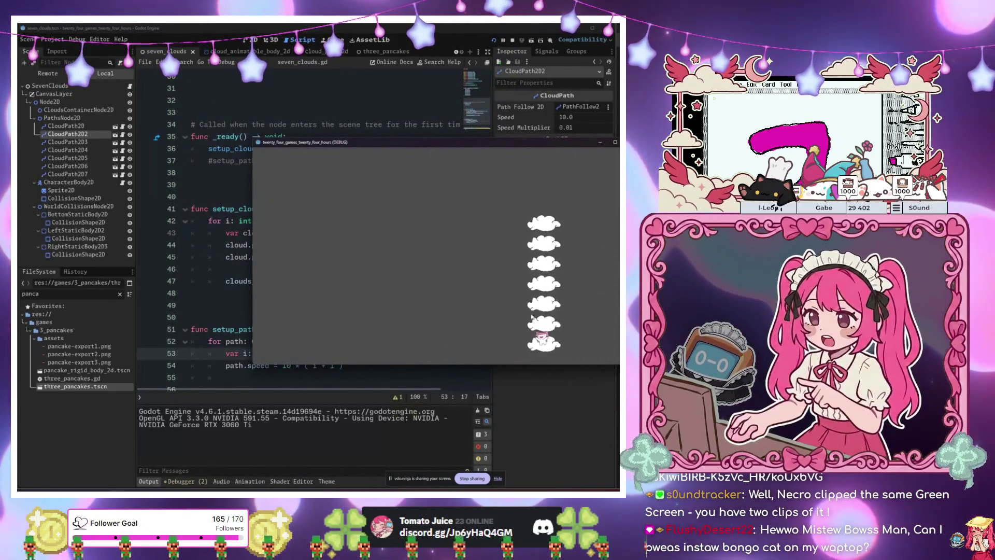
key("F8")
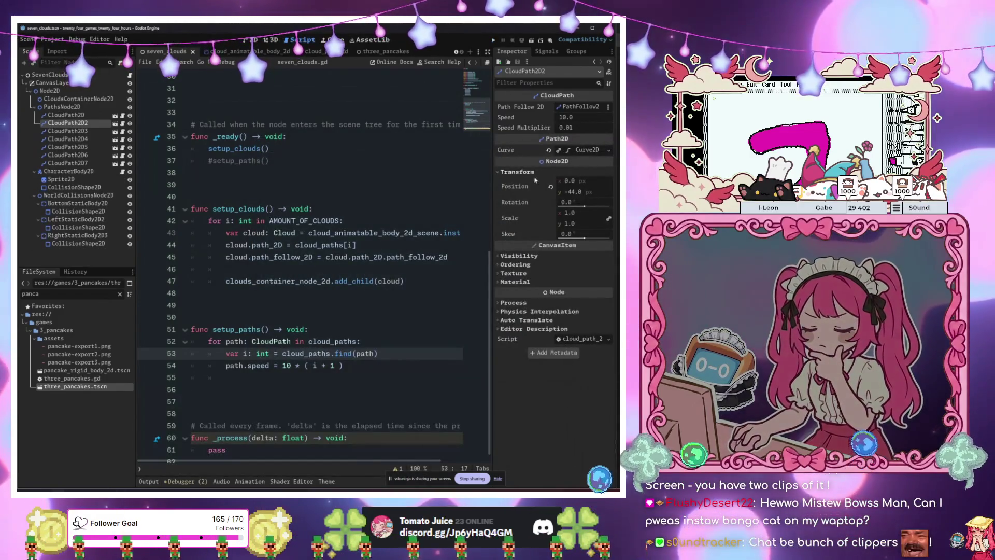
- Add 'path.path_follow_2d.progress_ratio = randf()' as line 55 of setup_paths and run the game
left_click(396, 300)
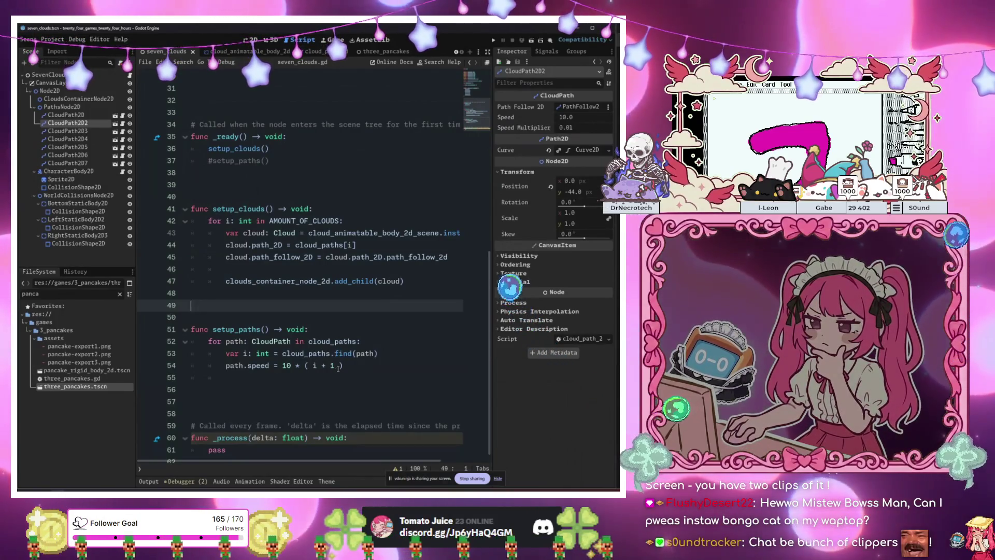
left_click(358, 369)
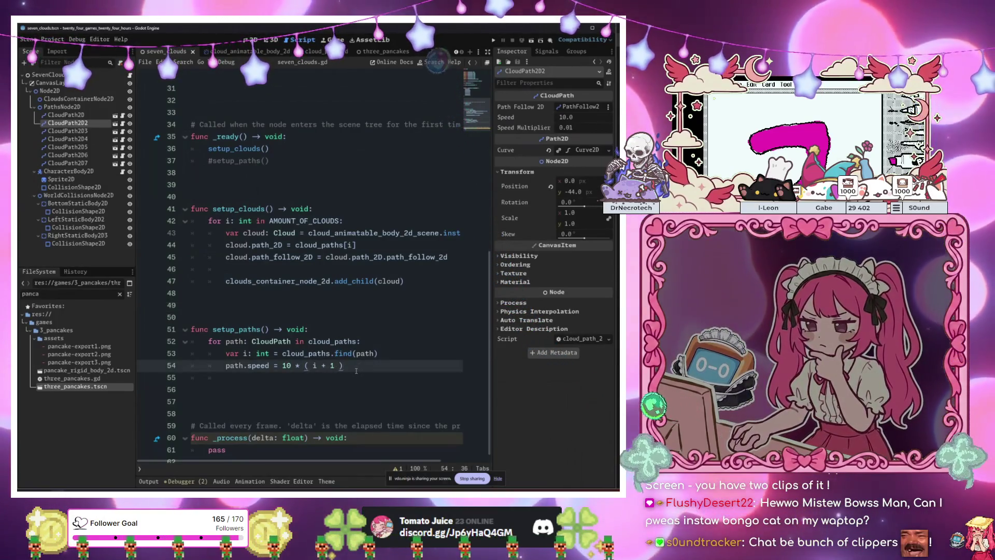
left_click(387, 359)
left_click(399, 368)
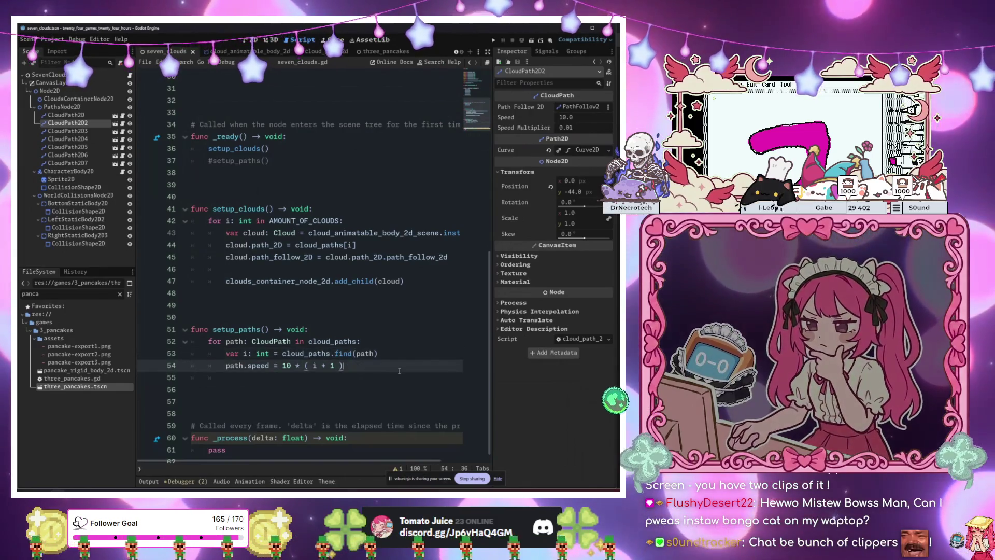
key("Return")
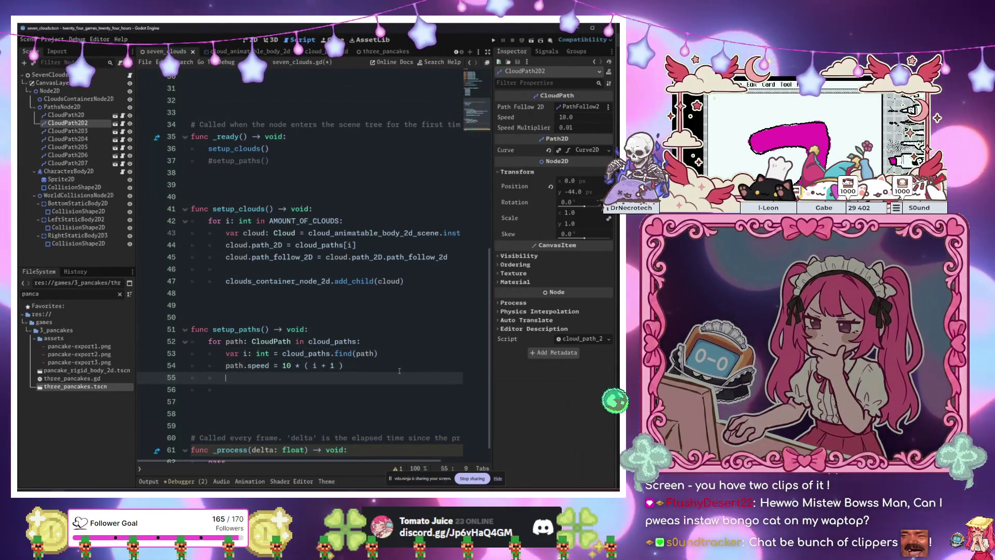
type("rand")
key("BackSpace")
key("BackSpace")
key("BackSpace")
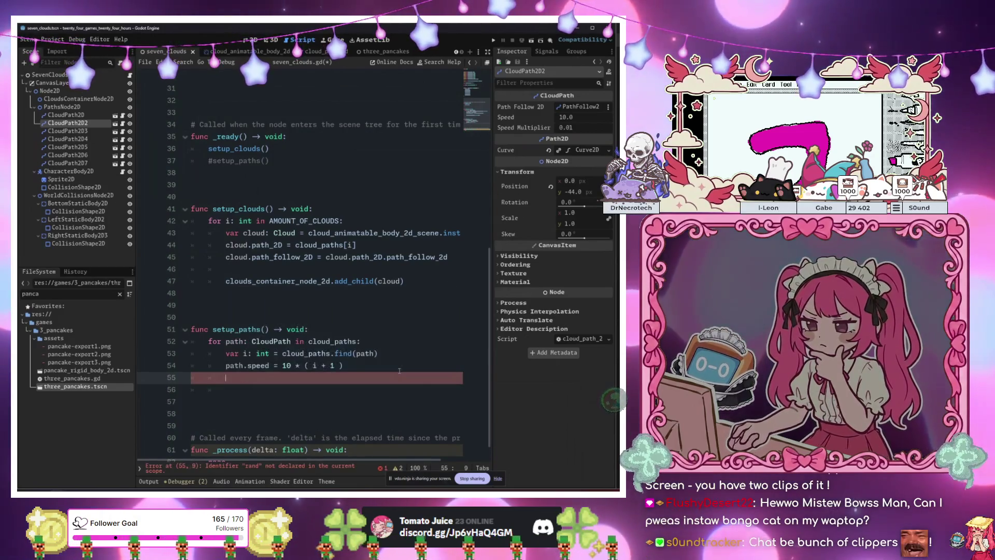
type("path.path_follow_2d.")
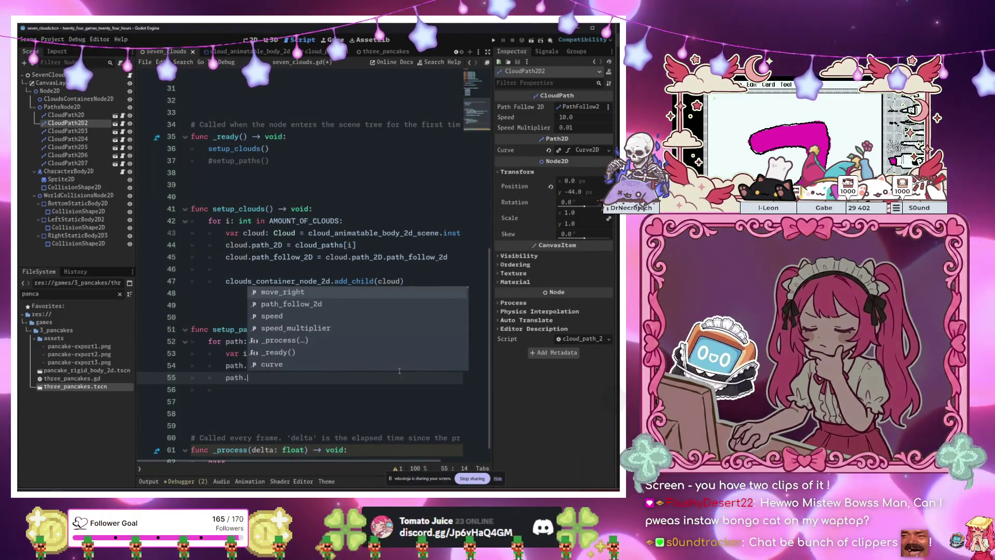
type("progress_ratio ")
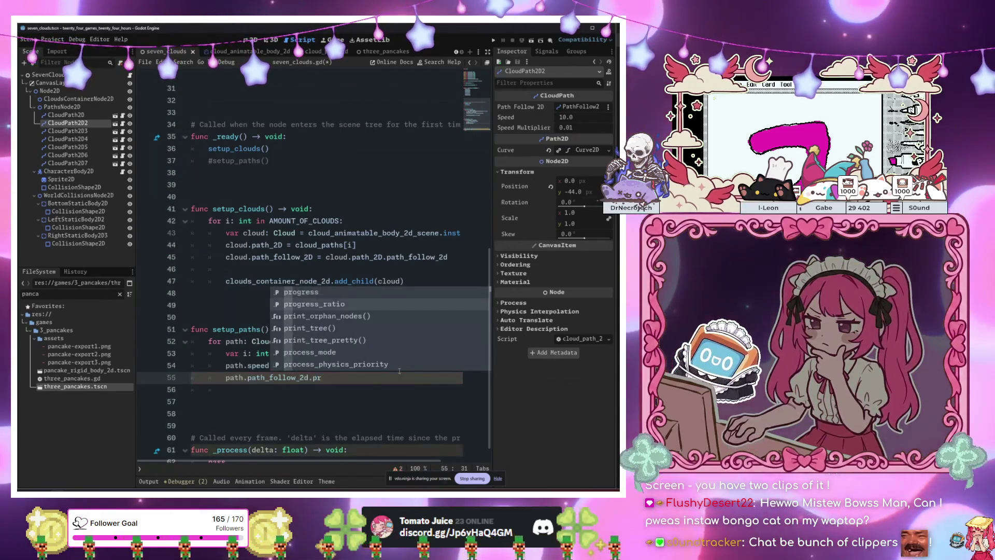
type("= ran")
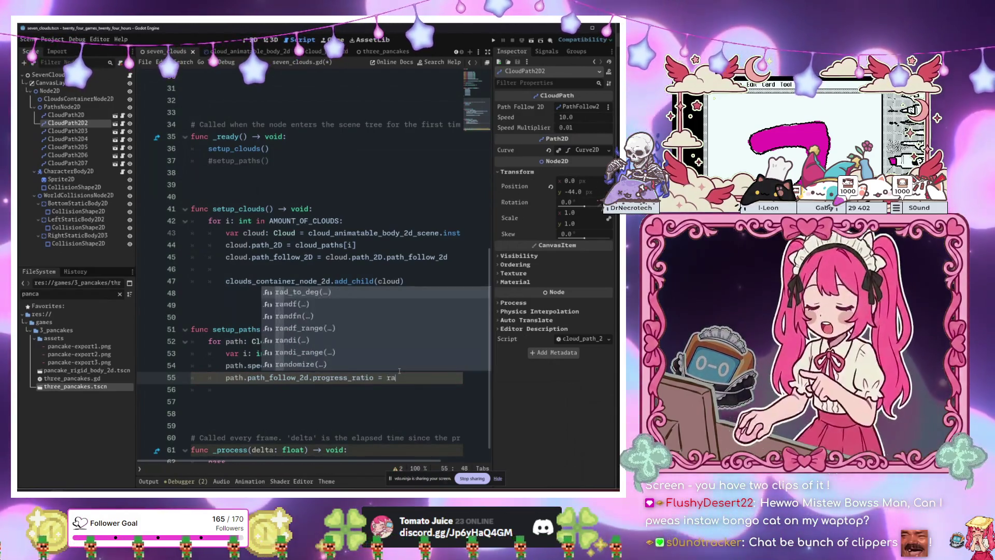
key("Down")
key("Return")
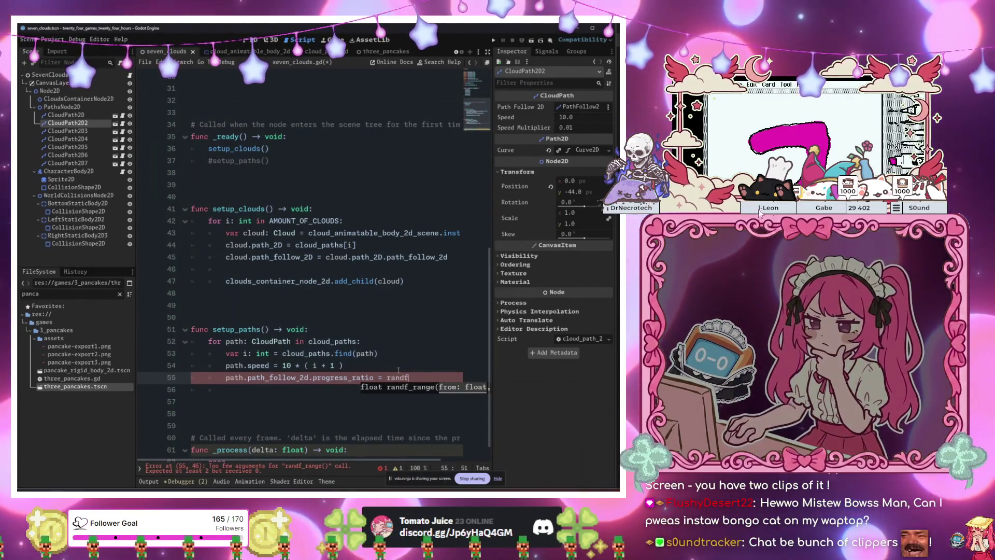
type("()")
left_click(405, 334)
key("F5")
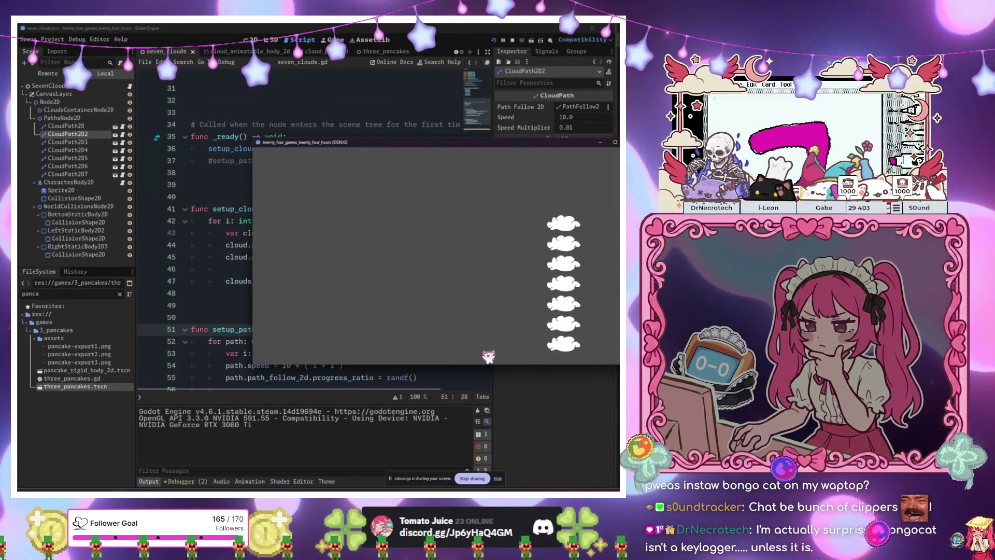
- Re-enable the setup_paths() call with Ctrl+K and run the game with randomized cloud positions
key("F8")
left_click(422, 347)
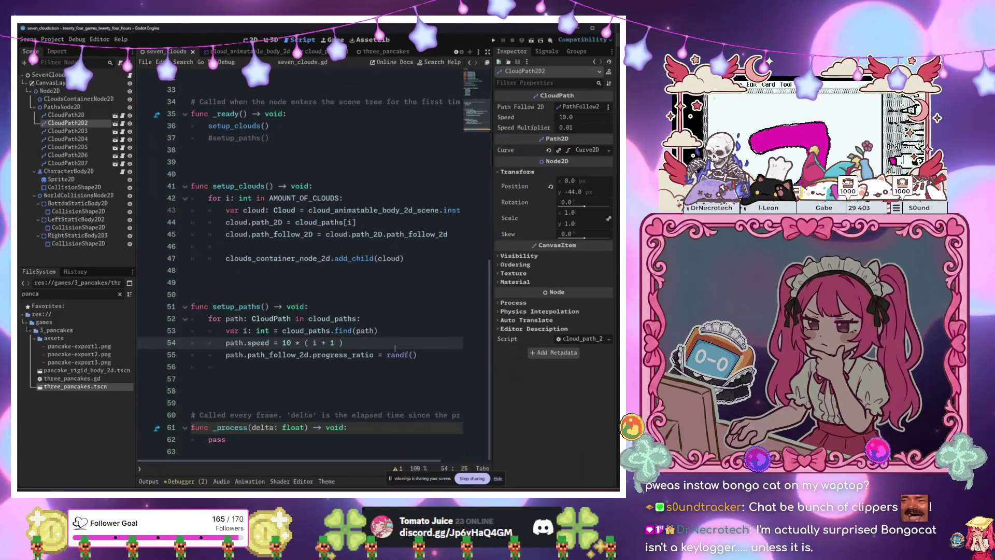
left_click(429, 355)
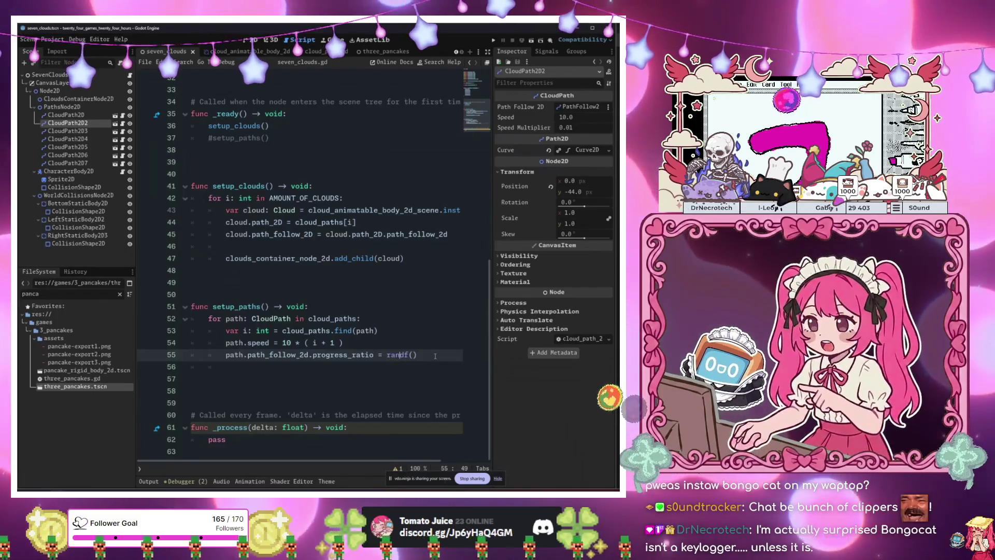
left_click(286, 355)
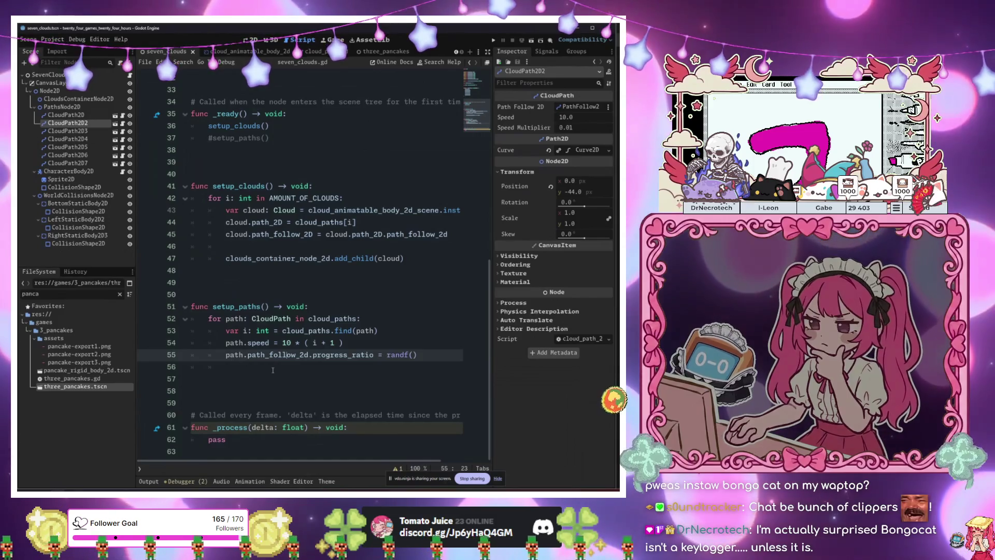
left_click(234, 373)
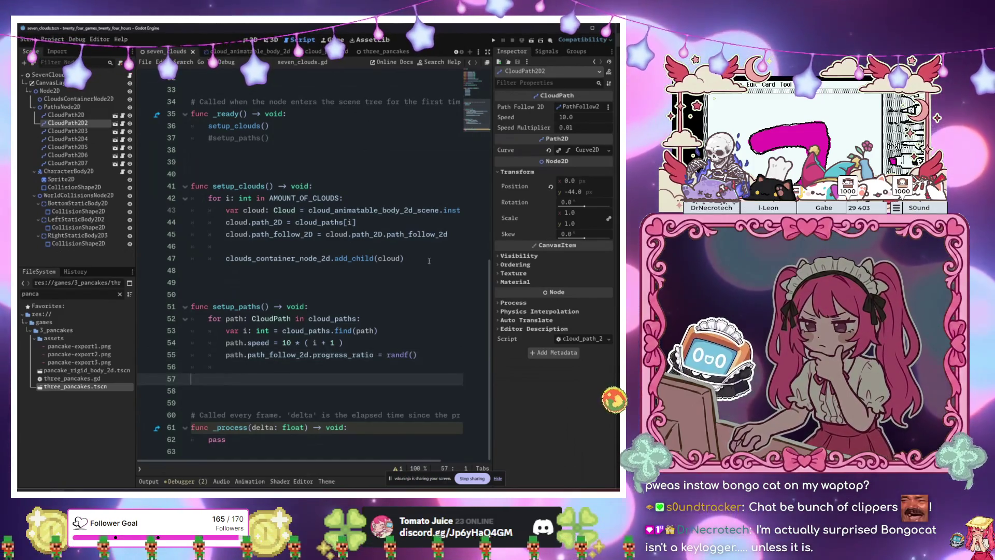
left_click(229, 143)
key("ctrl+k")
left_click(320, 174)
key("F5")
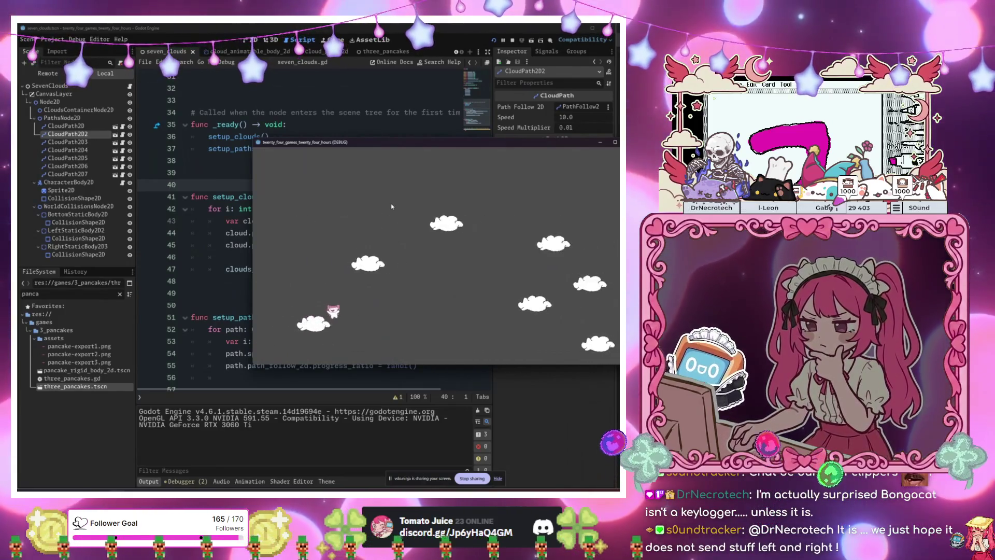
- Stop the game and switch from cloud_animatable_body_2d back to the seven_clouds scene
left_click(616, 142)
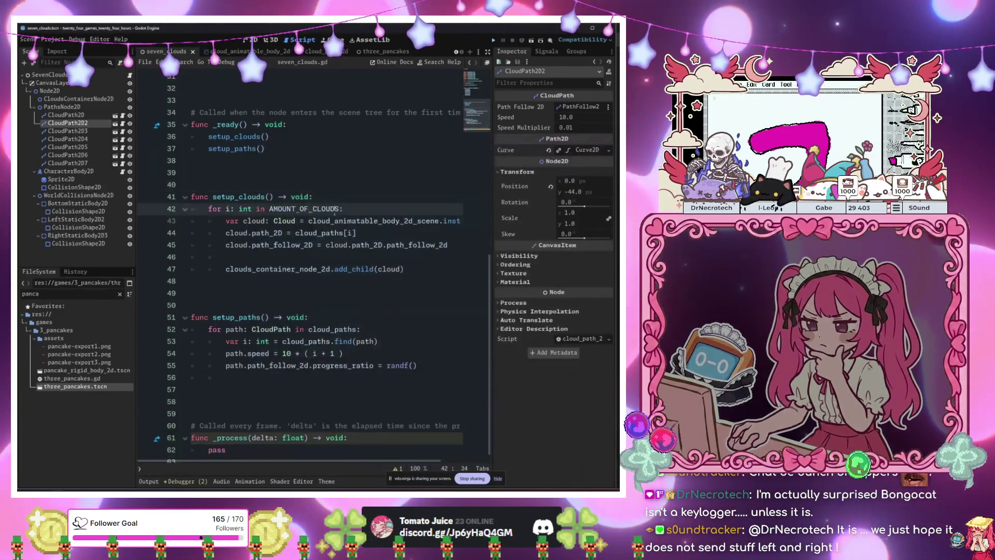
left_click(336, 256)
scroll(287, 143, "up", 8)
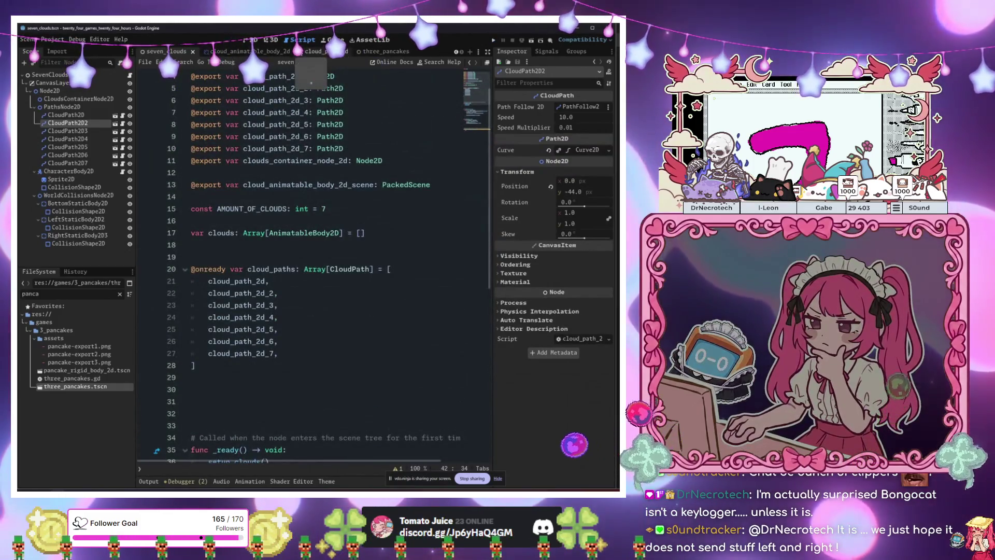
left_click(263, 50)
key("Down")
key("Down")
key("Down")
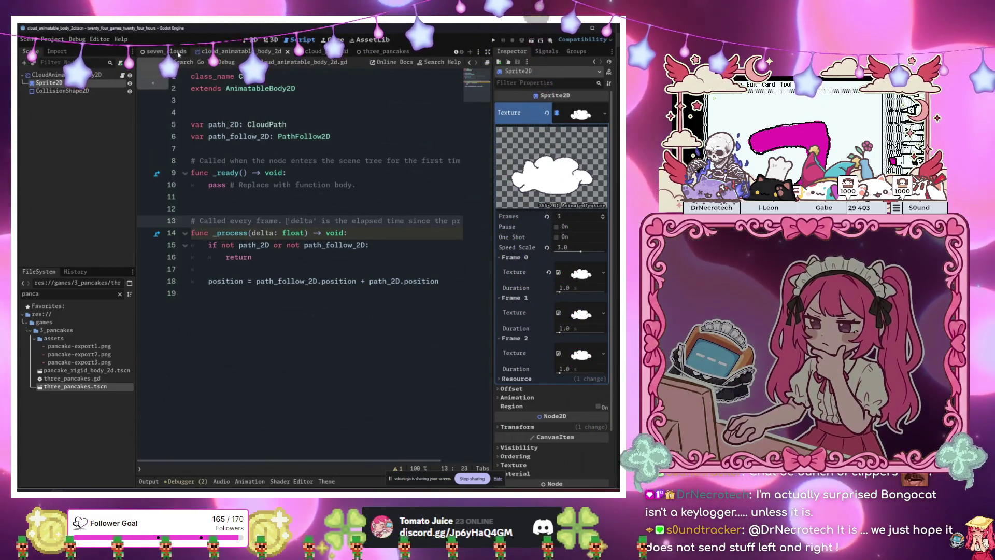
left_click(159, 51)
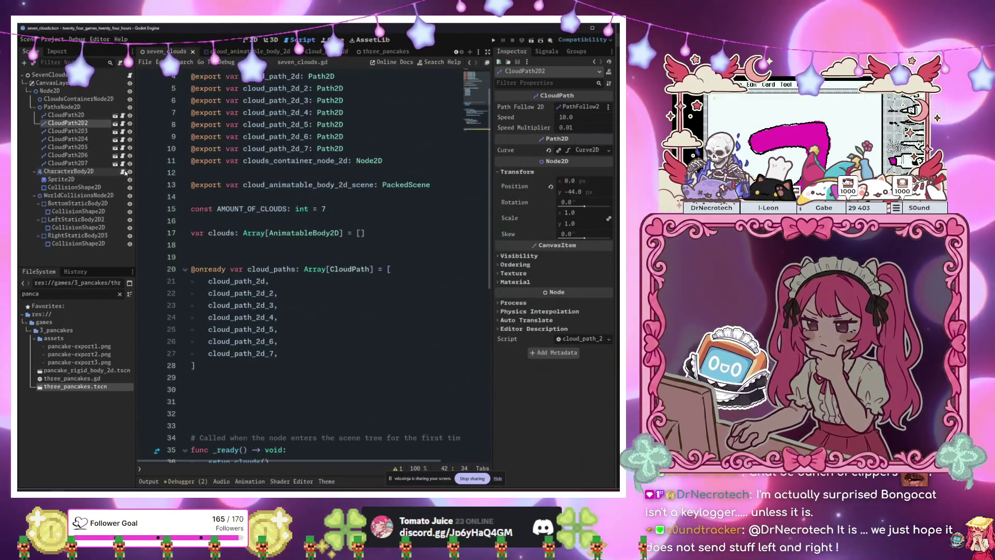
left_click(123, 171)
left_click(284, 98)
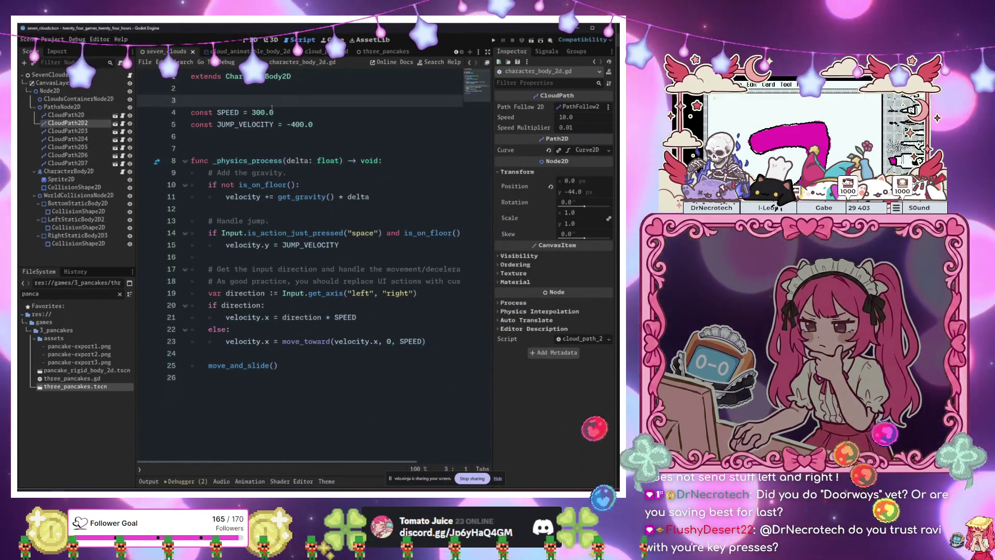
key("Return")
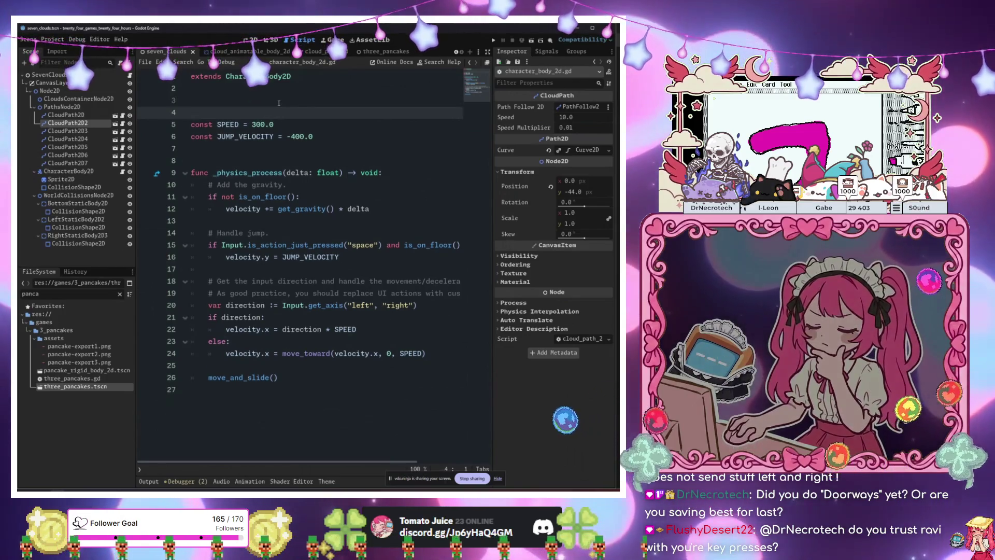
key("Up")
type("@export ")
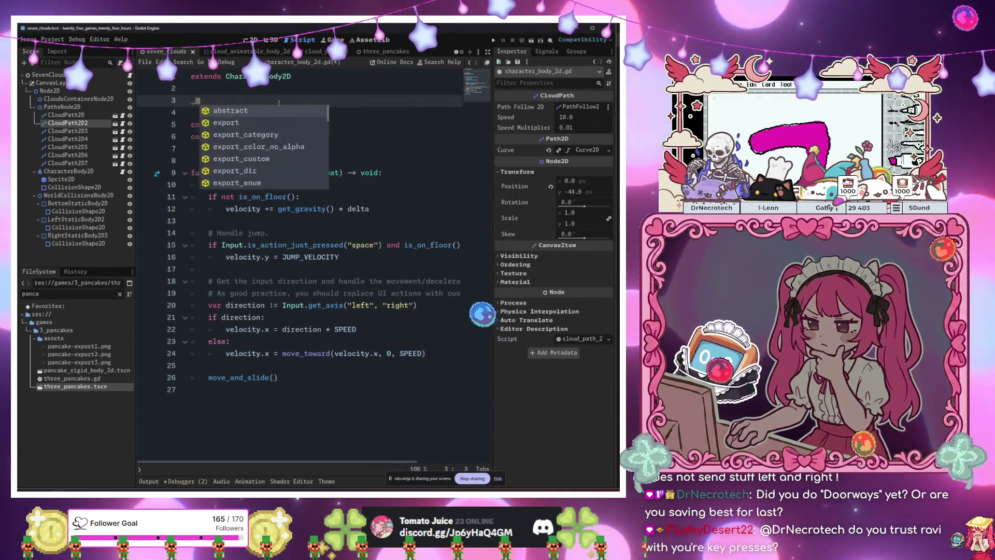
type("var")
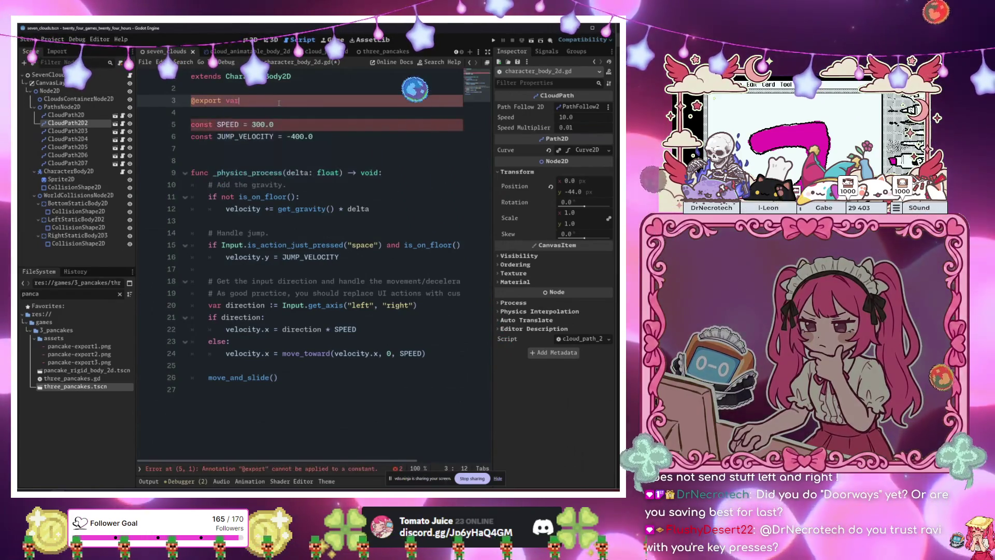
type("nt_speed_multipli")
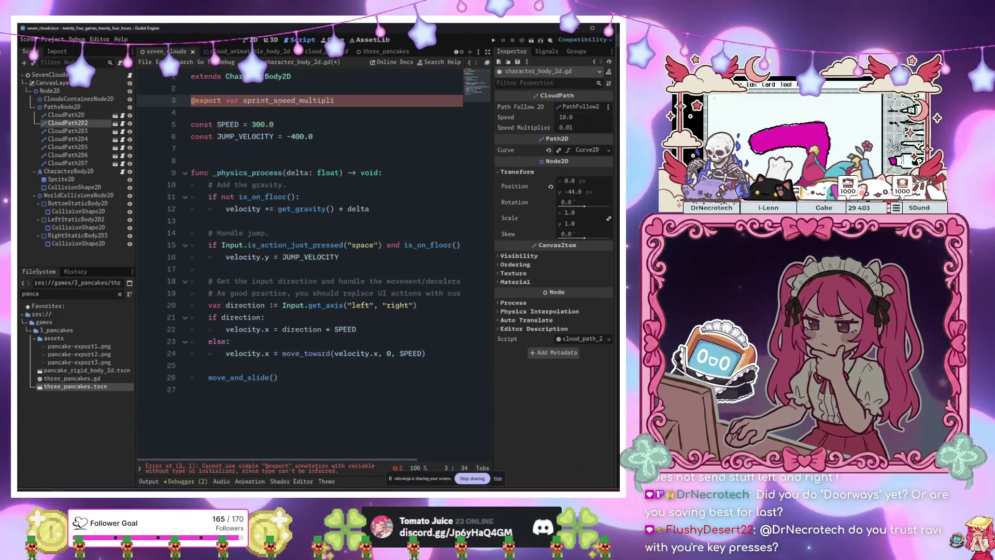
type("float =")
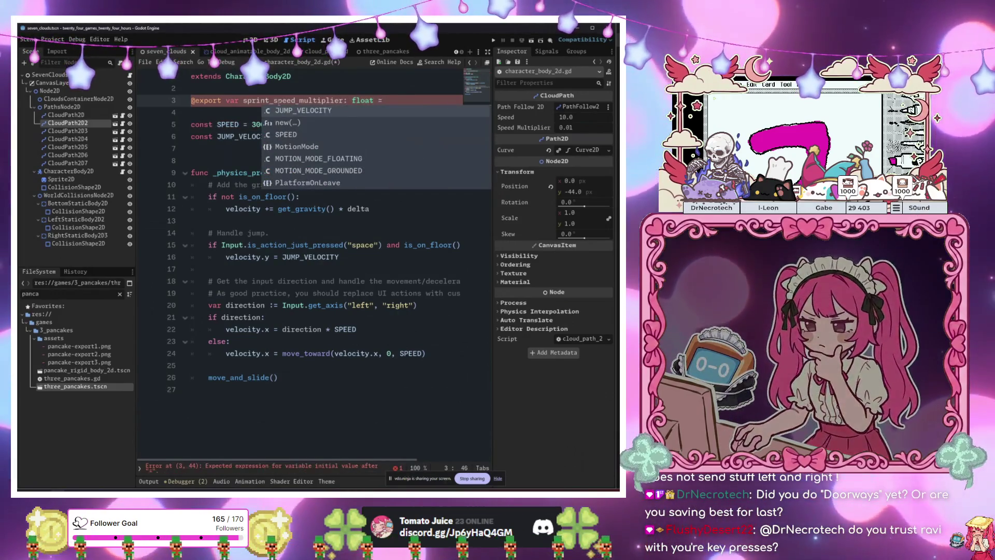
type("2.0")
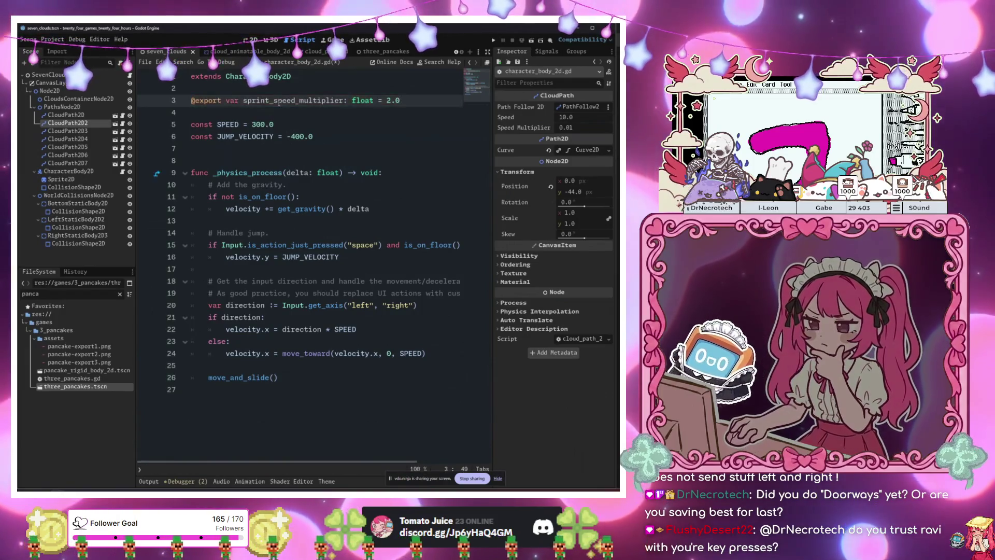
left_click(381, 327)
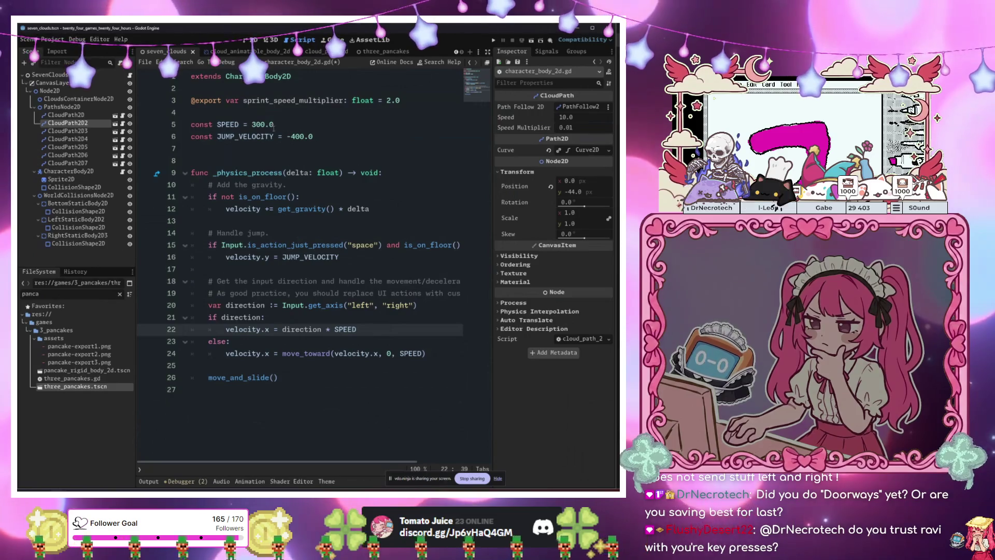
- Declare 'var new_speed: float = SPEED' below the jump code
left_click(273, 268)
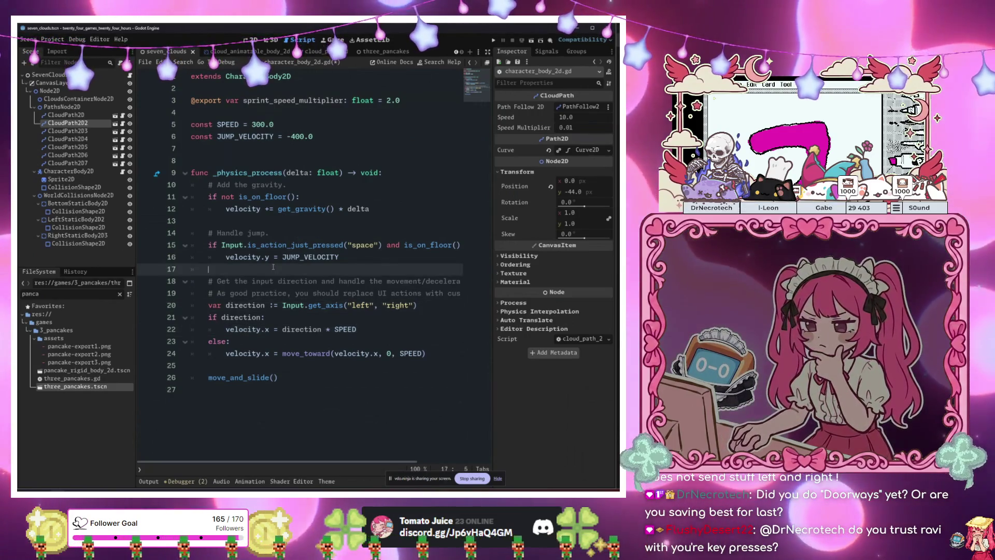
key("Return")
key("Return")
key("Up")
type("var new_speed: ")
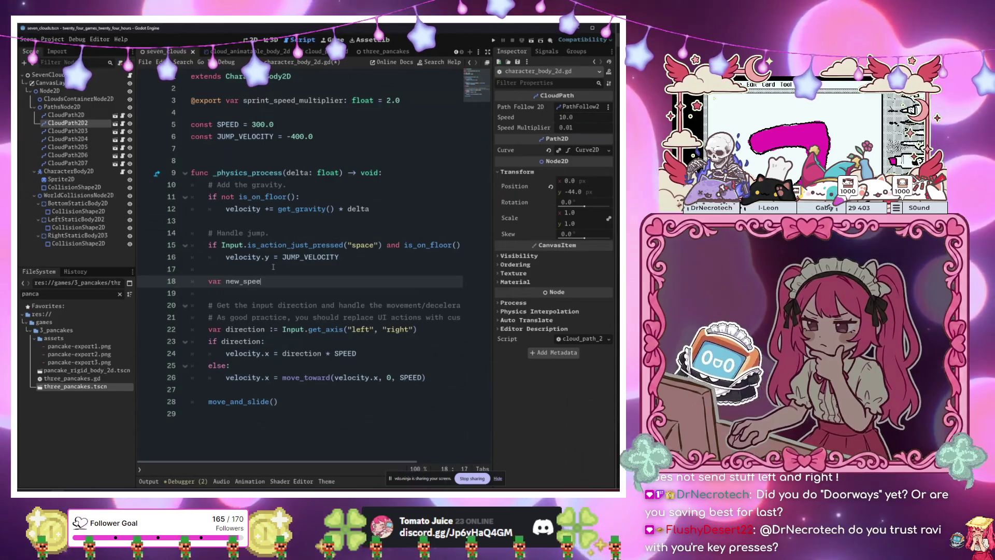
type("float = S")
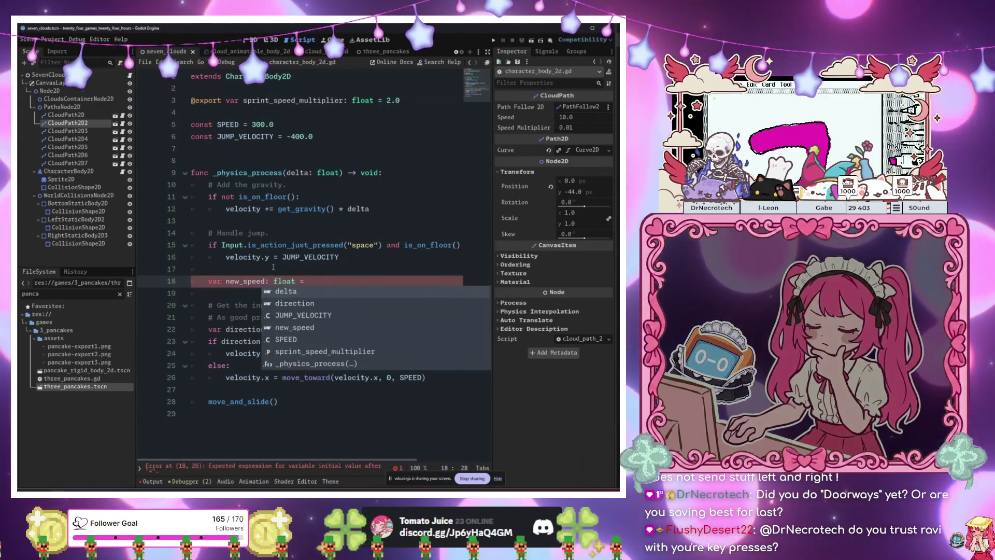
type("PEED")
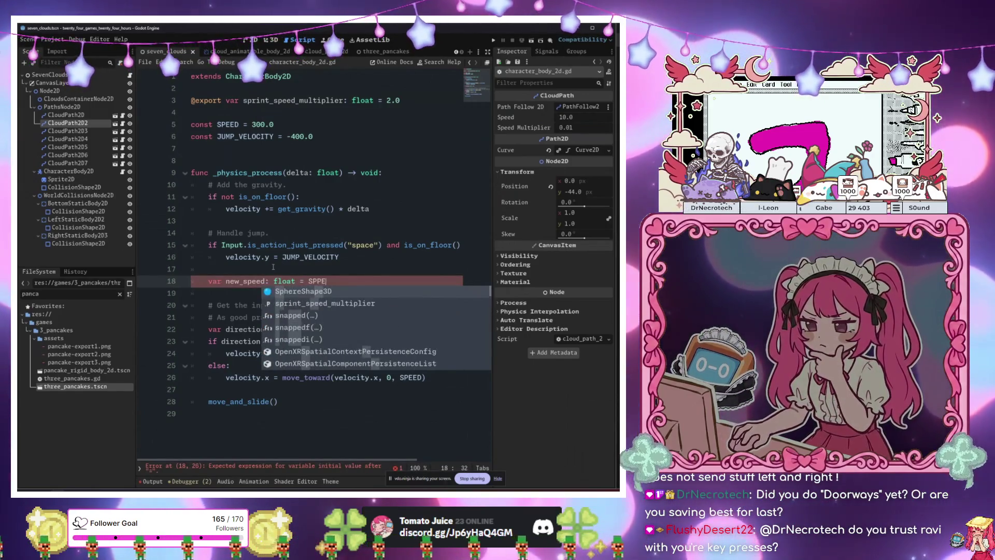
key("Escape")
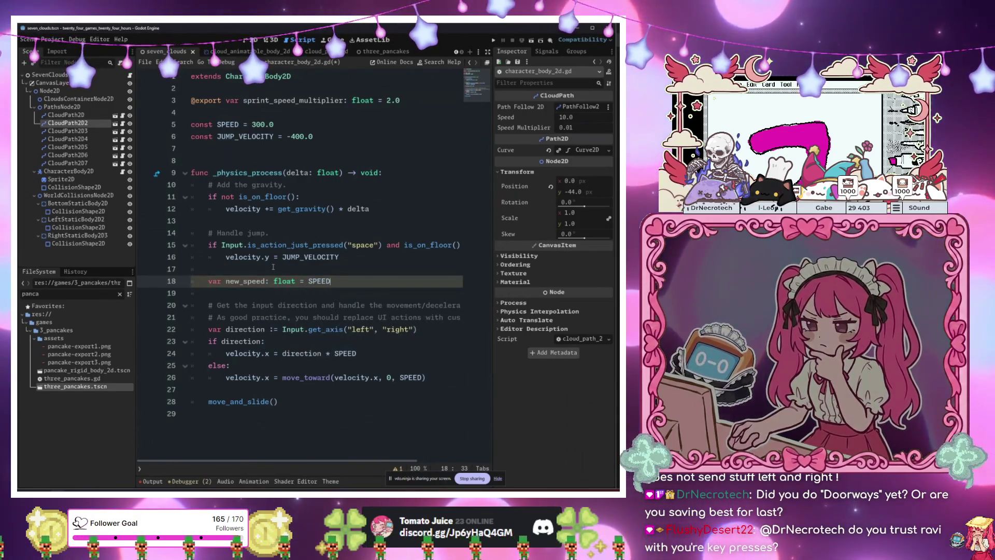
- Add an if Input.is_action_just_pressed("shift") block multiplying new_speed by sprint_speed_multiplier
key("Return")
key("Return")
type("if ")
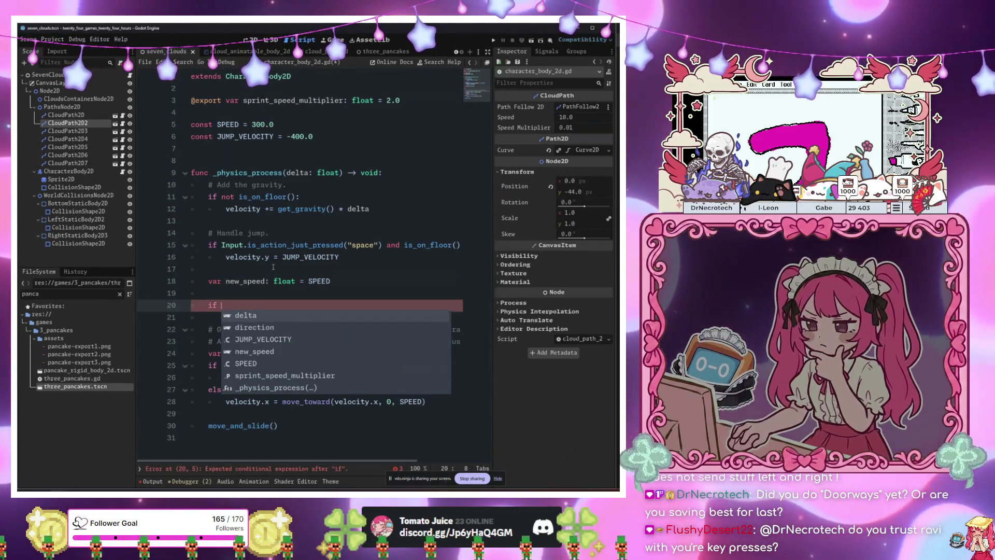
type("Input.is_action_just_pressed(\"")
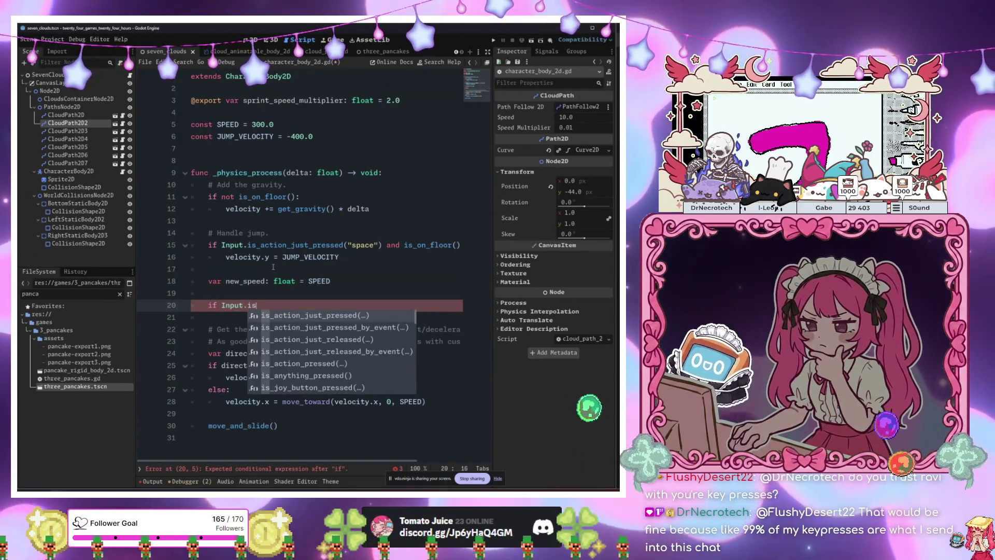
type("shift\"):")
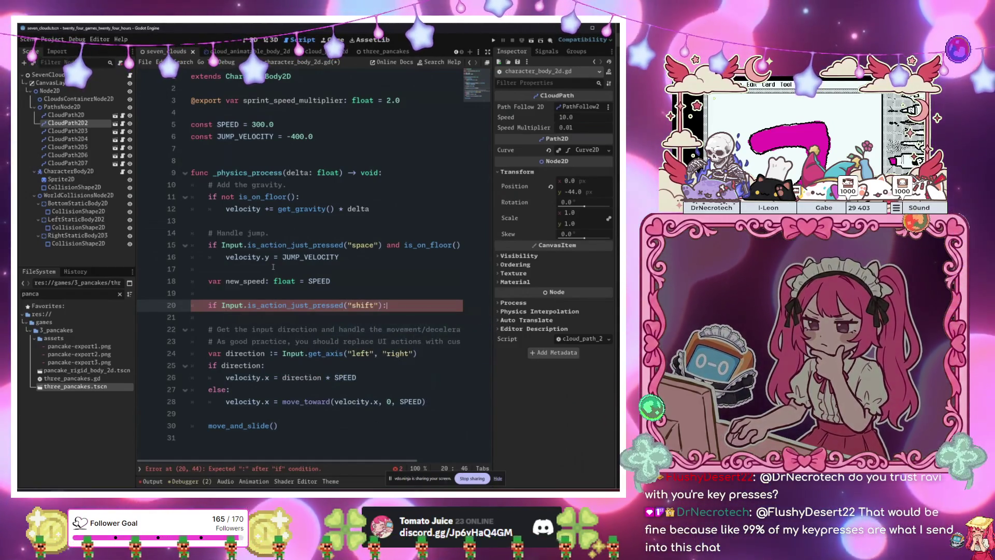
key("Return")
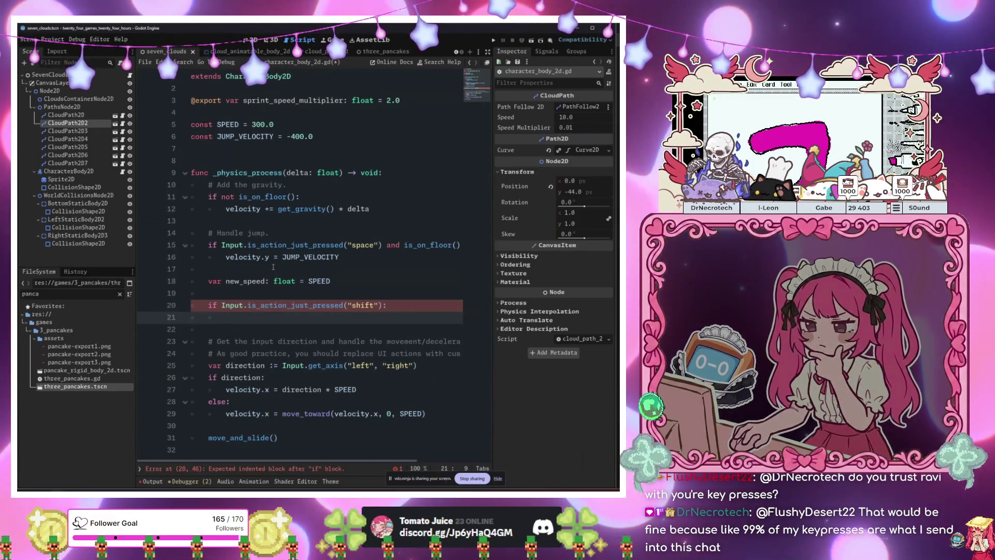
type("new_speed ")
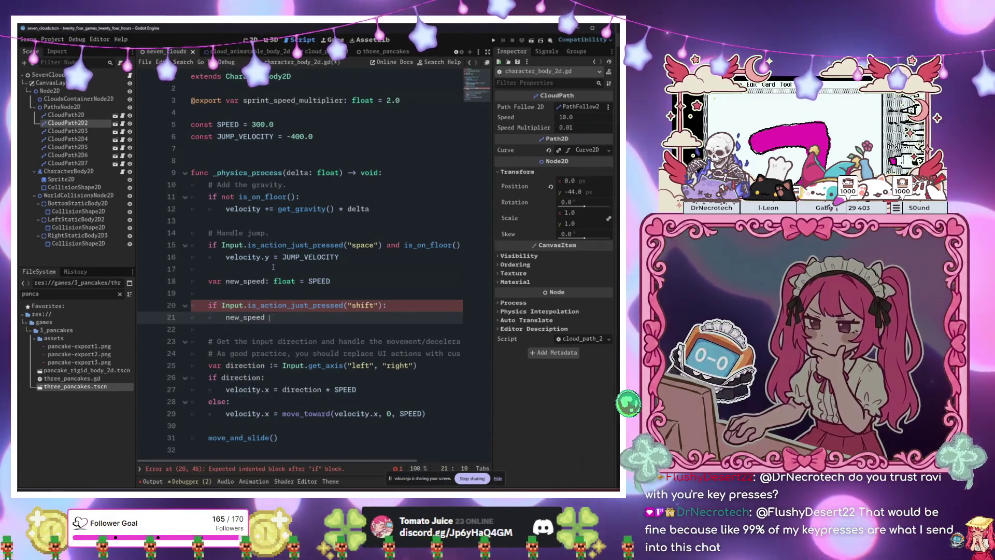
type("*= ")
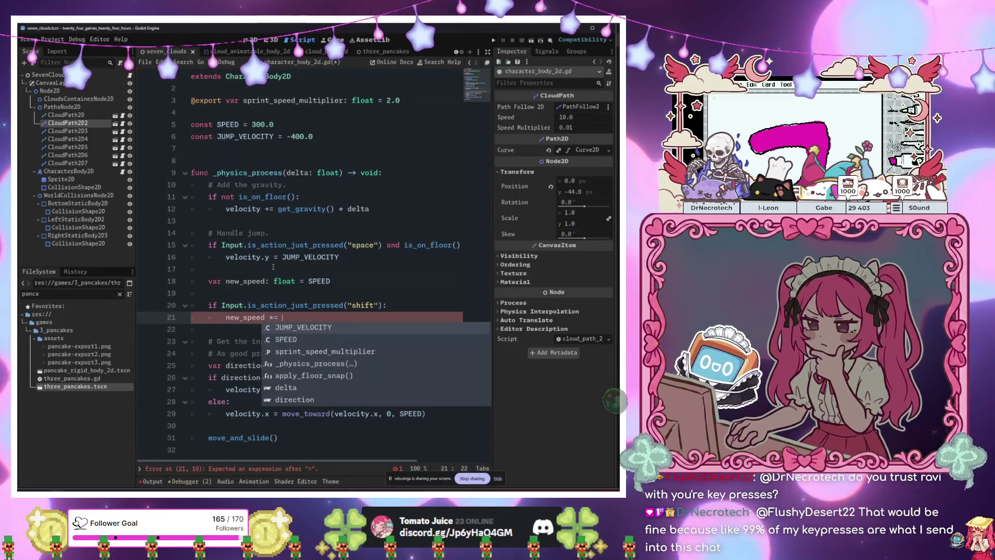
type("spr")
key("Return")
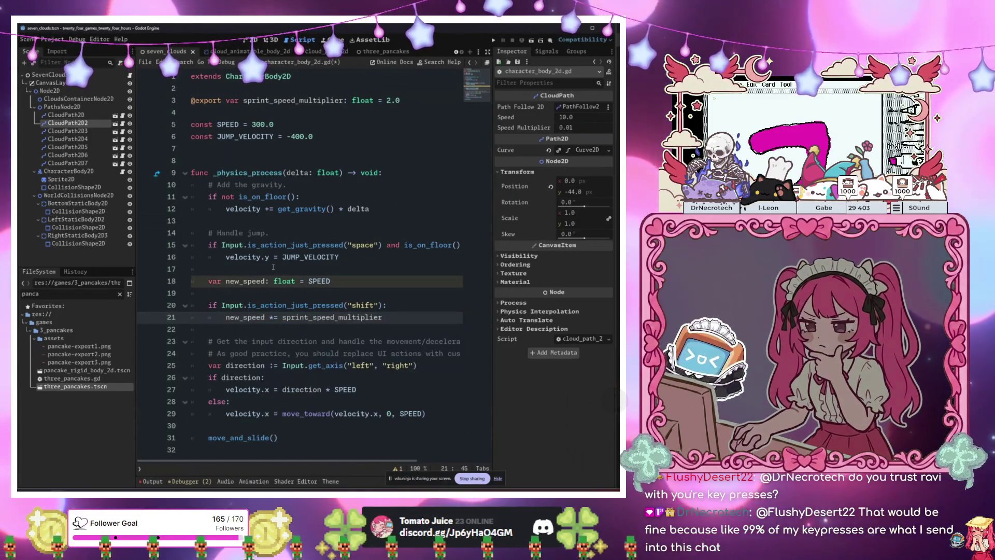
left_click(317, 257)
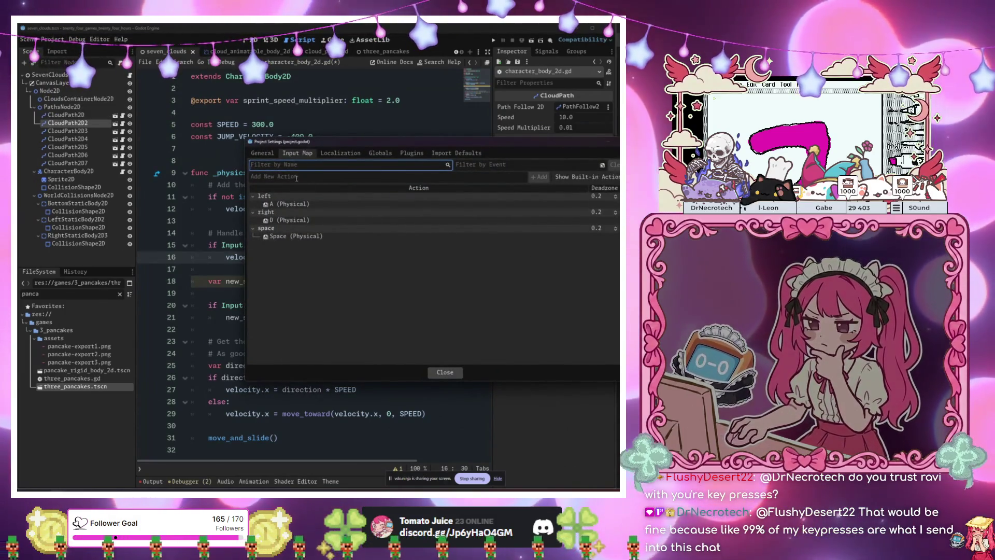
- Create a 'shift' input action bound to physical Backspace in the Input Map
key("Return")
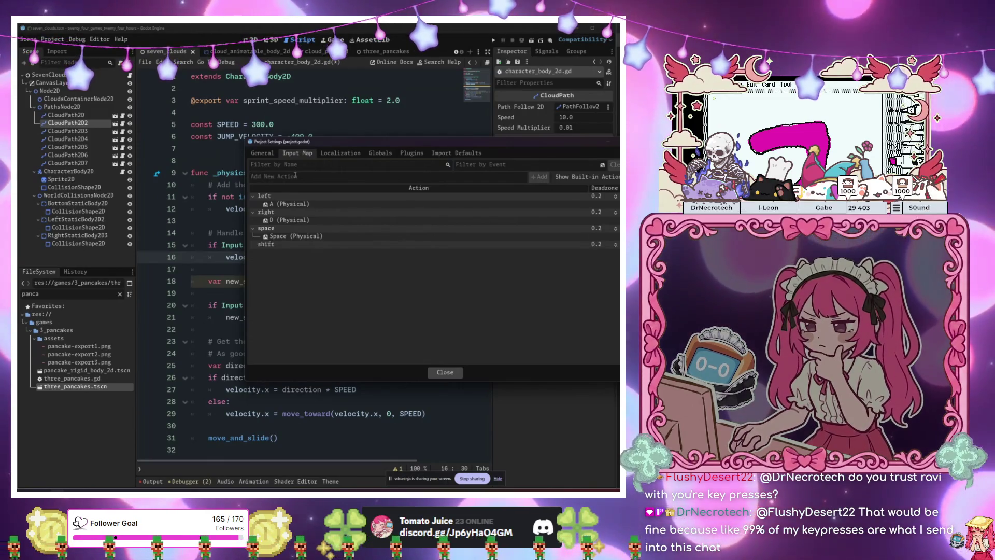
left_click(618, 245)
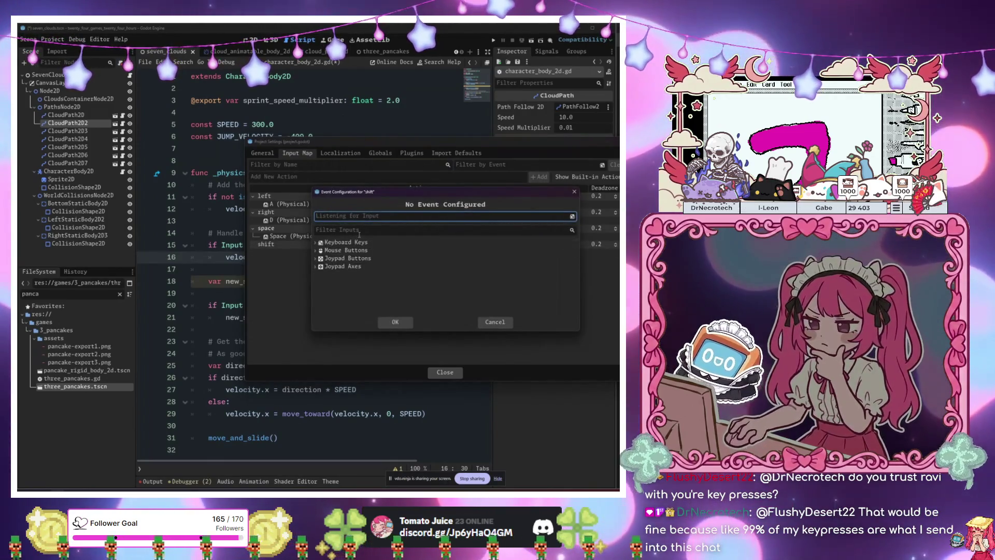
key("BackSpace")
left_click(395, 322)
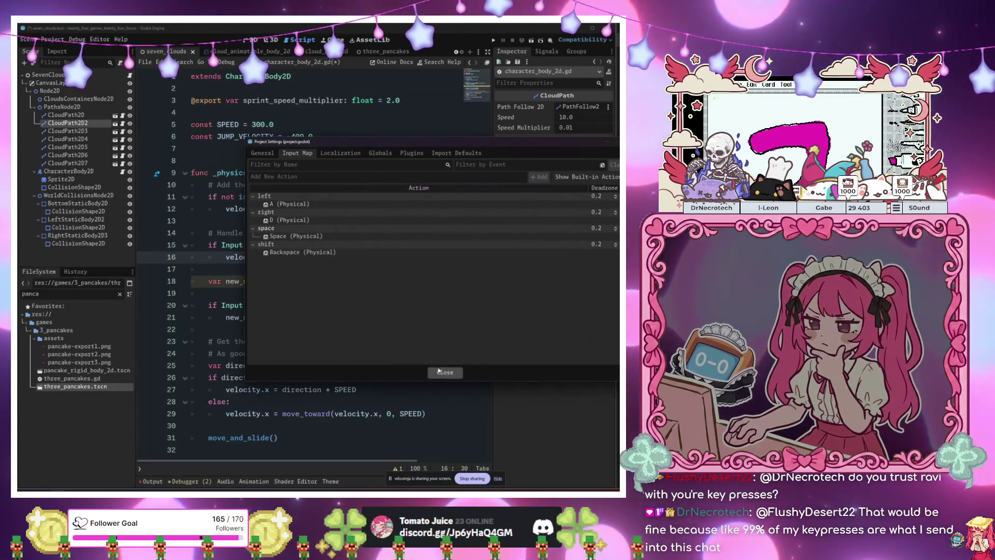
left_click(444, 371)
left_click(352, 341)
- Change the sprint check on line 20 from is_action_just_pressed to is_action_pressed
left_click(393, 320)
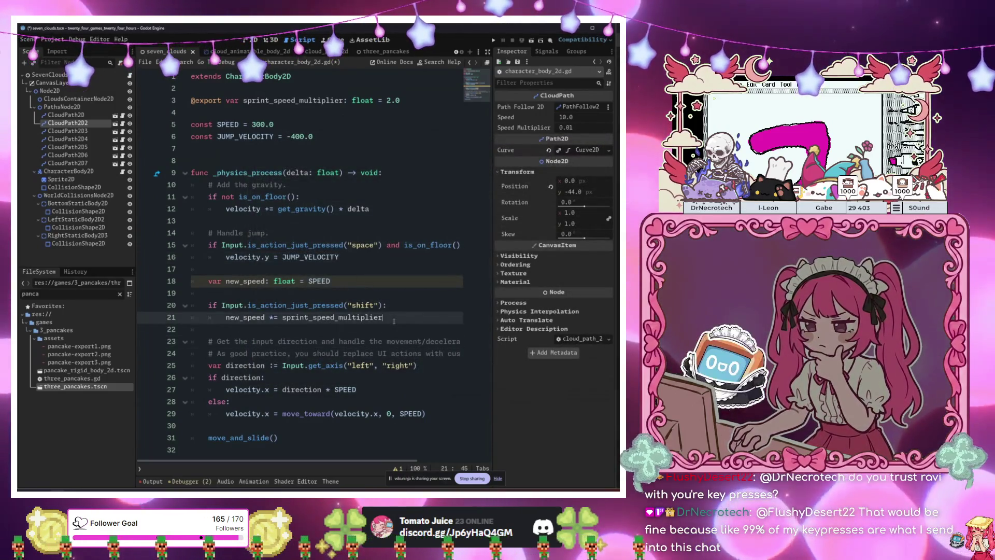
left_click(379, 317)
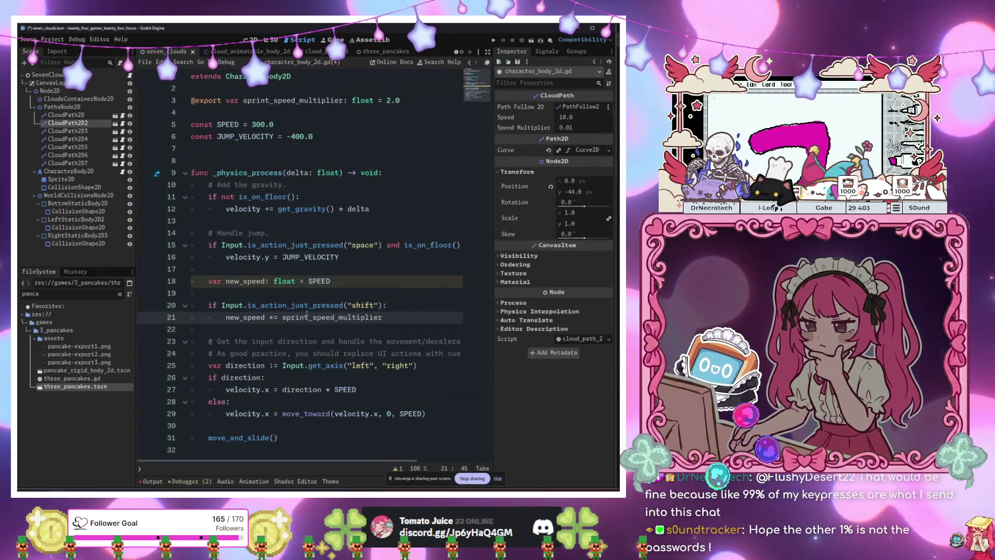
left_click(305, 305)
- Run the game and walk the cat player left and right to test sprinting
left_click(309, 316)
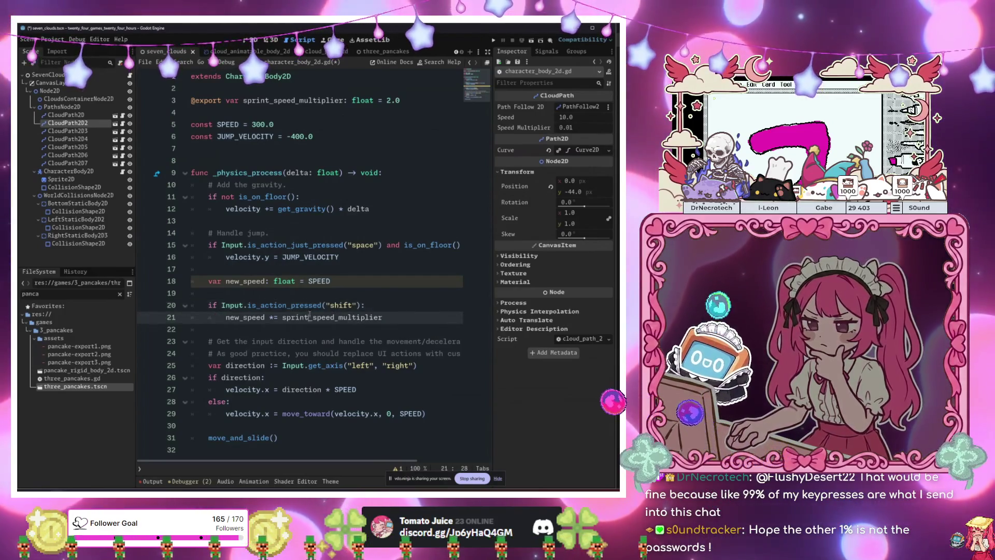
key("F6")
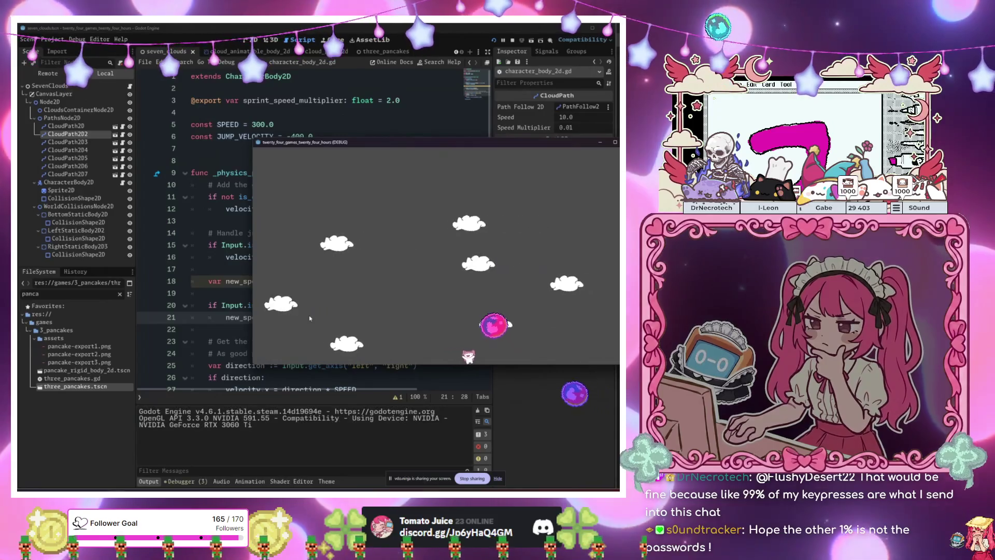
key("Left")
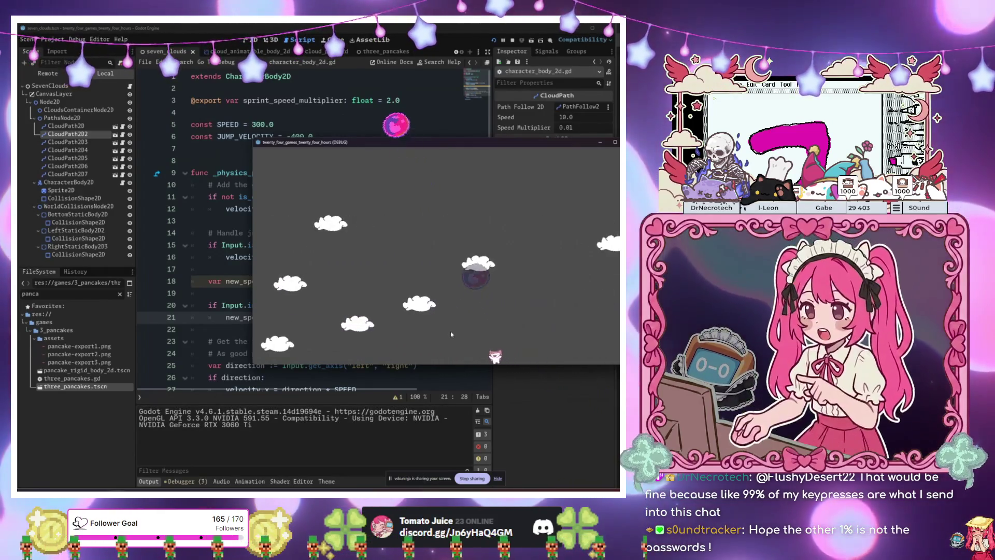
key("Right")
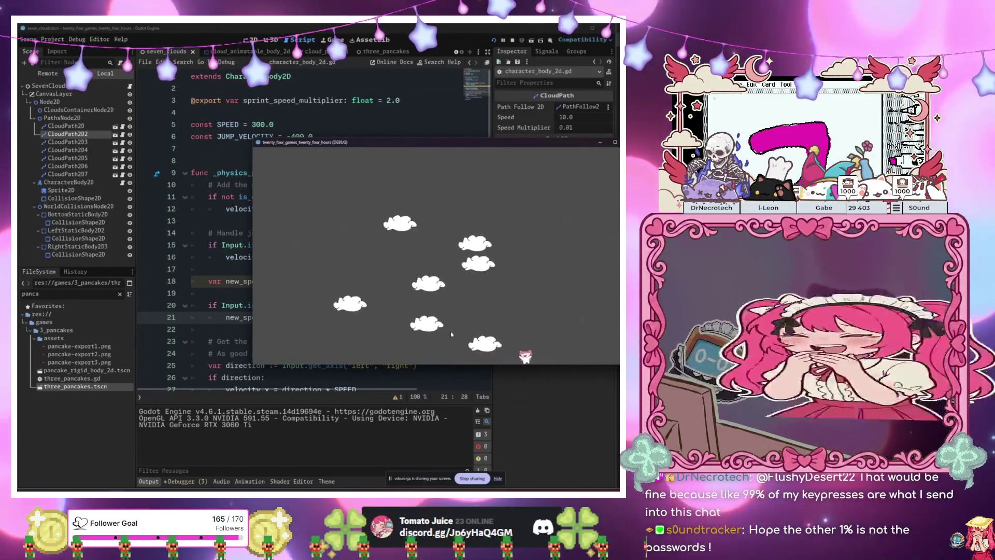
key("Left")
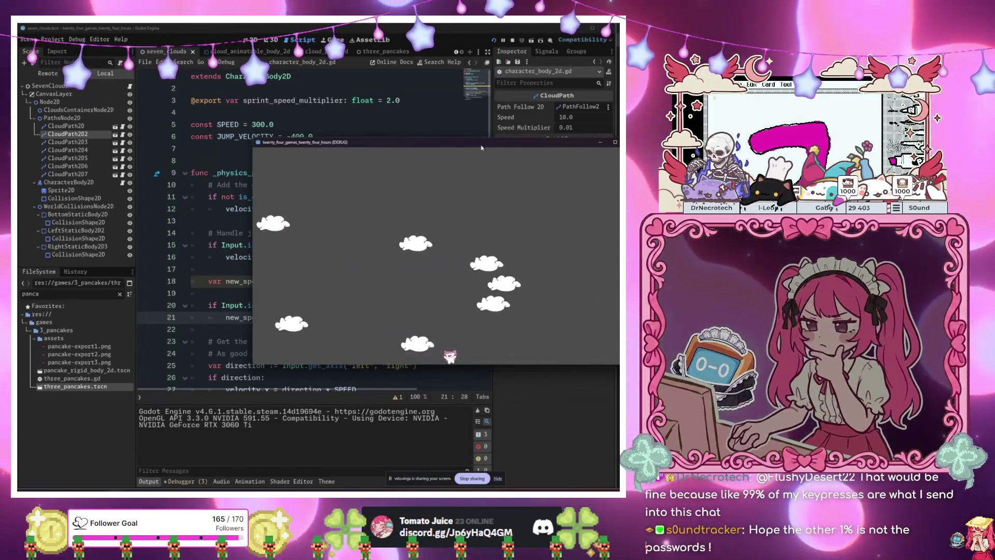
- Move the game window aside and review the sprint code on lines 18–21
left_click_drag(414, 142, 291, 375)
left_click(296, 281)
left_click(304, 294)
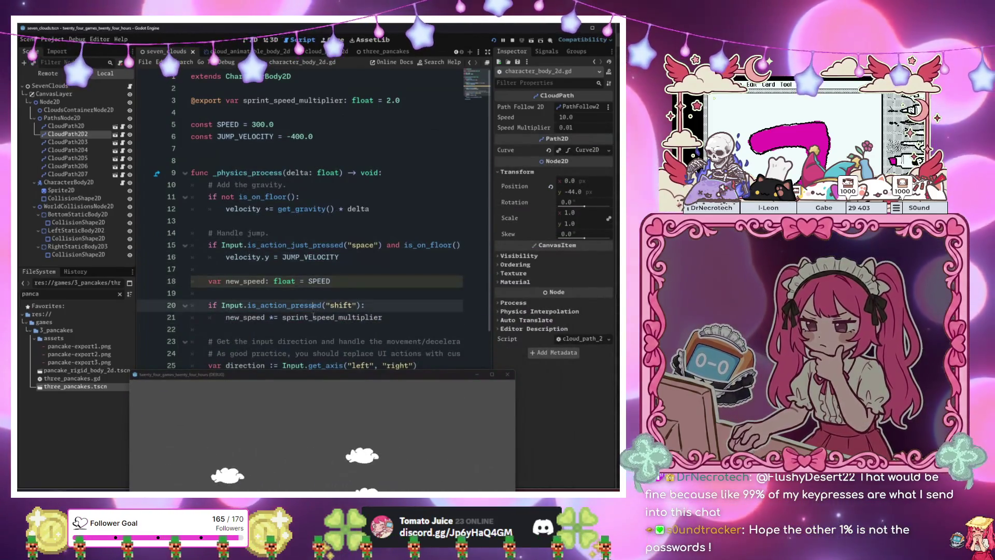
left_click(283, 317)
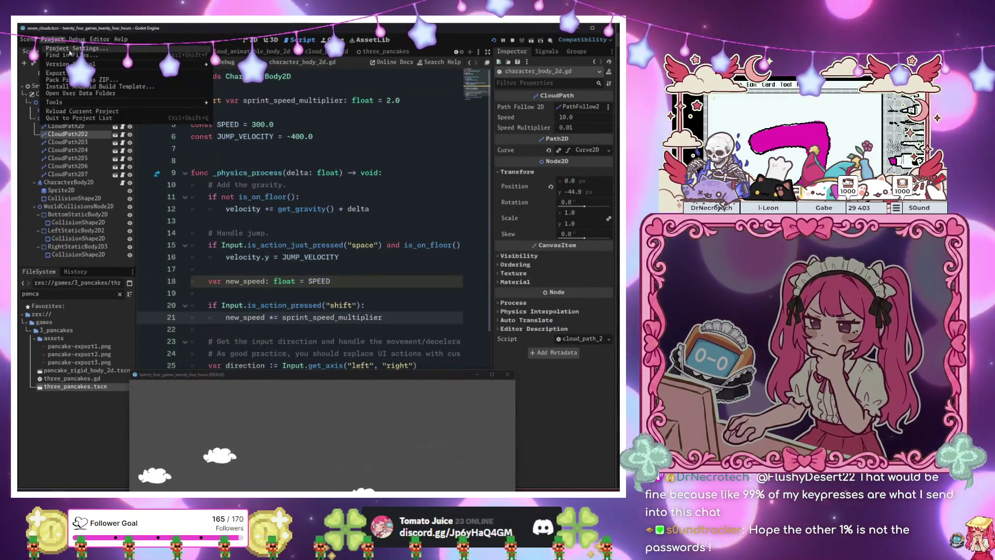
- Rebind the shift action to the physical Shift key and relaunch the game
left_click(52, 39)
left_click(72, 51)
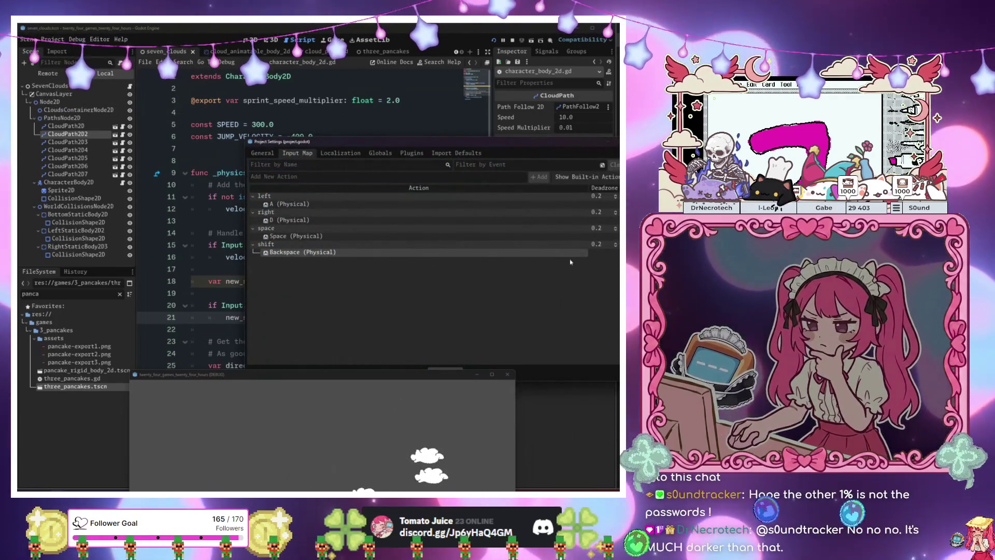
left_click(616, 244)
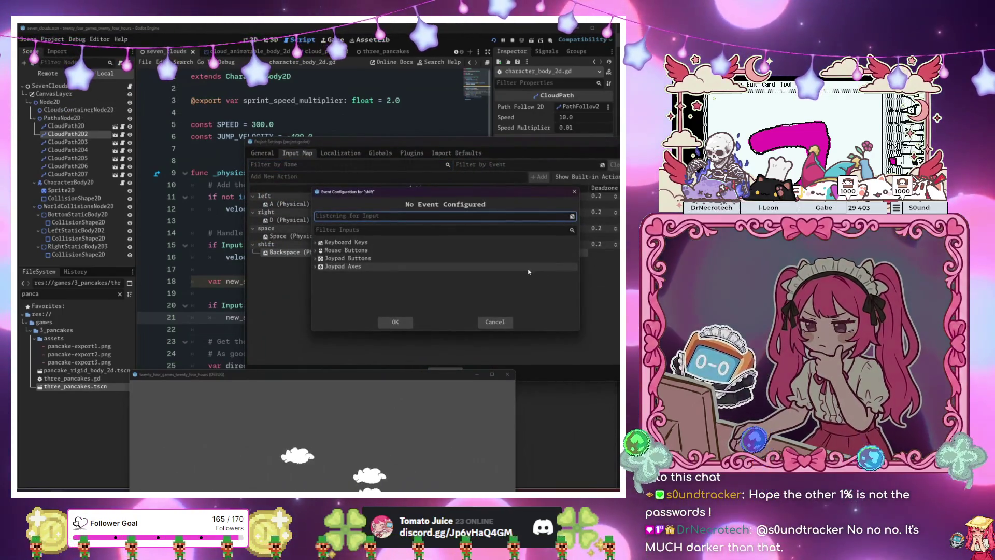
key("shift")
left_click(395, 323)
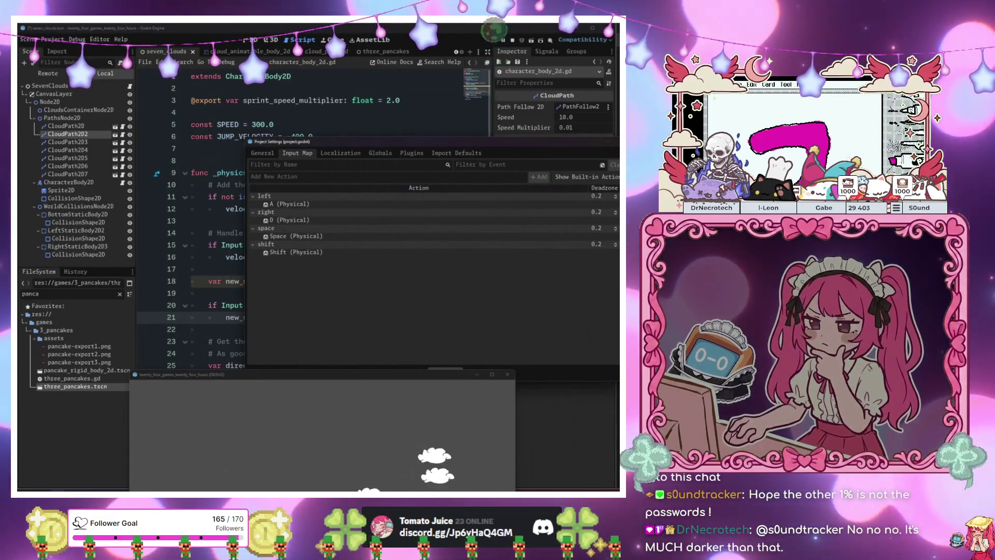
key("Escape")
key("F8")
key("F6")
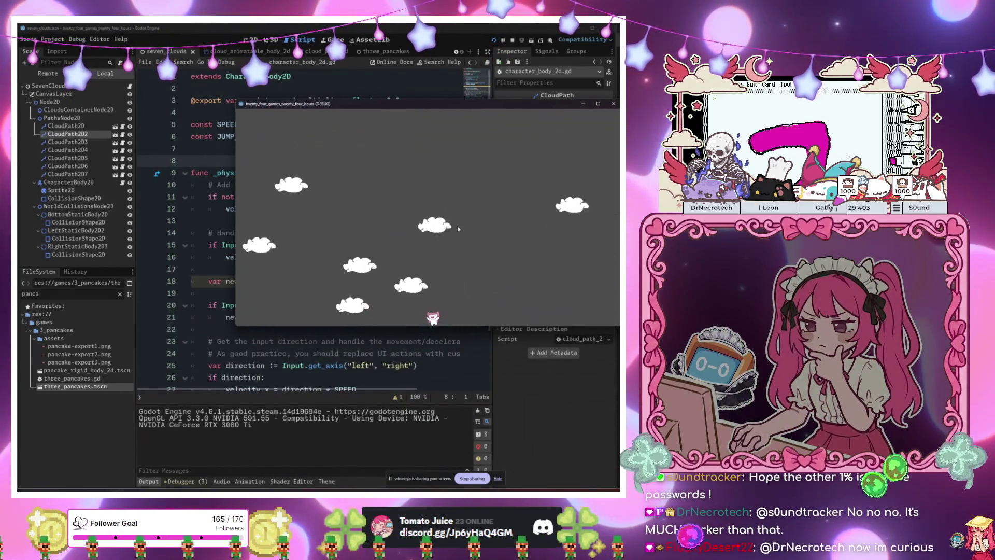
- Jump onto a cloud with Space, drop to the floor, and walk right and left
key("space")
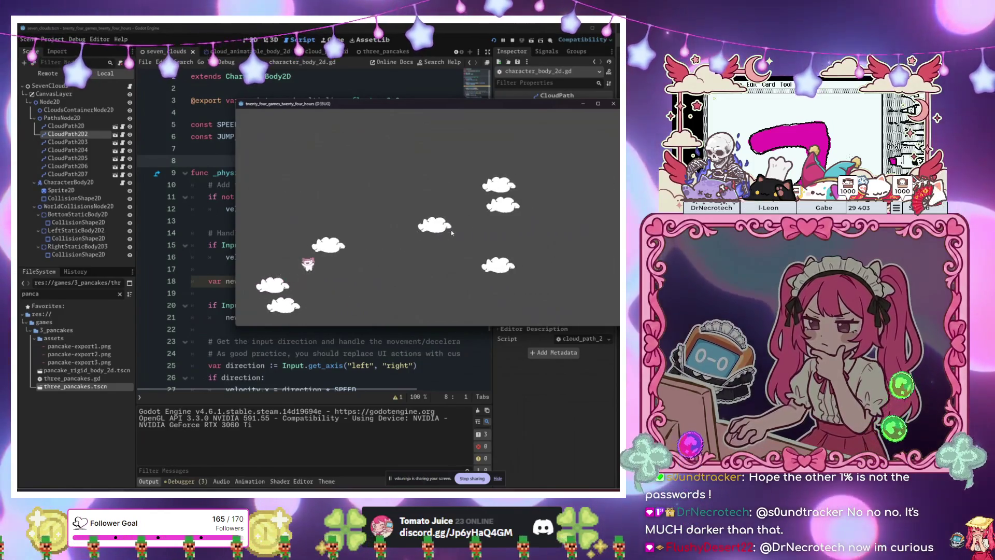
key("Right")
key("space")
key("Right")
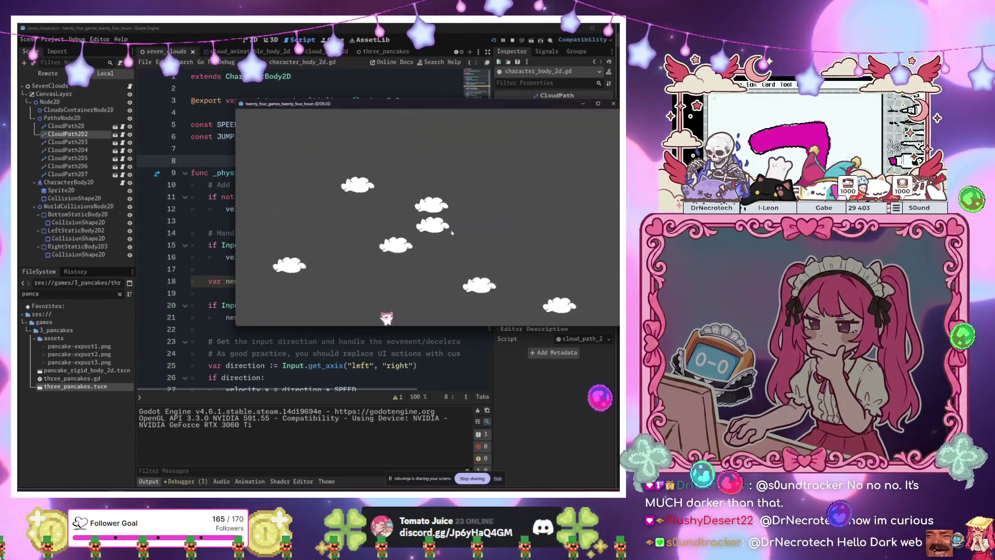
key("Left")
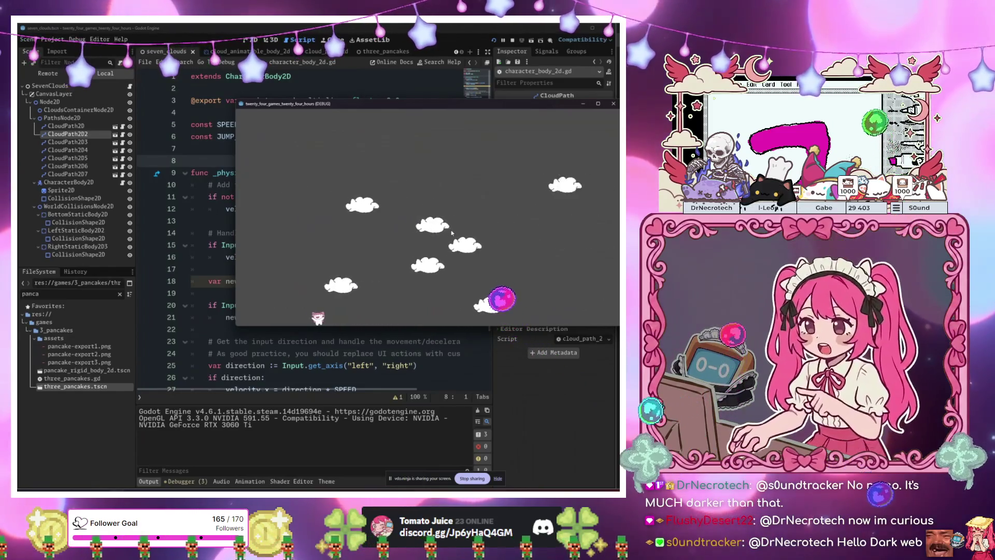
- Close the game window and return to the shift check on line 20
left_click(215, 206)
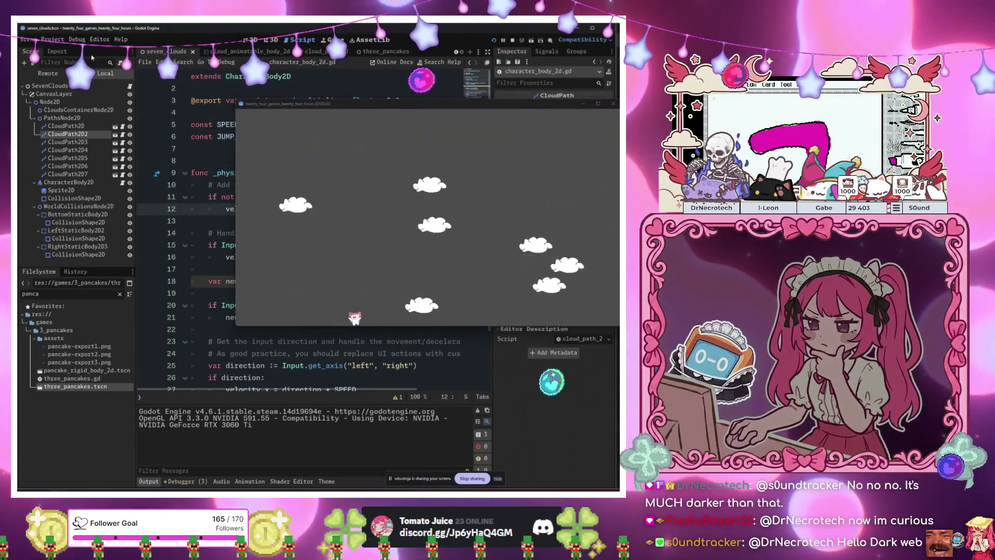
mouse_move(570, 104)
left_mouse_down()
mouse_move(352, 198)
mouse_move(358, 242)
left_mouse_up()
left_click(374, 243)
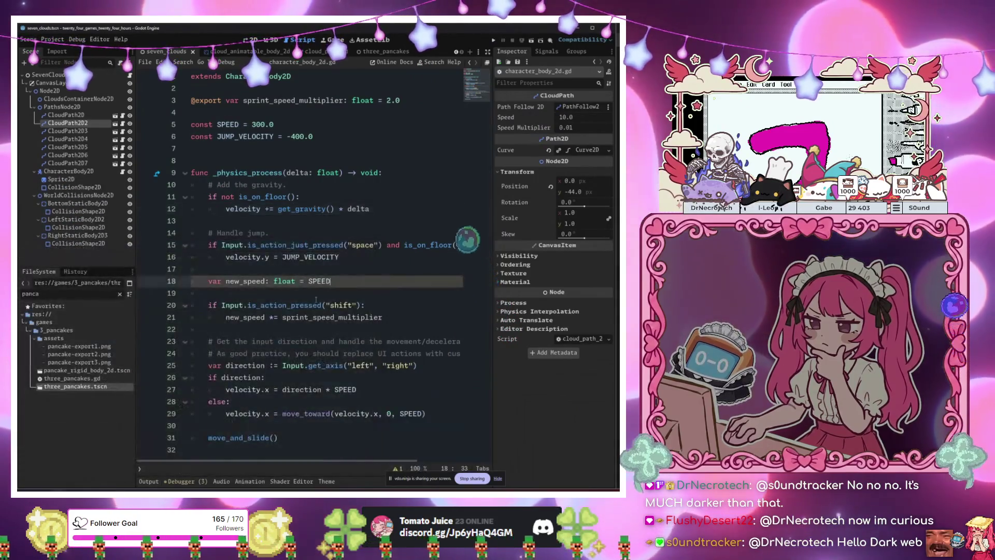
left_click(305, 305)
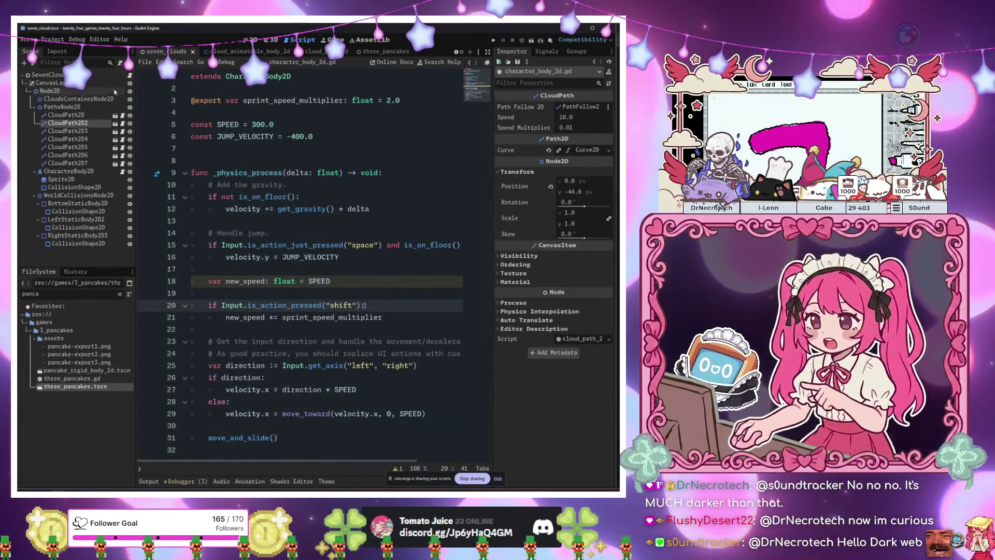
- Confirm in the Input Map that the shift action is bound to the Shift key
left_click(305, 318)
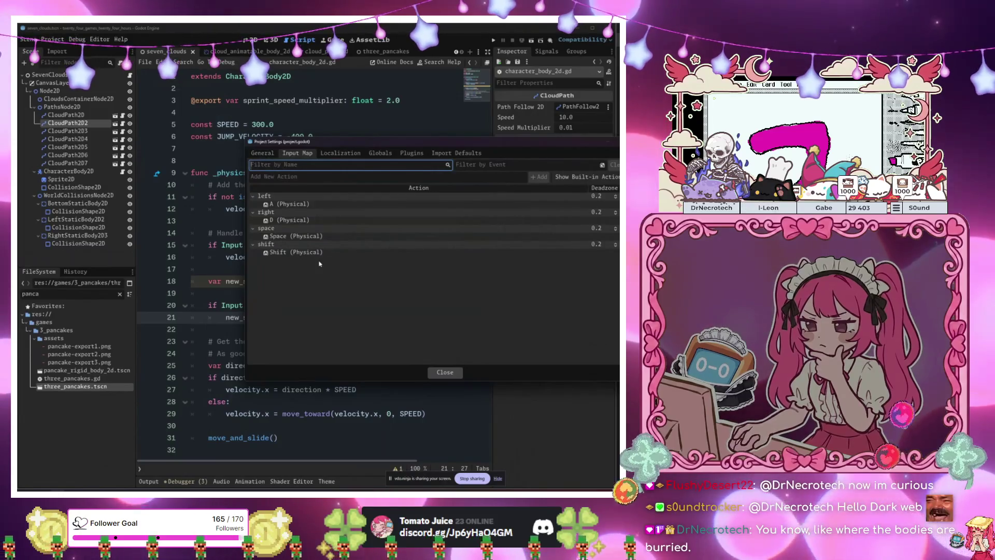
double_click(318, 253)
key("Next")
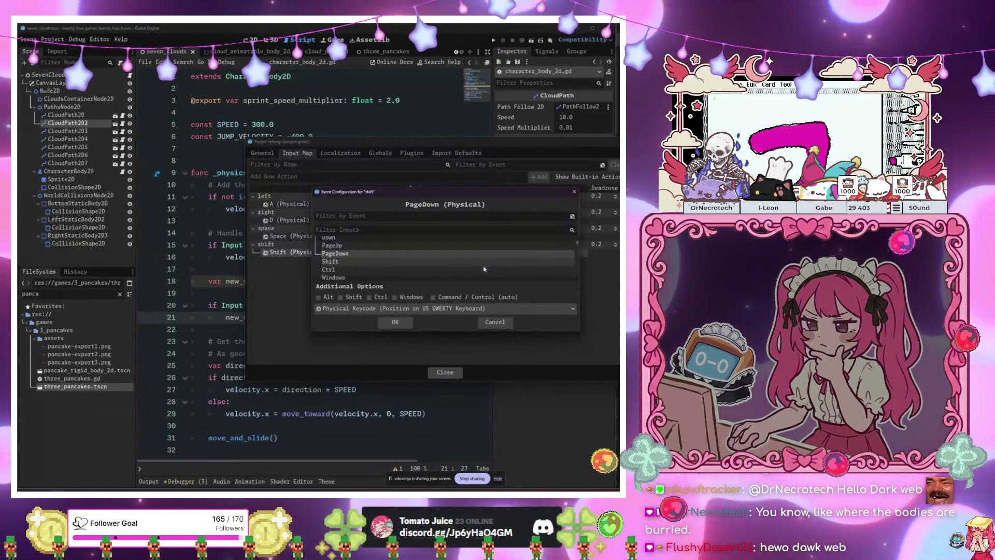
left_click(343, 262)
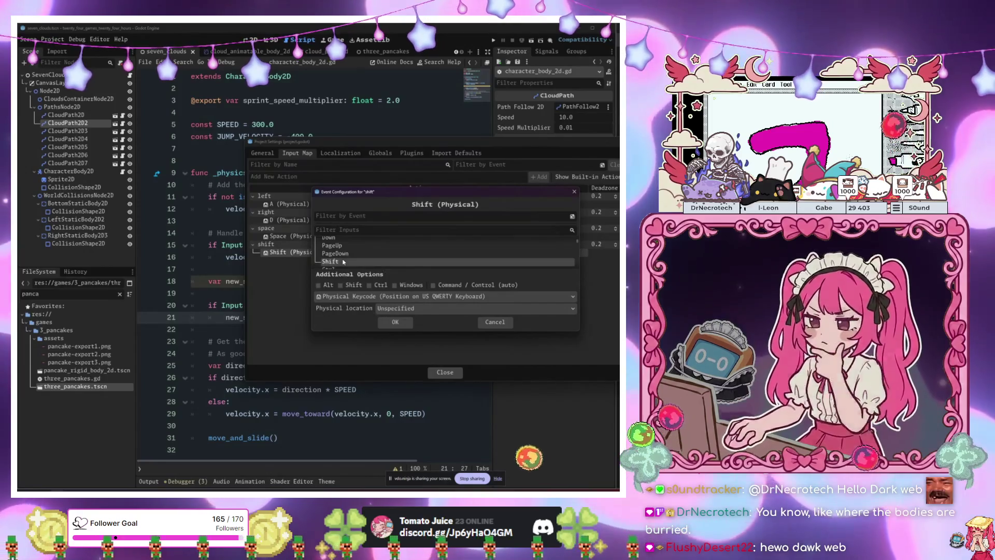
left_click(395, 322)
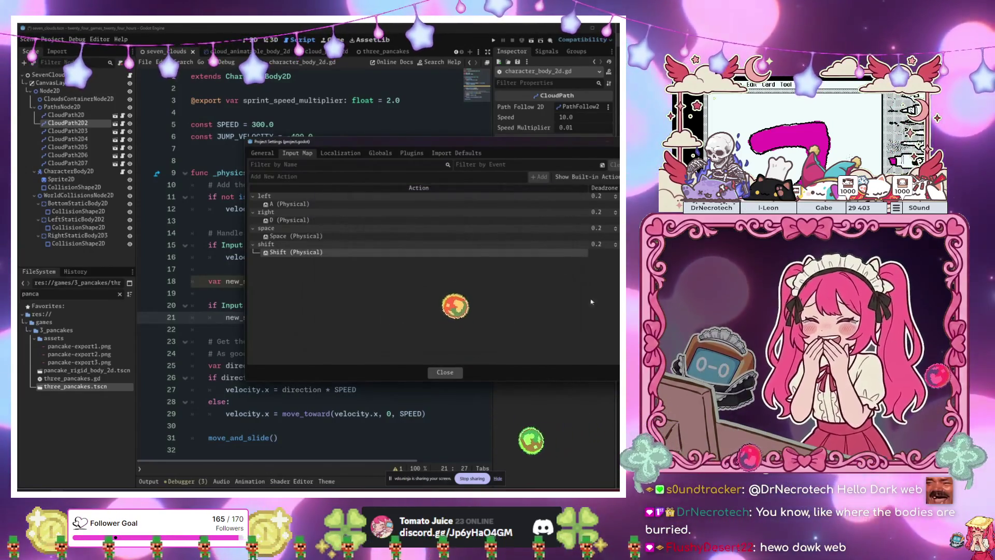
key("Escape")
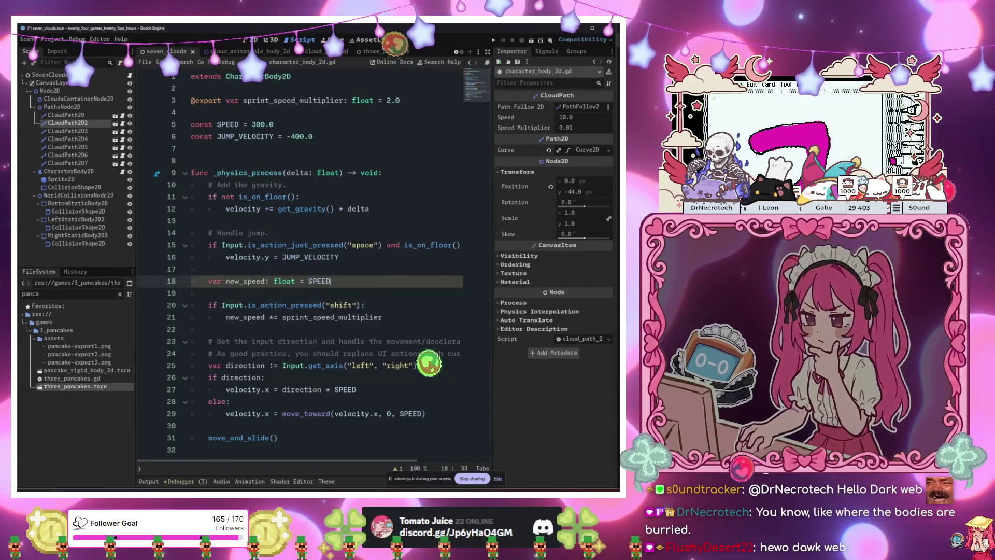
- Fix the "shift" action string on line 20 of the player script
left_click(354, 306)
key("BackSpace")
key("BackSpace")
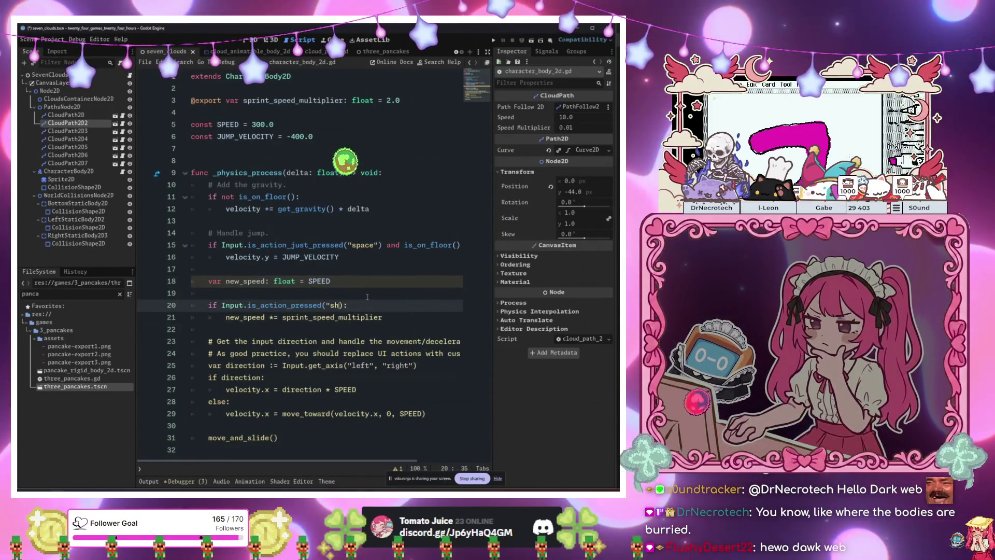
type("ift\"")
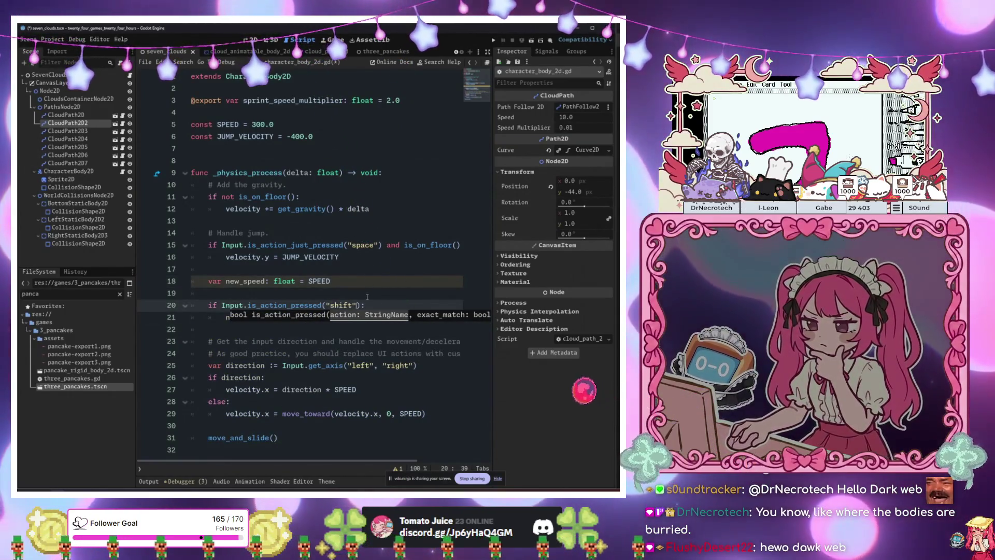
key("Escape")
key("Down")
key("End")
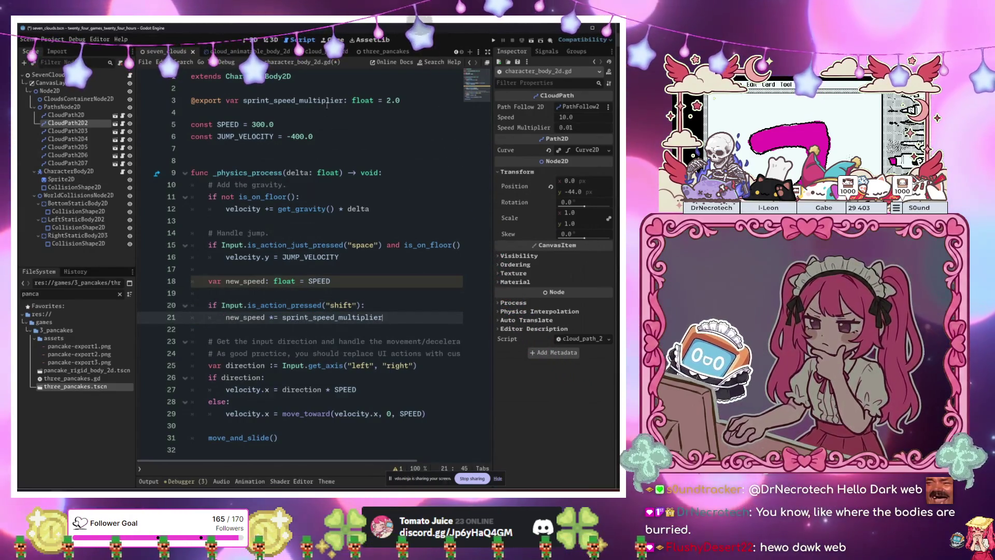
left_click(310, 331)
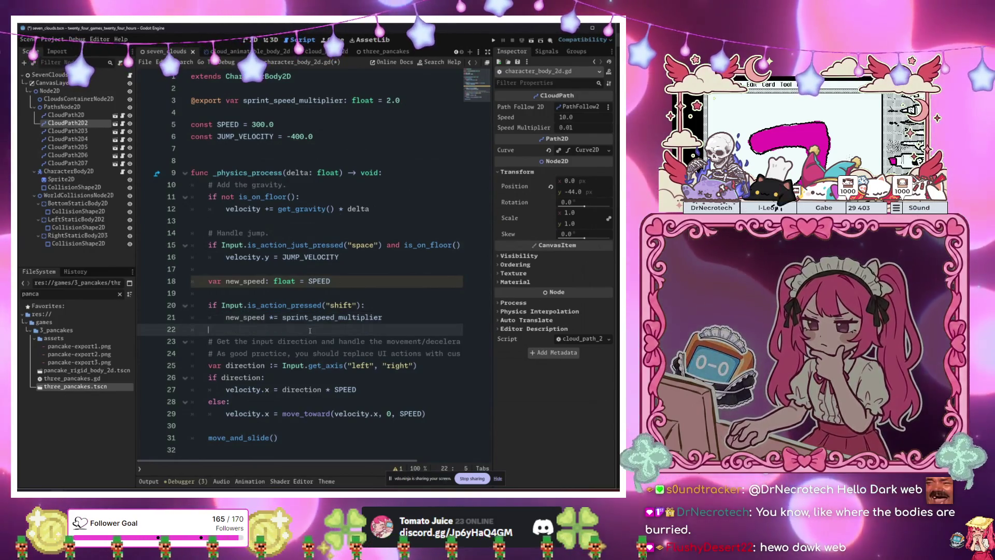
- Replace SPEED with new_speed on lines 27 and 29, then save and run with F5
double_click(245, 281)
key("ctrl+c")
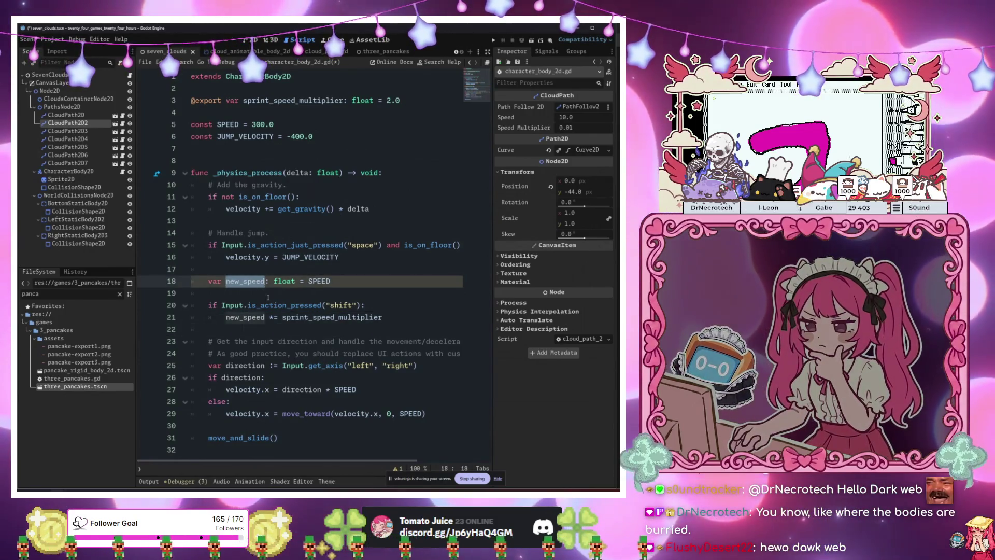
double_click(345, 389)
key("ctrl+v")
double_click(412, 414)
key("ctrl+v")
left_click(375, 377)
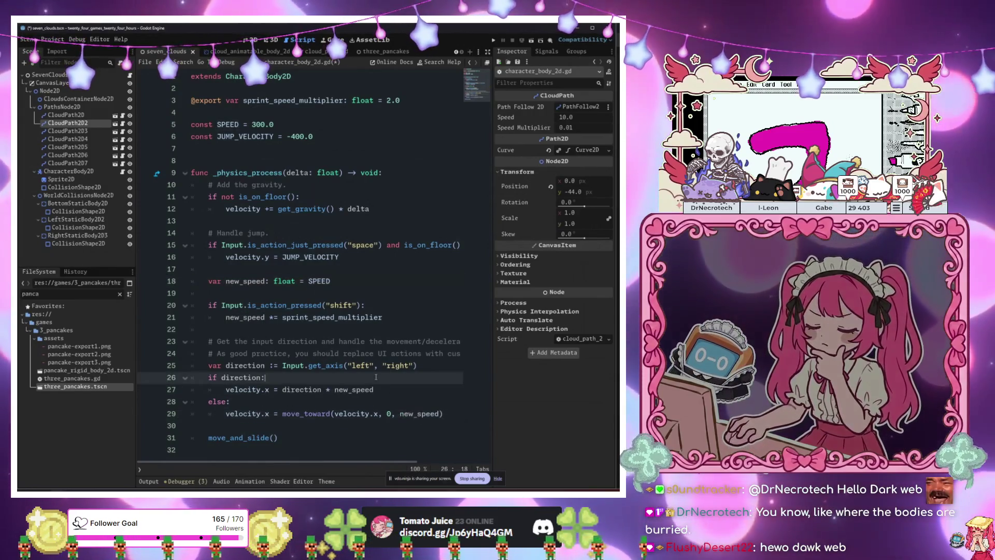
key("F5")
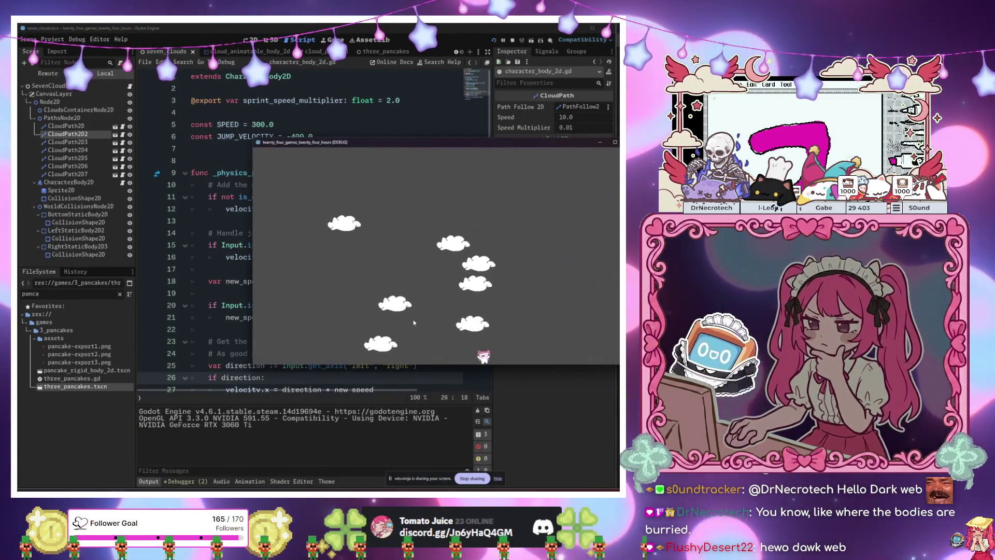
- Run left and right and jump between clouds to test sprinting, then stop the game with F8
key("Left")
key("space")
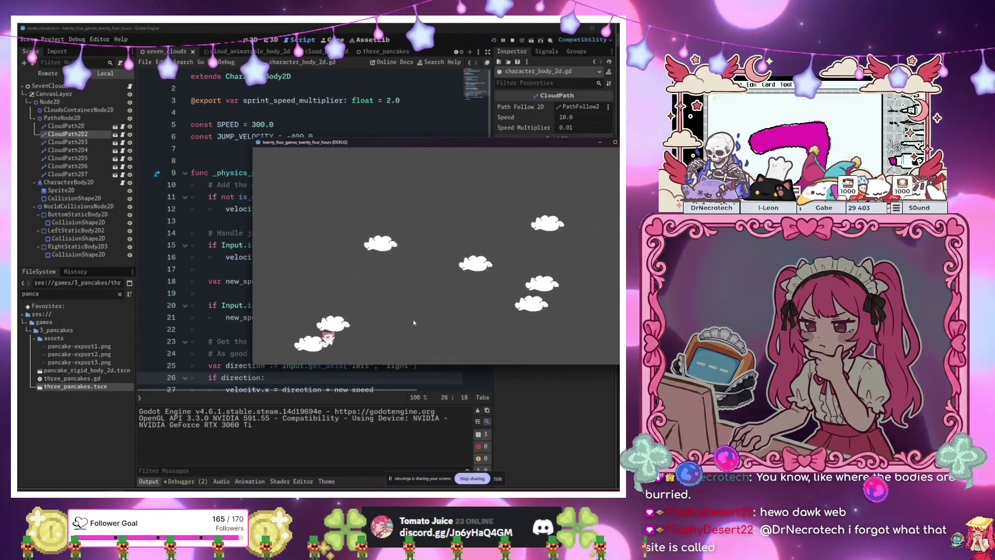
key("Right")
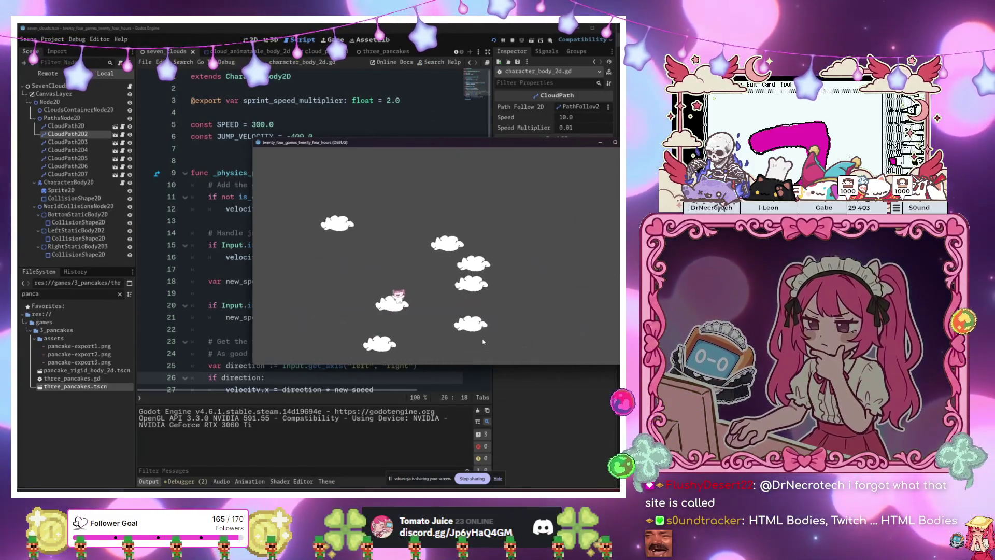
key("Right")
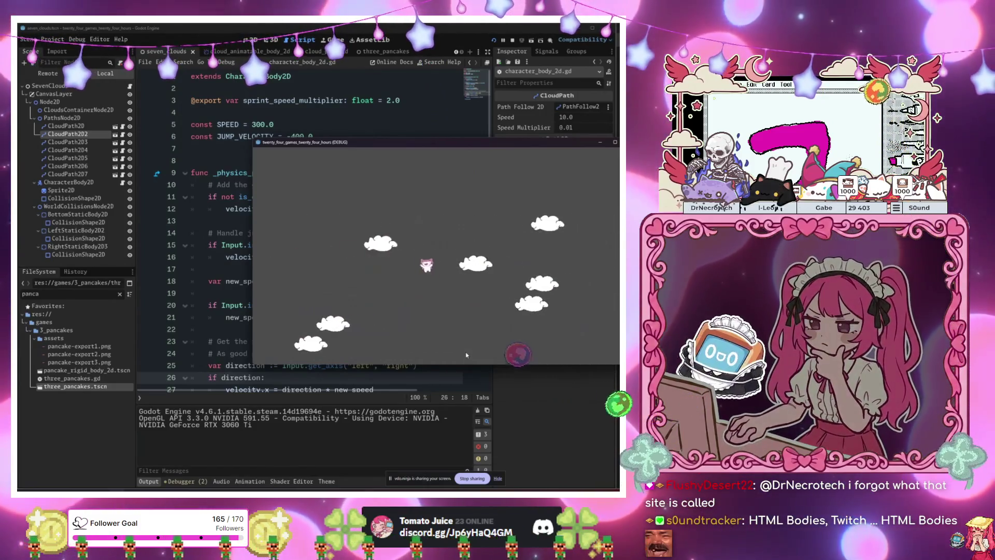
key("space")
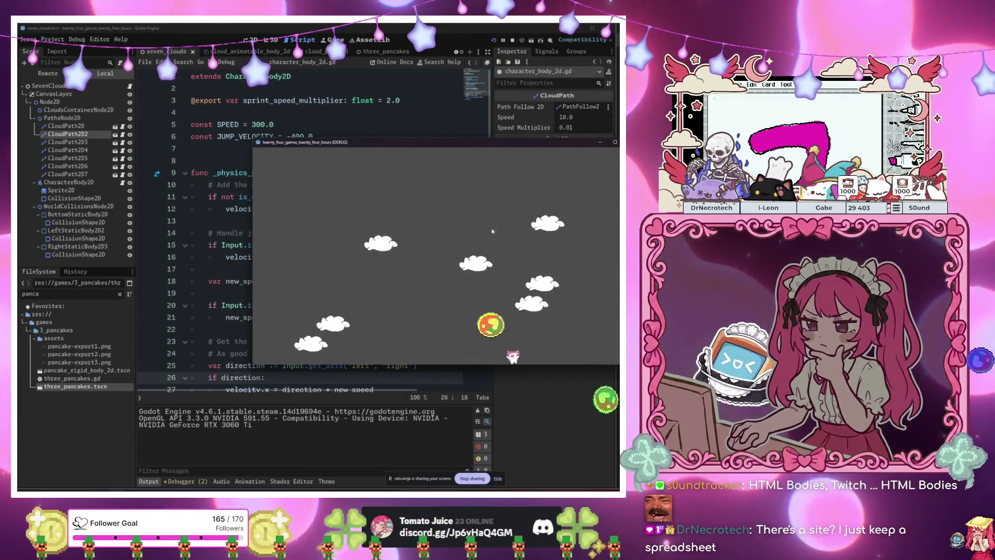
key("F8")
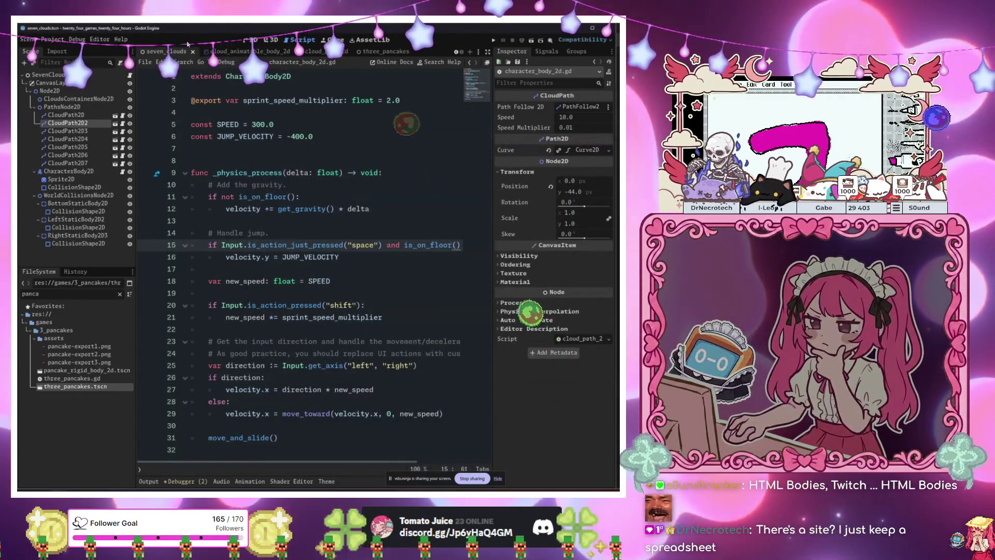
- Add an Area2D named LolipopArea2D under Node2D in the 2D scene editor
left_click(124, 75)
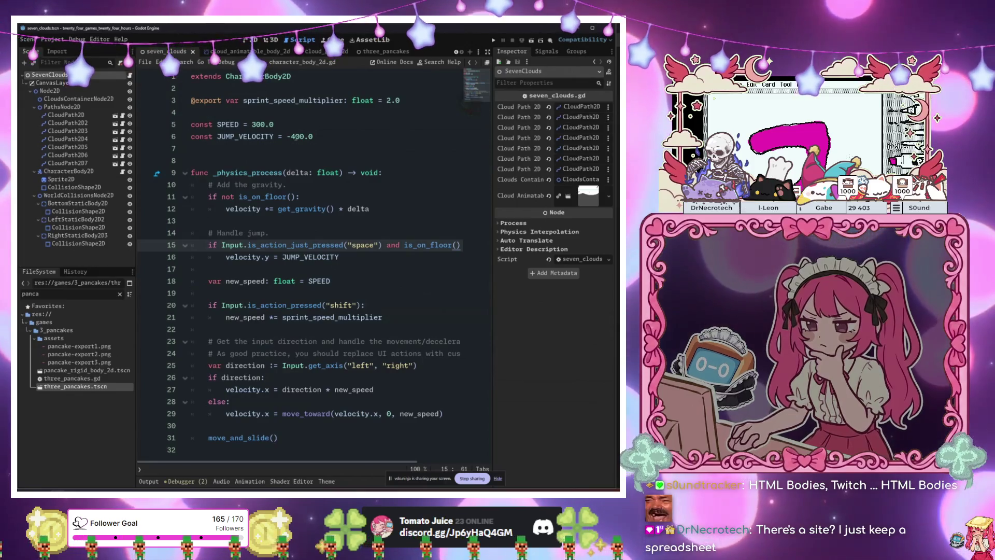
left_click_drag(296, 136, 282, 124)
key("ctrl+F1")
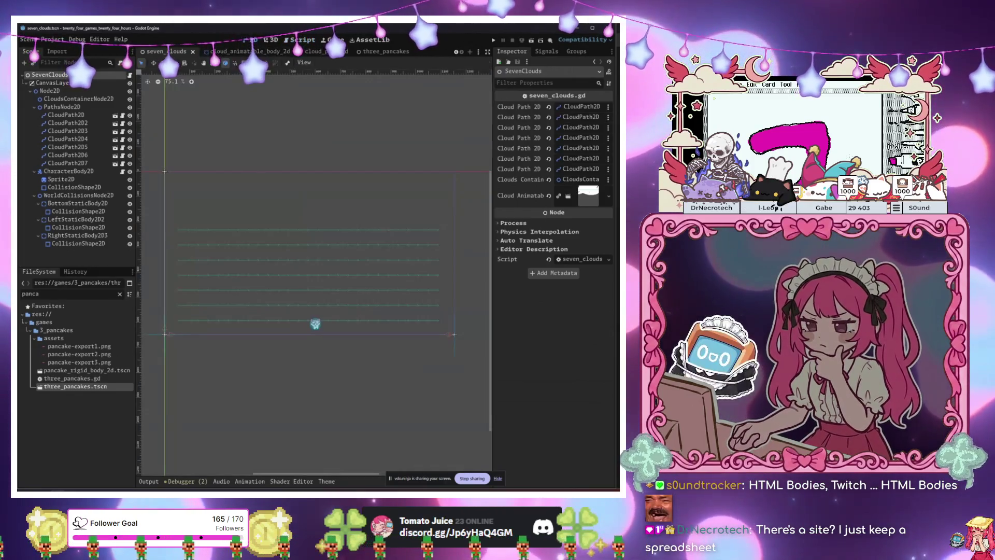
left_click(67, 154)
left_click(66, 91)
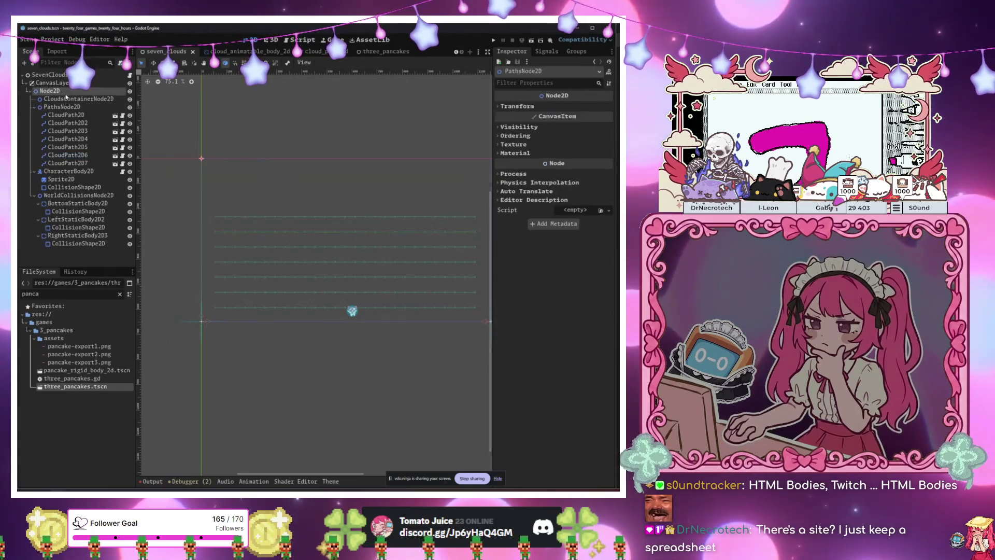
key("ctrl+a")
type("a")
type("rea")
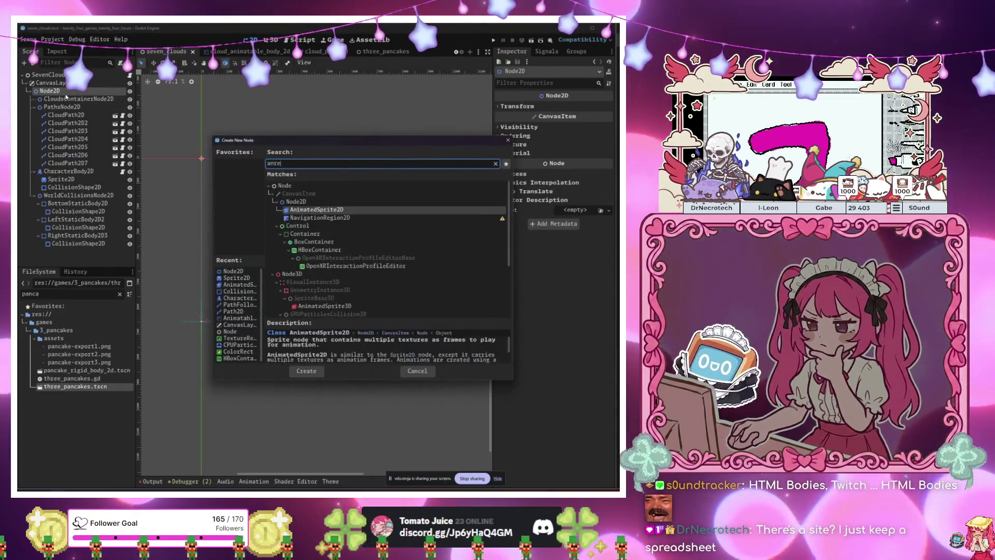
key("Return")
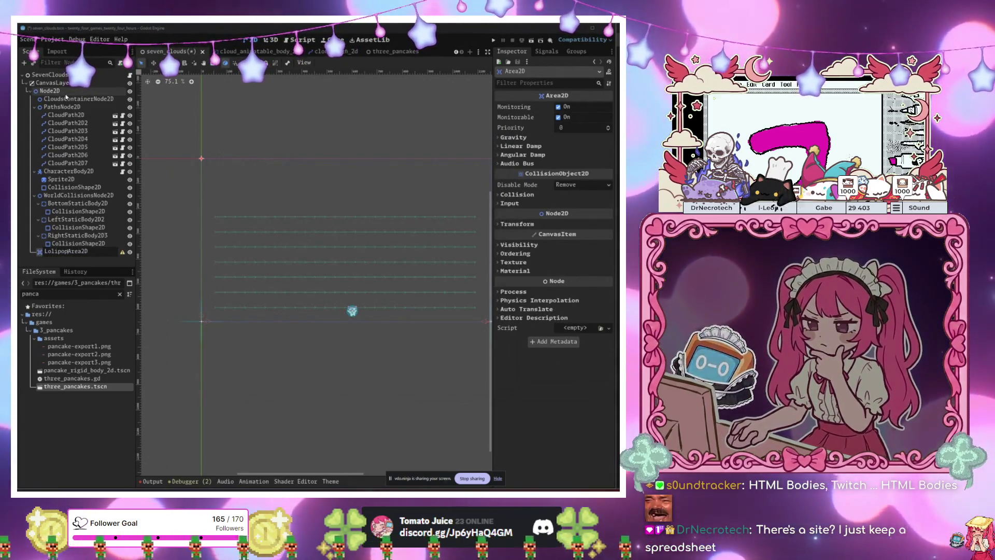
key("Return")
- Give LolipopArea2D CollisionShape2D and Sprite2D children, with Sprite2D ordered above CollisionShape2D
key("ctrl+a")
type("col")
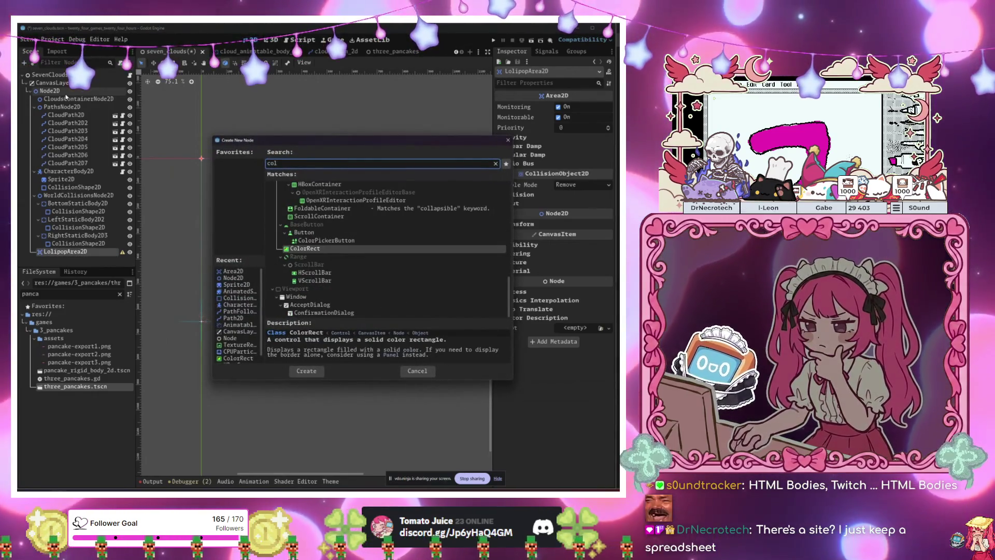
type("l")
key("Return")
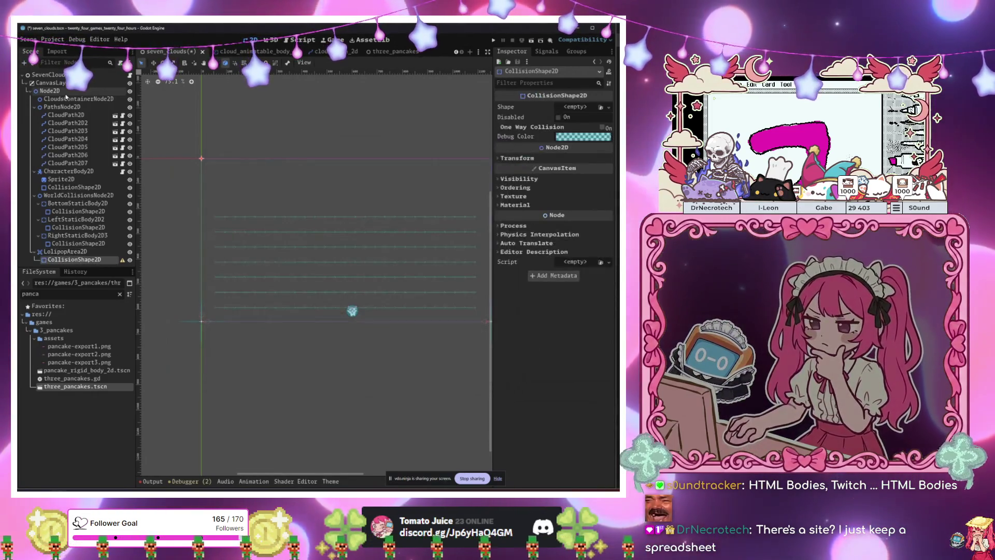
key("ctrl+a")
type("spri")
key("Return")
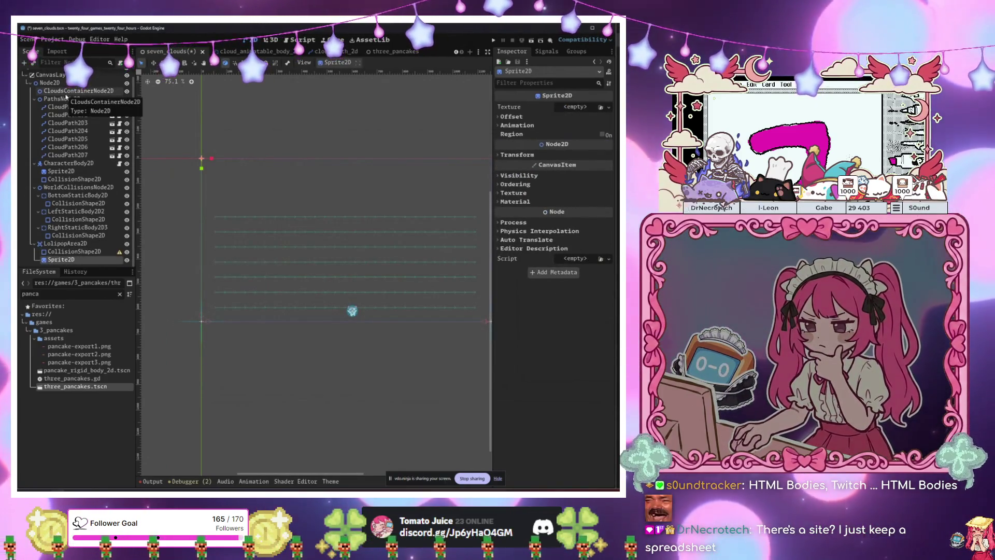
key("Up")
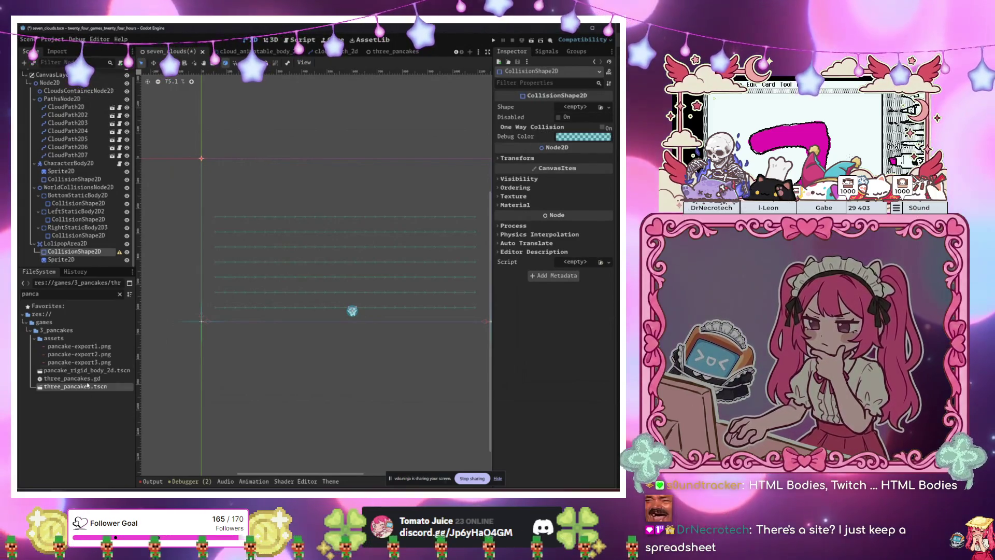
left_click_drag(71, 260, 71, 258)
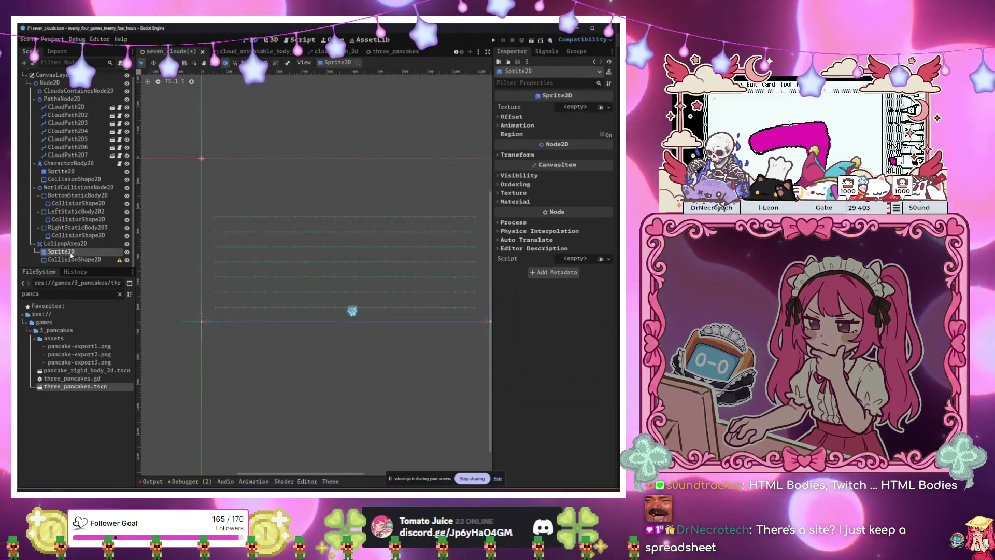
- Set the Sprite2D texture to a new AnimatedTexture with 3 frames and speed scale 3.0
left_click(121, 294)
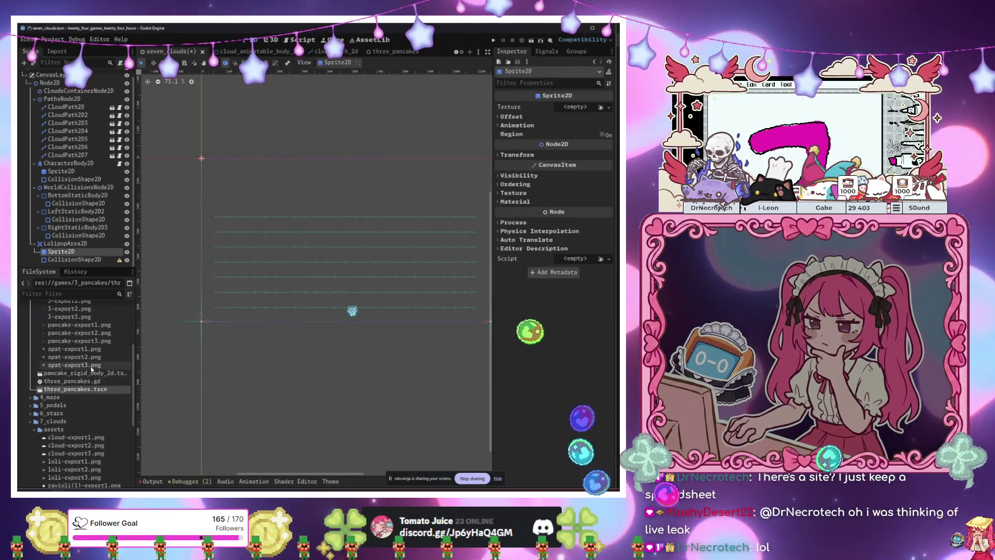
scroll(91, 373, "up", 2)
scroll(88, 393, "down", 3)
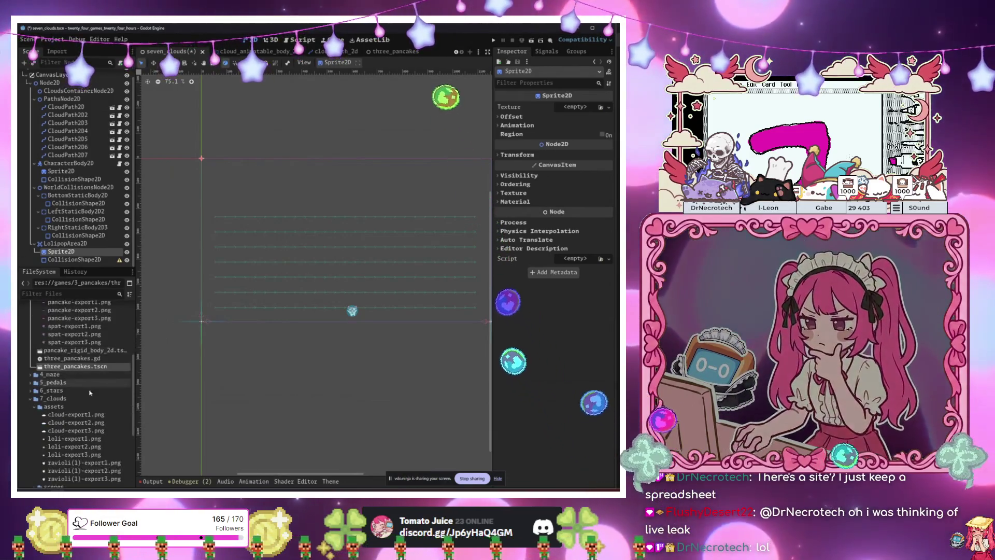
left_click(82, 415)
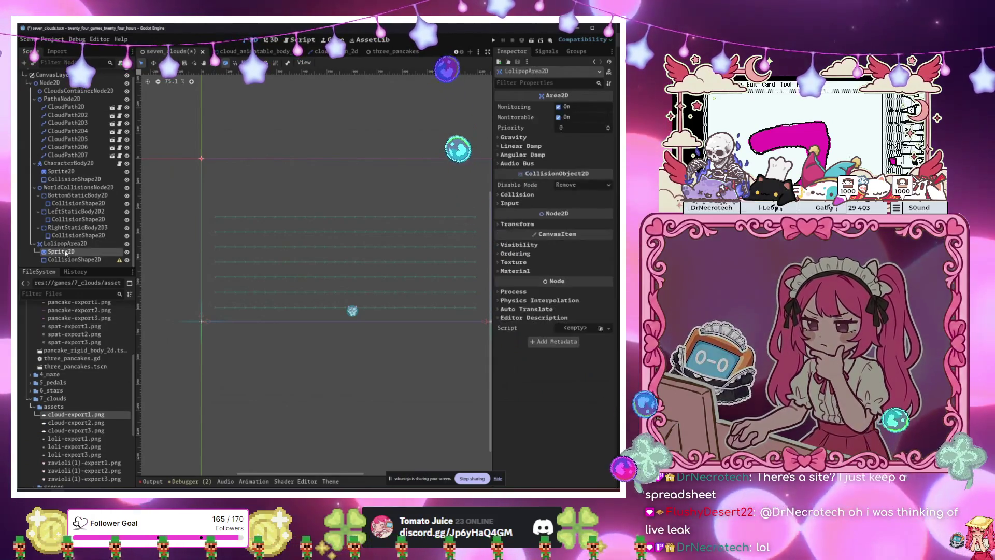
left_click(583, 110)
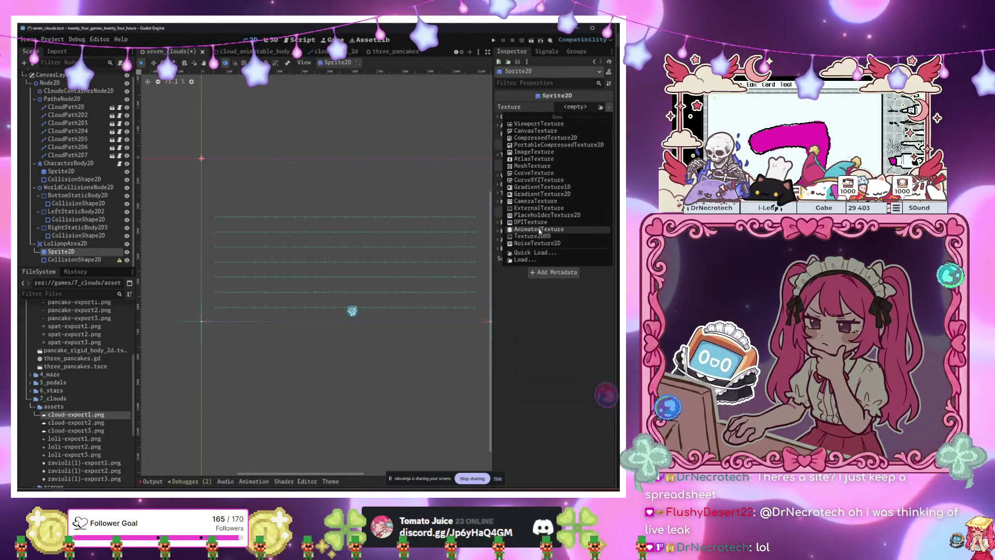
left_click(571, 124)
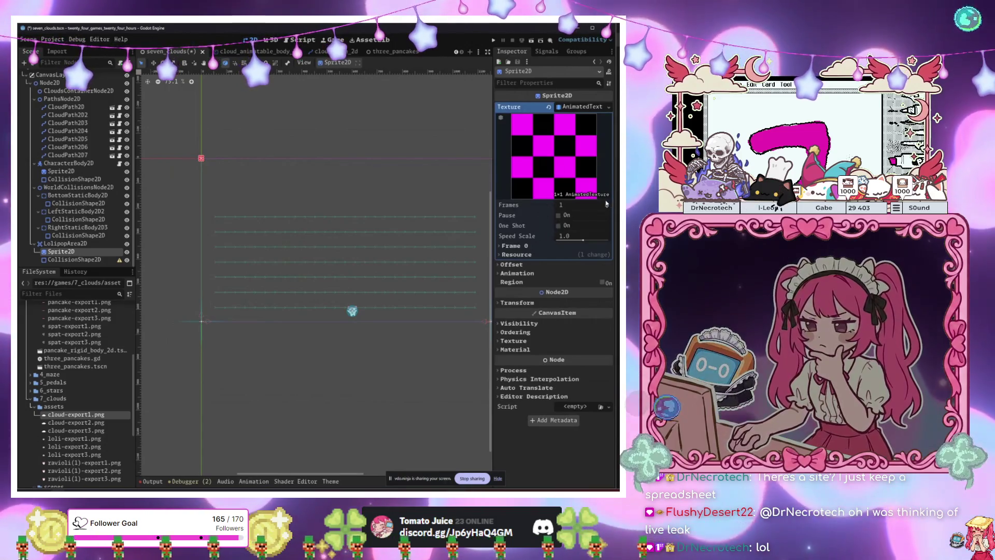
left_click(607, 203)
left_click(606, 203)
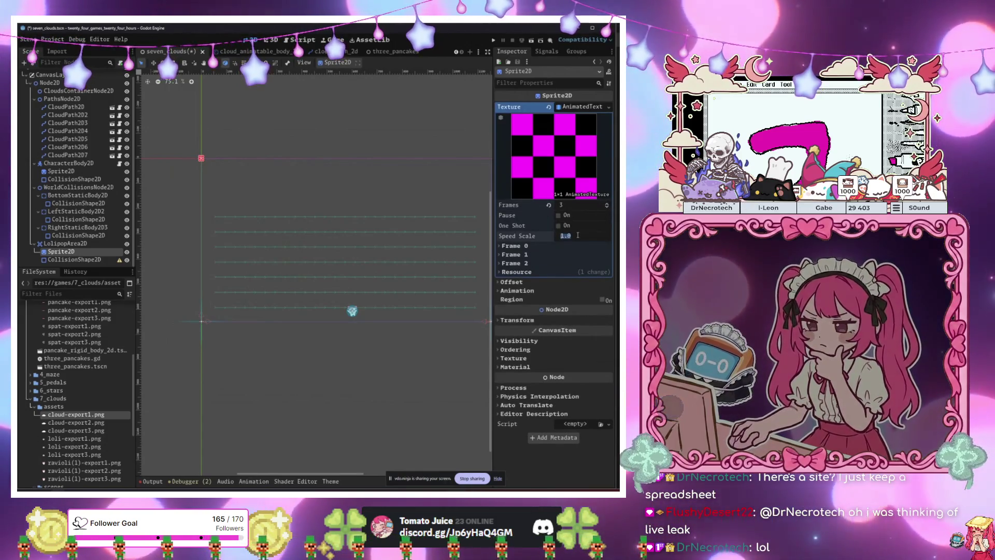
left_click(518, 246)
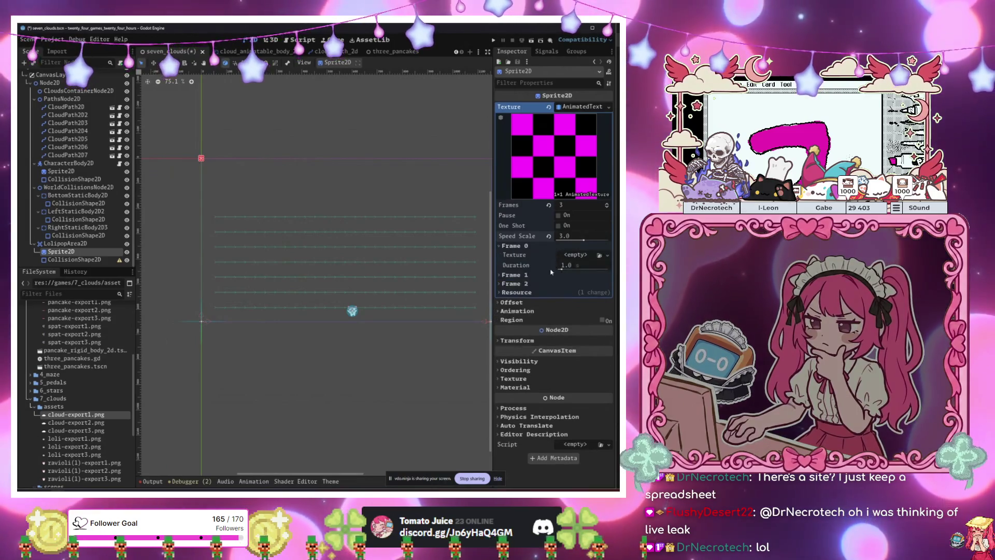
left_click(516, 274)
left_click(515, 304)
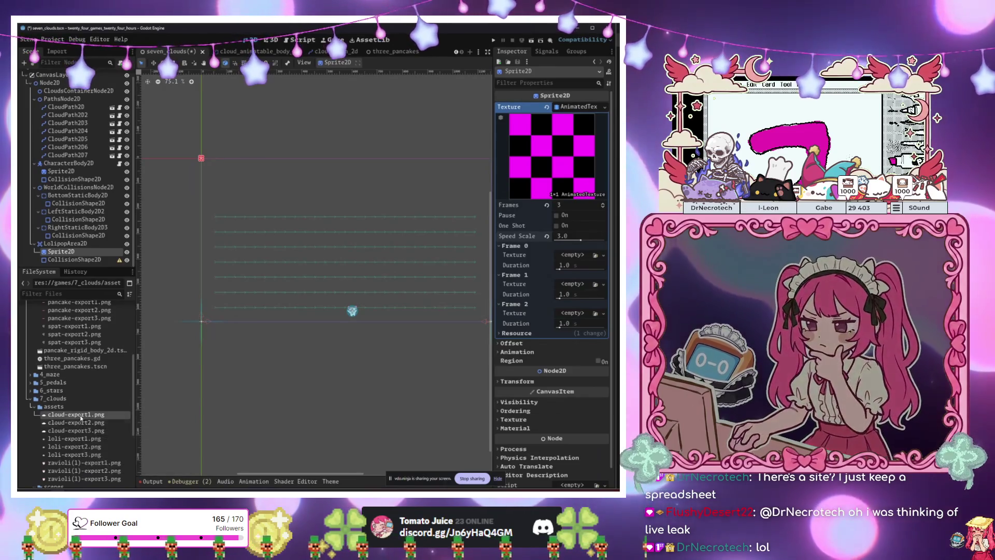
- Assign loli-export1.png, loli-export2.png and loli-export3.png to Frames 0, 1 and 2
left_click(84, 407)
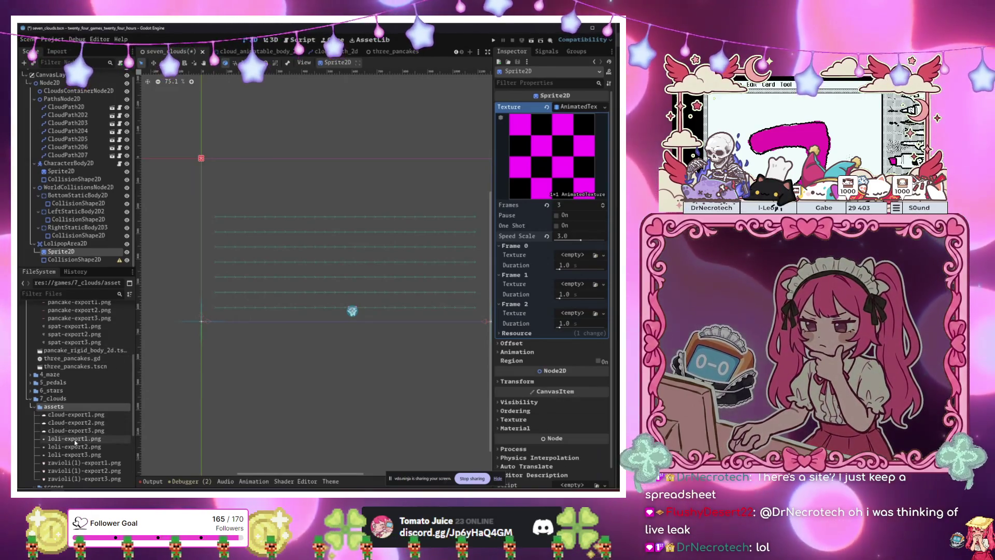
left_click_drag(74, 441, 535, 271)
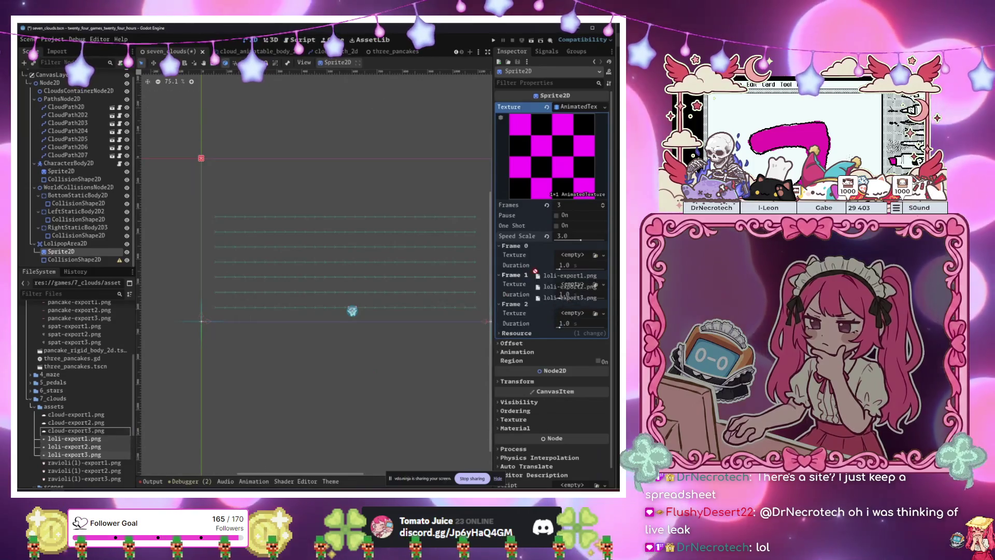
left_click_drag(74, 439, 570, 260)
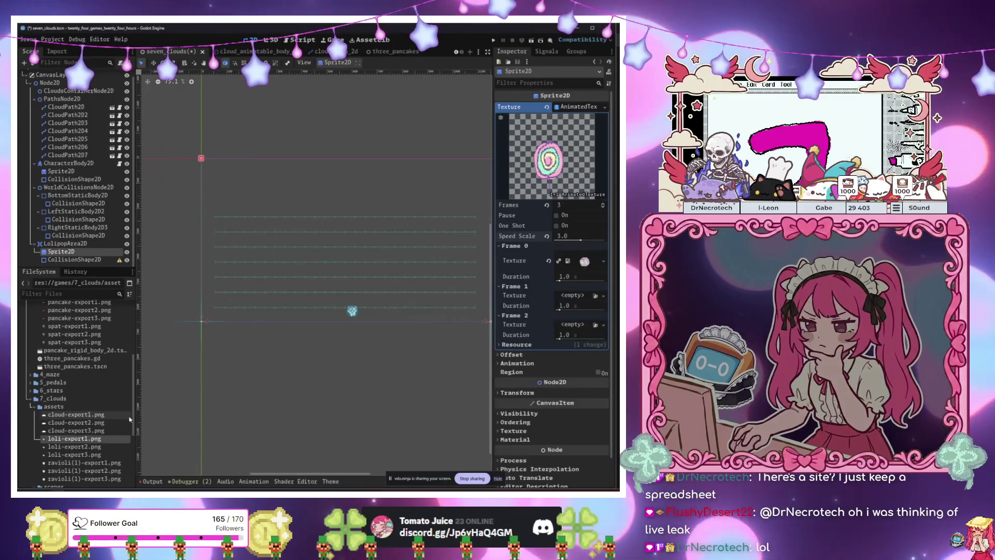
mouse_move(74, 446)
left_mouse_down()
mouse_move(186, 435)
mouse_move(573, 294)
left_mouse_up()
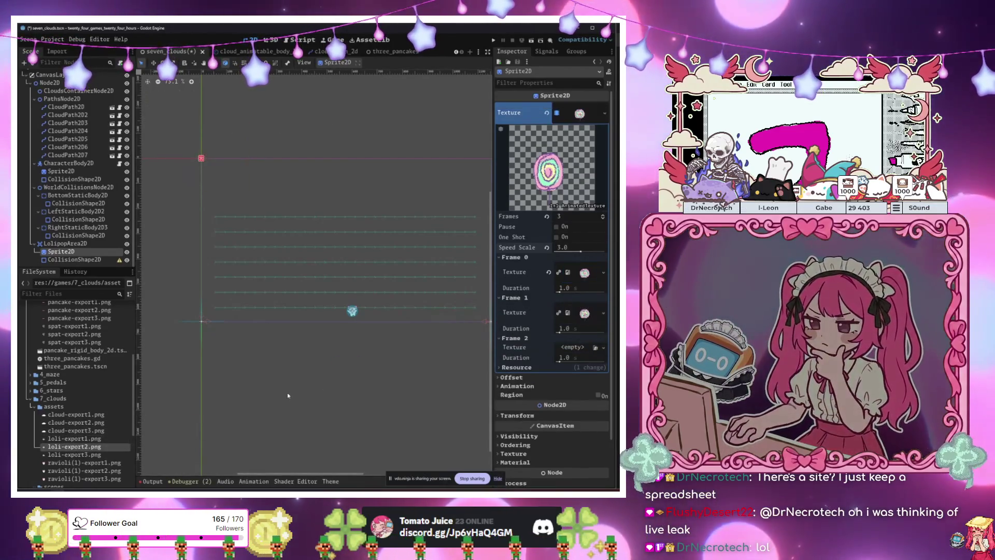
left_click(82, 455)
left_click_drag(563, 351, 565, 351)
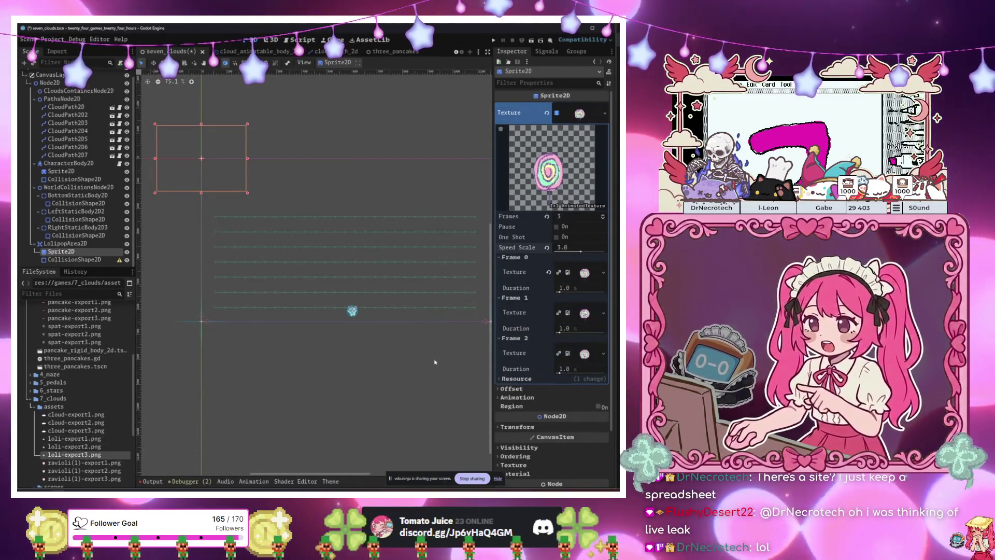
- Shrink the lollipop sprite by dragging its corner handle
left_click(78, 377)
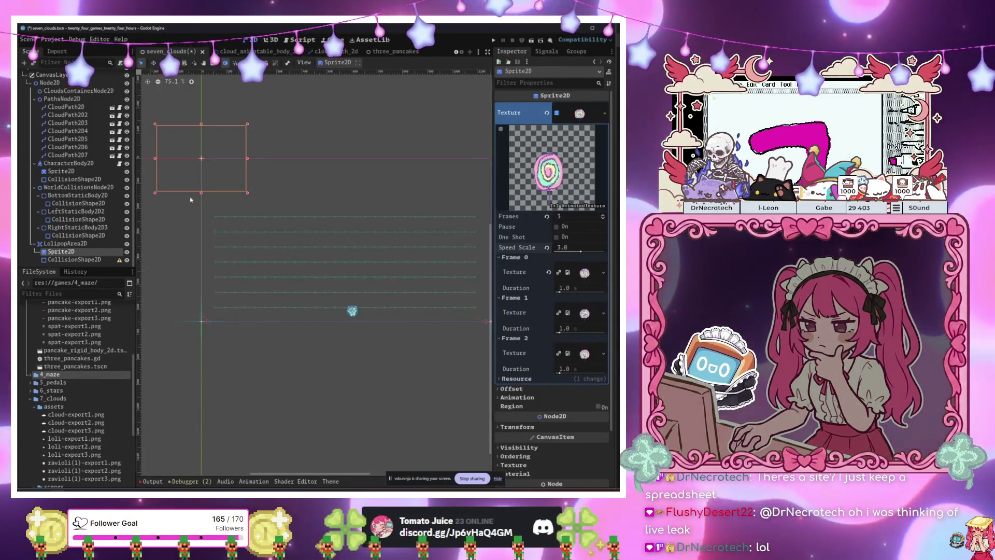
left_click_drag(248, 195, 243, 189)
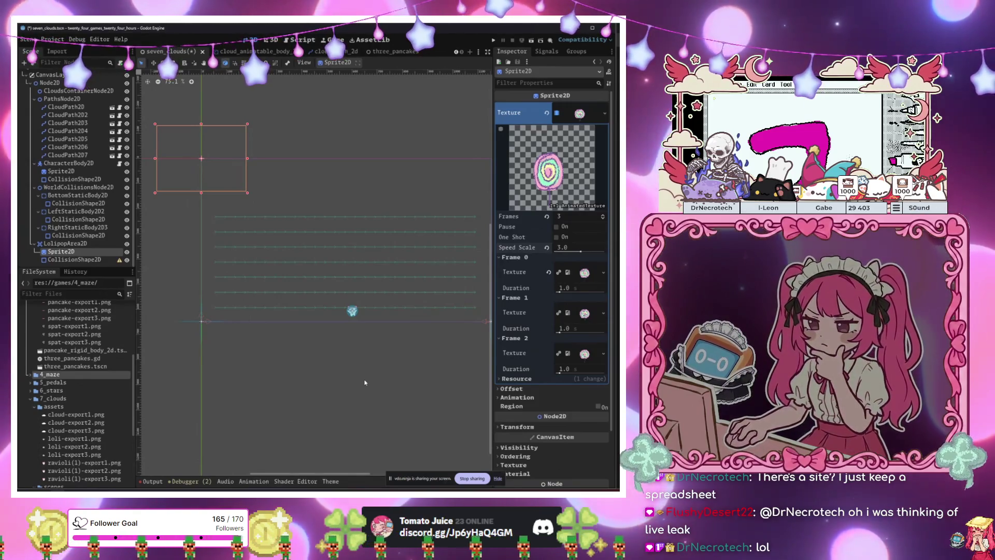
left_click(88, 414)
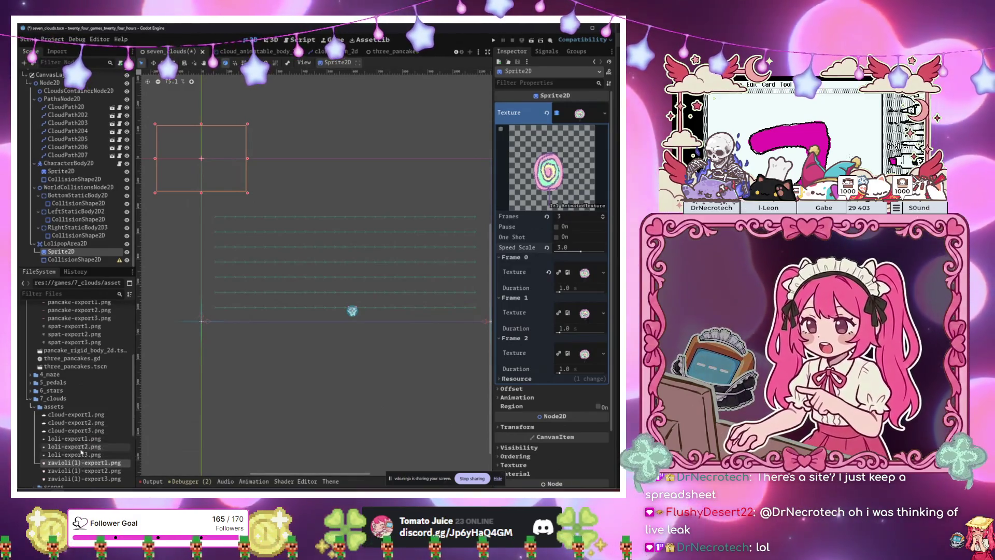
- Drag the lollipop sprite to sit above the cloud platforms near the top of the scene
scroll(269, 218, "up", 5)
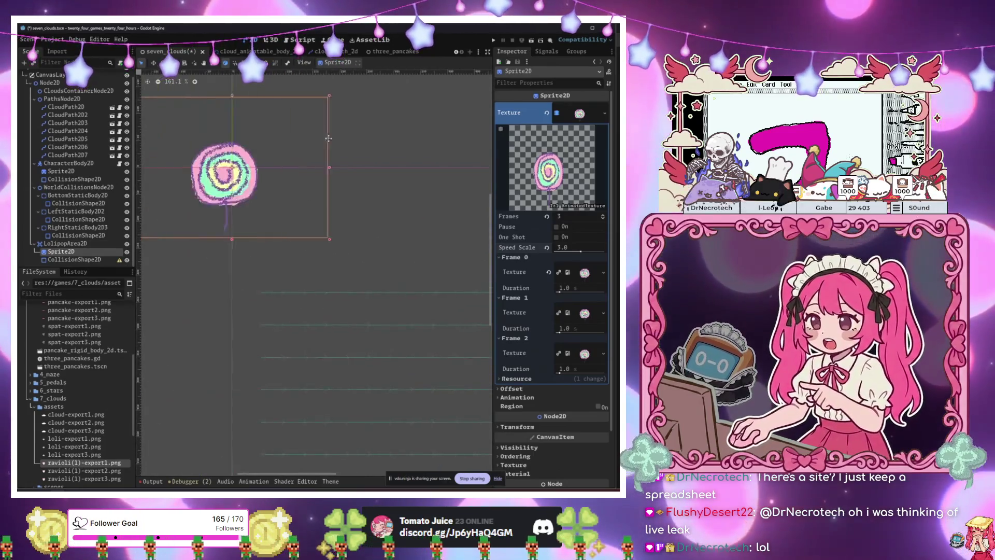
left_click(280, 245)
left_click(272, 213)
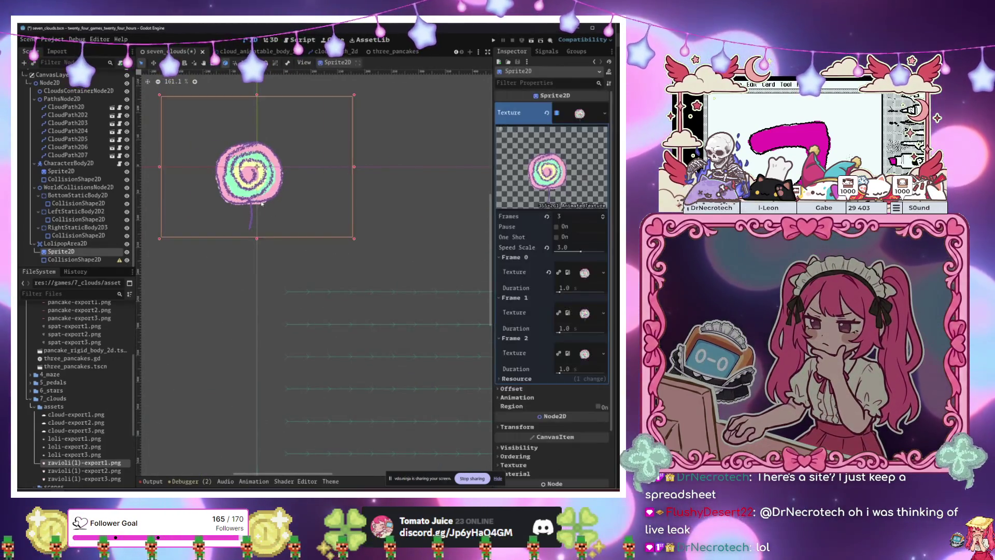
scroll(273, 214, "down", 2)
left_click_drag(257, 187, 412, 171)
scroll(332, 171, "down", 2)
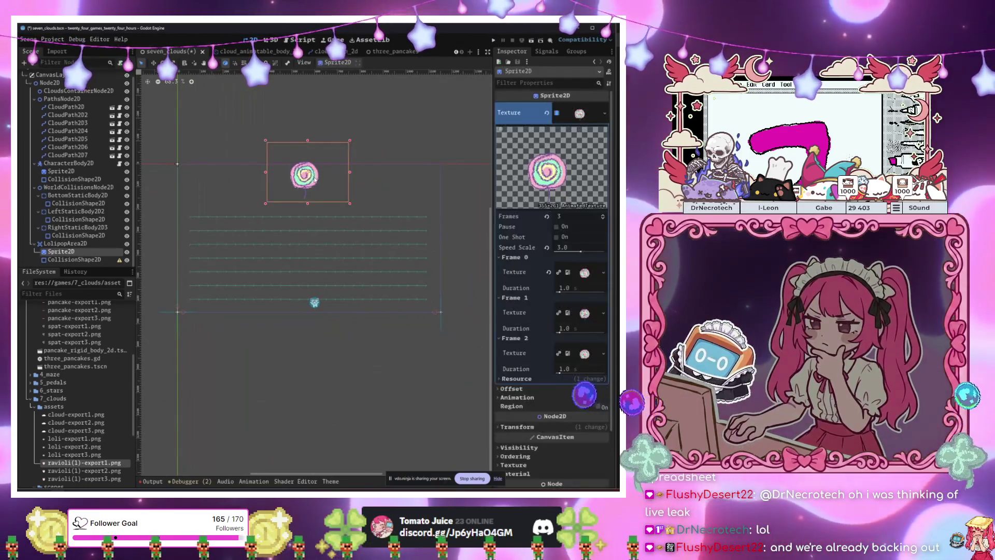
left_click_drag(313, 177, 316, 179)
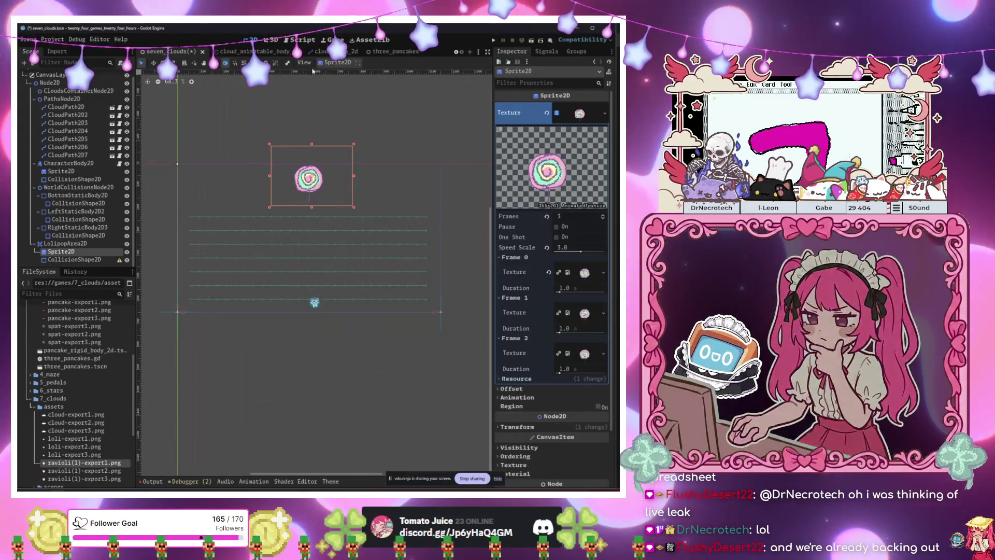
left_click(226, 108)
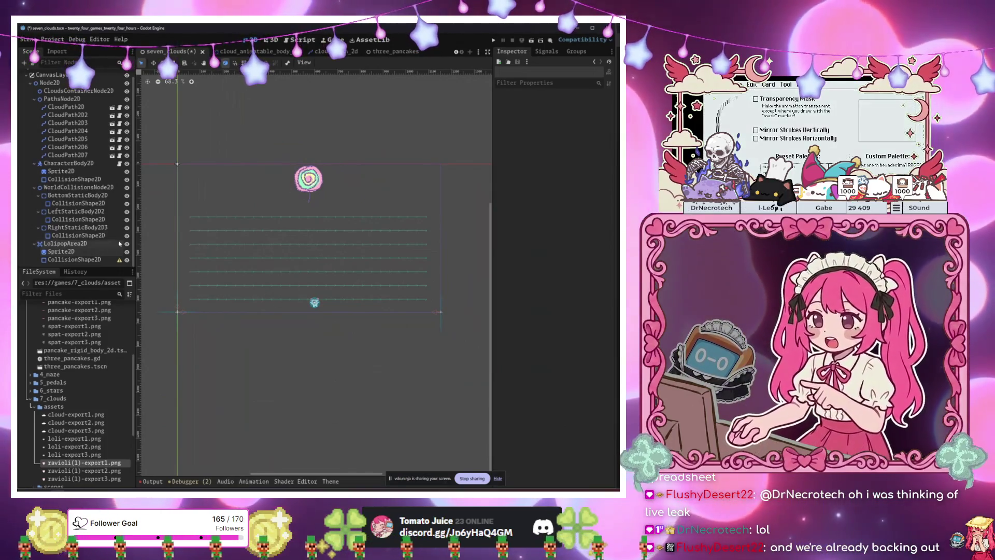
left_click(95, 244)
- Give the lollipop's CollisionShape2D a new capsule shape
left_click(74, 259)
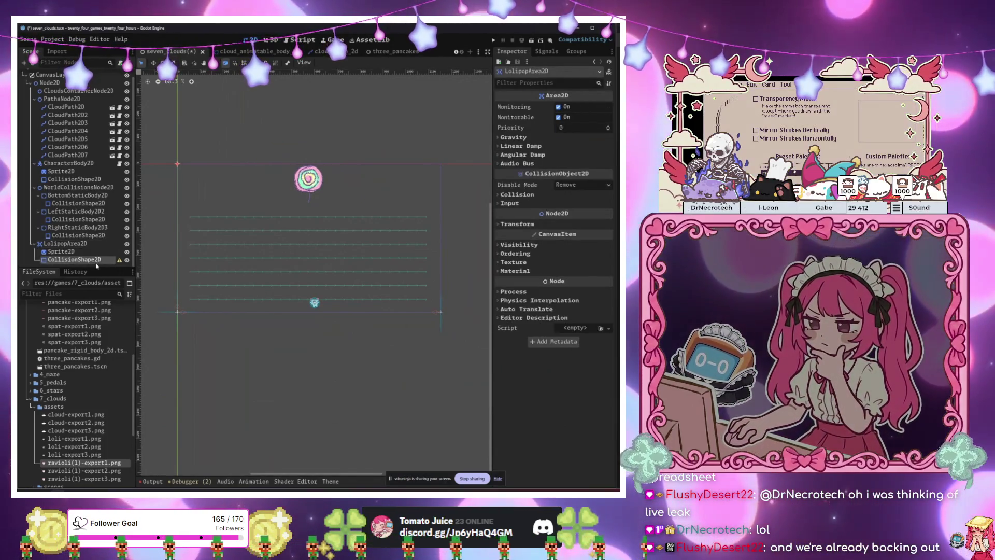
scroll(329, 153, "up", 2)
left_click_drag(329, 154, 399, 163)
scroll(359, 191, "up", 2)
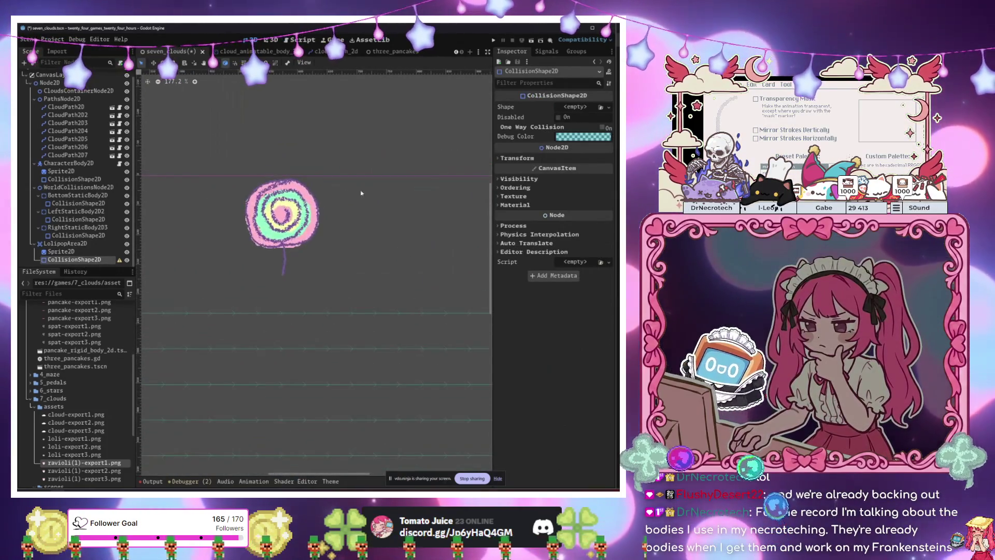
left_click(575, 107)
left_click(556, 158)
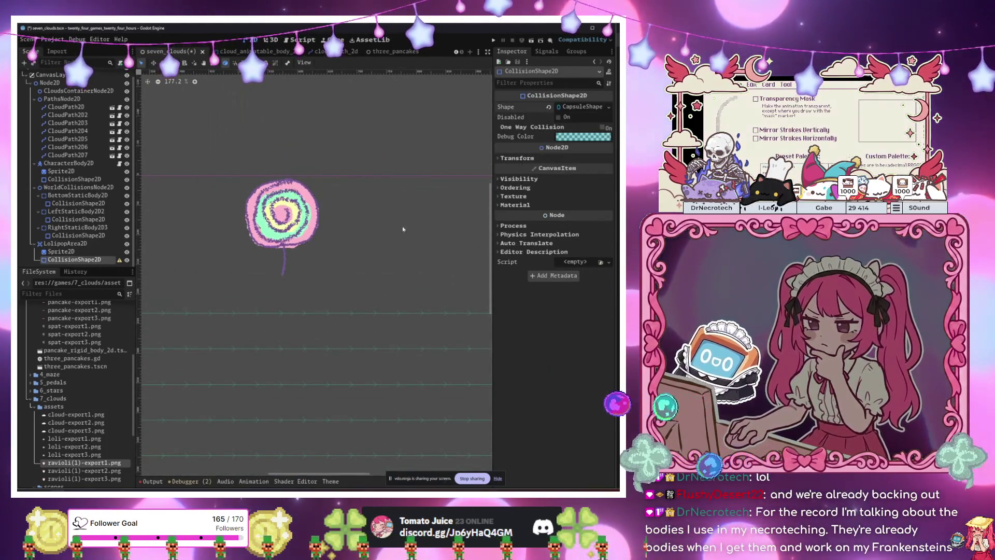
left_click_drag(77, 259, 98, 257)
scroll(150, 275, "up", 3)
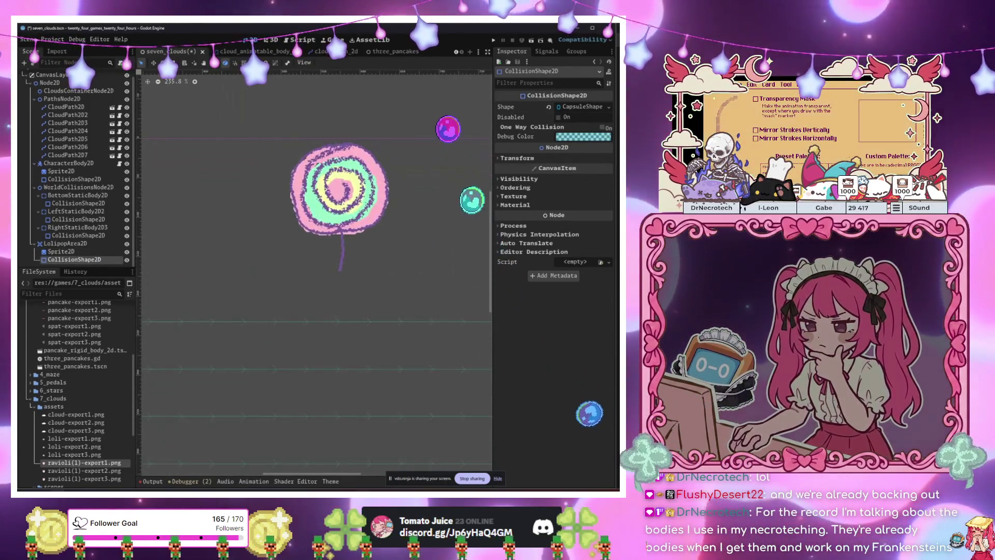
left_click(581, 107)
left_click(582, 109)
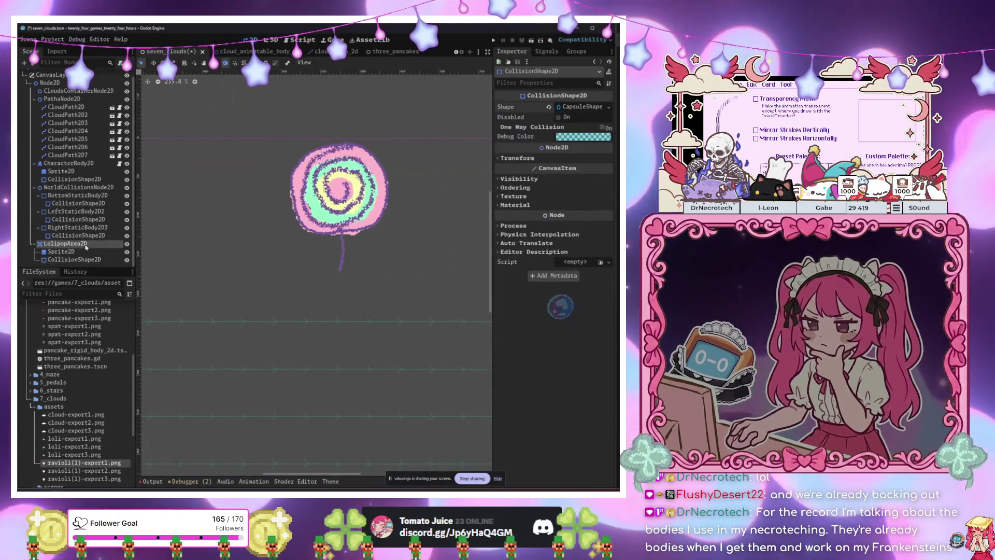
left_click(62, 251)
left_click(74, 259)
scroll(313, 197, "down", 7)
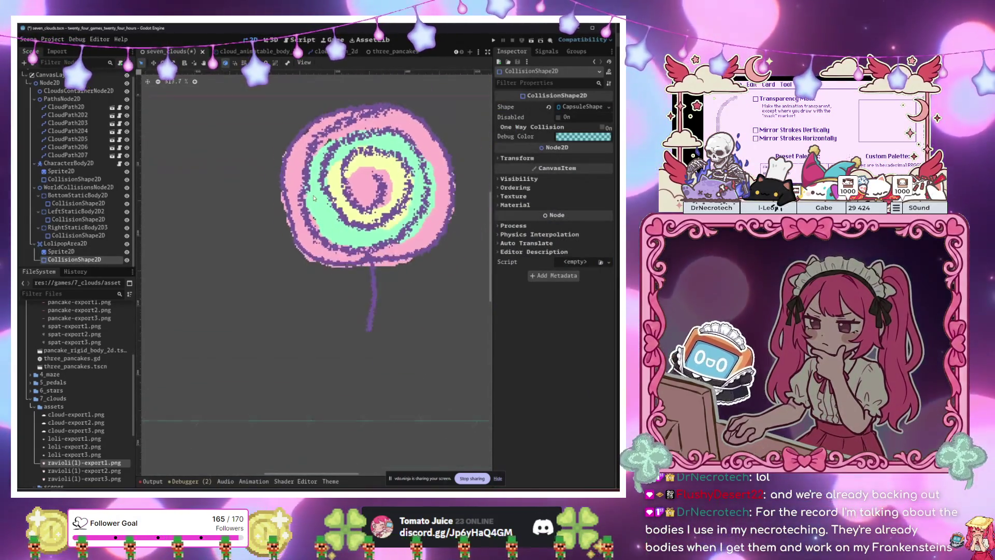
left_click_drag(266, 227, 342, 231)
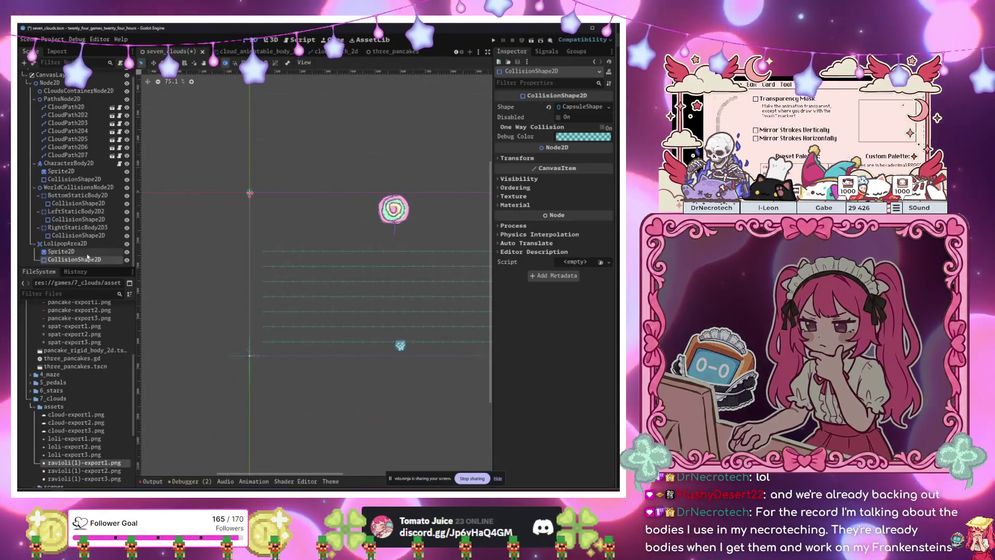
- Widen and lengthen the capsule to cover candy and stick, then centre the sprite inside it
left_click(84, 252)
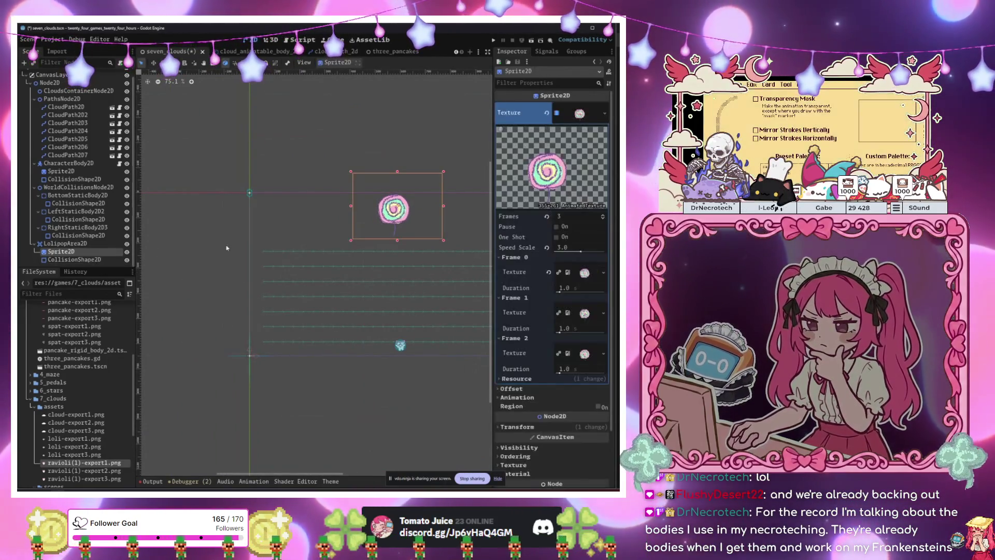
mouse_move(408, 215)
left_mouse_down()
mouse_move(273, 205)
mouse_move(236, 192)
mouse_move(371, 198)
left_mouse_up()
scroll(254, 202, "up", 10)
left_click(64, 243)
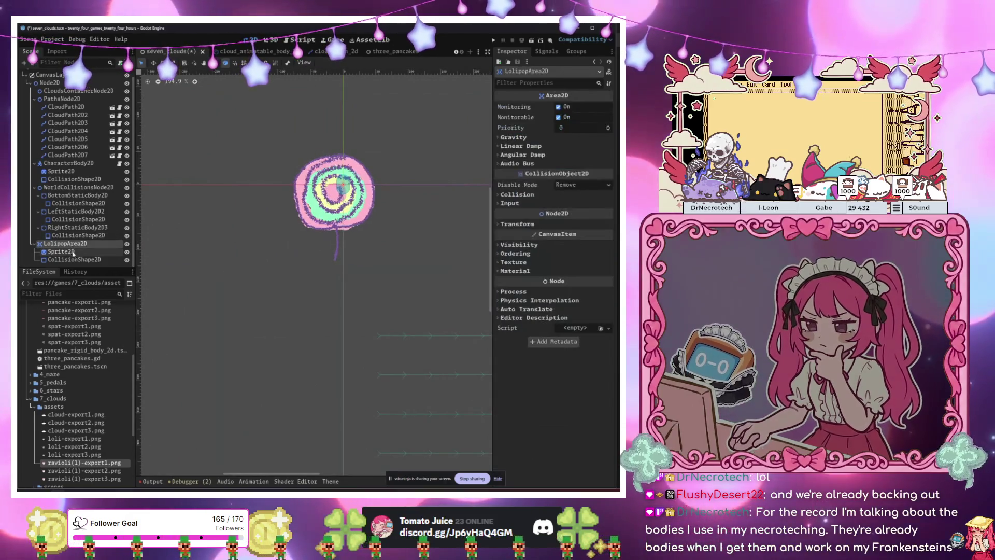
left_click(73, 259)
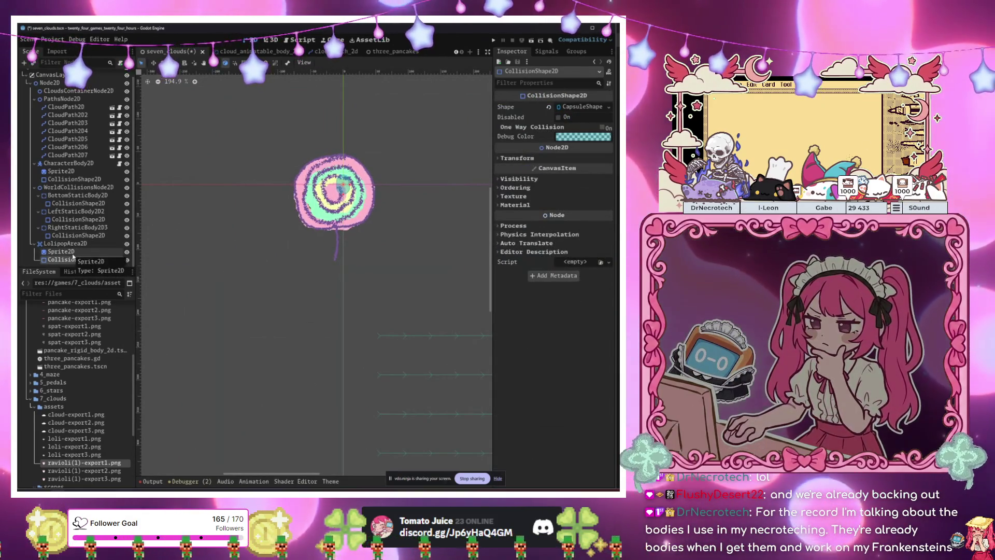
mouse_move(353, 184)
left_mouse_down()
mouse_move(373, 173)
mouse_move(381, 184)
left_mouse_up()
left_click_drag(343, 224, 343, 242)
left_click(119, 254)
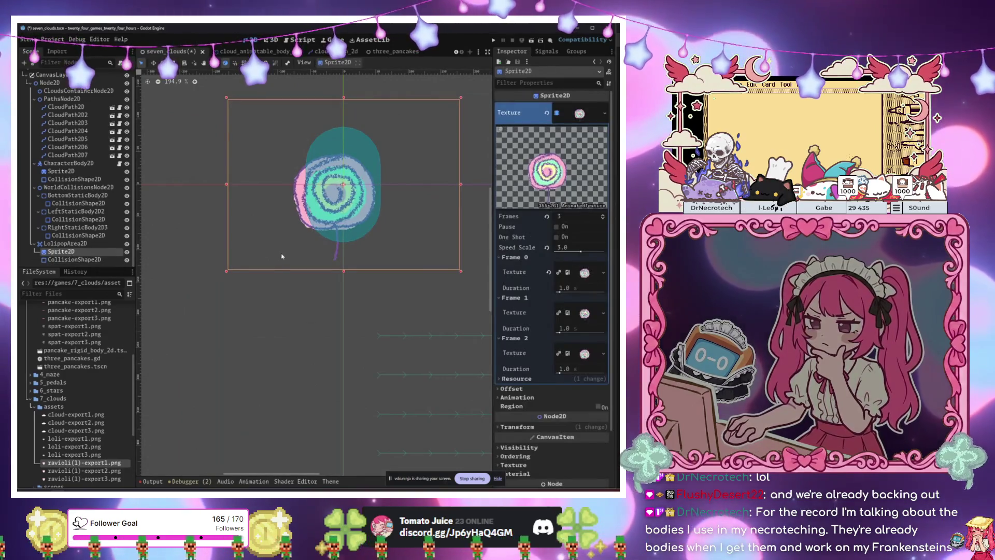
mouse_move(282, 260)
left_mouse_down()
mouse_move(290, 238)
mouse_move(289, 248)
left_mouse_up()
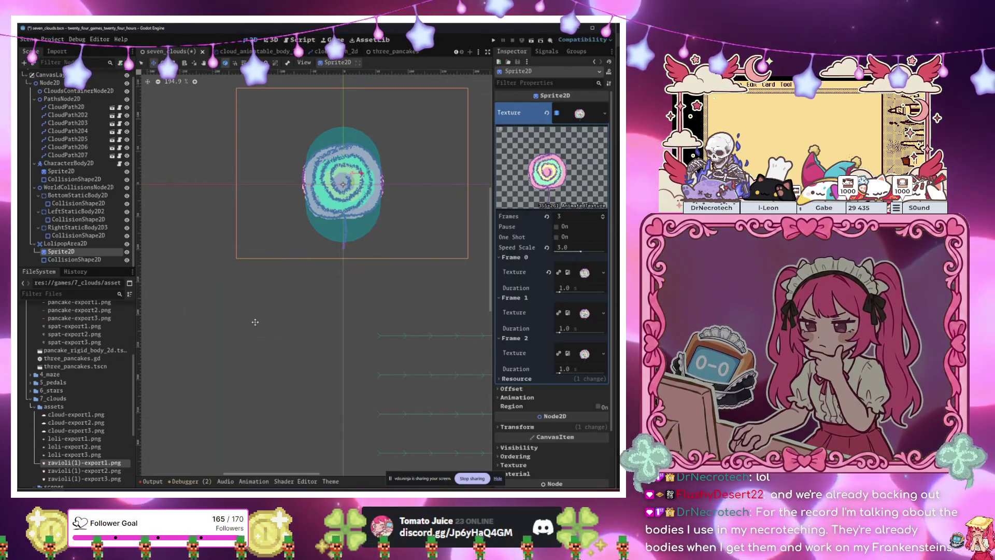
scroll(354, 260, "down", 2)
left_click(65, 243)
- Set LolipopArea2D Position x to 1152/2 (576 px) and drag it slightly lower, to y ≈ 68.9
scroll(231, 234, "down", 1)
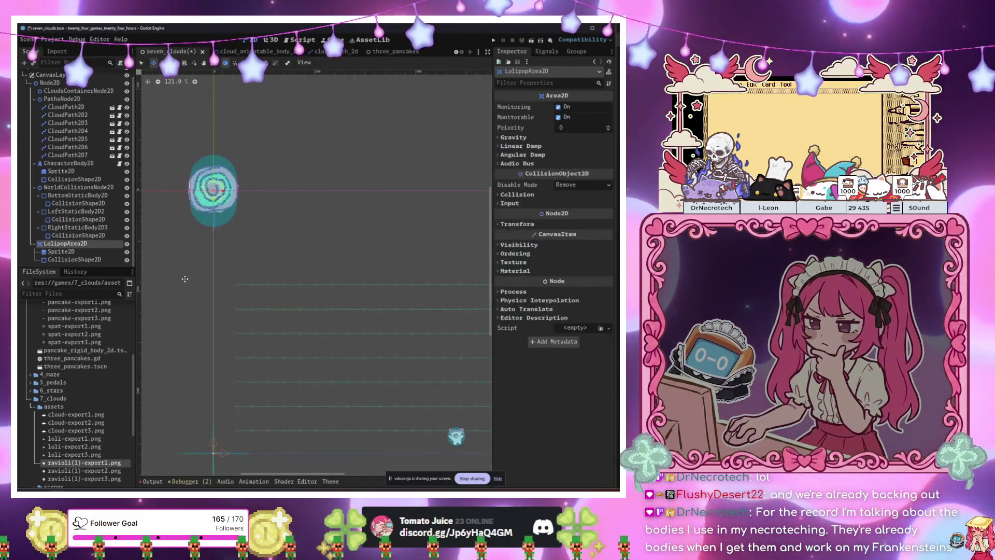
mouse_move(231, 234)
left_mouse_down()
mouse_move(353, 229)
mouse_move(380, 266)
left_mouse_up()
scroll(380, 266, "right", 3)
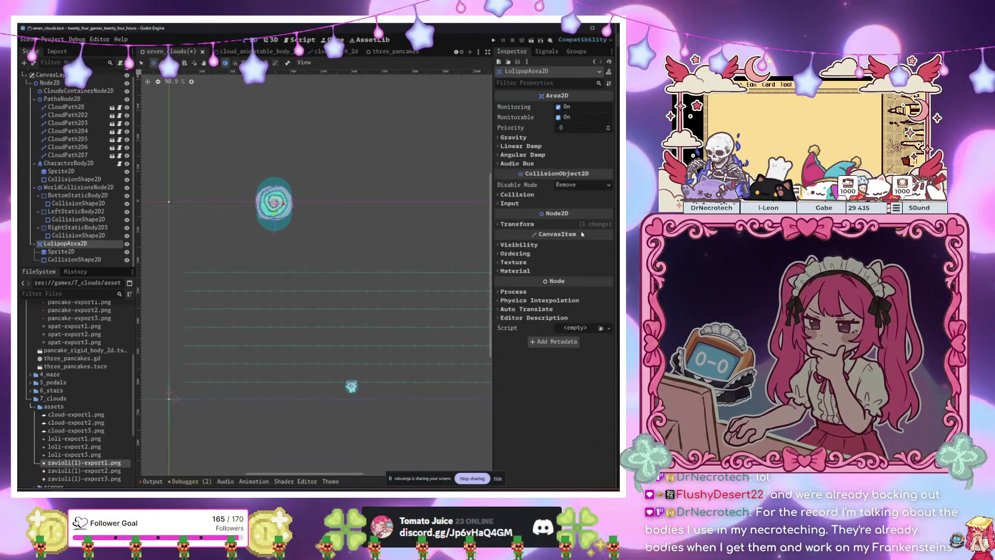
left_click(534, 225)
left_click(573, 232)
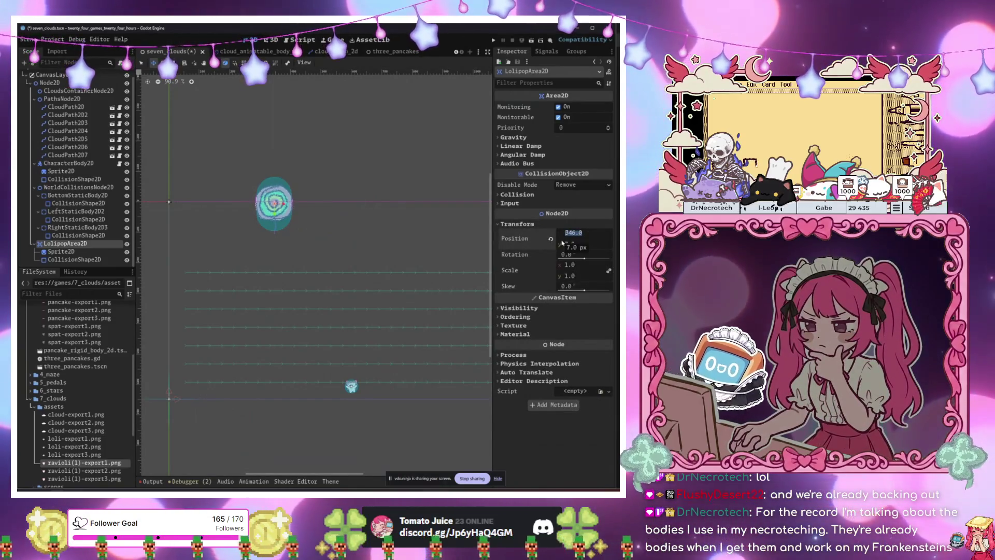
type("1152/2")
key("Return")
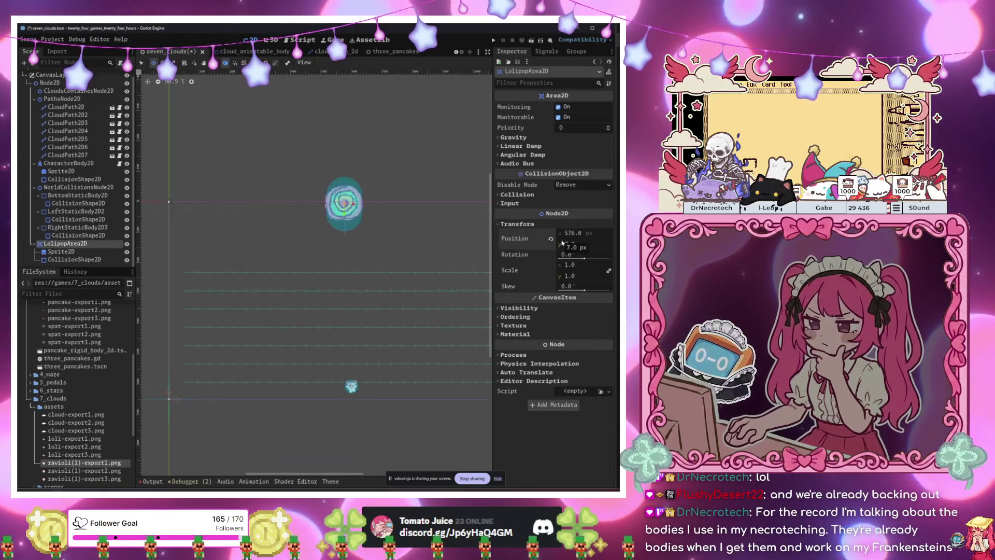
scroll(410, 247, "up", 1)
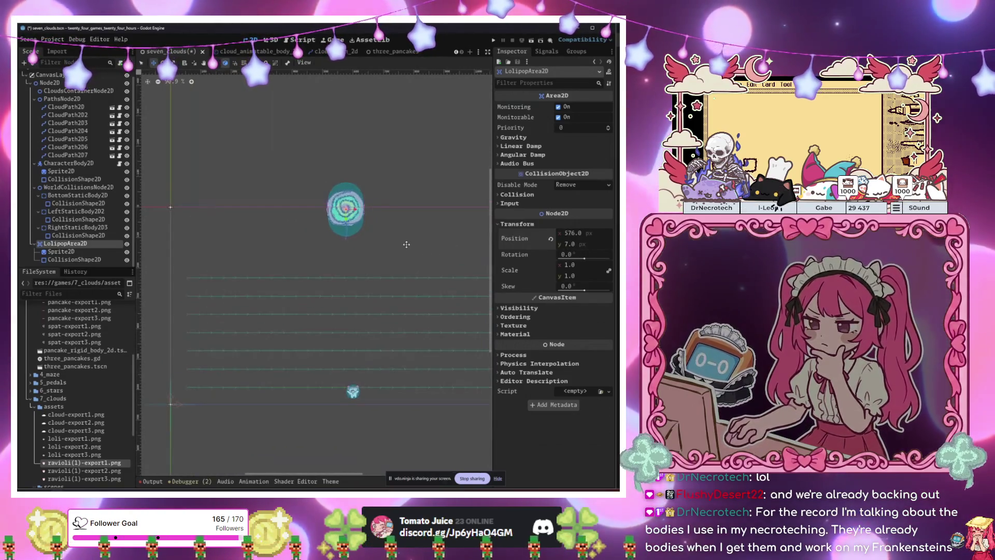
left_click_drag(346, 208, 346, 227)
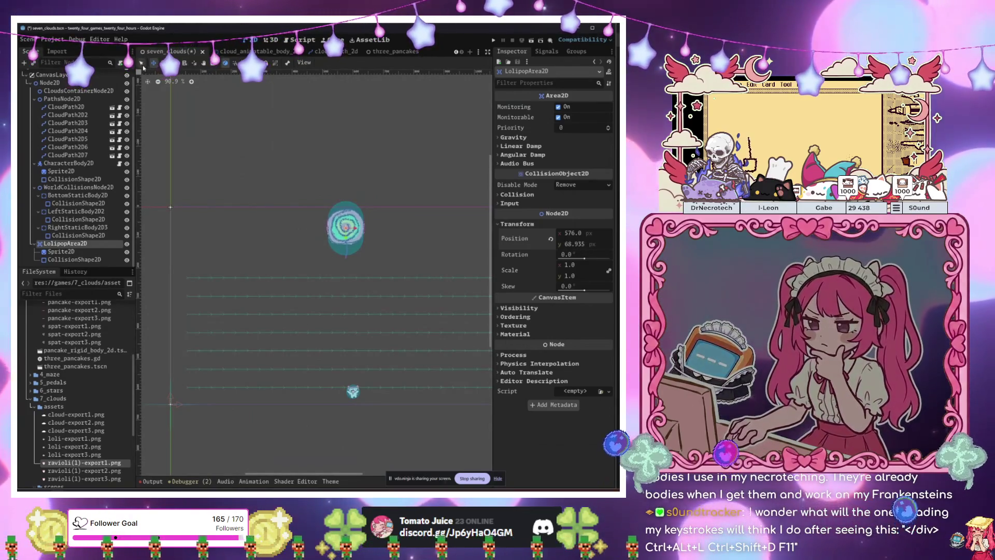
scroll(365, 246, "down", 3)
left_click(391, 372)
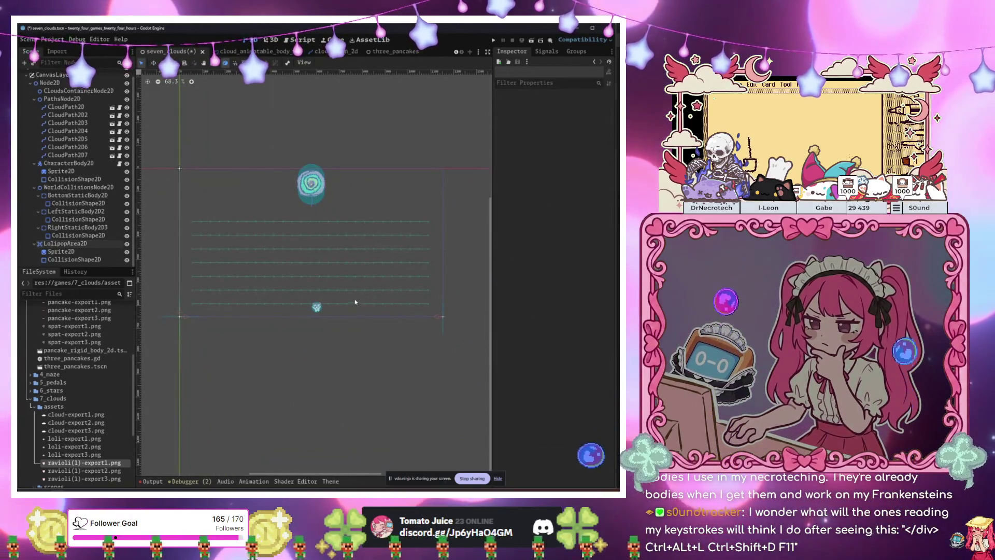
- Connect LolipopArea2D's body_entered signal to the script, with the handler calling win()
left_click(64, 243)
left_click(546, 51)
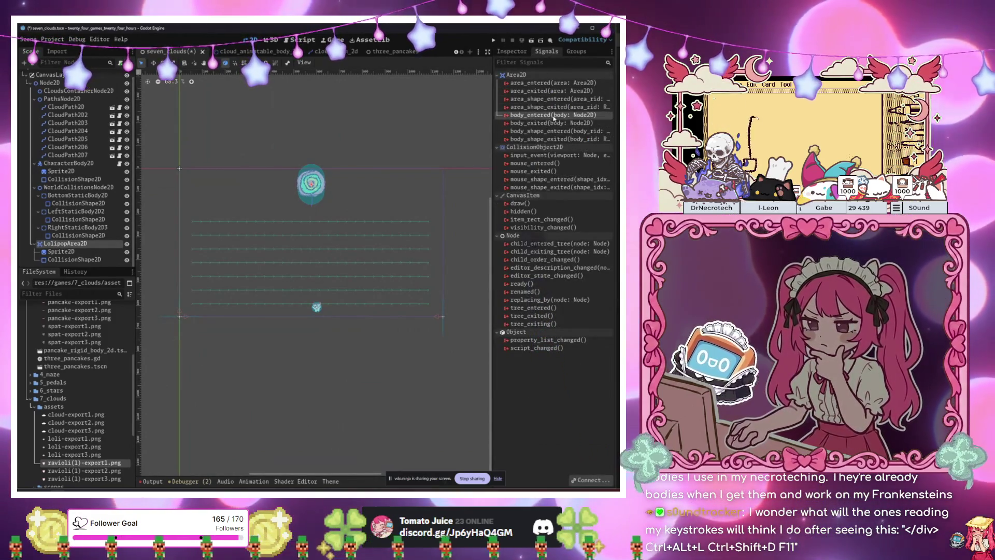
double_click(553, 115)
left_click(413, 337)
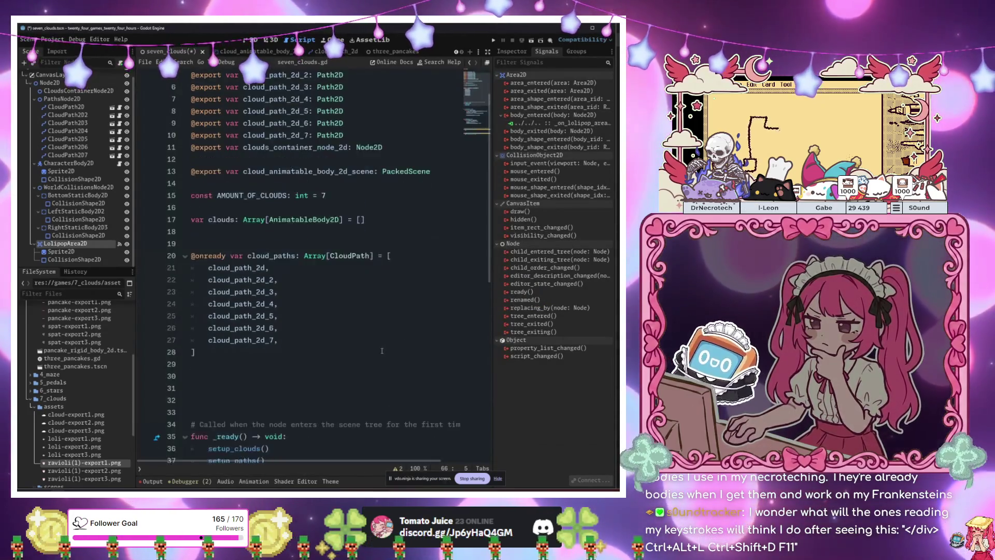
left_click_drag(356, 439, 231, 440)
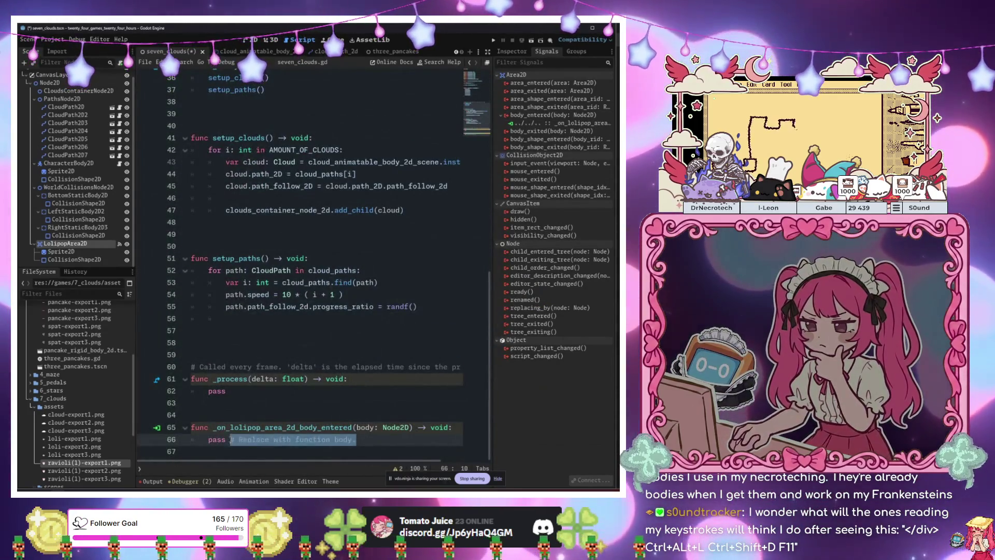
type("win()")
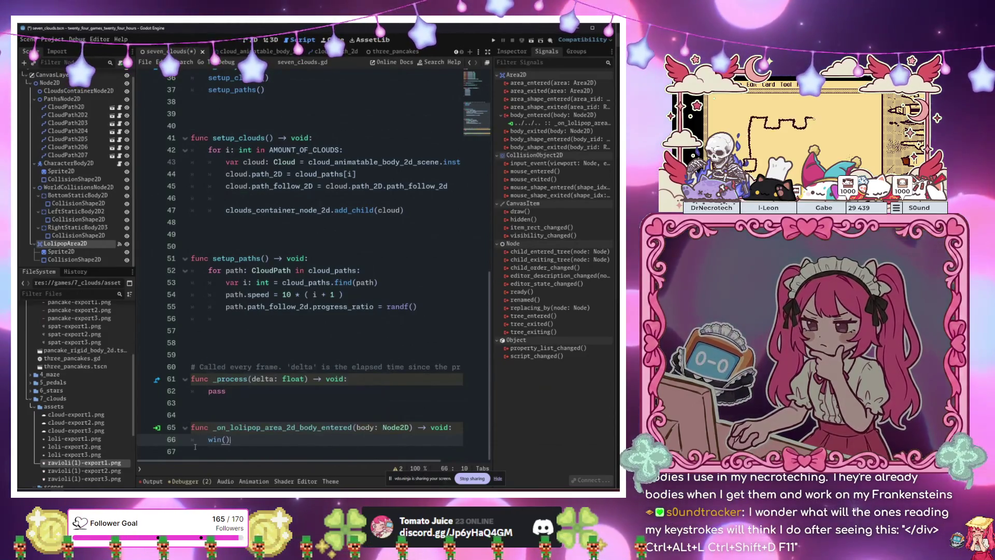
- Delete the unused _process function and declare func win() -> void: in its place
key("Up")
key("Up")
key("Up")
key("Up")
key("Down")
key("Down")
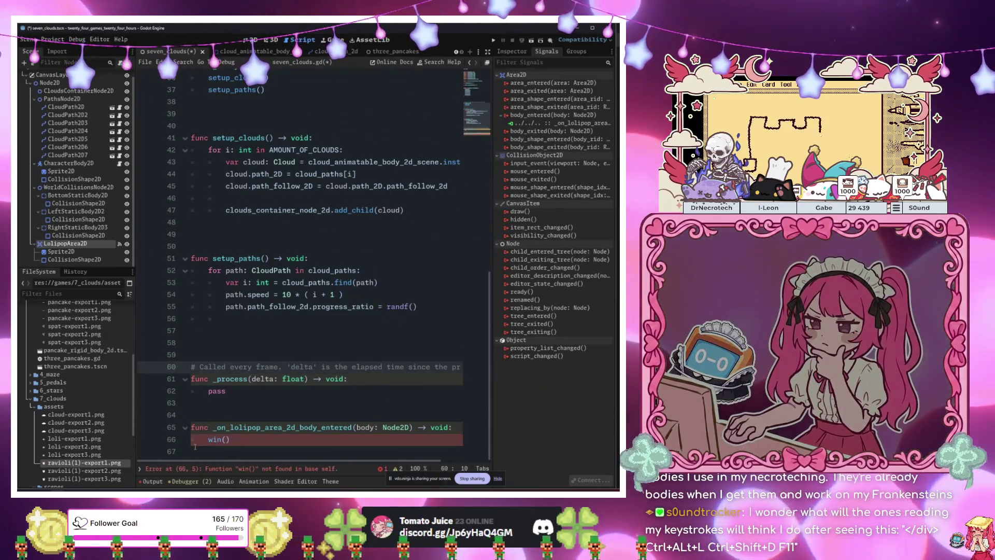
left_click_drag(245, 407, 197, 354)
key("BackSpace")
left_click(225, 344)
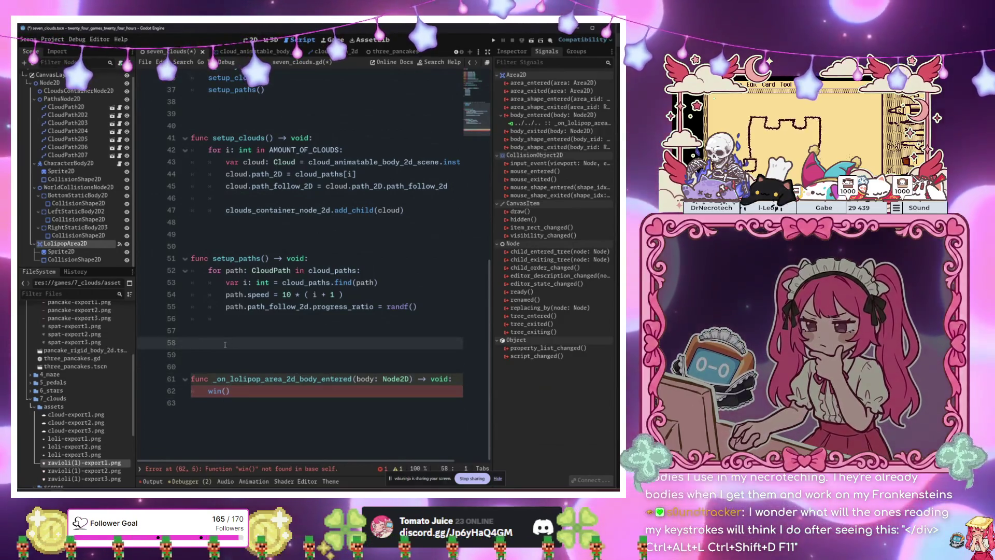
type("func win() -")
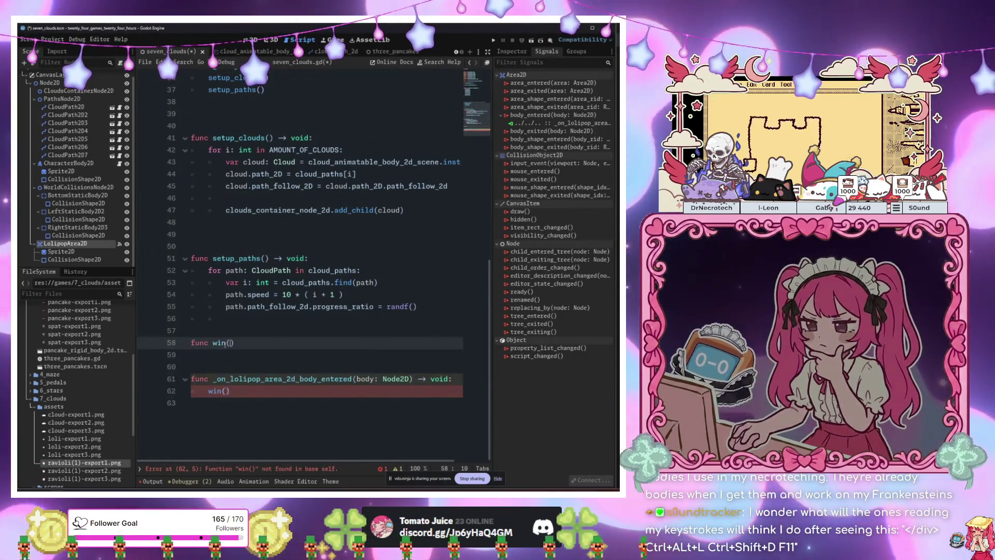
type("> void:")
key("Return")
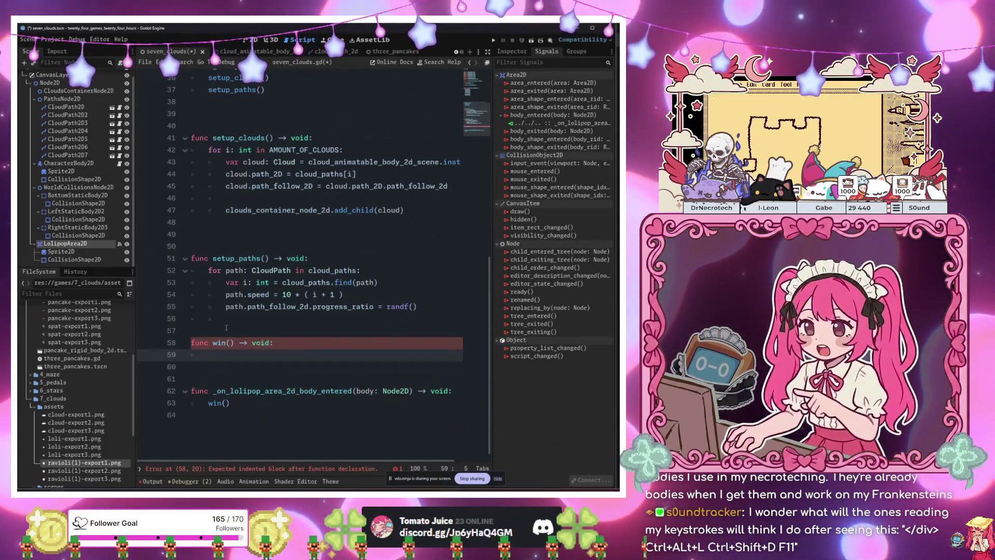
left_click(48, 75)
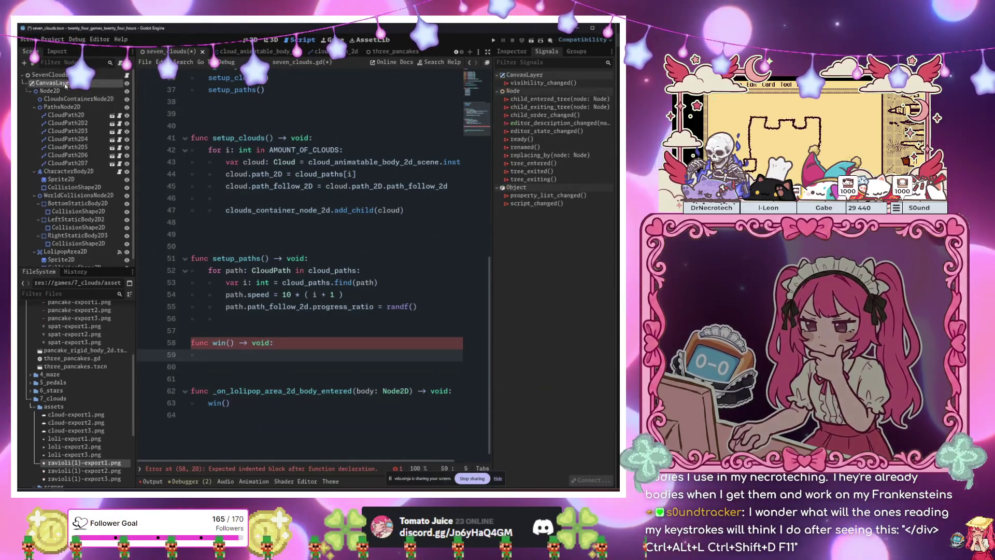
- Add CanvasLayer2 under the root node and create a Control node inside it
type("con")
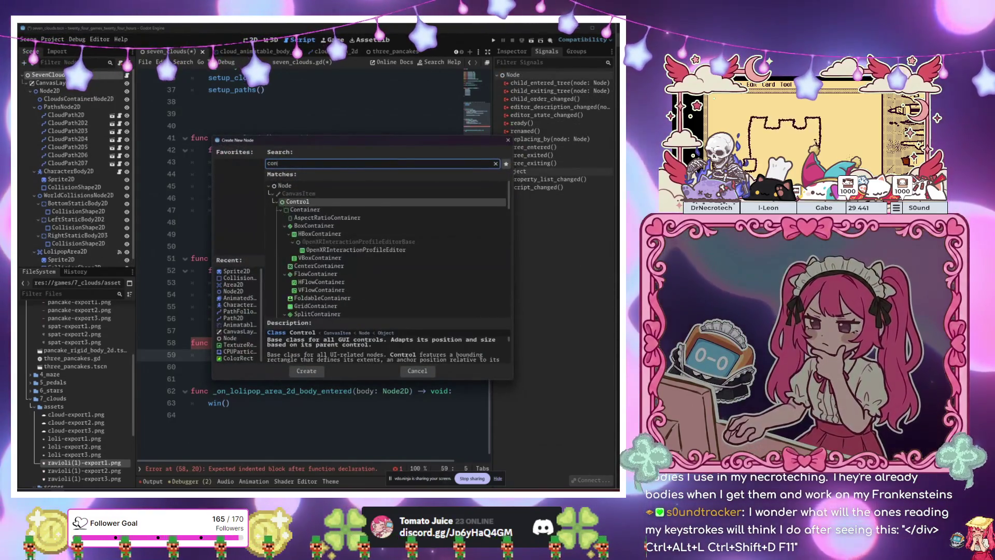
key("BackSpace")
key("BackSpace")
type("anva")
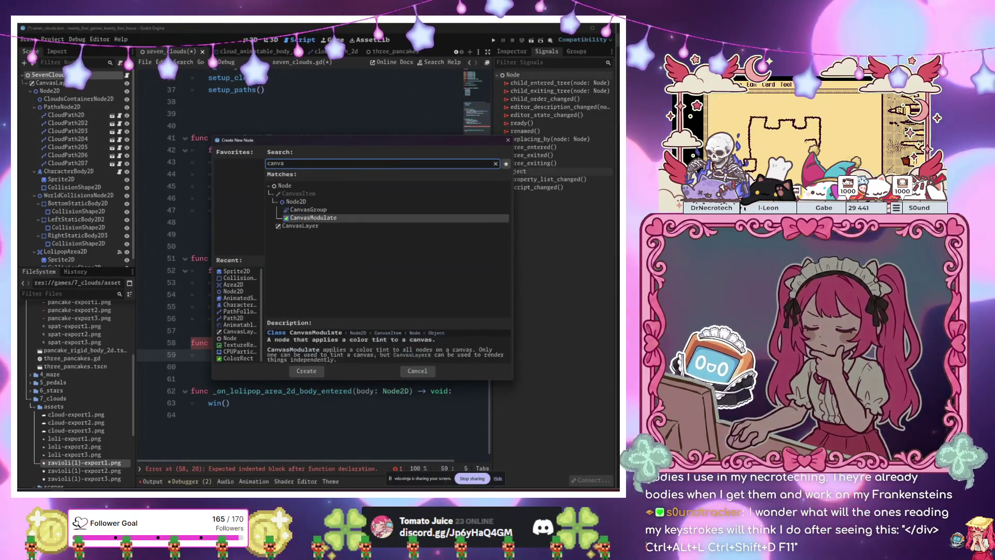
key("Return")
key("ctrl+a")
type("con")
key("Return")
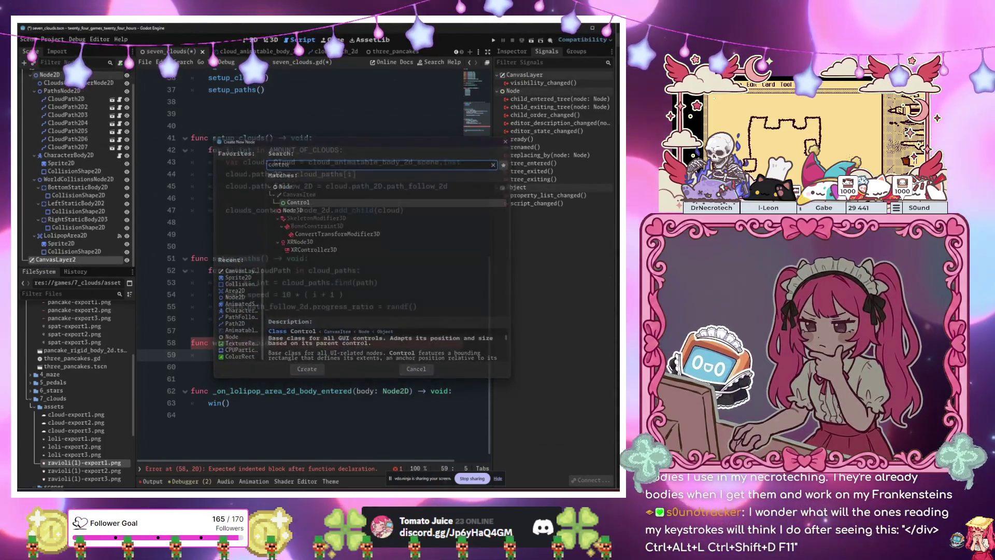
key("ctrl+a")
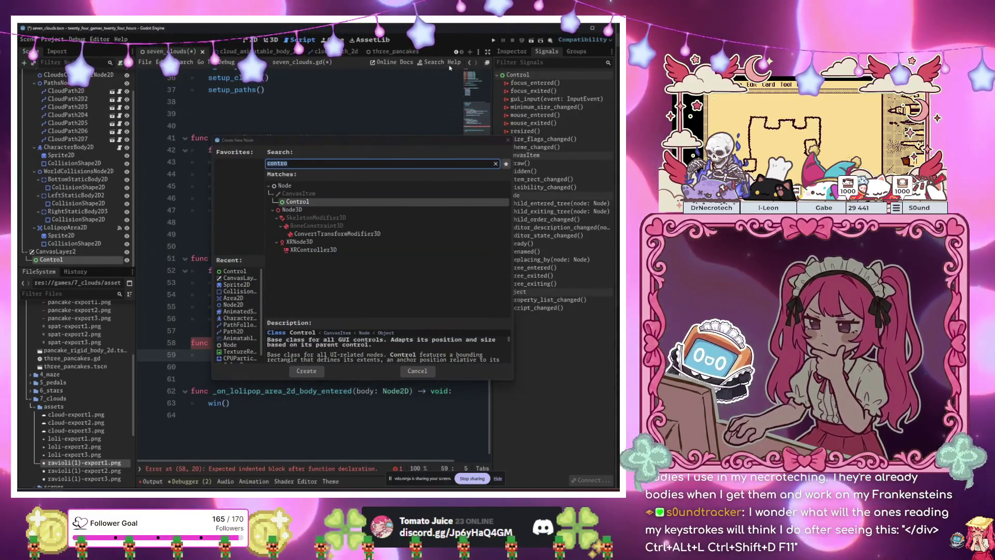
key("Escape")
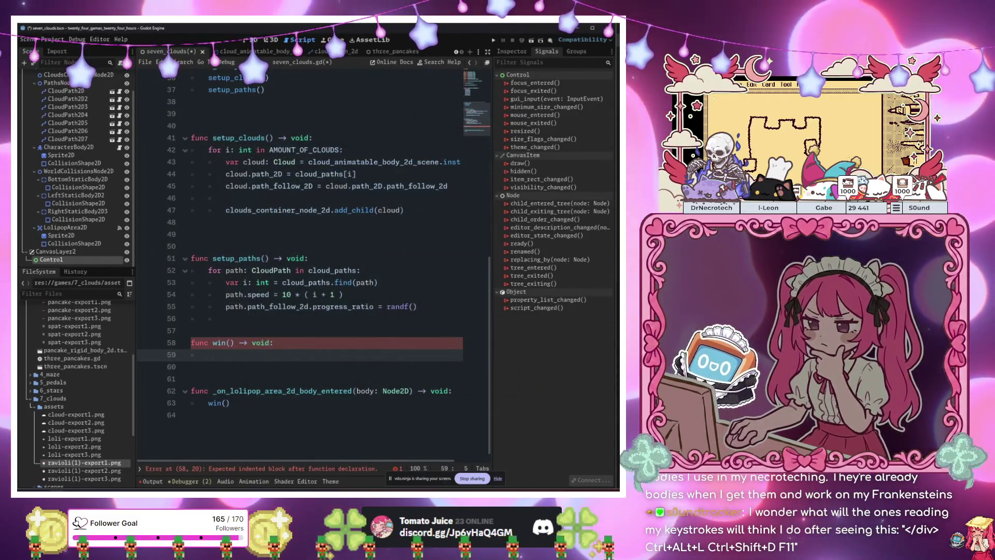
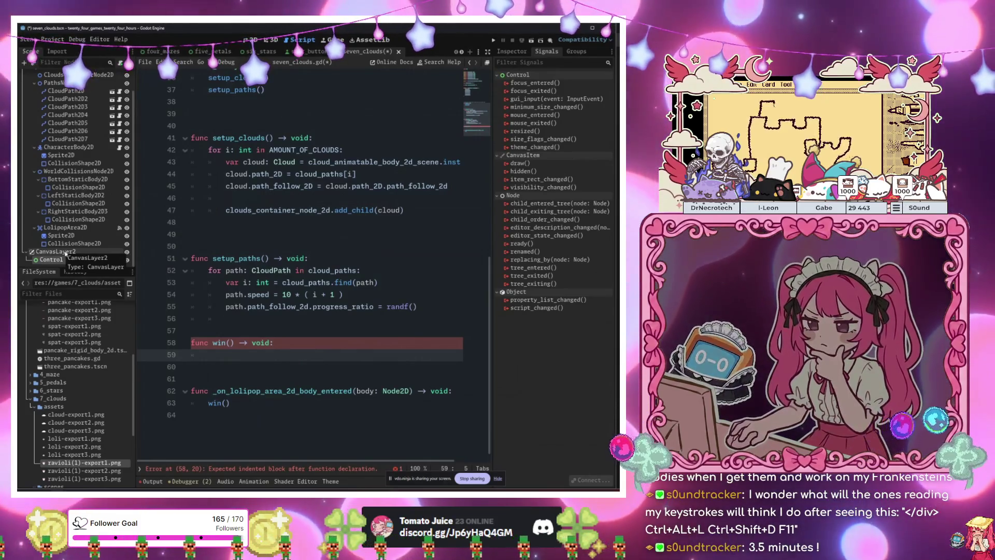
- Glance at the four_mazes scene, then return to seven_clouds and select YouWinRichTextLabel in 2D
left_click(164, 53)
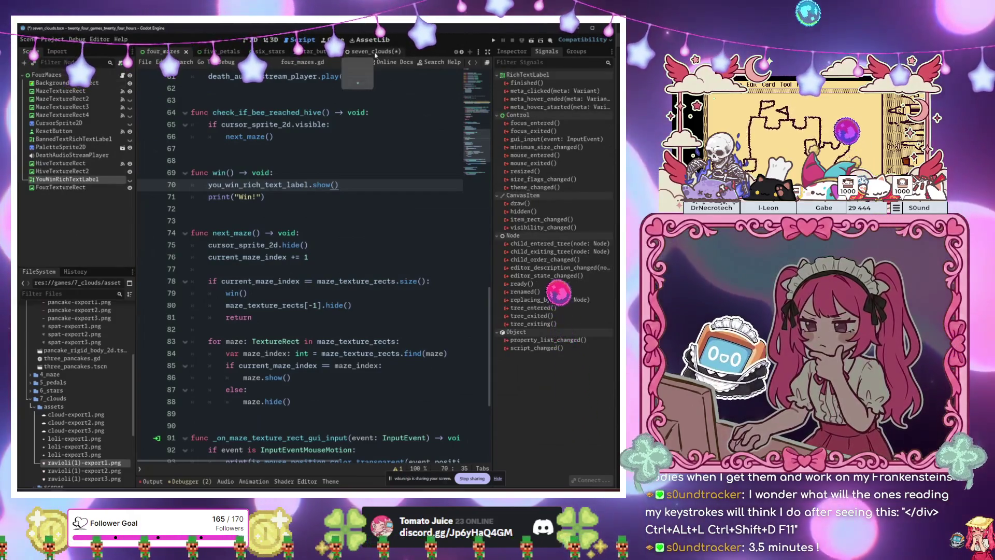
left_click(369, 51)
left_click(57, 262)
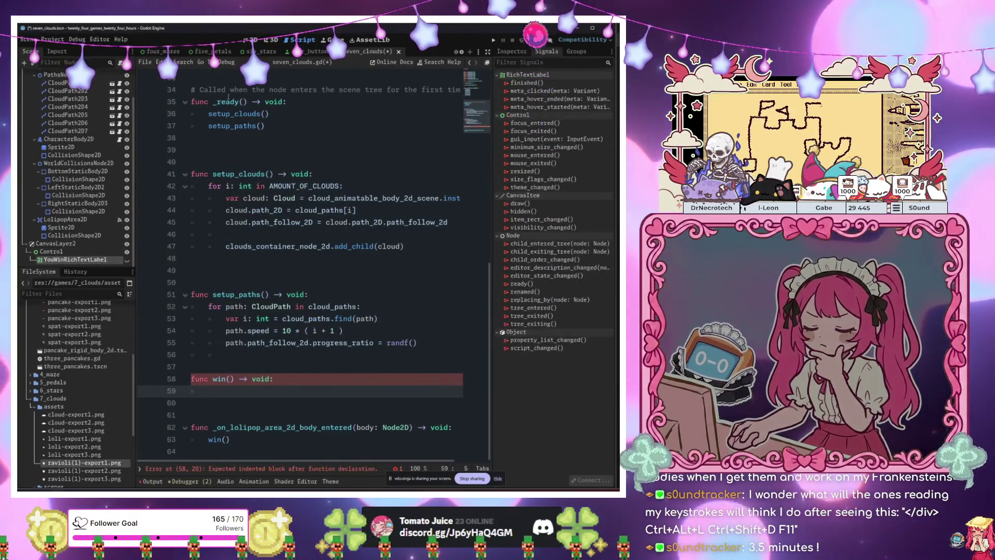
left_click(255, 40)
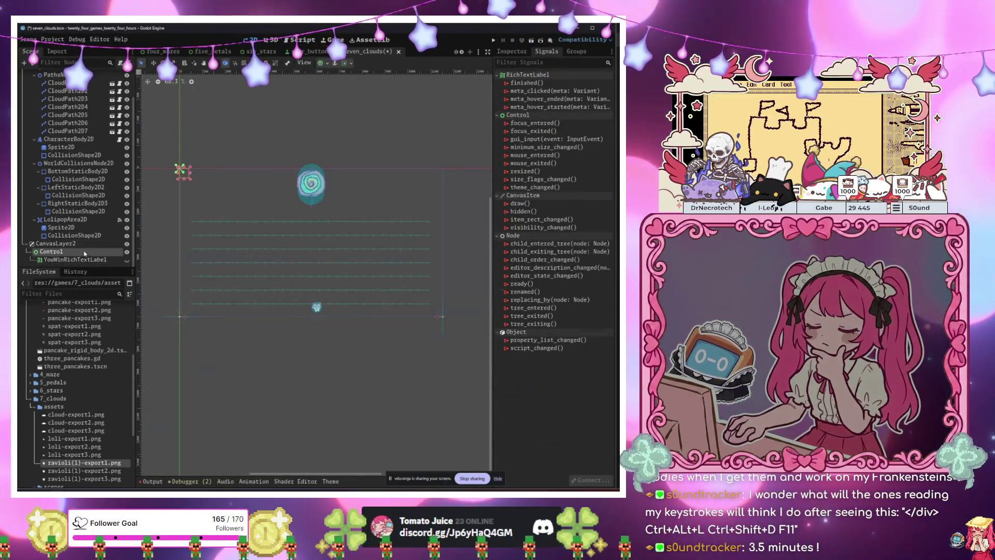
- Make the YOU WIN!! label visible and move it up beside the swirl
left_click(345, 63)
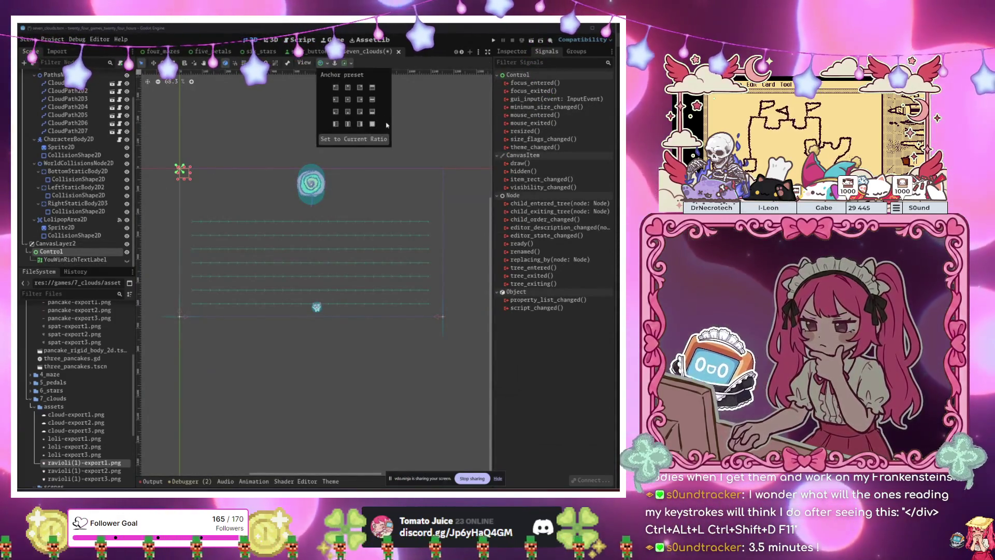
left_click(173, 218)
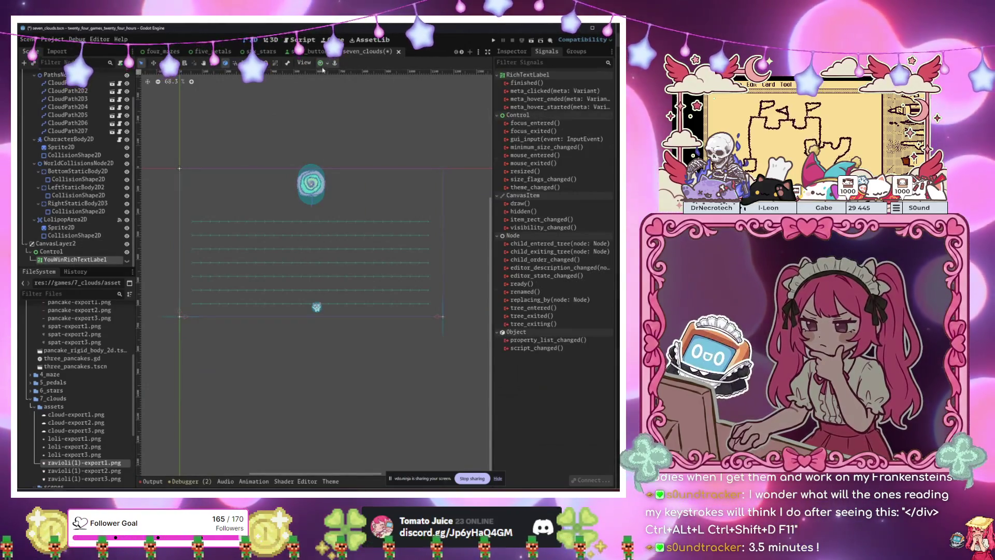
left_click(322, 63)
left_click(127, 260)
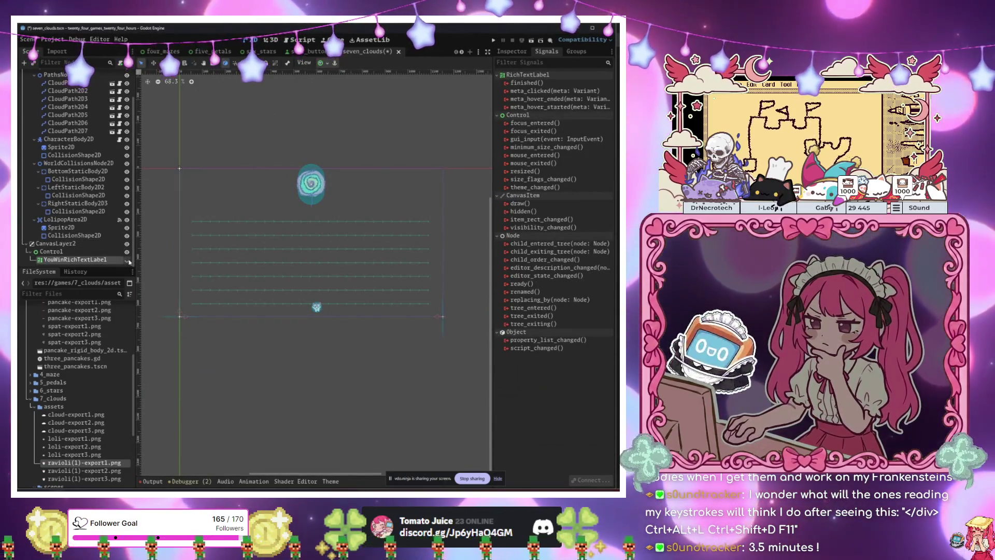
left_click(127, 260)
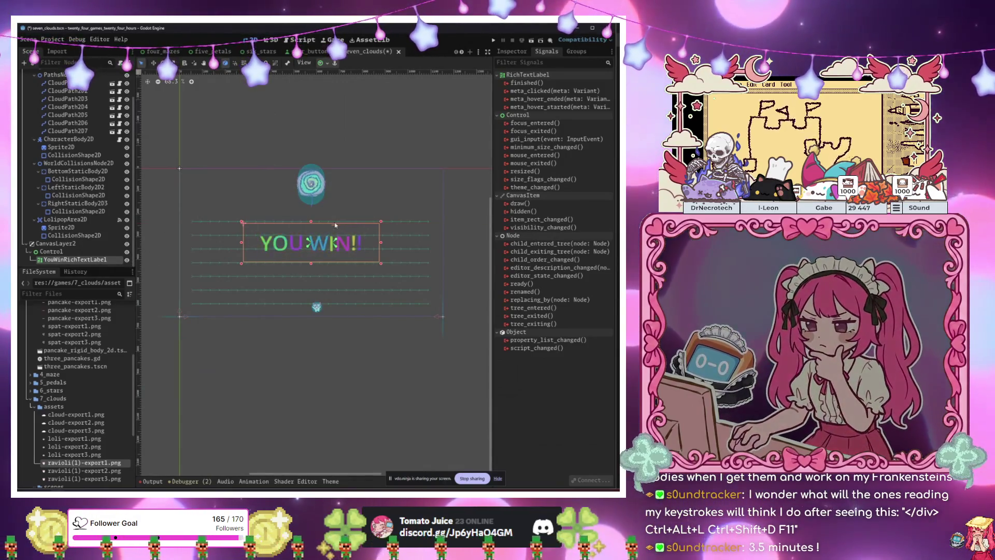
key("w")
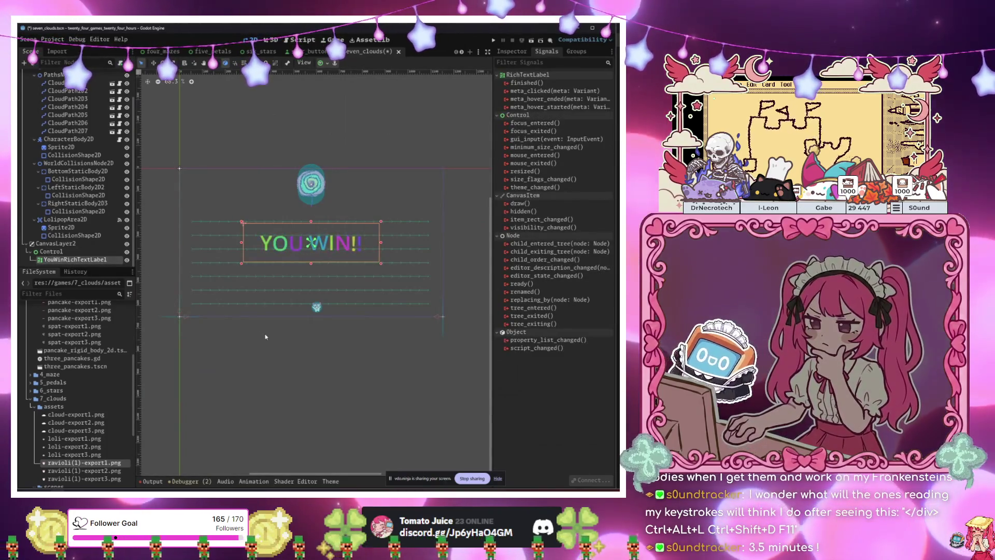
left_click_drag(281, 332, 350, 281)
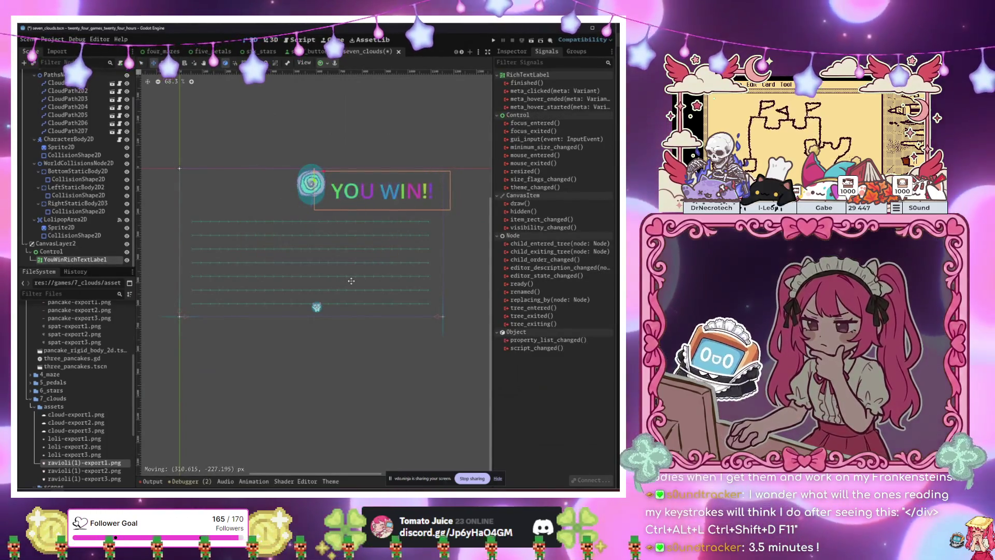
- Check CanvasLayer2 and cloud-export2.png, then save the seven_clouds scene
left_click(60, 244)
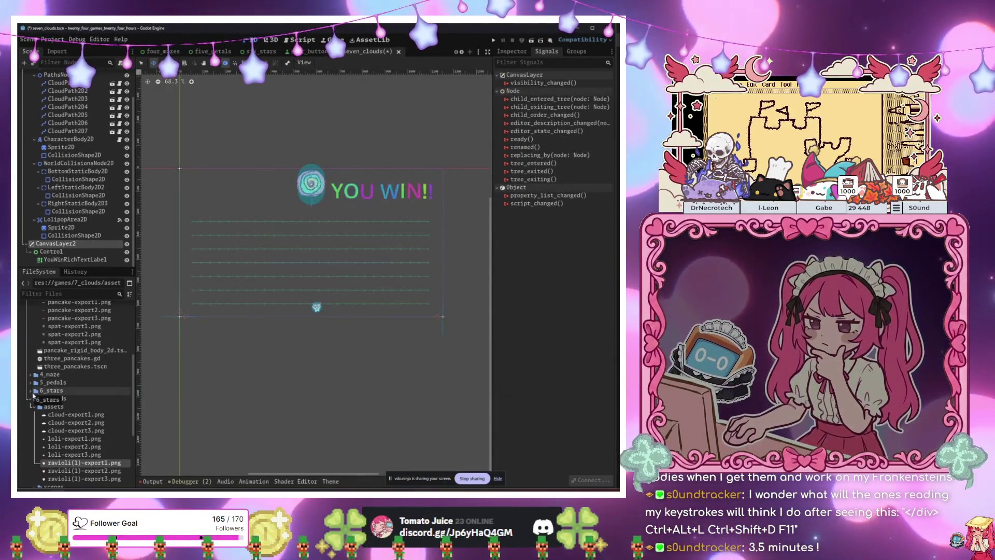
left_click(63, 423)
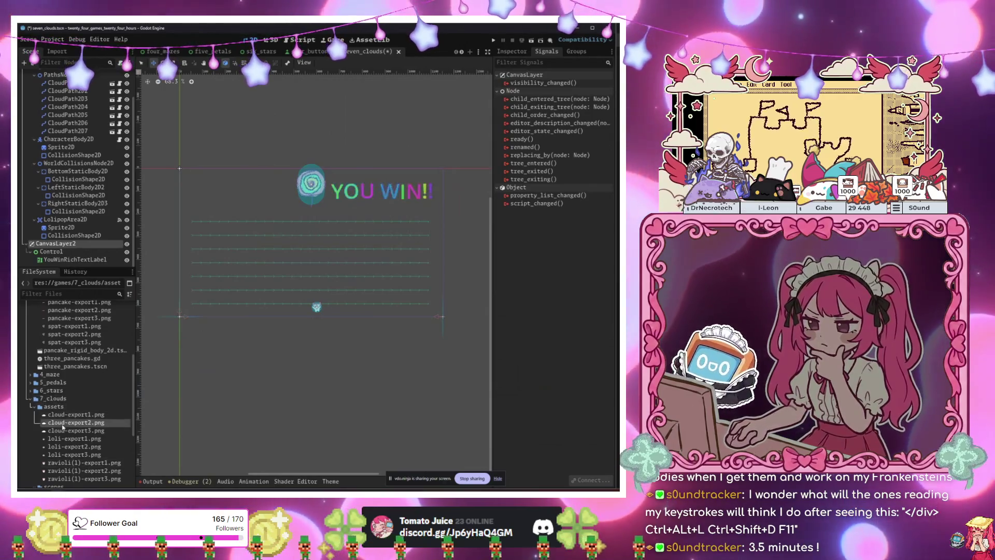
scroll(86, 415, "down", 3)
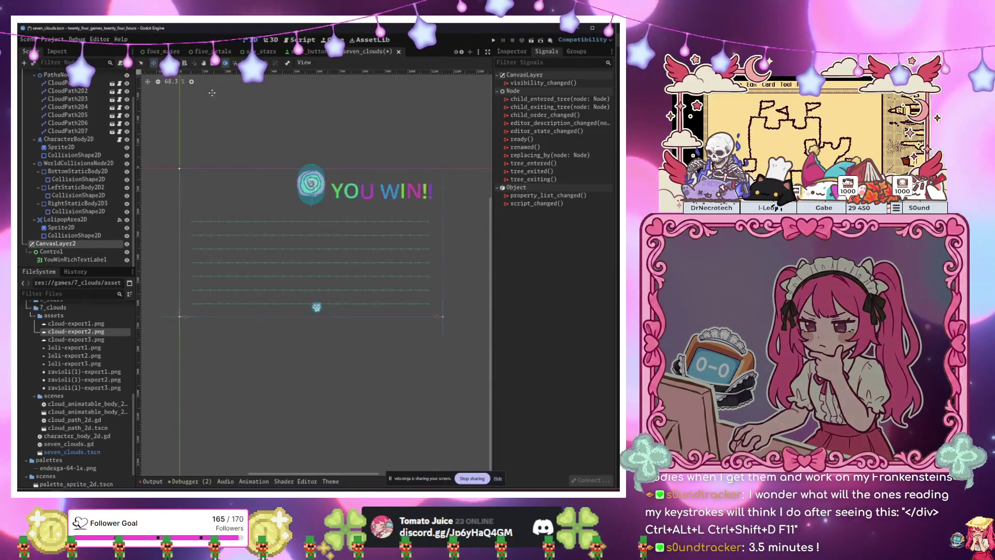
key("ctrl+s")
- Merge the jacie branch into programming_branch in GitHub Desktop, then go back to Godot
key("alt+Tab")
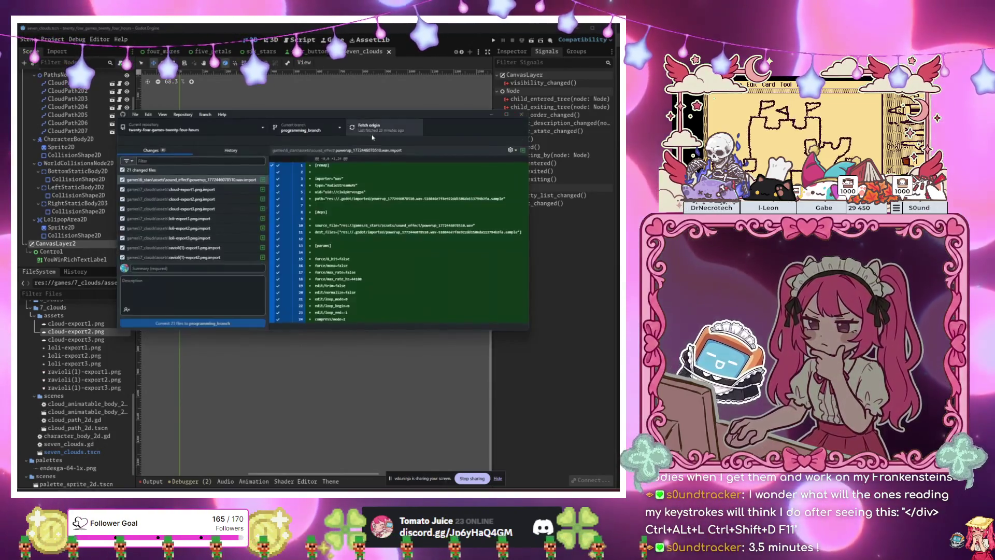
left_click(317, 130)
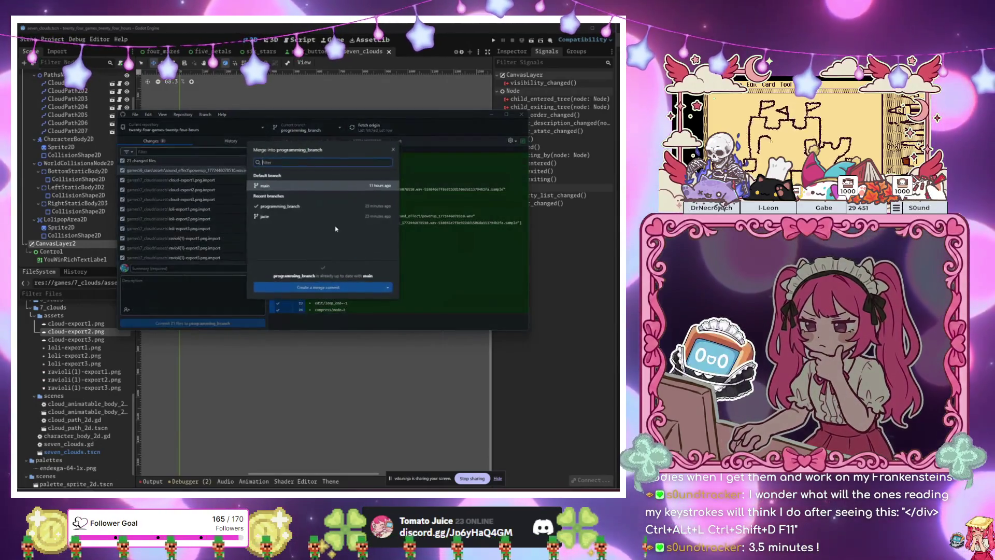
key("Escape")
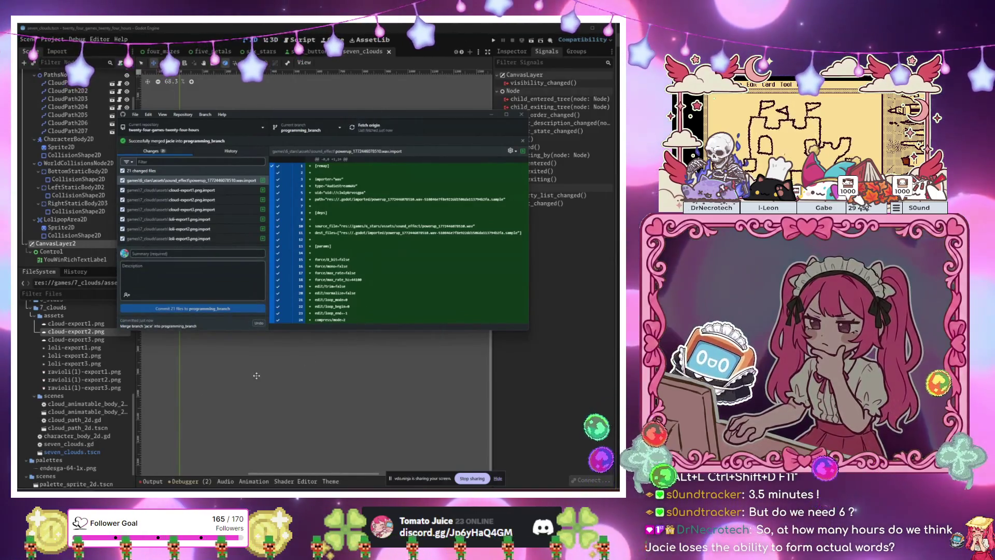
left_click(313, 356)
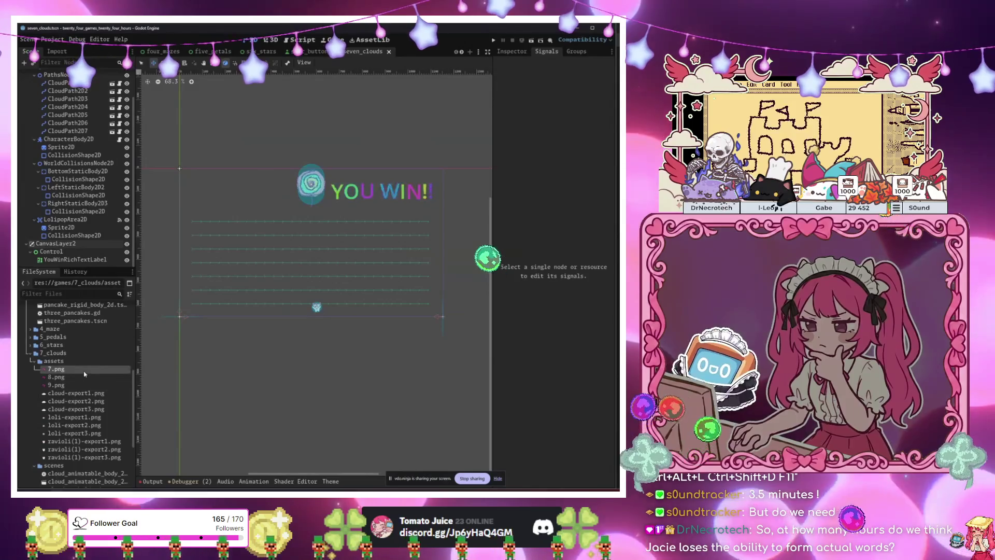
- Add a TextureRect child under CanvasLayer2
scroll(83, 385, "up", 3)
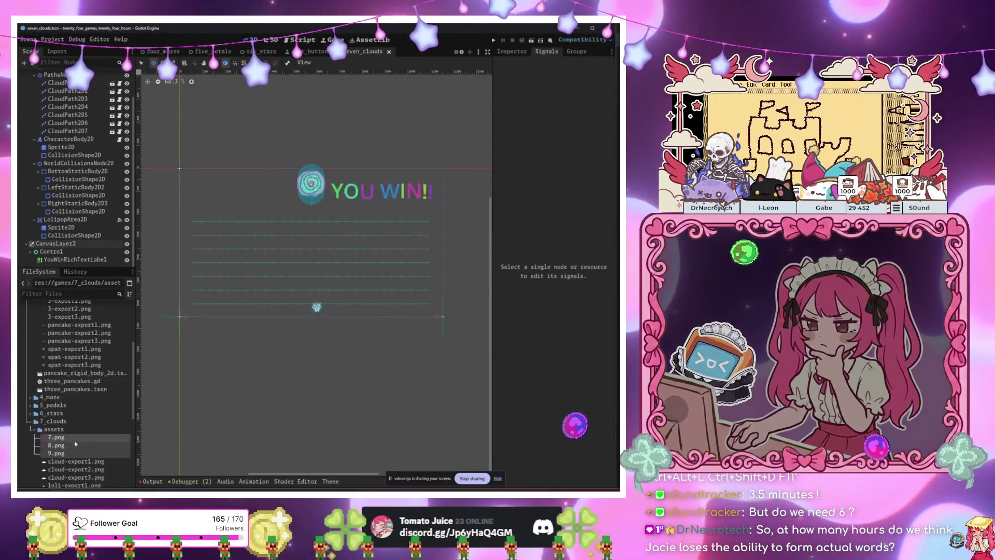
scroll(83, 363, "up", 3)
left_click(78, 195)
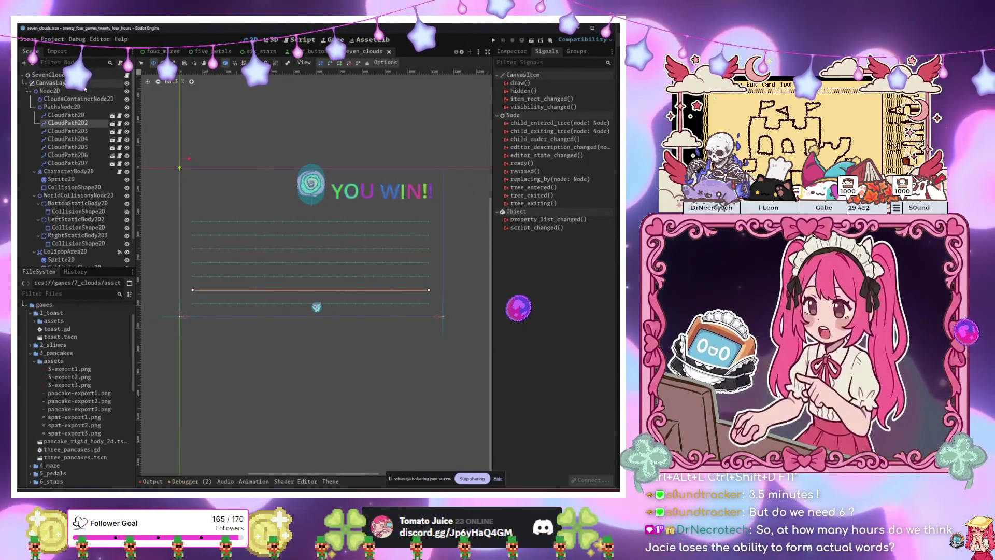
left_click(76, 243)
key("ctrl+a")
type("texturerect")
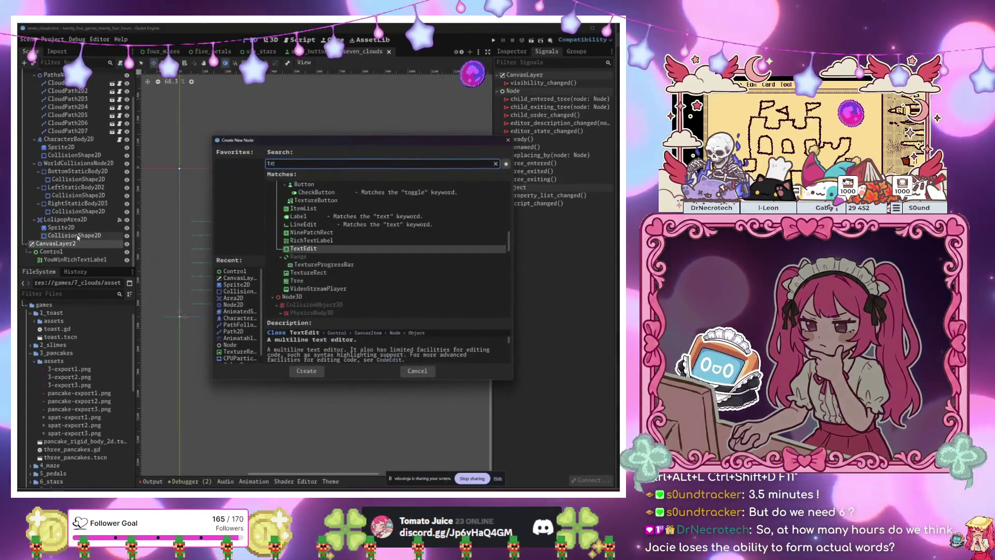
key("Return")
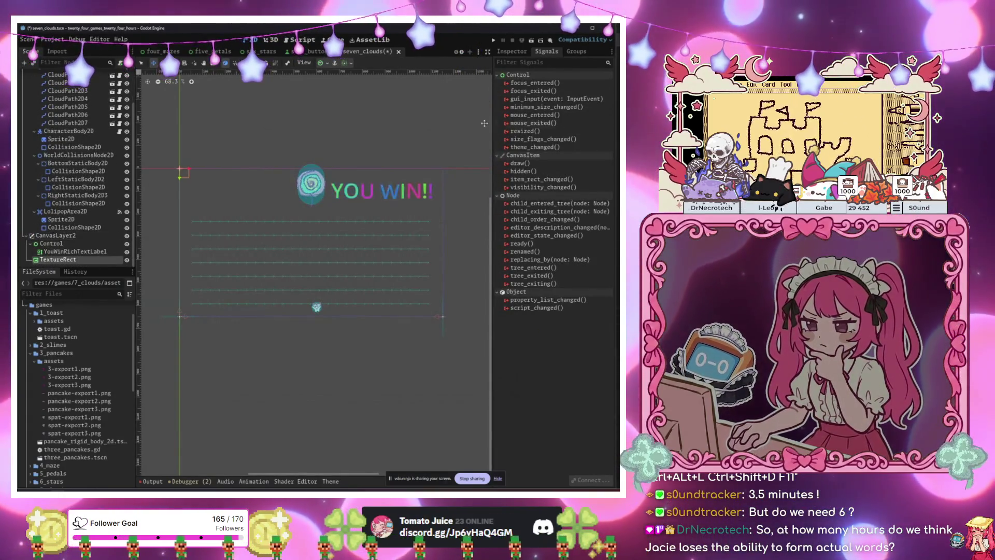
- Give the TextureRect a new AnimatedTexture with 3 frames
left_click(507, 50)
left_click(584, 107)
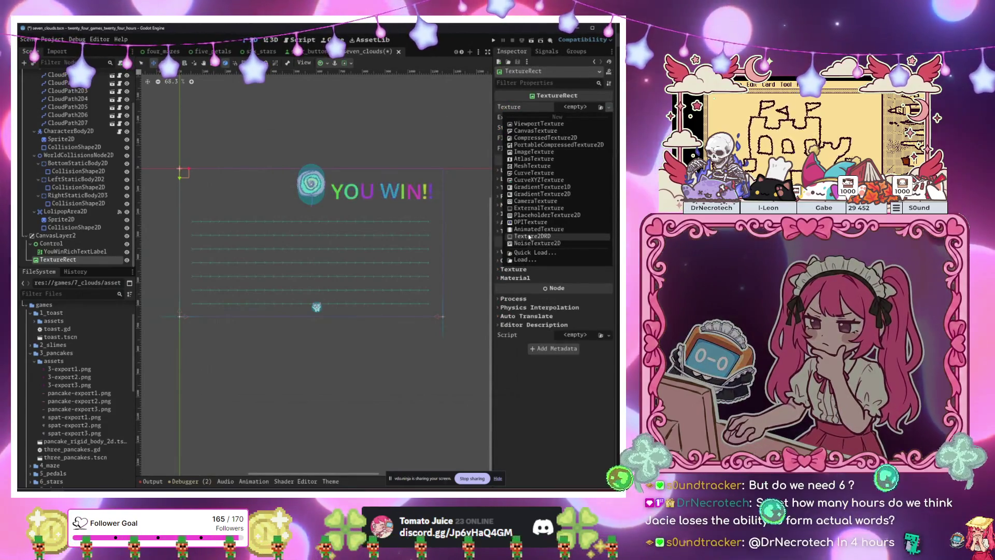
left_click(570, 233)
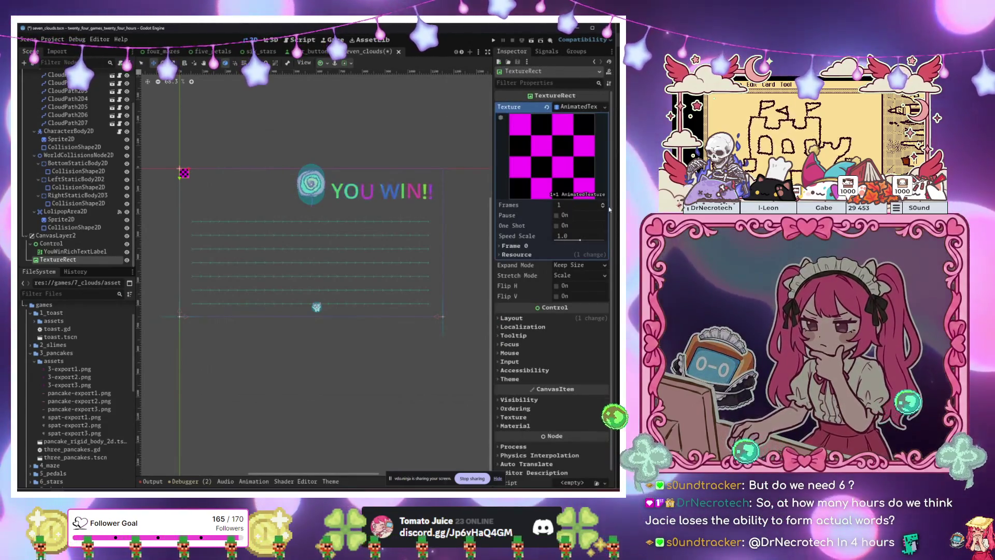
left_click(603, 204)
left_click(603, 204)
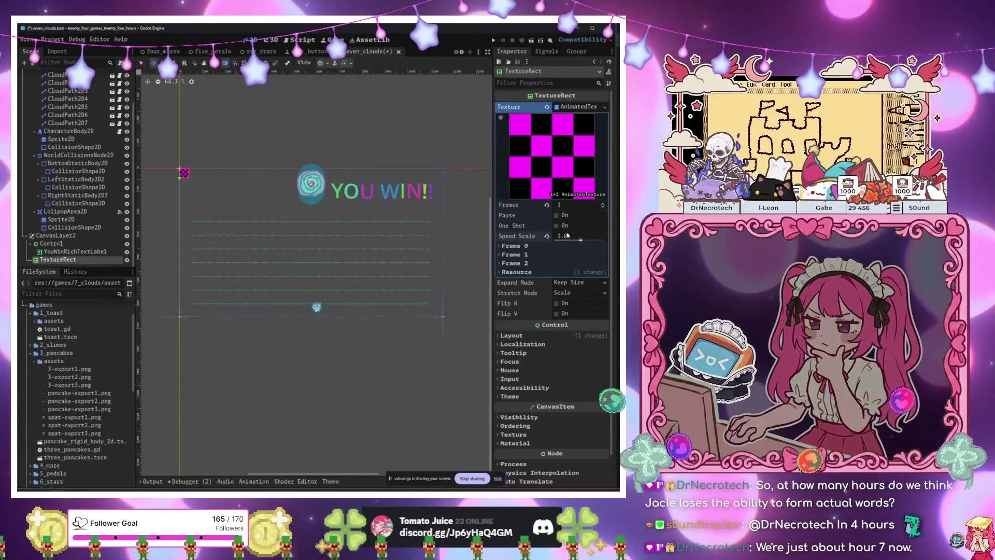
left_click(518, 247)
left_click(519, 275)
left_click(518, 304)
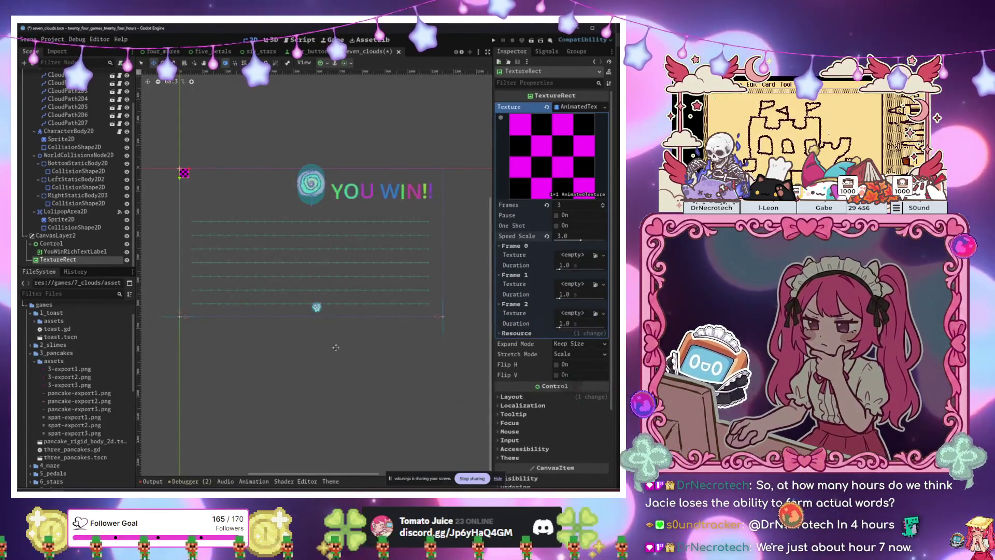
- Assign 7.png, 8.png and 9.png as the textures of frames 0, 1 and 2
mouse_move(69, 368)
left_mouse_down()
mouse_move(576, 255)
mouse_move(77, 374)
mouse_move(575, 294)
left_mouse_up()
scroll(67, 373, "down", 5)
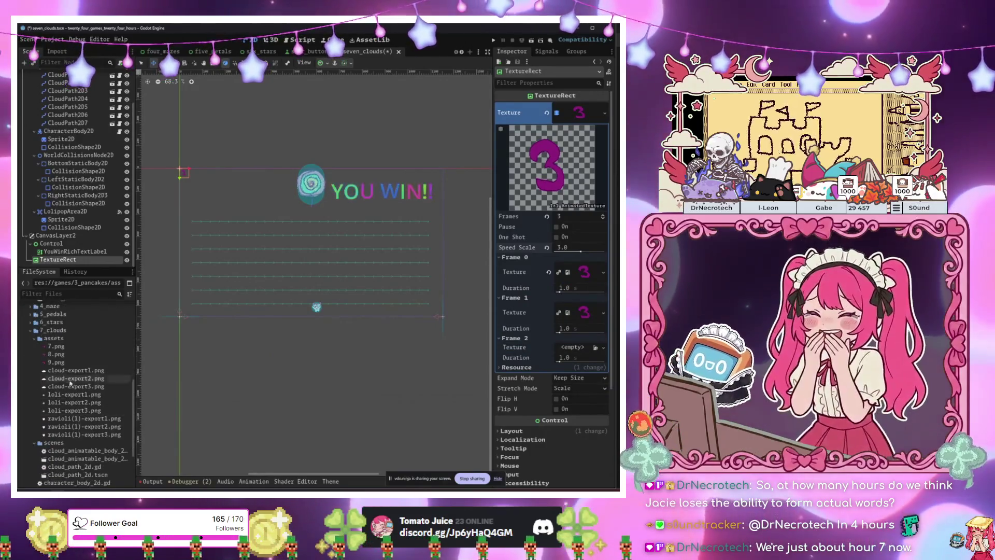
left_click(57, 347)
left_click_drag(57, 347, 584, 271)
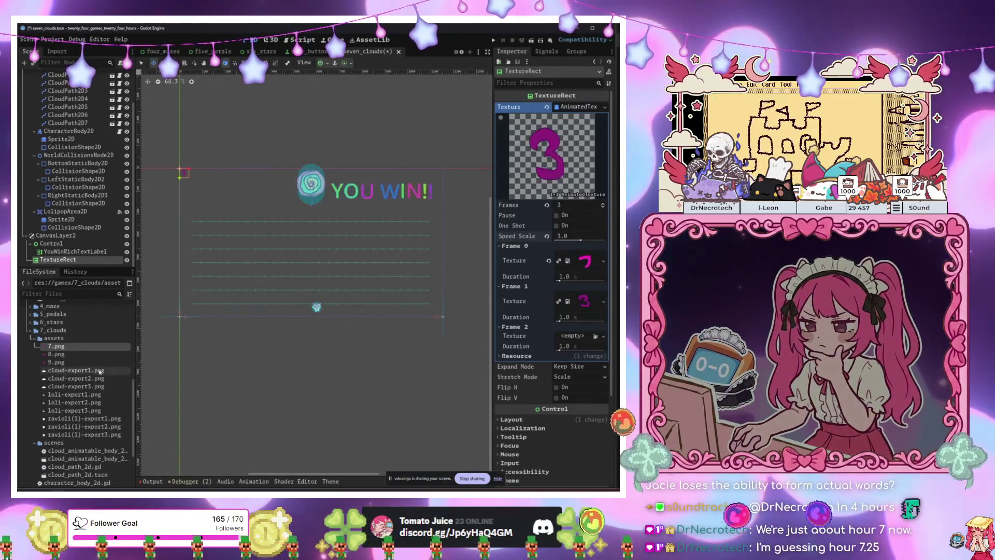
mouse_move(72, 359)
left_mouse_down()
mouse_move(289, 344)
mouse_move(584, 301)
left_mouse_up()
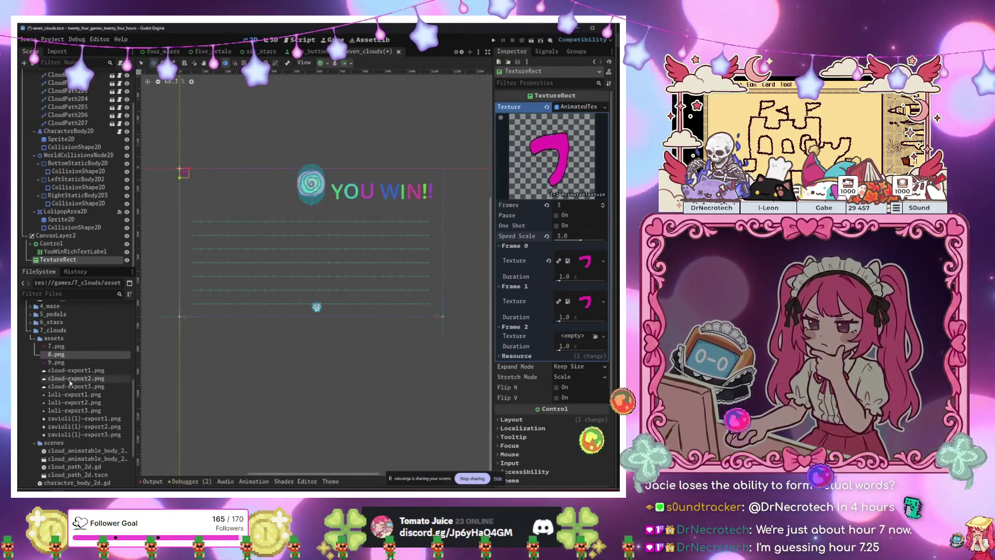
left_click(66, 364)
left_click_drag(65, 364, 565, 335)
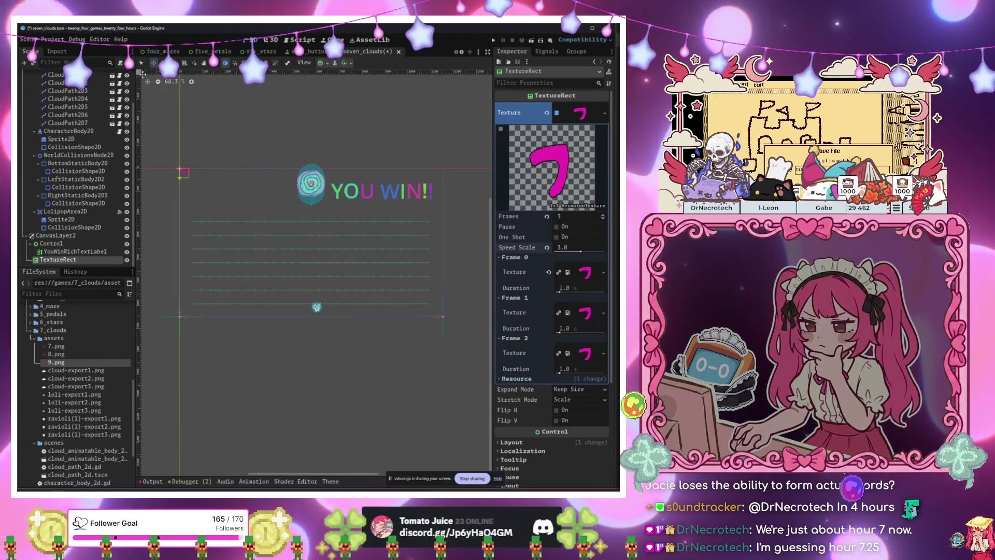
- Reposition the 7 image at the top-left of the win screen and select CloudPath2D7
scroll(194, 195, "up", 2)
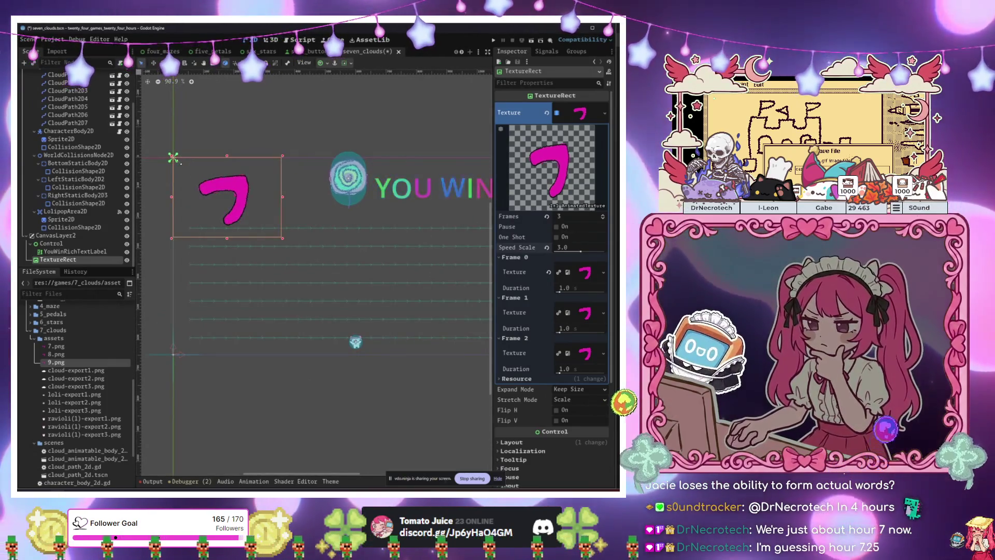
left_click_drag(256, 222, 265, 205)
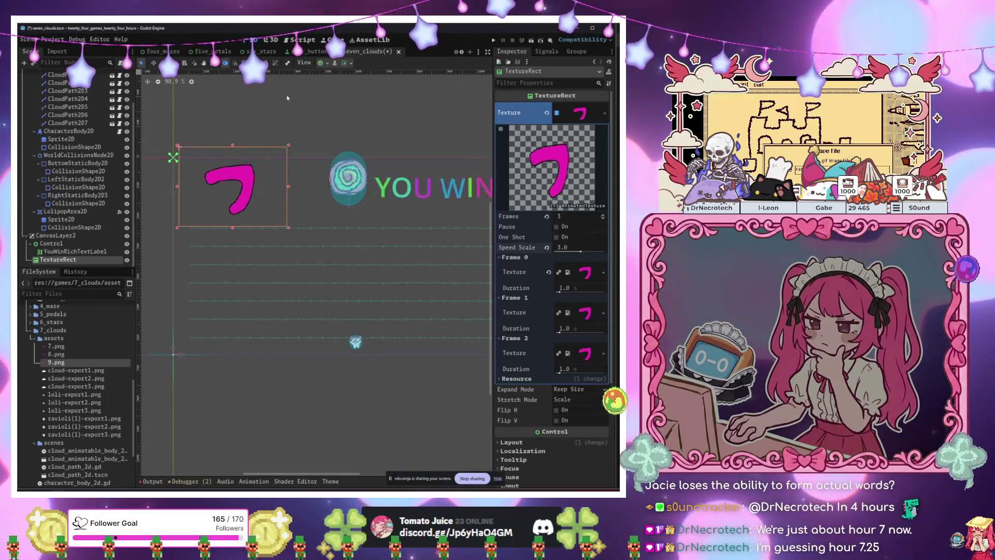
left_click(277, 333)
scroll(277, 333, "down", 3)
left_click_drag(330, 358, 311, 342)
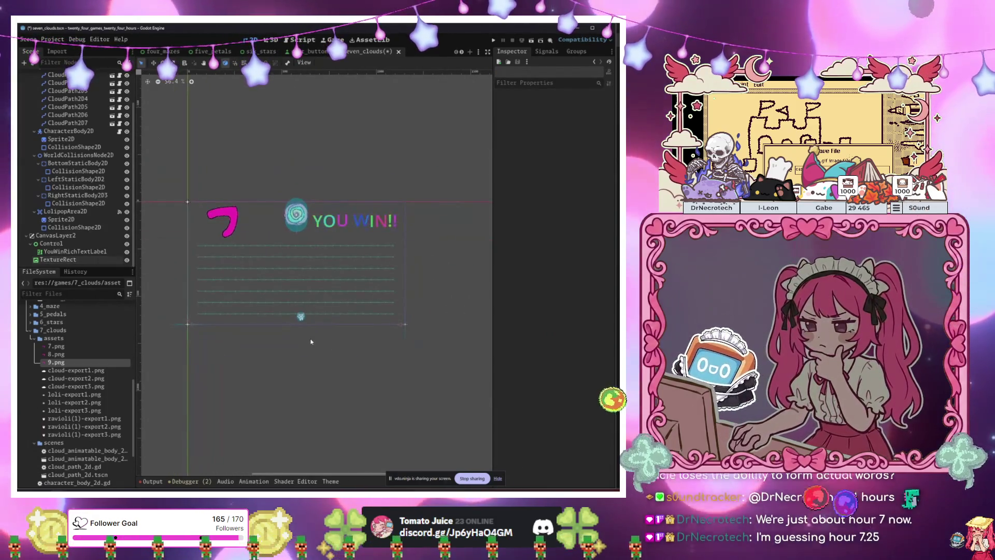
left_click(67, 123)
scroll(85, 119, "up", 2)
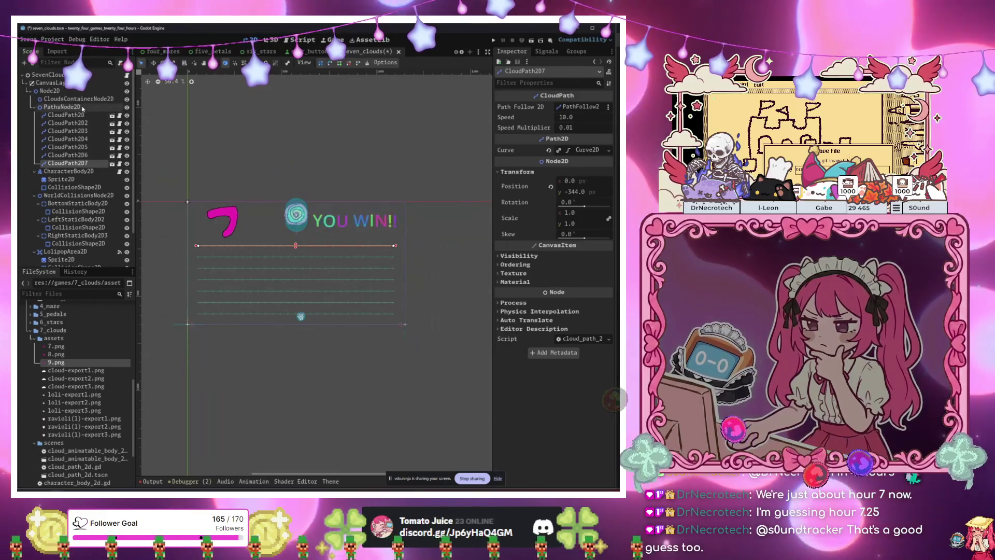
- Add a ColorRect under the SevenClouds root and move it to the top of the tree
left_click(74, 91)
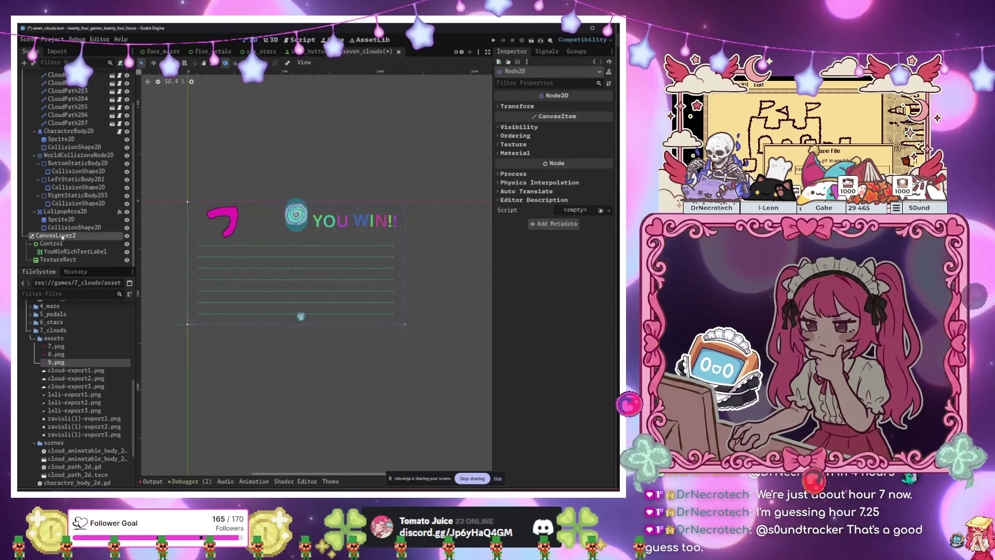
left_click(55, 83)
left_click(57, 75)
key("ctrl+a")
type("colorre")
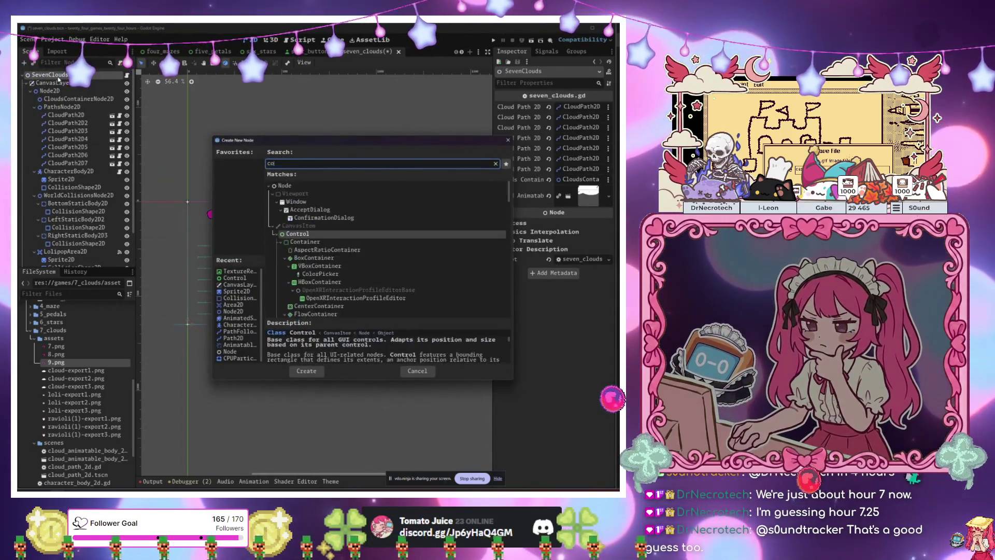
key("Return")
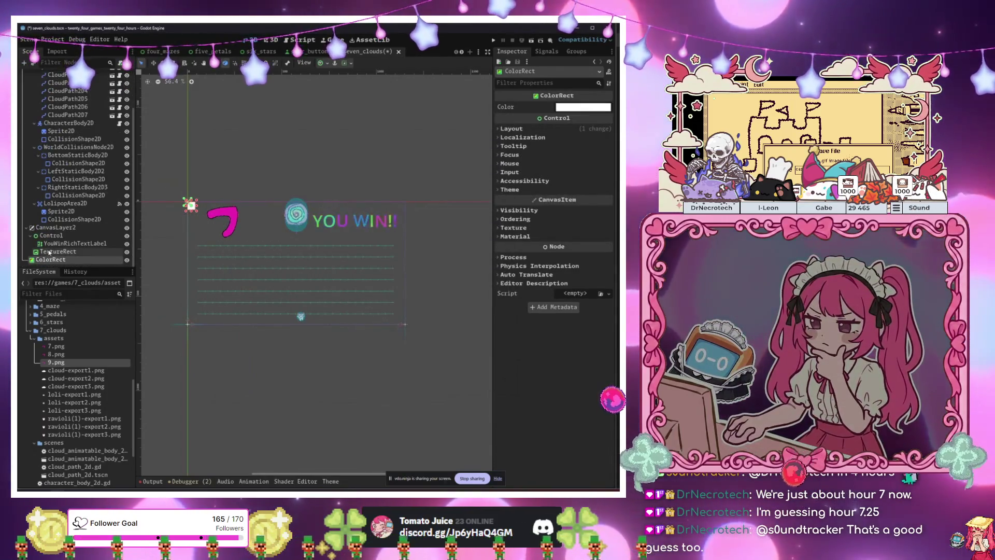
mouse_move(50, 258)
left_mouse_down()
mouse_move(81, 103)
mouse_move(69, 81)
left_mouse_up()
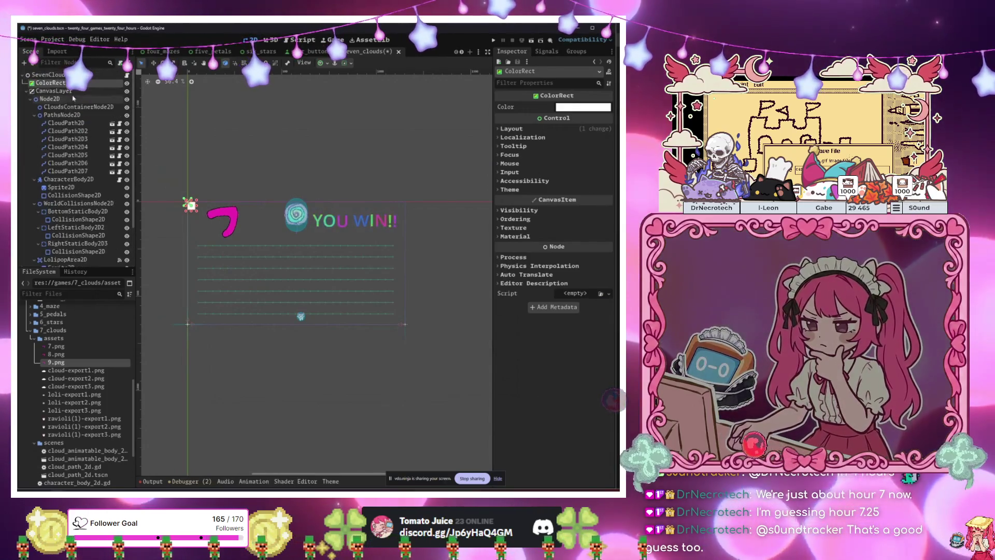
- Set the ColorRect's anchor preset to Full Rect and instance palette_sprite_2d.tscn
left_click(344, 63)
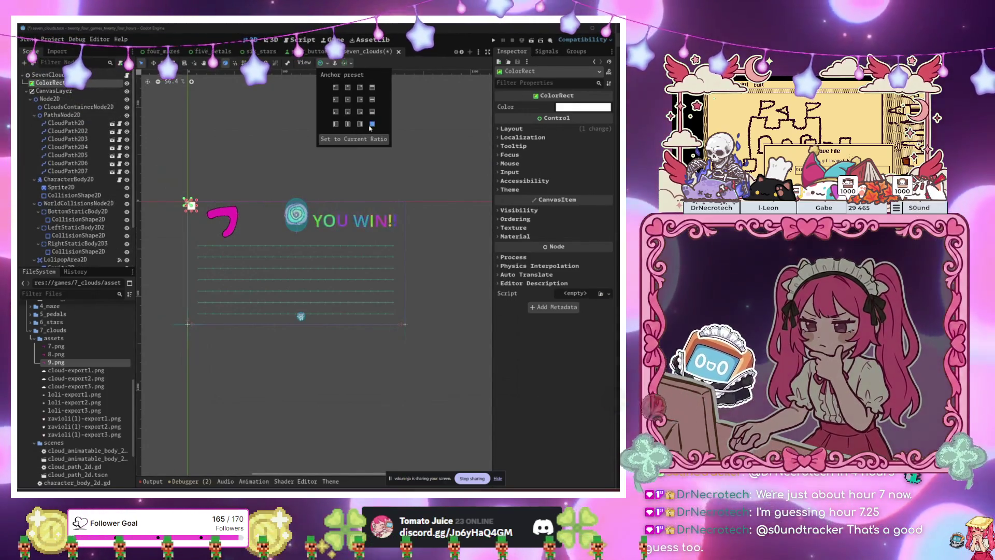
left_click(364, 118)
left_click(34, 63)
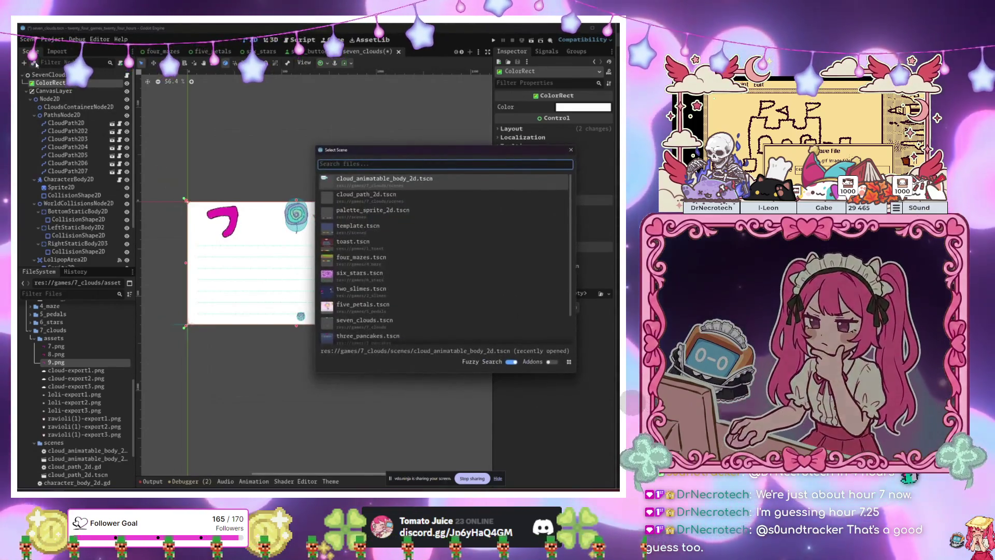
type("pl")
key("Down")
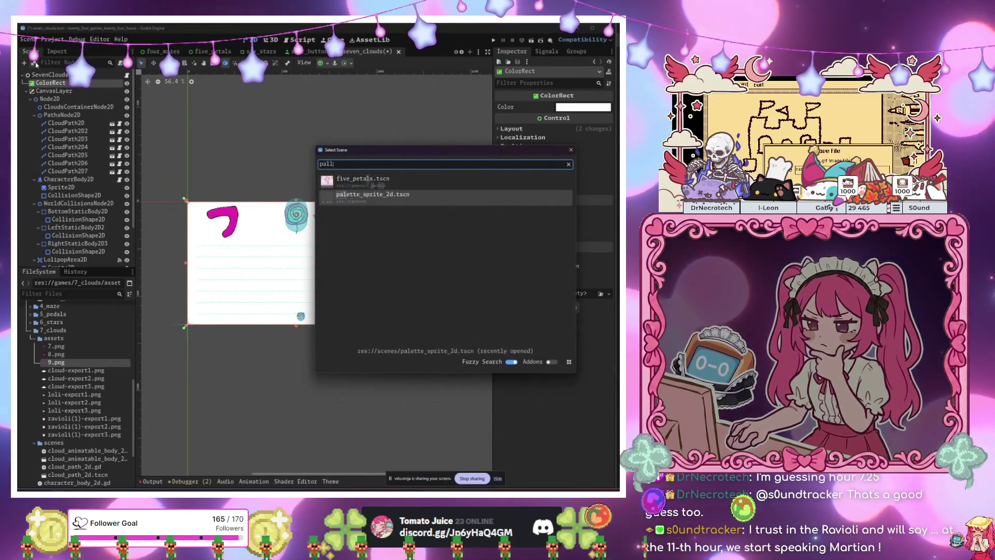
key("Return")
- Colour the ColorRect background cyan from the palette, after briefly trying grey
left_click(50, 82)
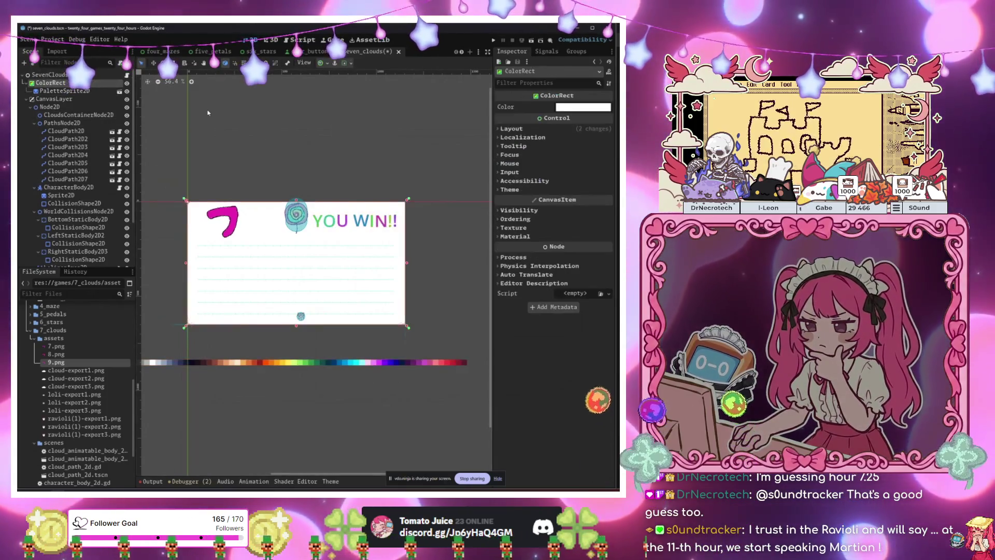
key("f")
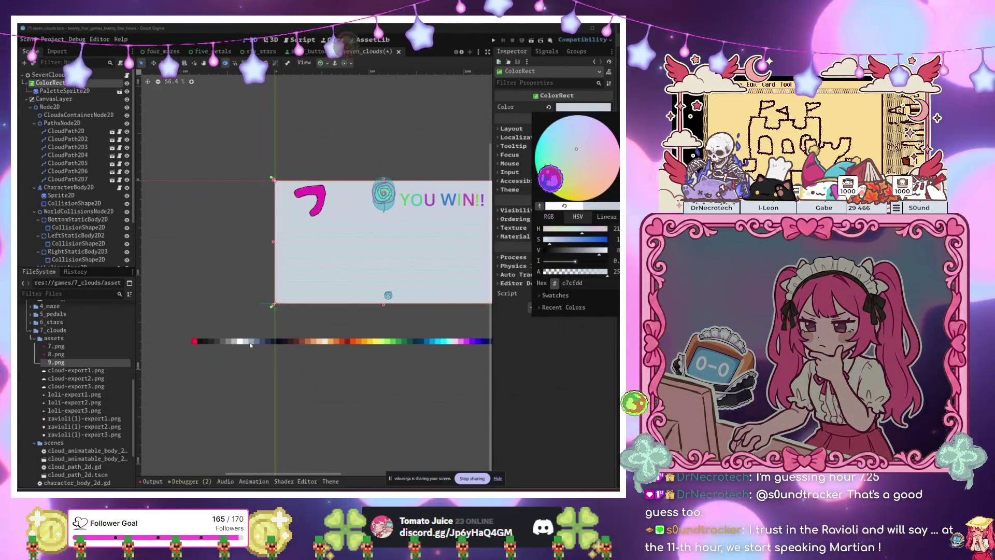
left_click(423, 374)
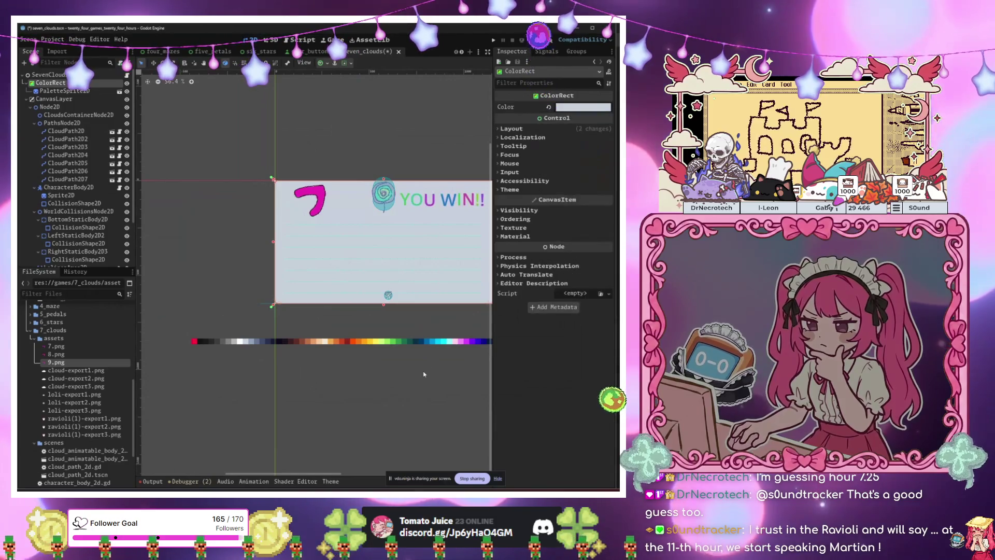
left_click(571, 108)
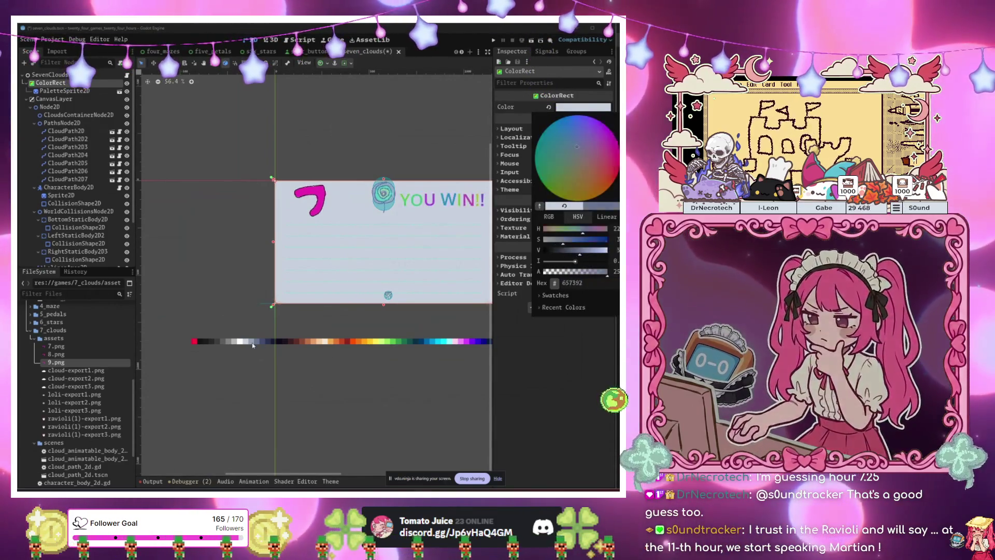
left_click(539, 206)
left_click(286, 378)
scroll(286, 379, "right", 3)
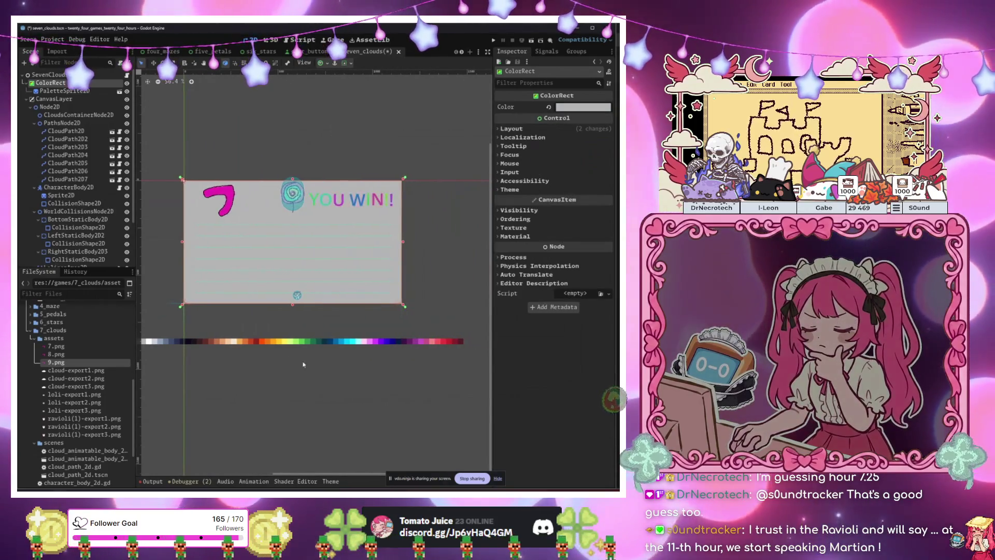
scroll(327, 363, "left", 2)
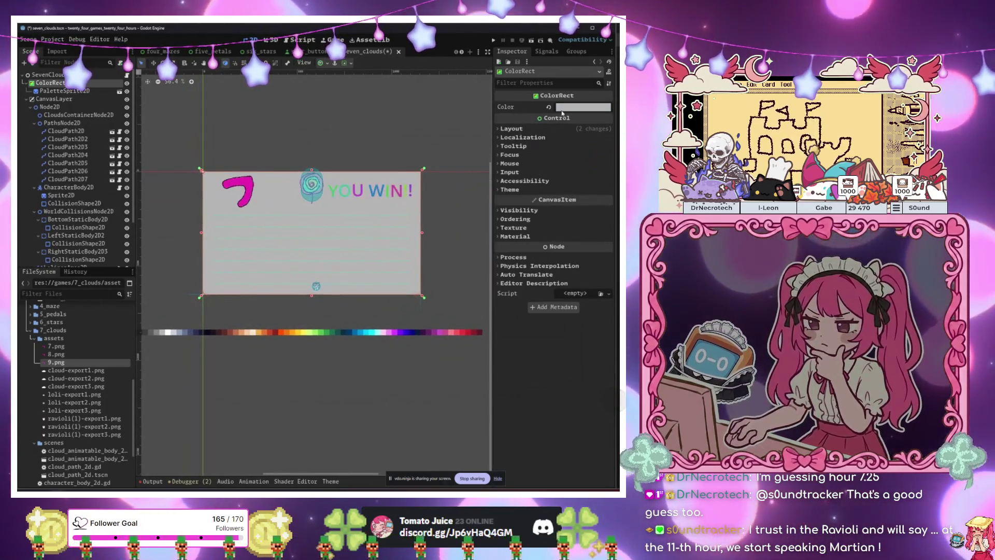
left_click(568, 108)
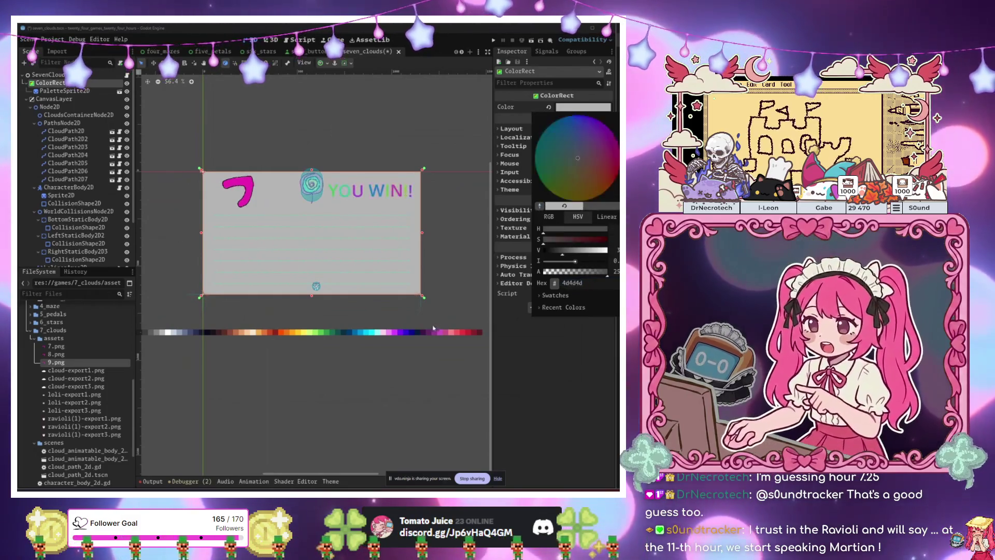
left_click(544, 156)
left_click(372, 376)
left_click(374, 379)
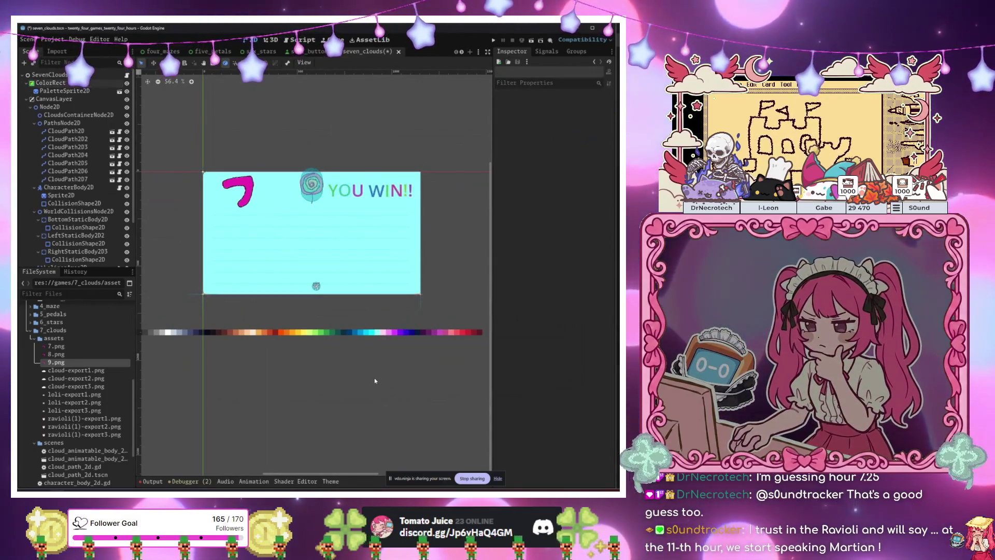
- Run the game, then drag YouWinRichTextLabel into the seven_clouds script as a reference
key("F5")
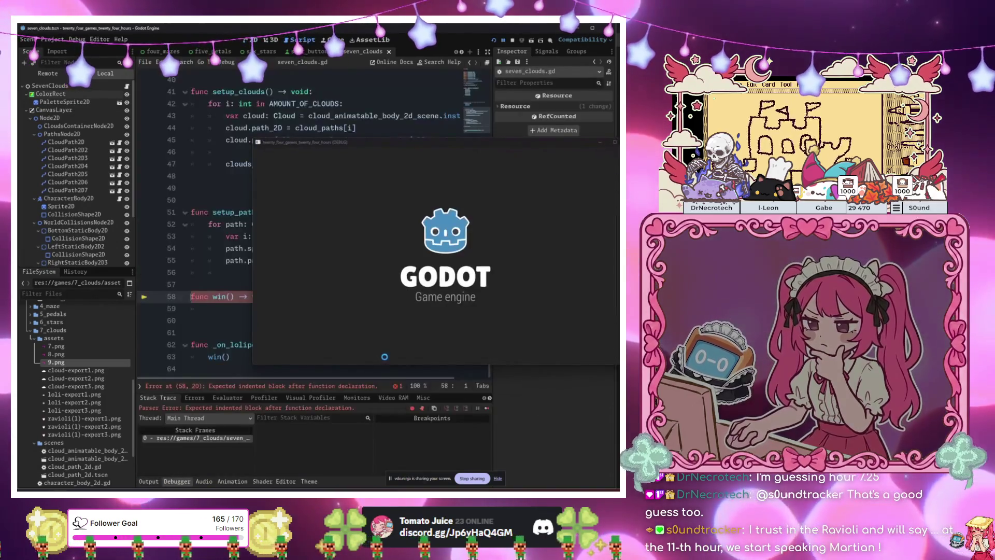
left_click_drag(324, 143, 468, 229)
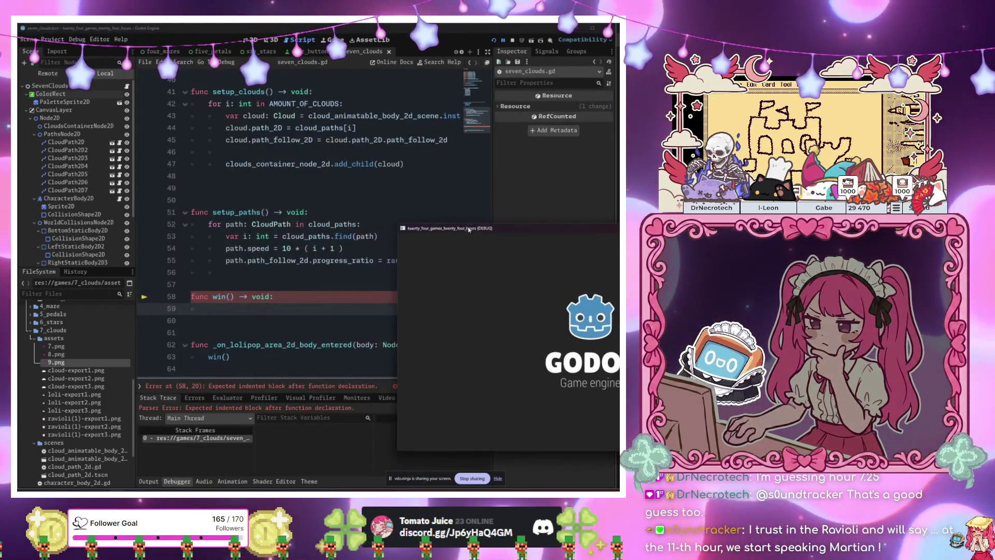
scroll(63, 201, "down", 3)
scroll(237, 213, "up", 13)
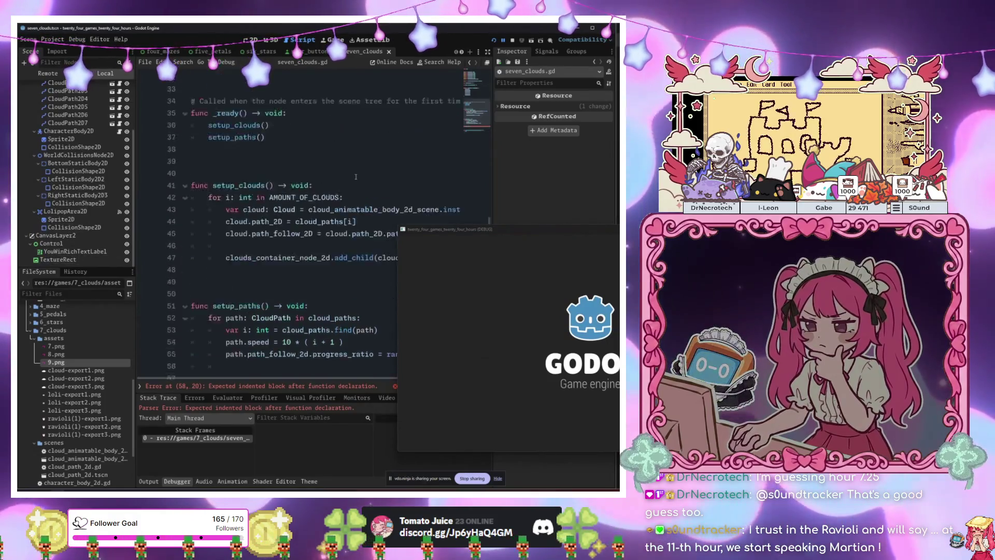
left_click(94, 260)
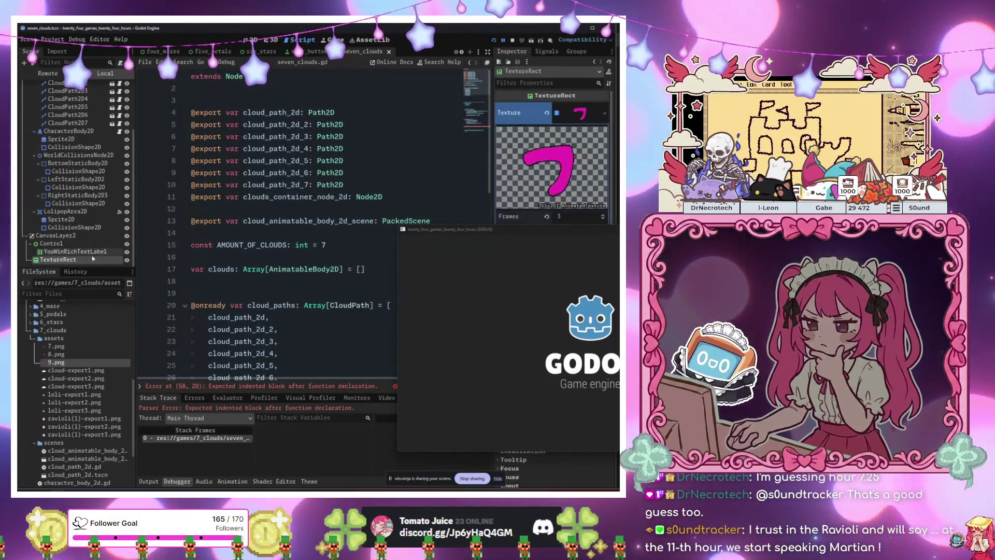
left_click_drag(75, 252, 249, 208)
- Write you_win_rich_text_label.show() inside the win() function
scroll(253, 258, "down", 2)
scroll(253, 257, "down", 11)
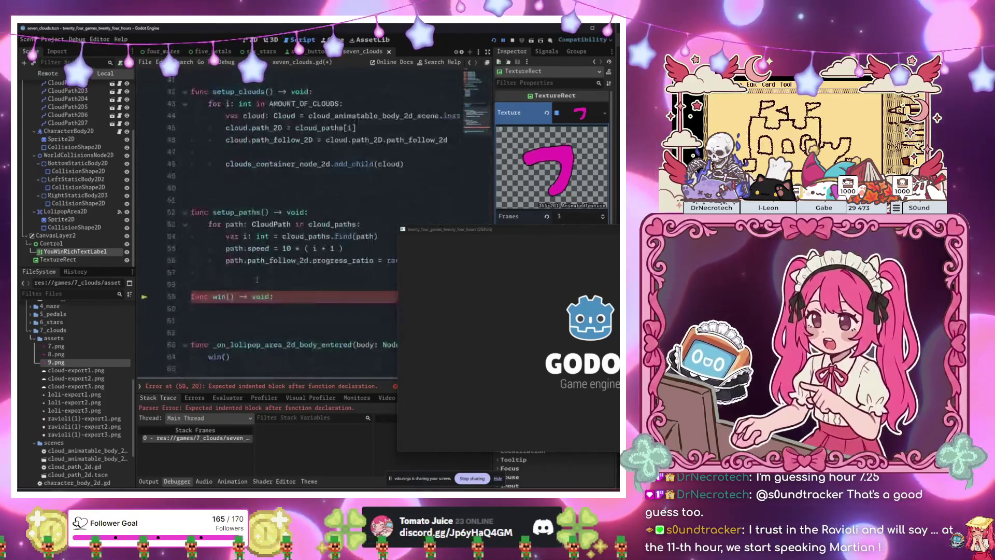
left_click(258, 295)
key("Return")
type("show")
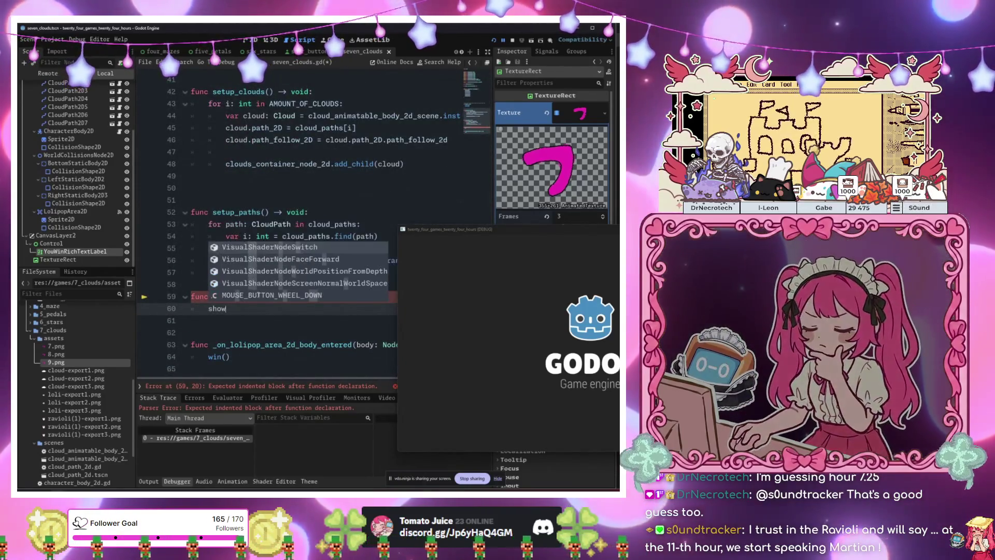
key("BackSpace")
key("BackSpace")
key("BackSpace")
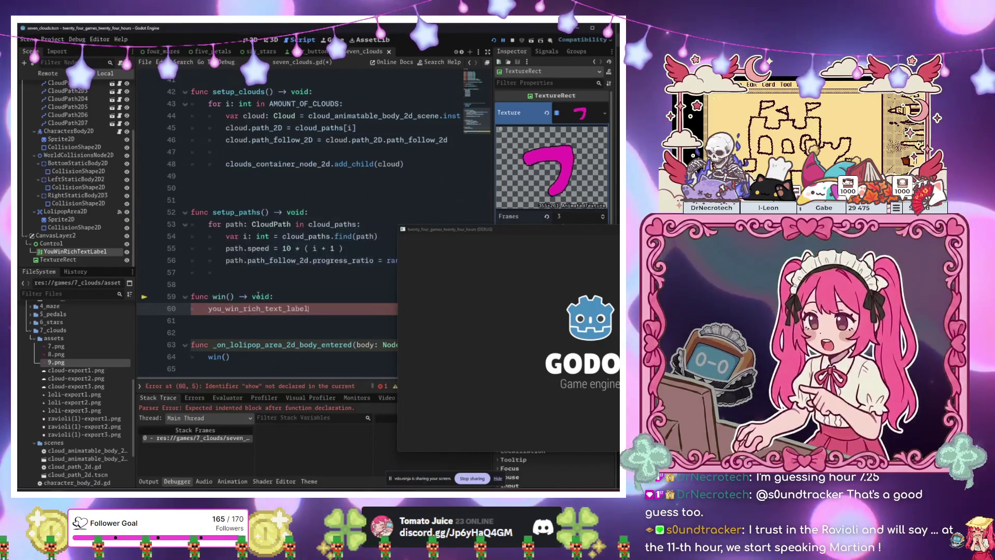
type("you")
key("Return")
type(".sh")
key("Return")
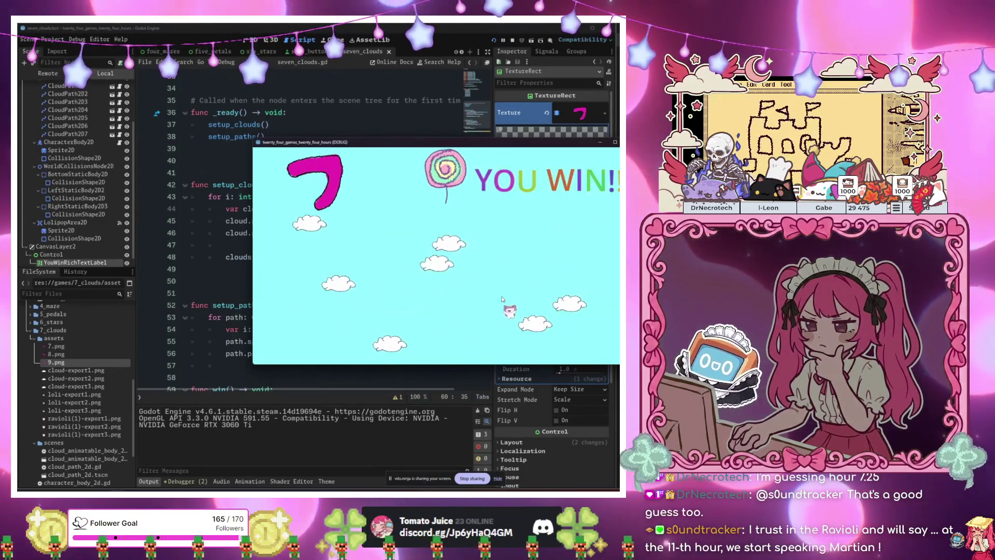
- Hide the YOU WIN label by default, play-test until winning, then stop the game with F8
left_click(127, 264)
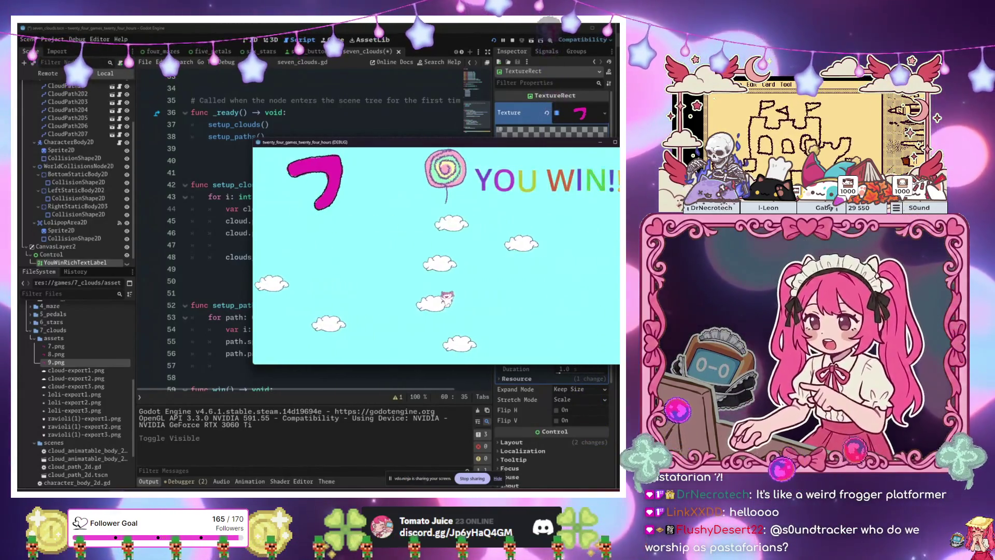
key("F8")
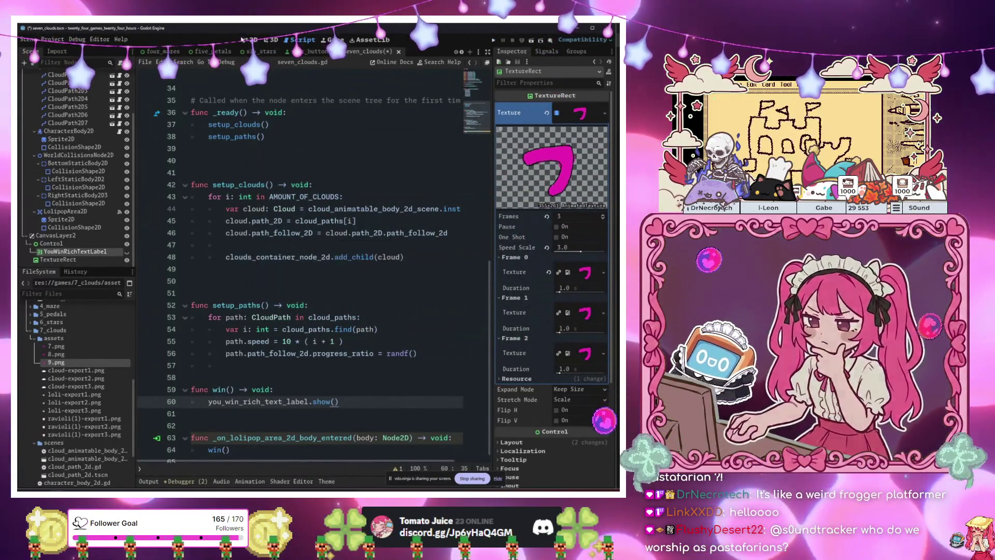
- Switch back to the seven_clouds 2D view and scroll the Scene dock to the top
left_click(252, 39)
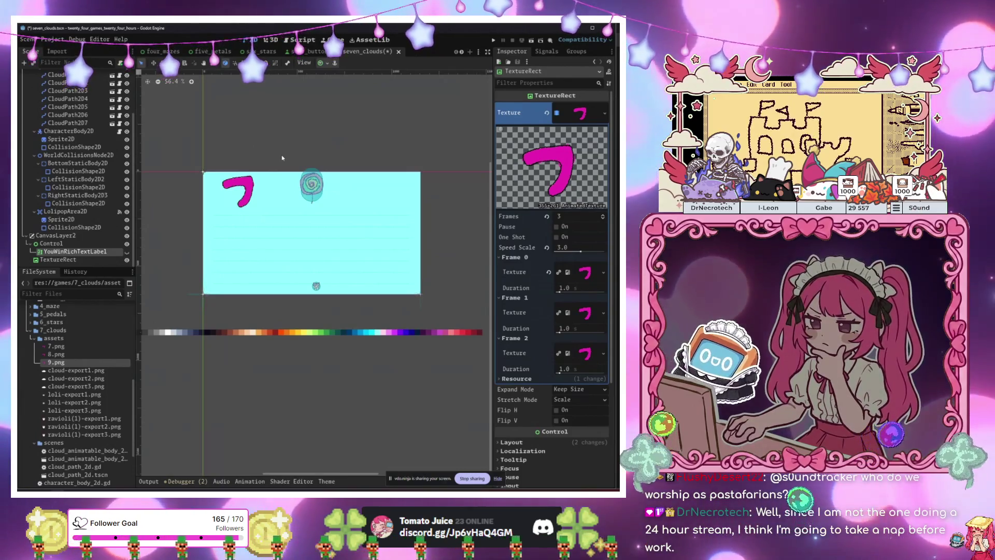
scroll(95, 172, "up", 3)
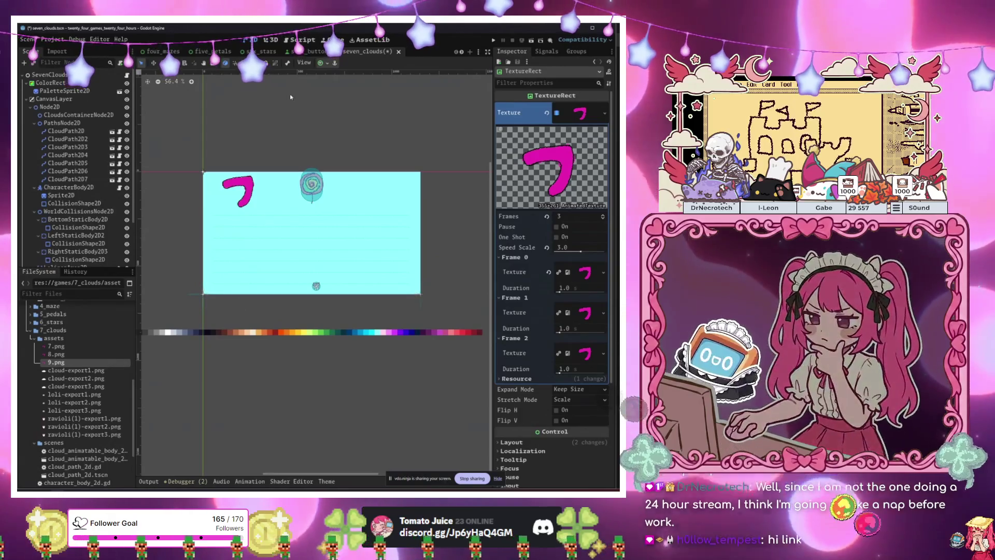
- Inspect the CharacterBody2D's Moving Platform (On Leave: Add Velocity) and Floor settings
left_click(70, 187)
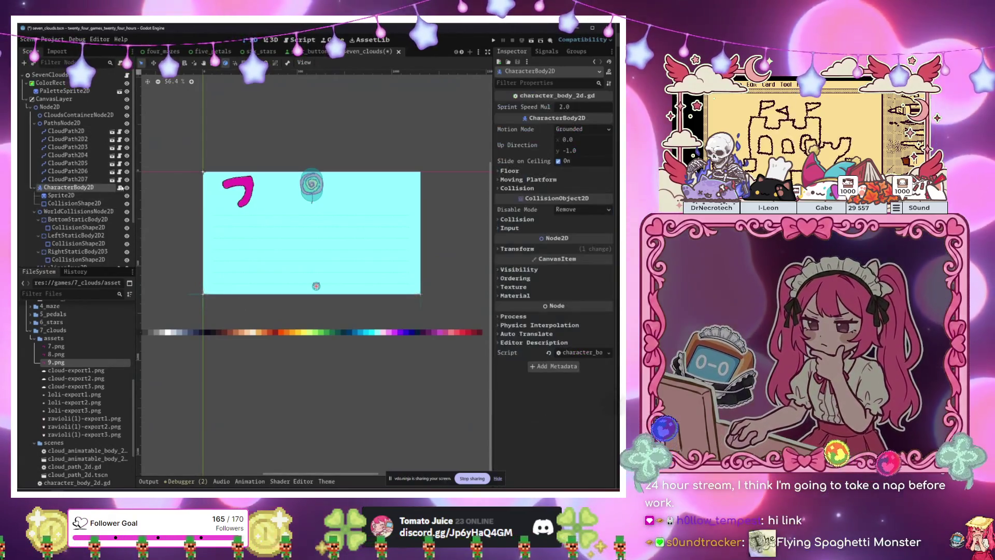
left_click(539, 180)
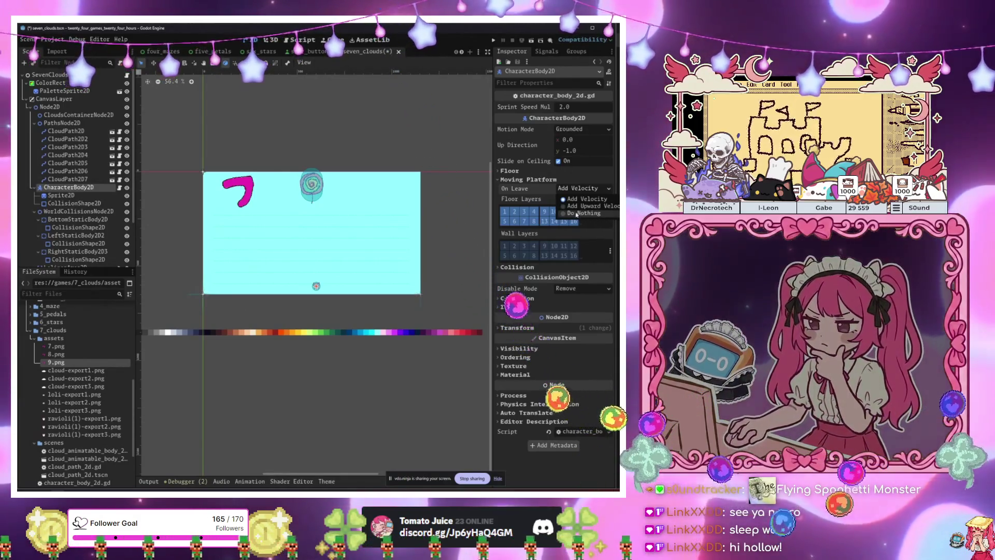
left_click(540, 173)
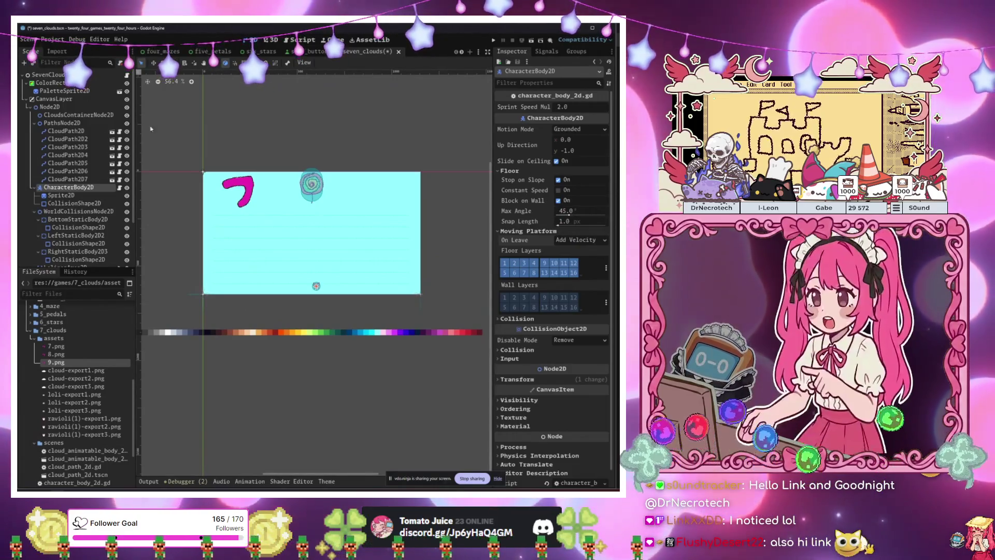
- Open the cloud animatable body scene's root script to review it
left_click(364, 52)
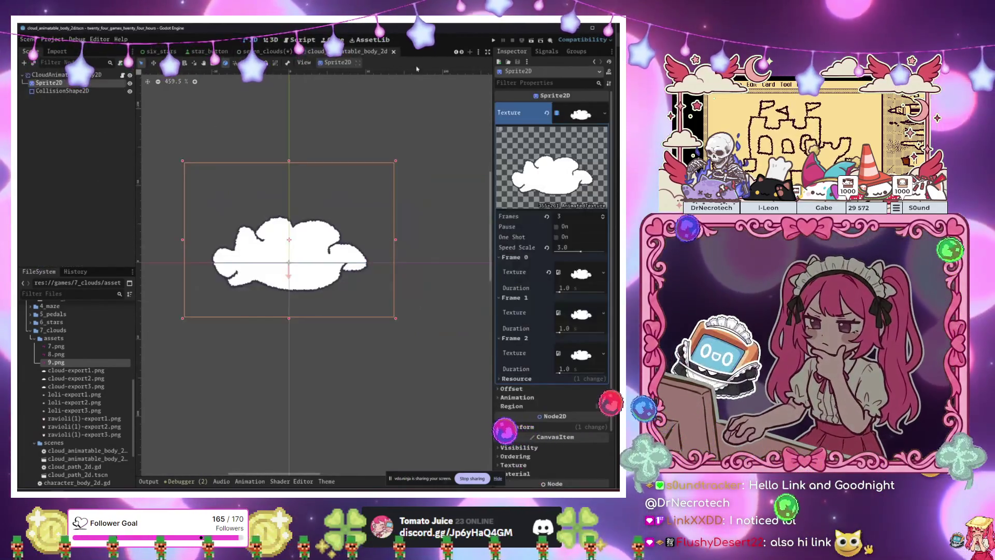
left_click(313, 159)
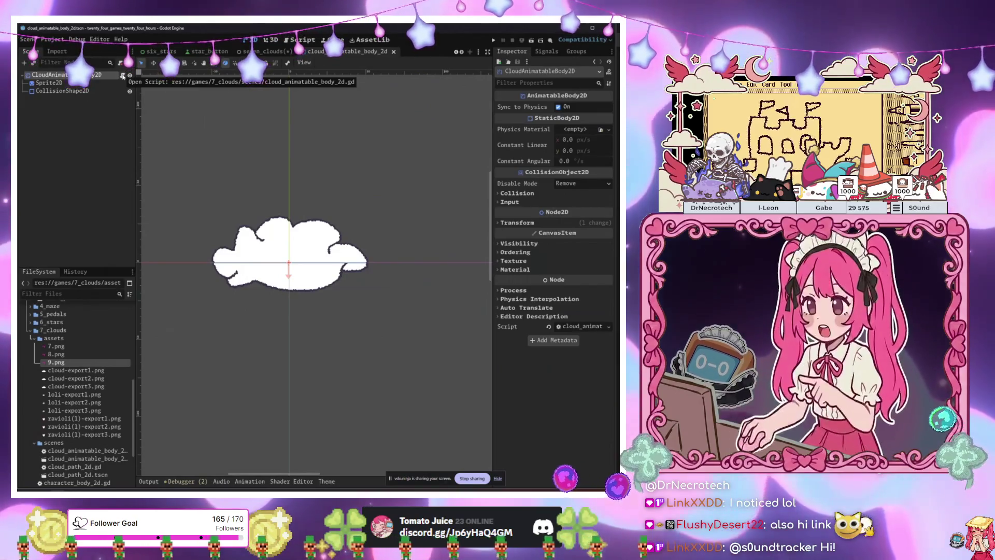
left_click(123, 76)
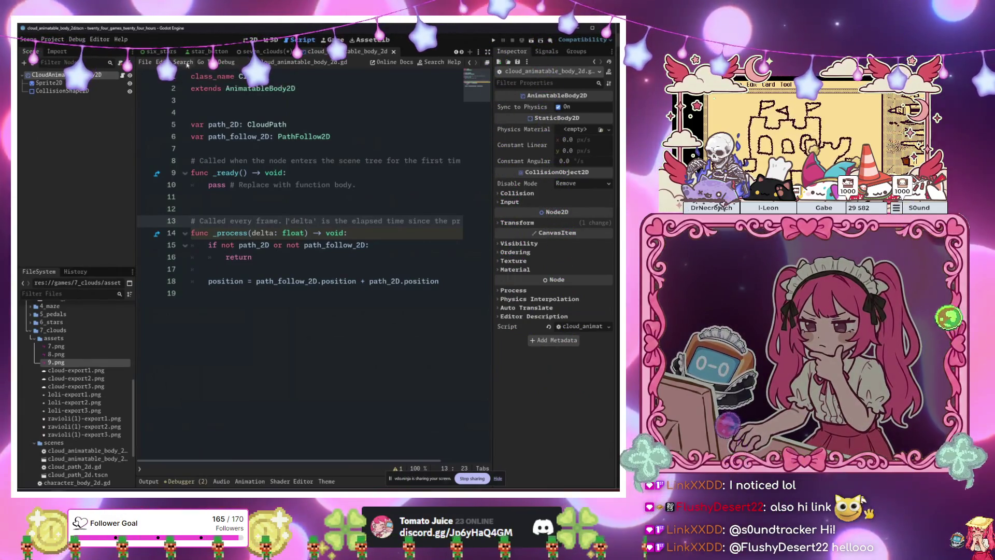
- Return to seven_clouds and run it with Play This Scene
left_click(262, 52)
left_click(252, 39)
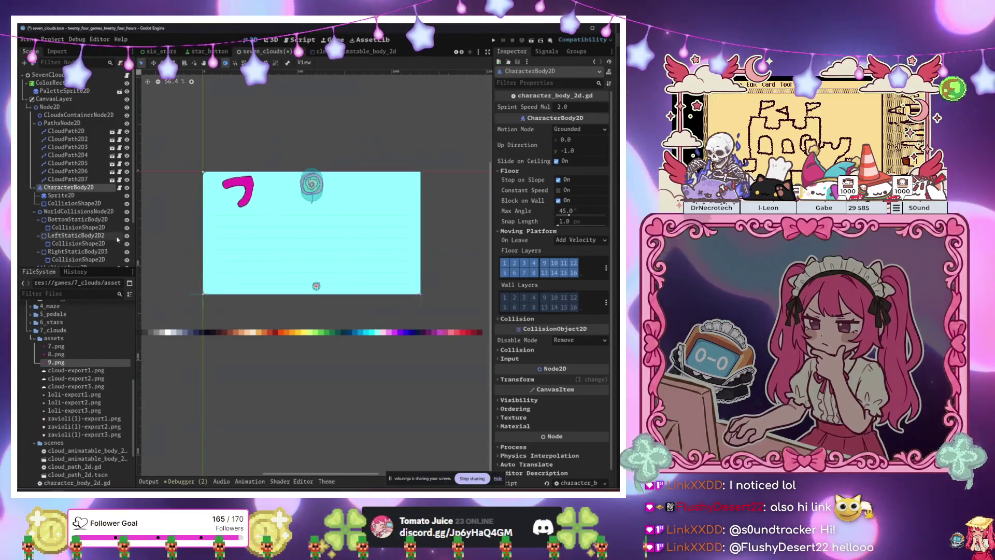
scroll(255, 251, "up", 3)
scroll(264, 252, "down", 2)
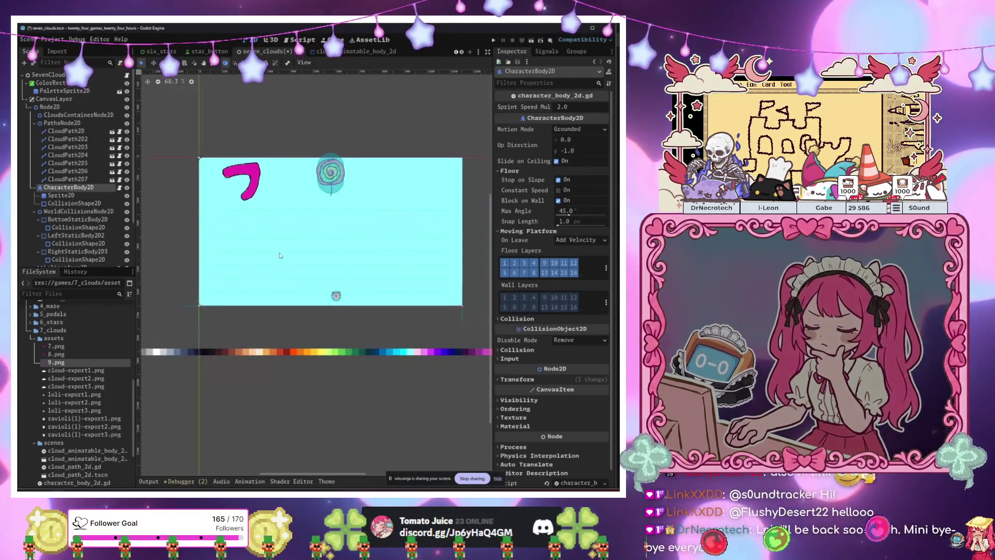
scroll(269, 246, "up", 1)
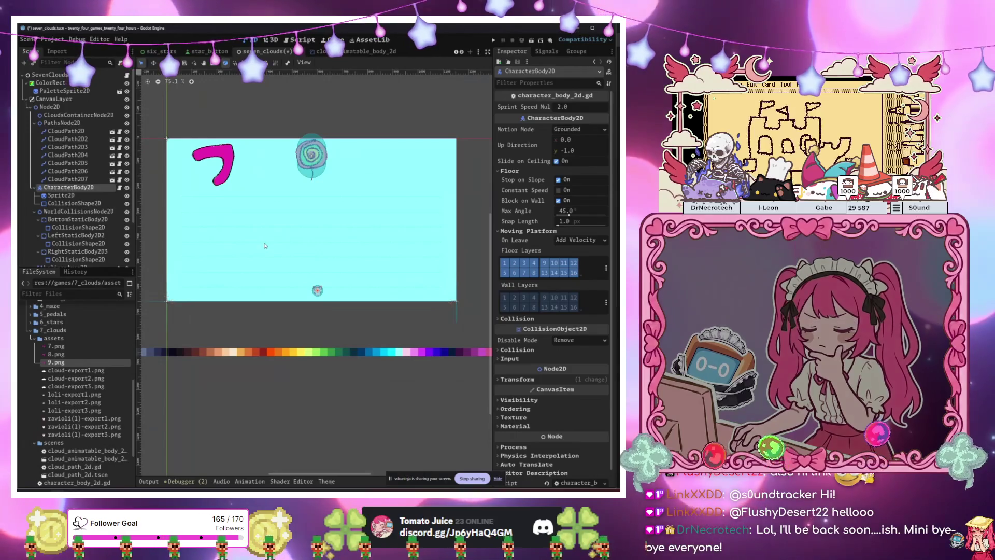
right_click(274, 54)
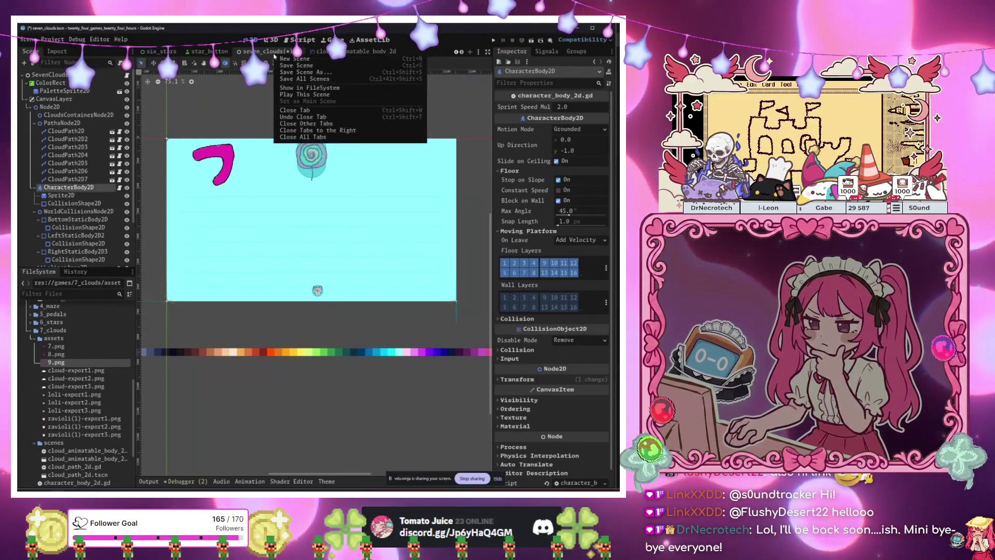
left_click(289, 95)
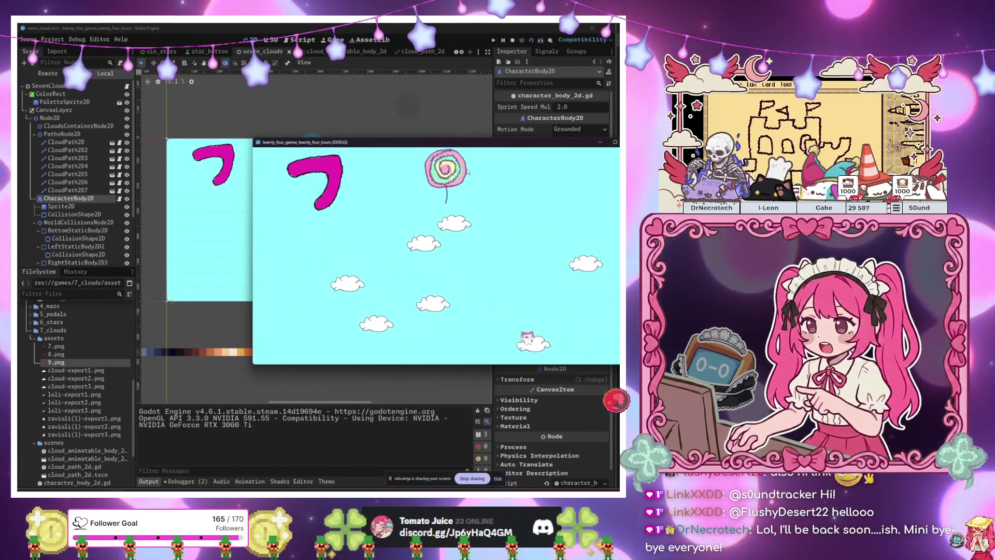
- In GitHub Desktop, merge jacie into programming_branch with a merge commit, then return to Godot
key("alt+Tab")
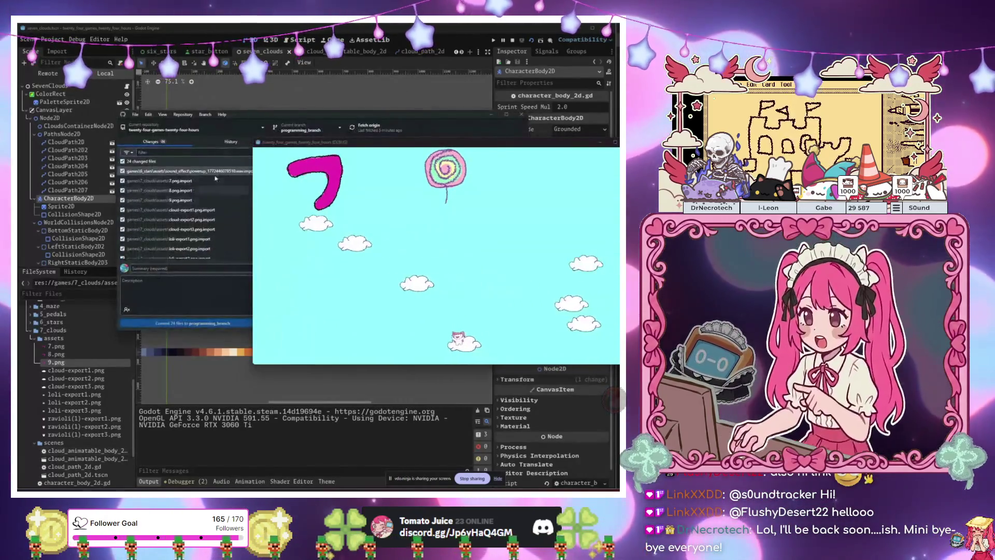
left_click_drag(247, 118, 218, 110)
left_click_drag(362, 142, 369, 270)
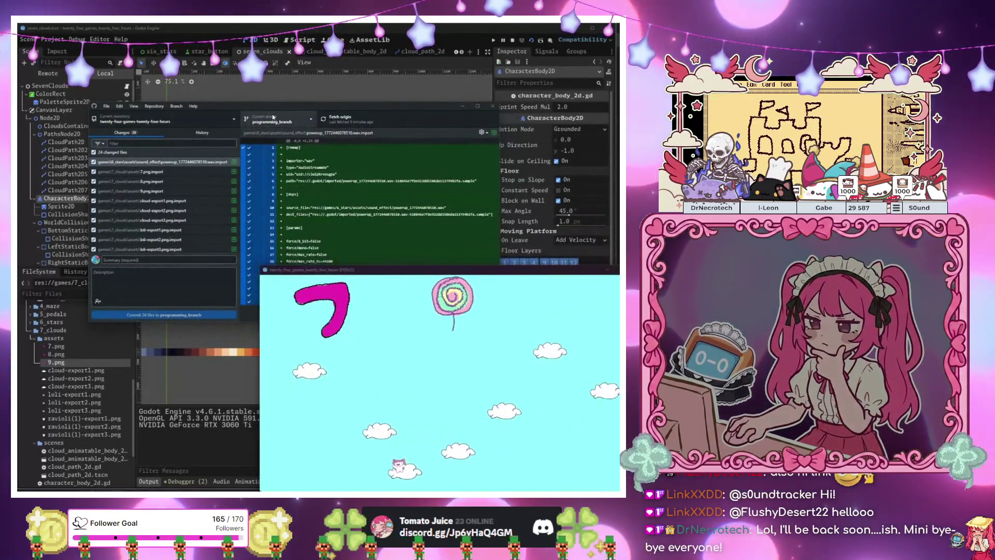
left_click(283, 121)
left_click_drag(290, 269, 364, 324)
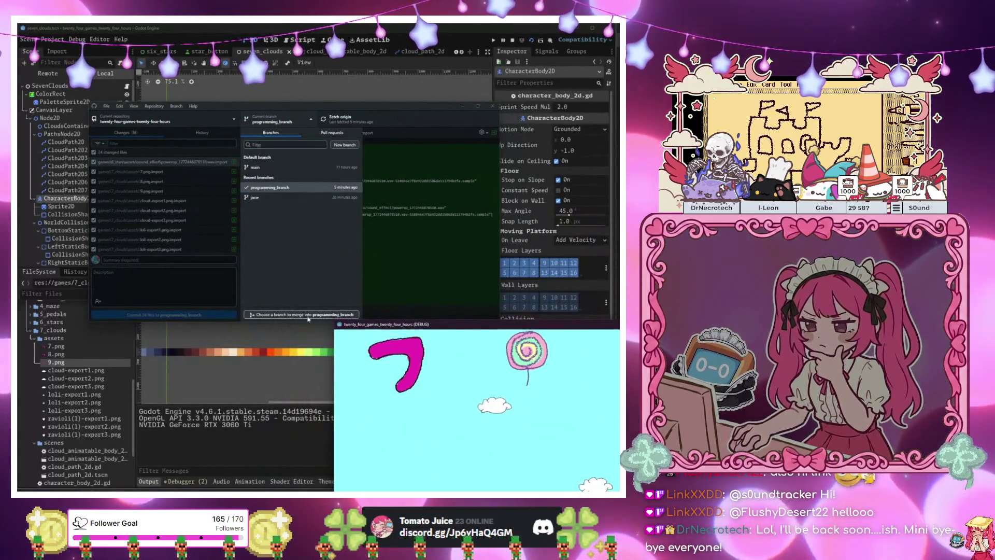
left_click(331, 124)
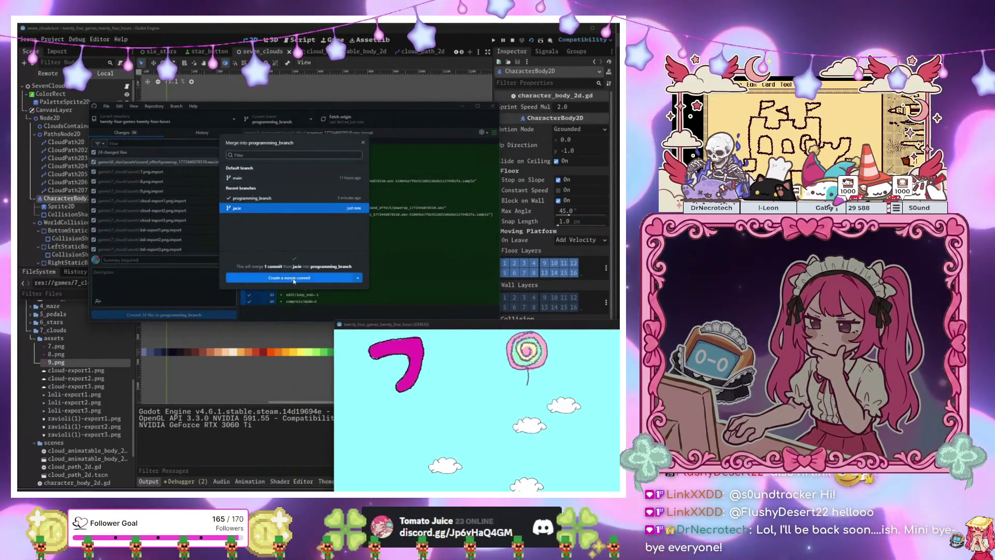
key("Escape")
left_click(342, 119)
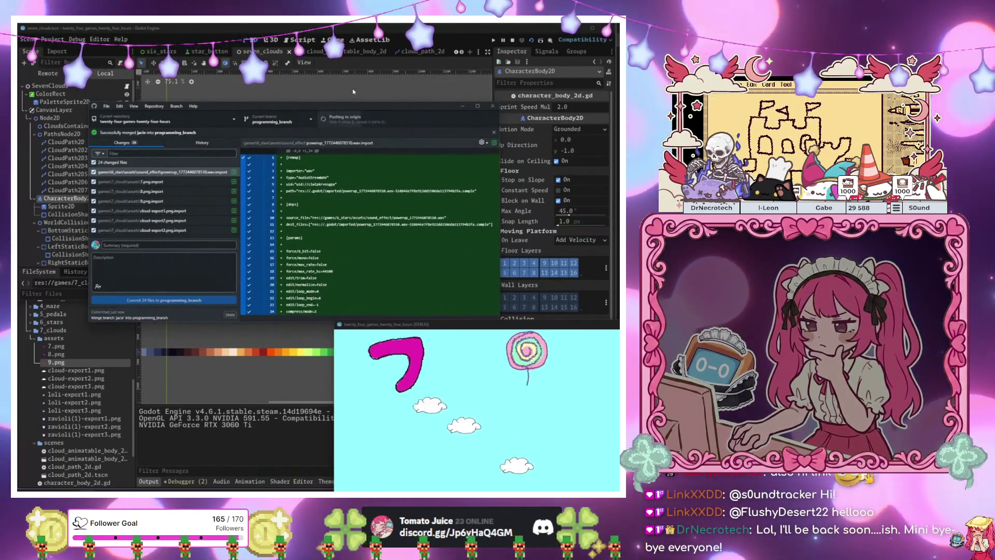
left_click(353, 92)
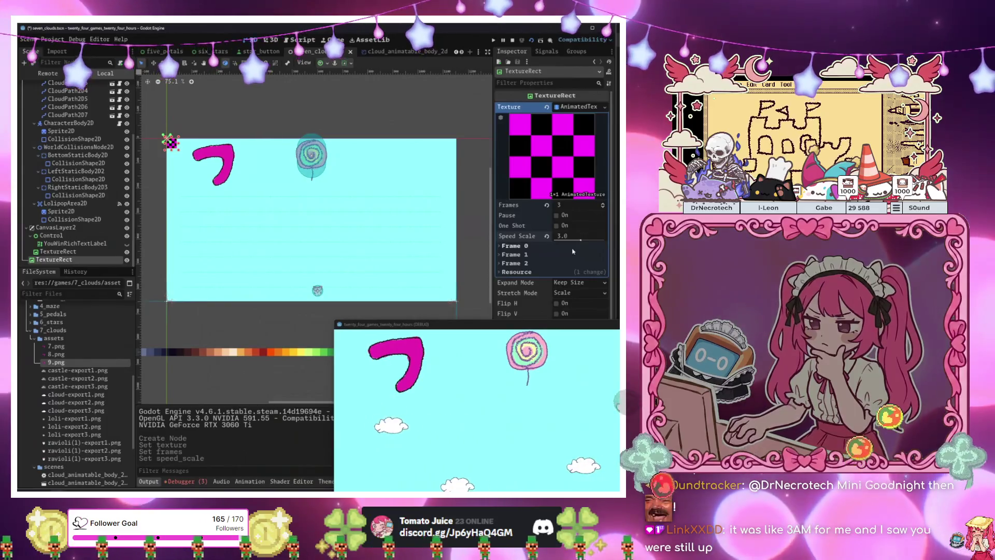
- Assign castle-export1/2/3.png to frames 0–2 and enlarge the TextureRect to about 1108×815
left_click(556, 275)
left_click(555, 304)
scroll(555, 249, "down", 2)
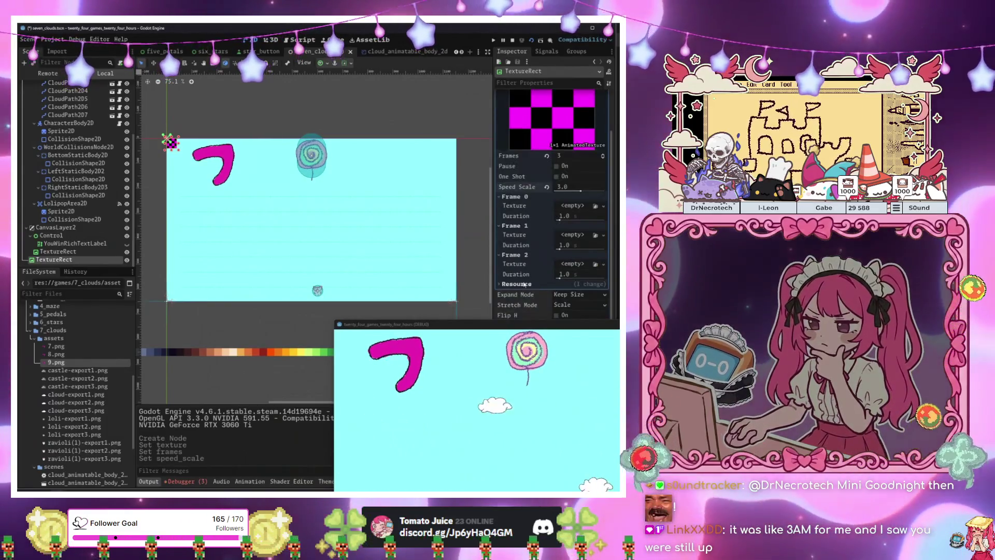
left_click_drag(78, 370, 575, 211)
mouse_move(77, 378)
left_mouse_down()
mouse_move(155, 337)
mouse_move(564, 251)
left_mouse_up()
mouse_move(78, 386)
left_mouse_down()
mouse_move(595, 281)
mouse_move(572, 297)
left_mouse_up()
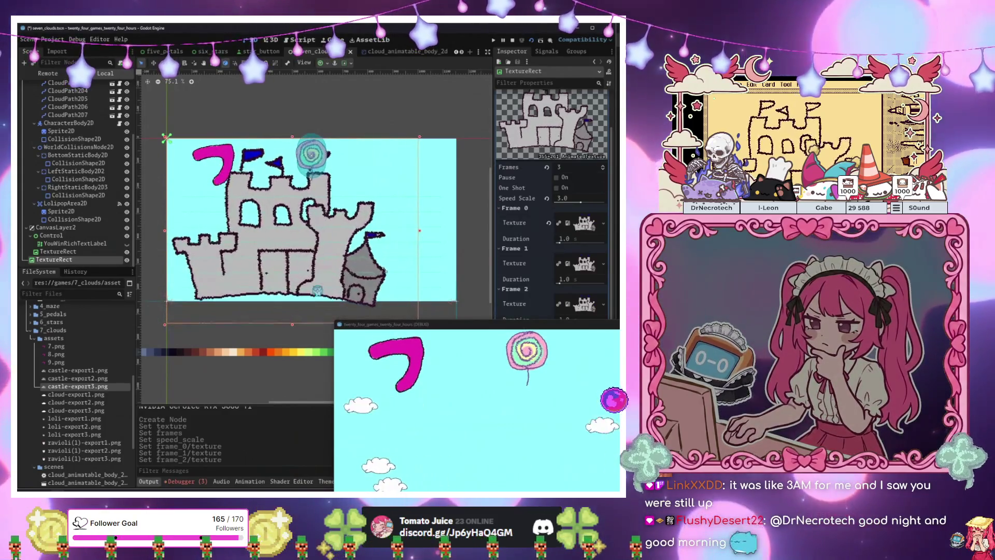
left_click_drag(395, 278, 421, 288)
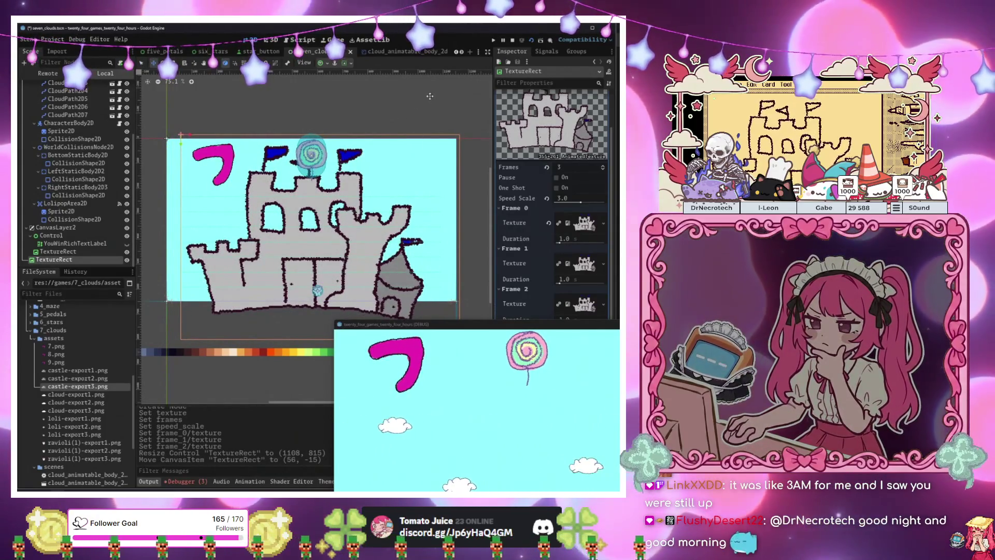
- Run the scene with F6, then nudge the 7 TextureRect to position (-33, 7)
key("F6")
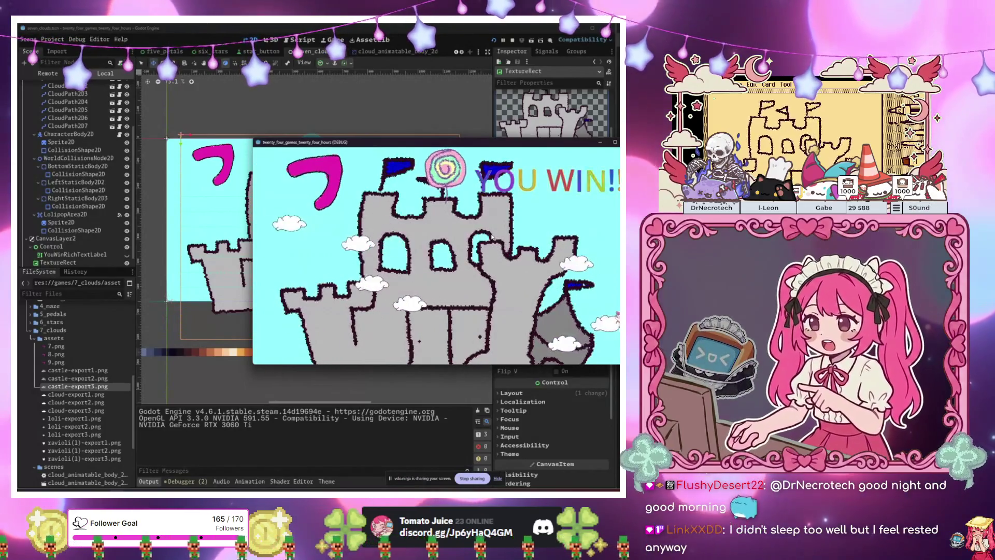
key("ctrl+d")
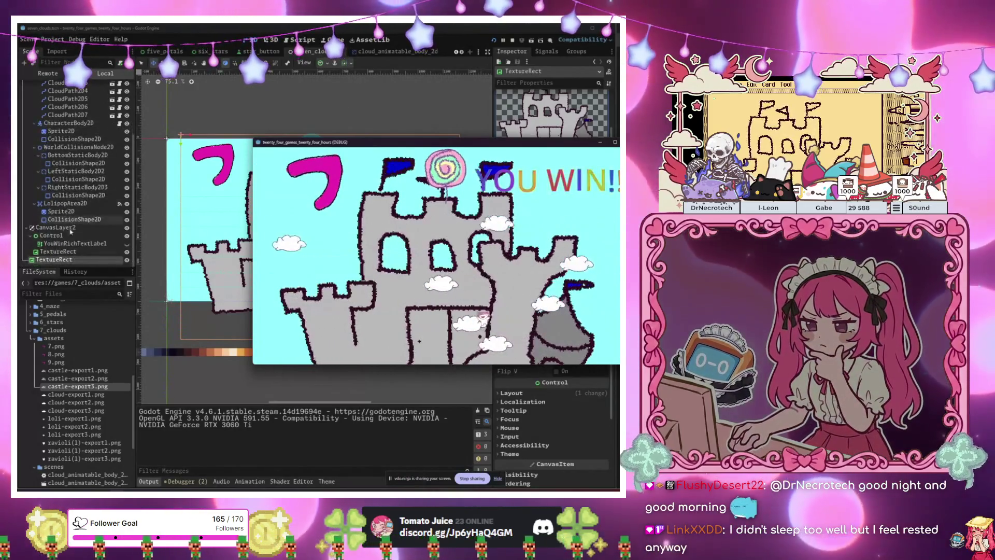
left_click(66, 251)
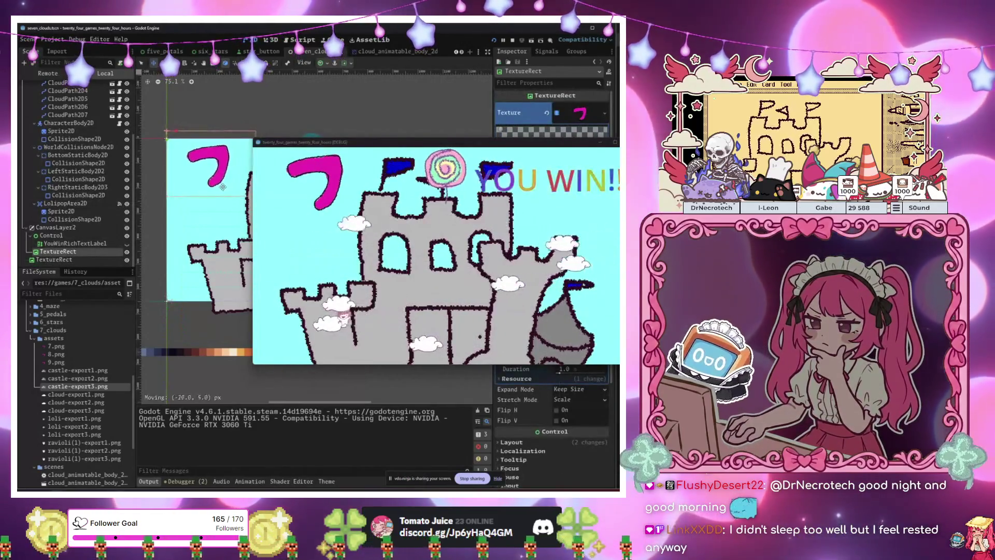
left_click_drag(215, 190, 213, 196)
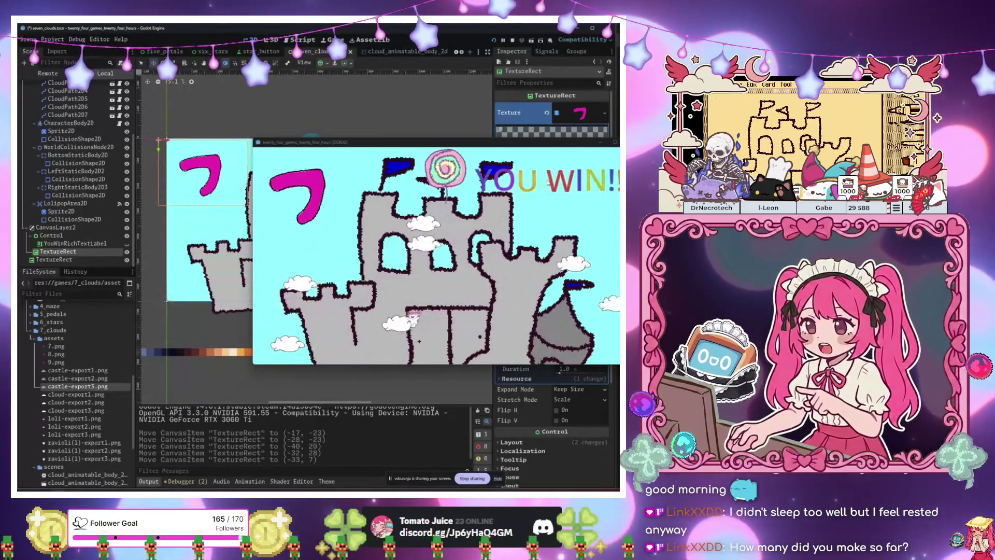
- Unhide YouWinRichTextLabel, scale it to about 0.57, and stop the running game with F8
left_click_drag(290, 151, 228, 318)
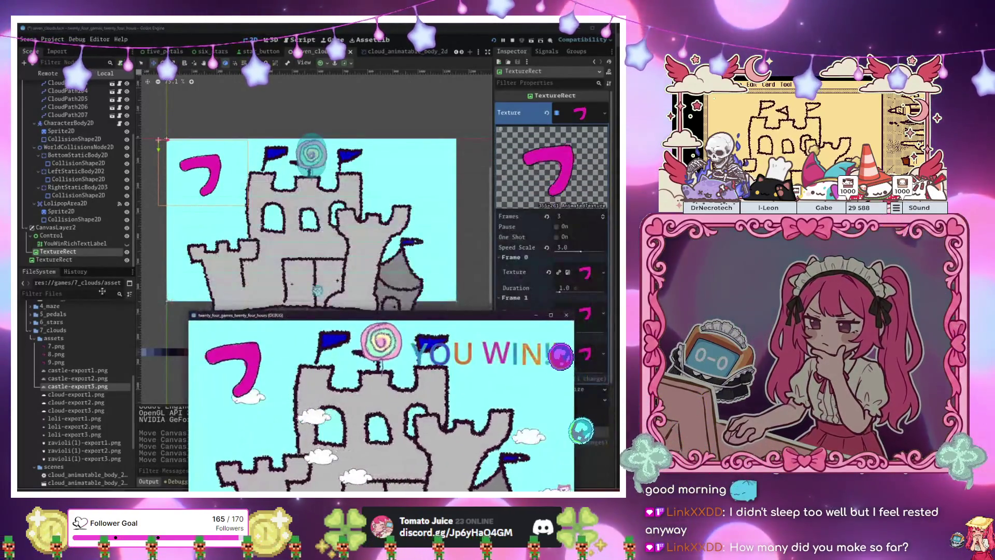
left_click(75, 243)
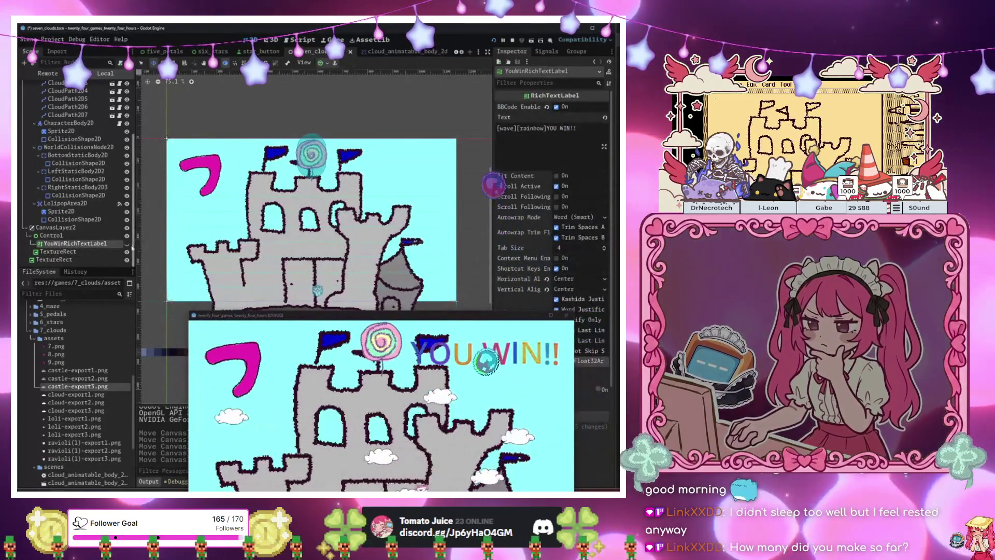
left_click(126, 243)
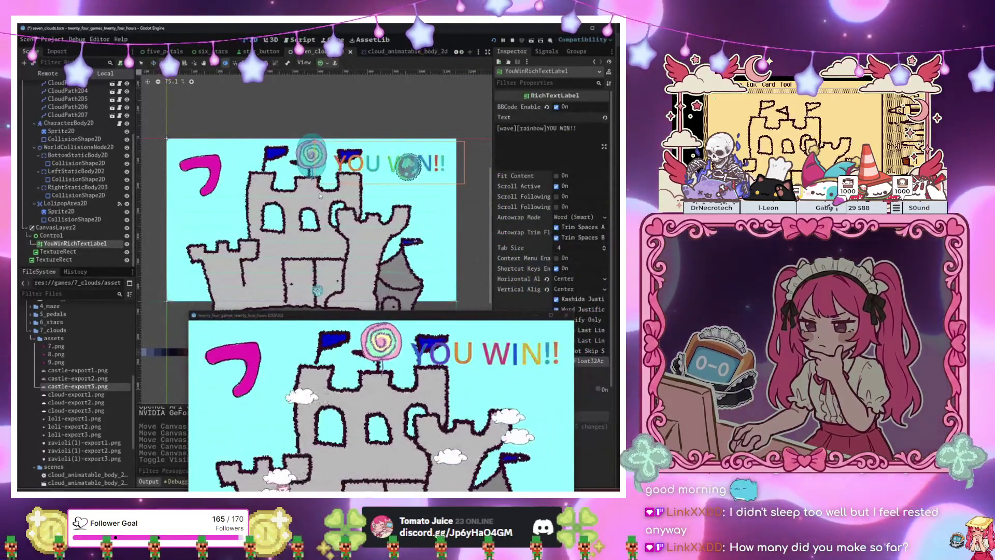
mouse_move(464, 184)
left_mouse_down()
mouse_move(476, 186)
mouse_move(409, 167)
left_mouse_up()
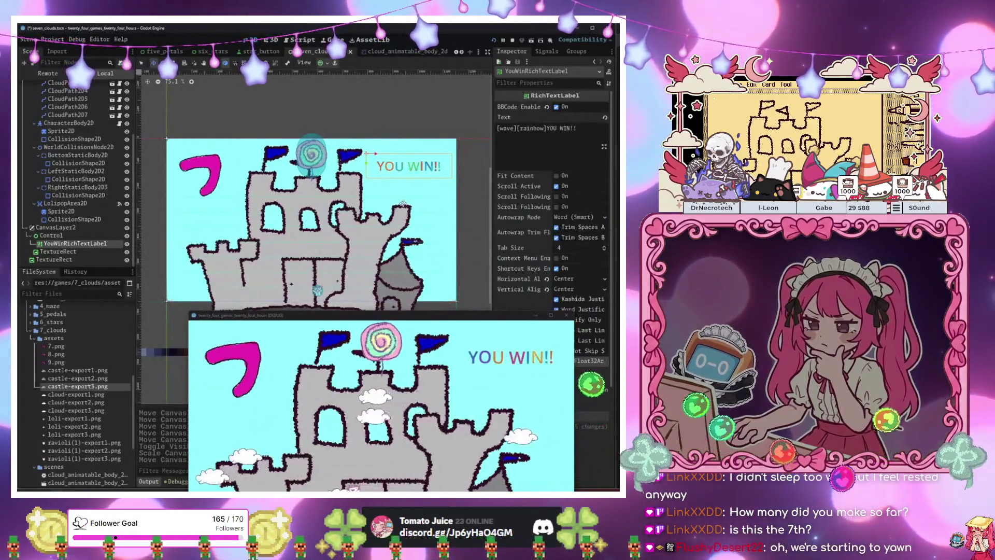
left_click_drag(345, 317, 351, 151)
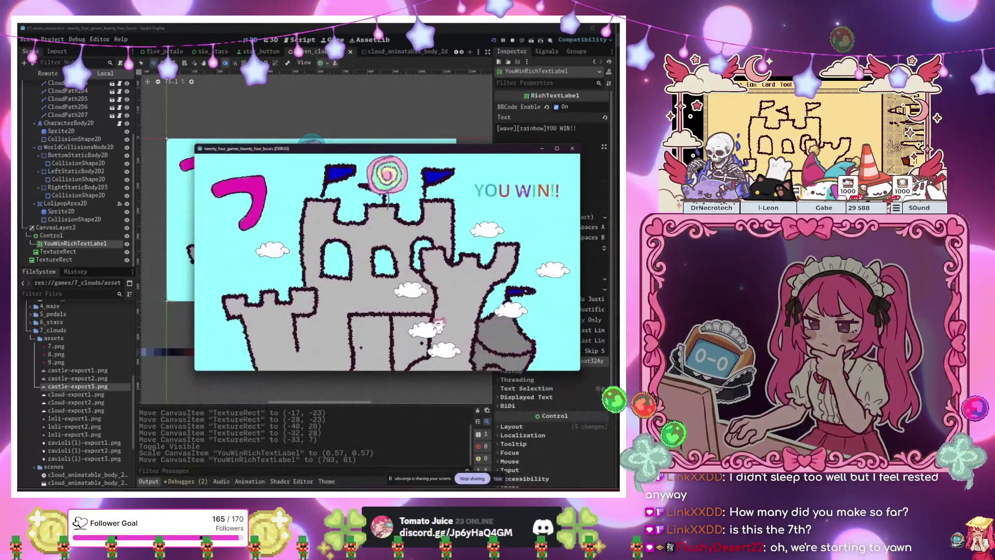
key("F8")
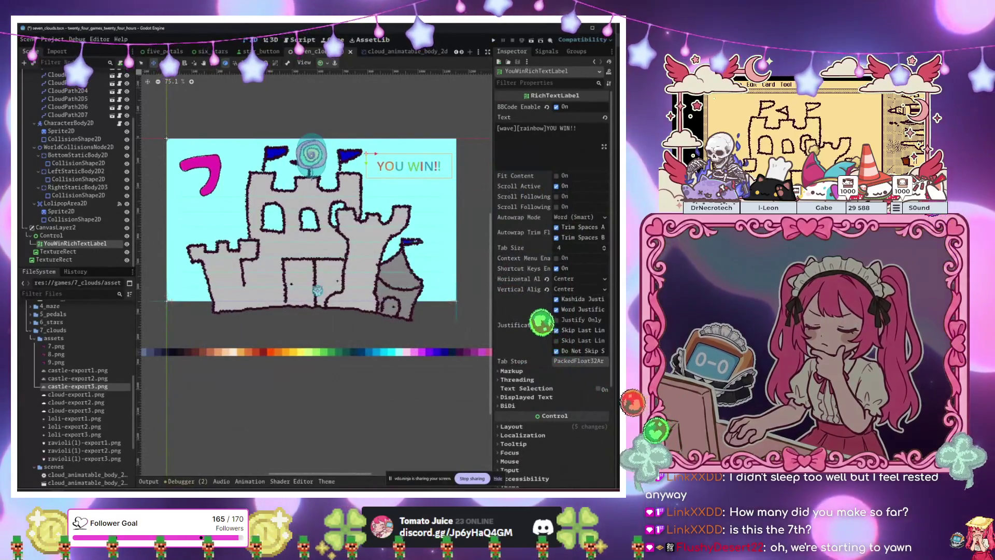
scroll(83, 102, "up", 5)
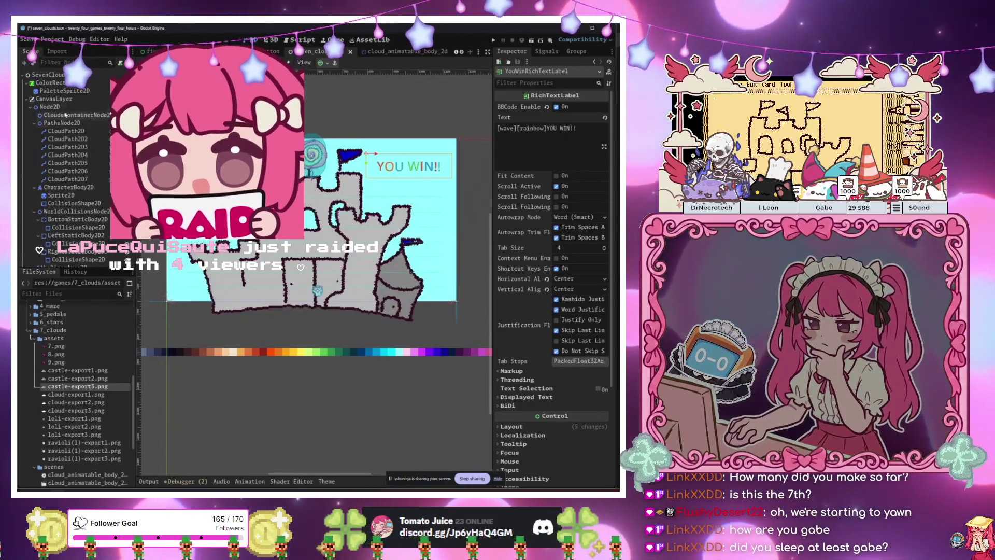
- Switch to the cloud_animatable_body_2d scene tab
left_click(419, 57)
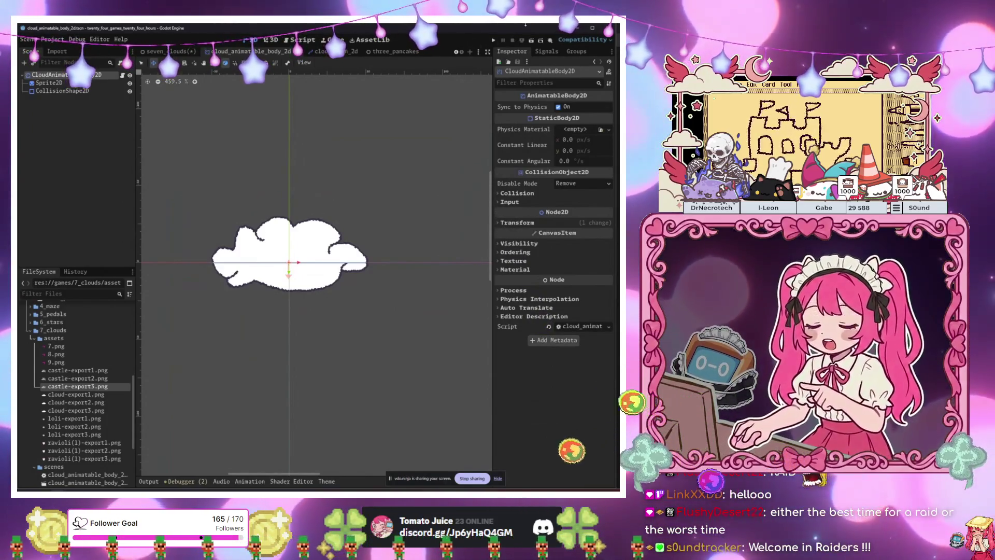
- Look through the open scene tabs, then create a new scene with a User Interface Control root
left_click(171, 51)
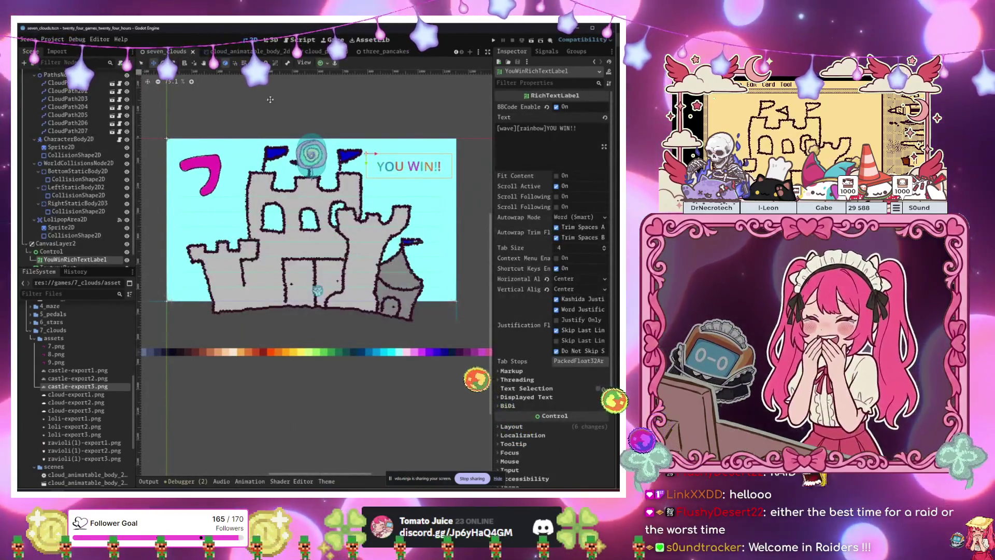
left_click(257, 51)
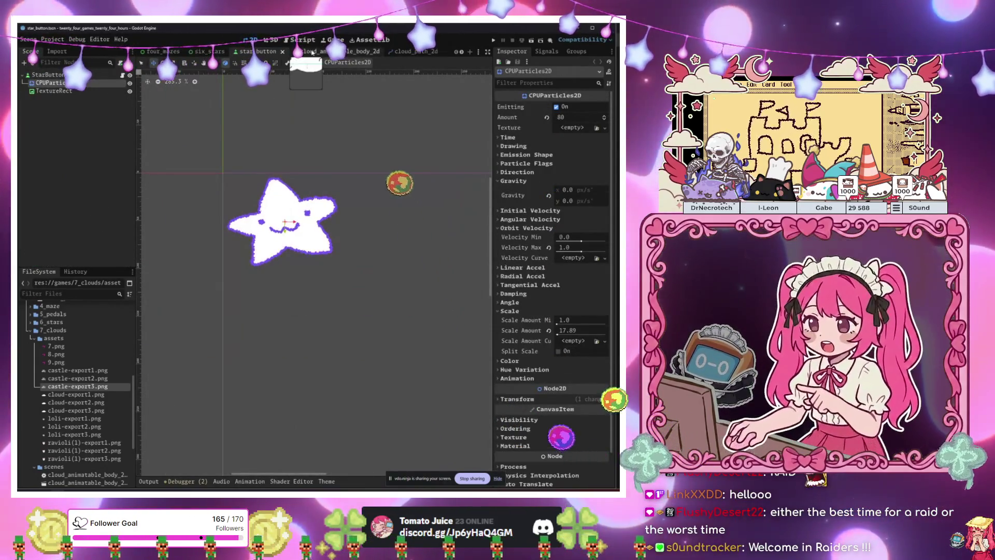
scroll(354, 54, "down", 2)
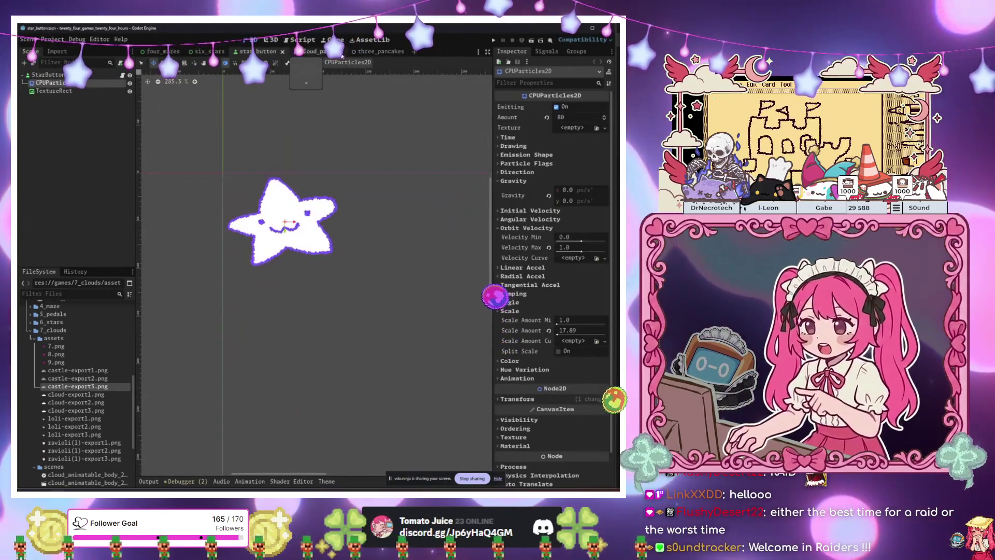
left_click(354, 54)
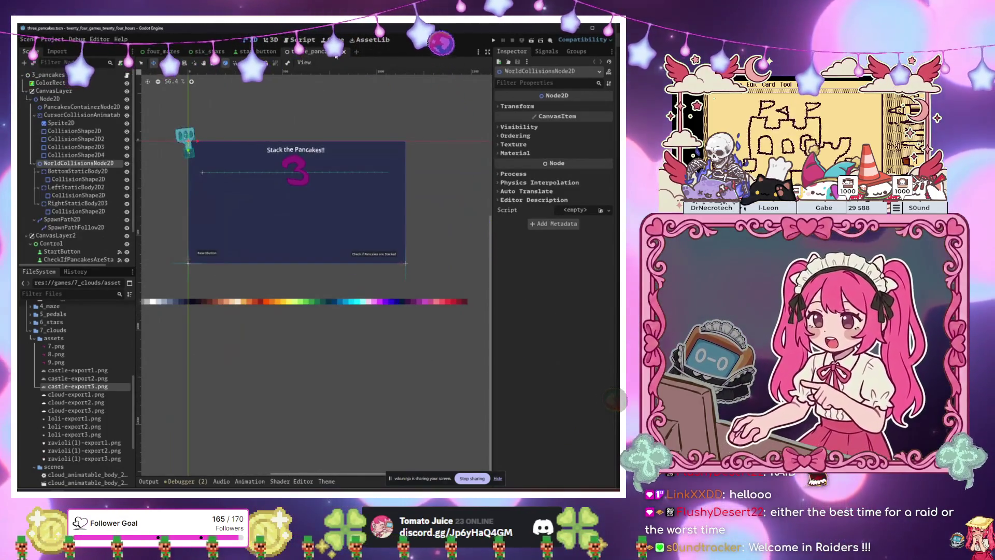
left_click(357, 52)
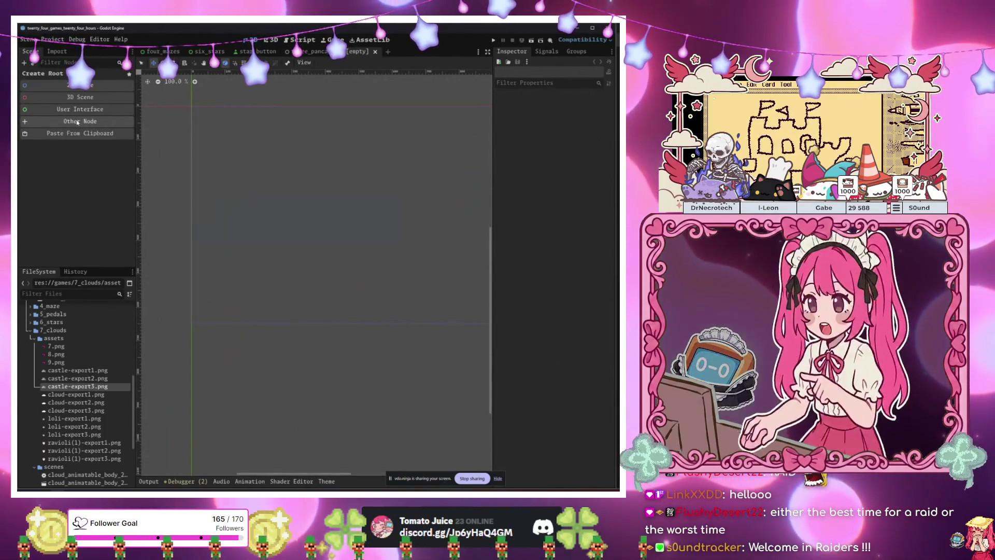
left_click(79, 110)
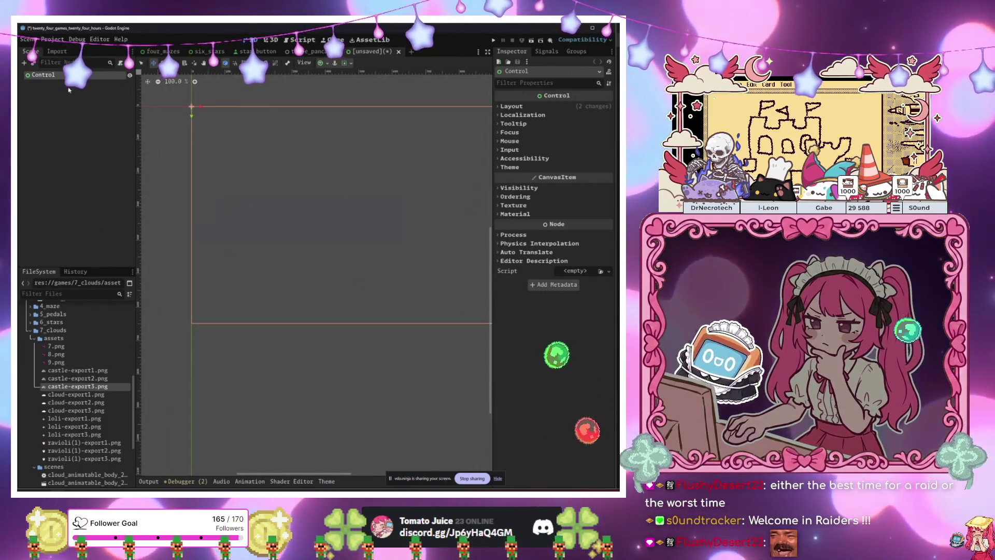
- Undo the Control root and create a plain Node as the scene root instead
key("ctrl+z")
left_click(80, 121)
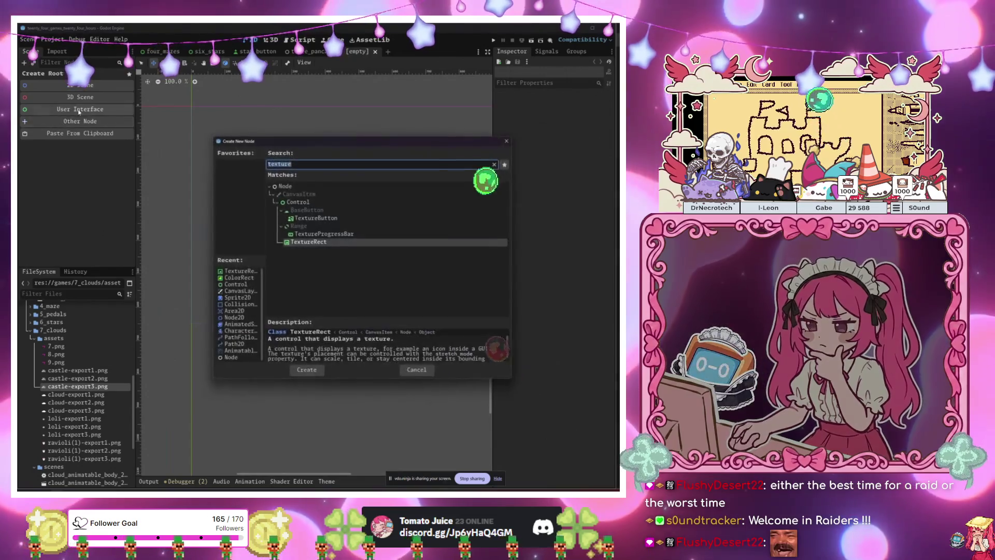
type("node")
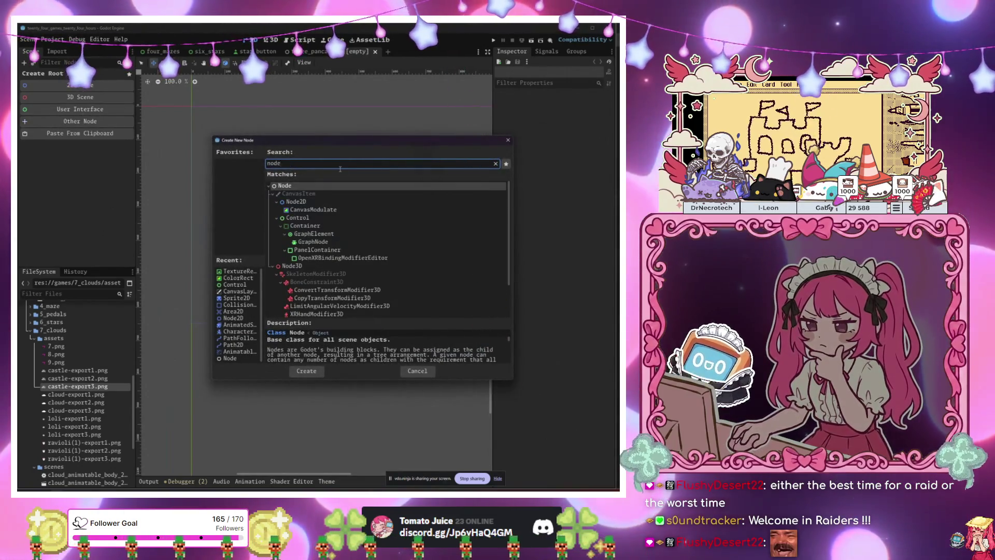
key("Return")
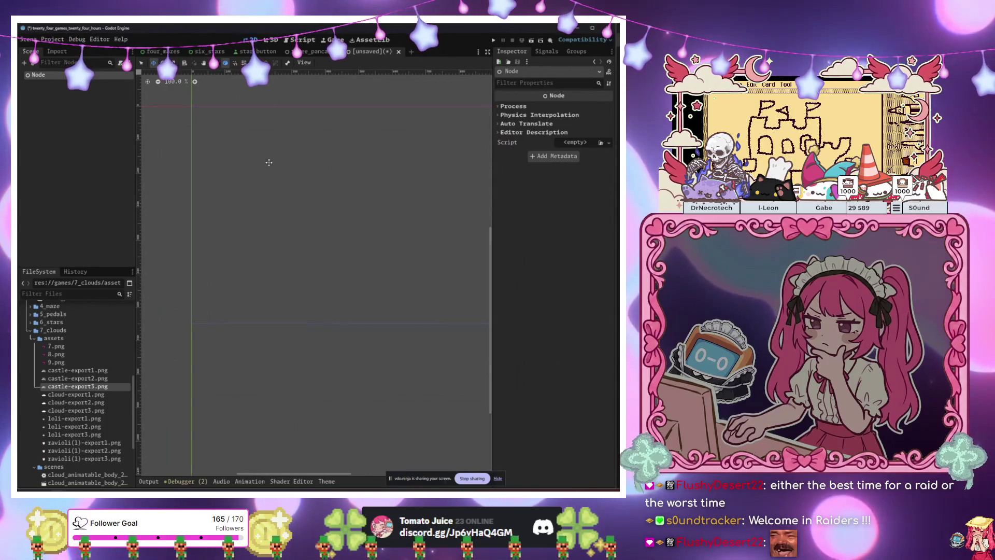
left_click(100, 113)
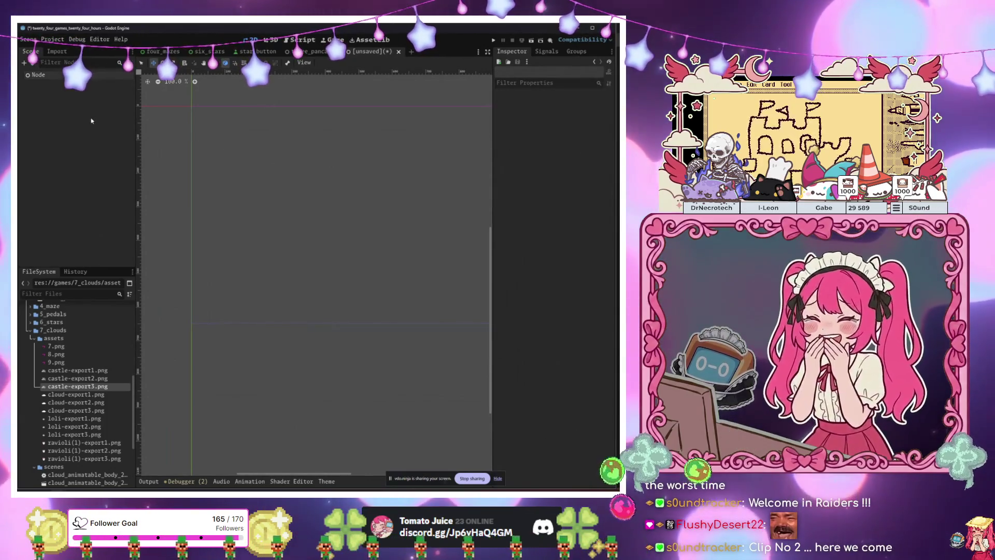
- Rename the root node to EightLaps
double_click(38, 75)
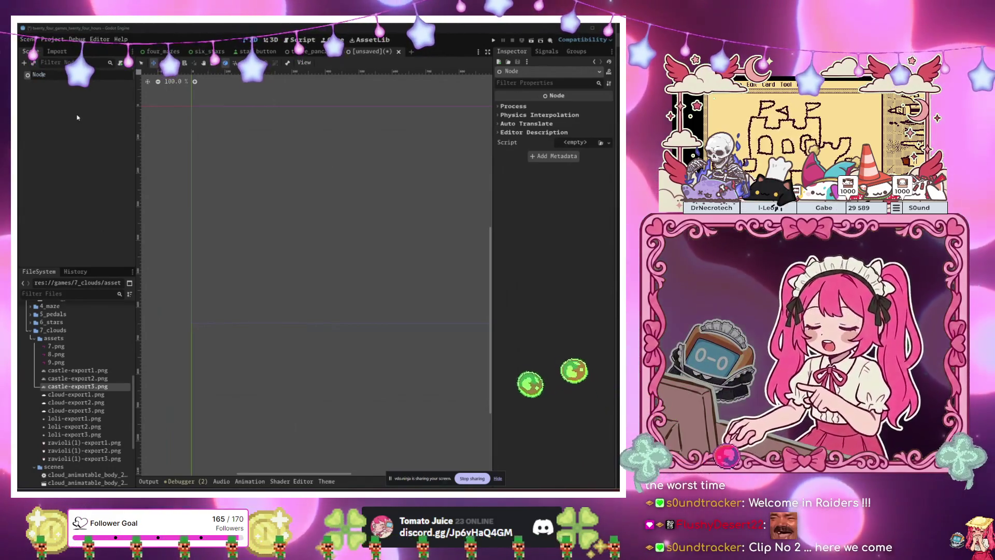
key("BackSpace")
key("BackSpace")
key("BackSpace")
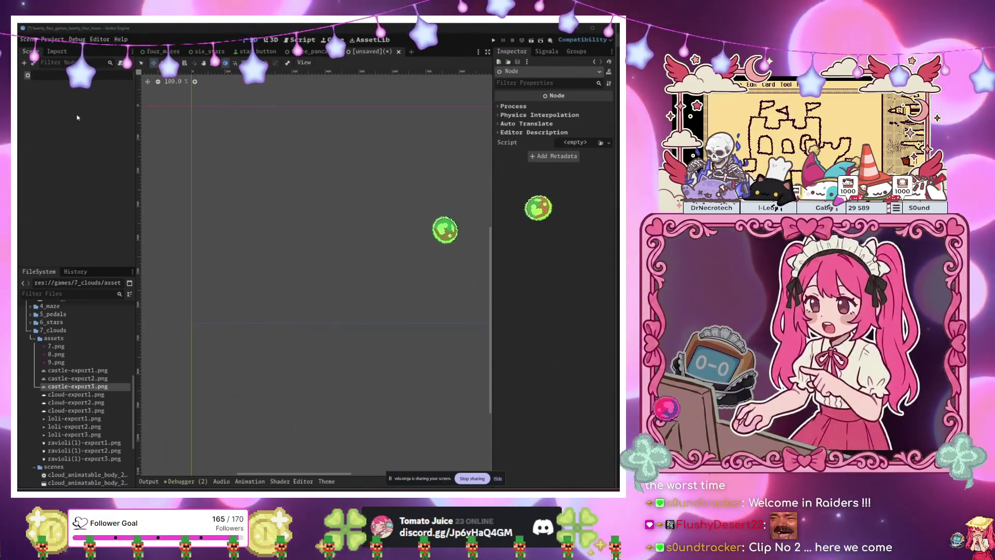
type("B")
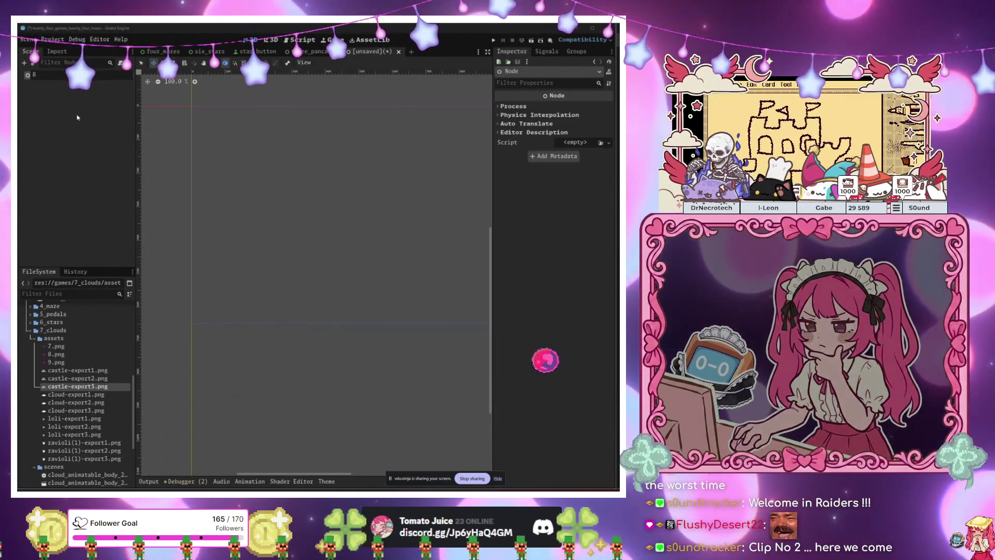
type("_")
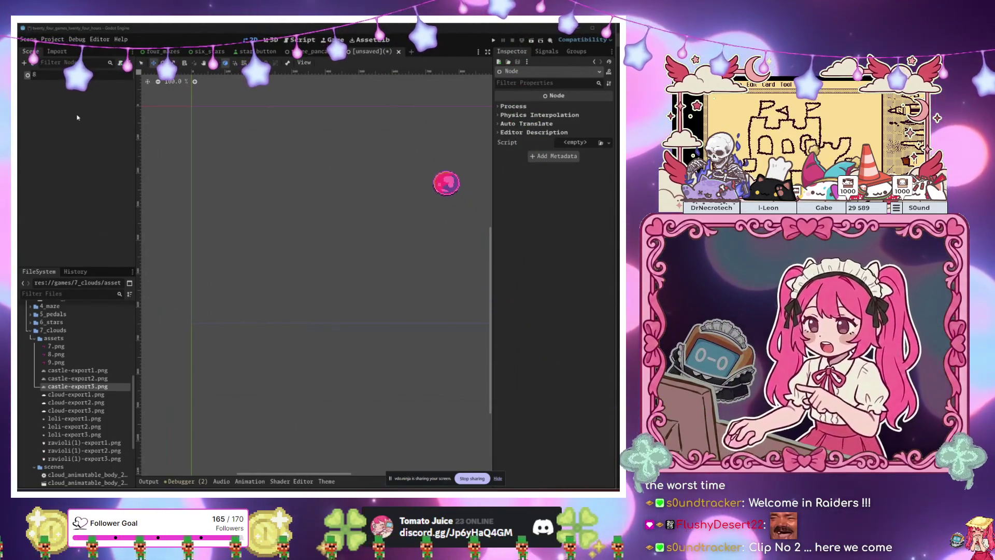
key("BackSpace")
key("BackSpace")
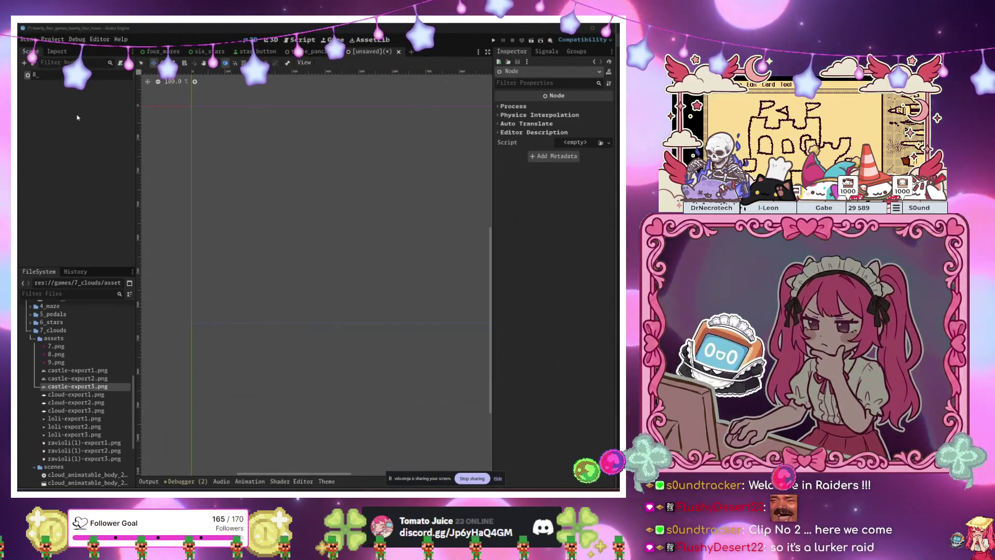
type("Eight")
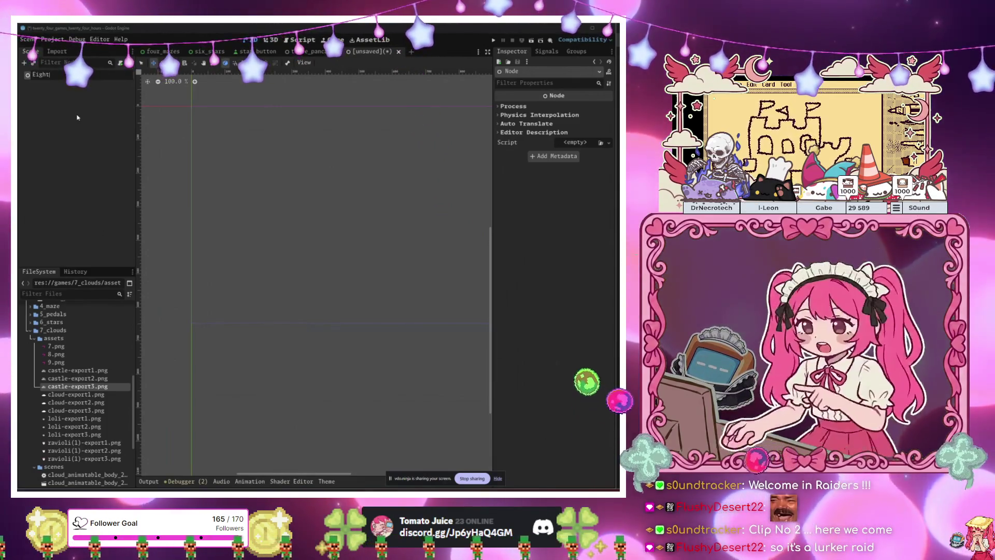
type("Lo")
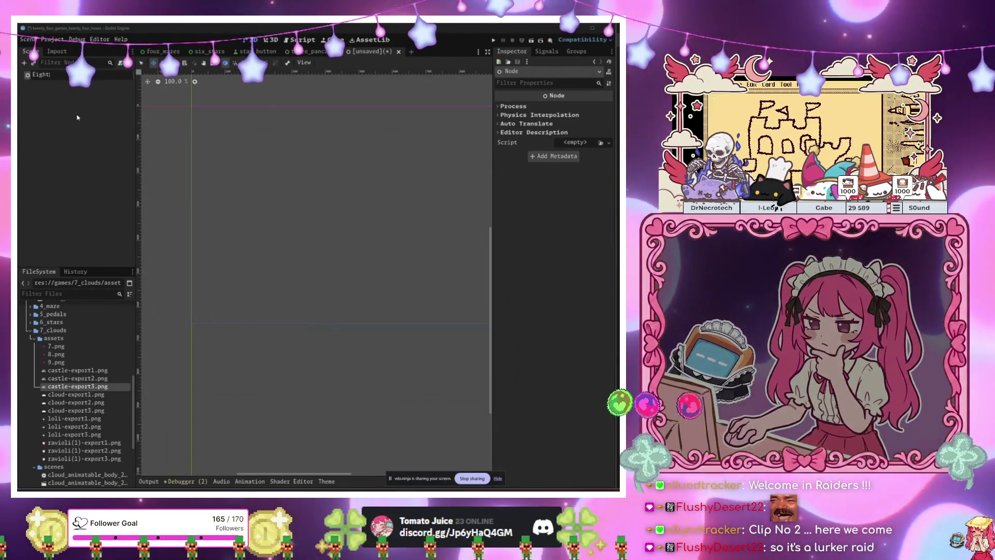
type("op")
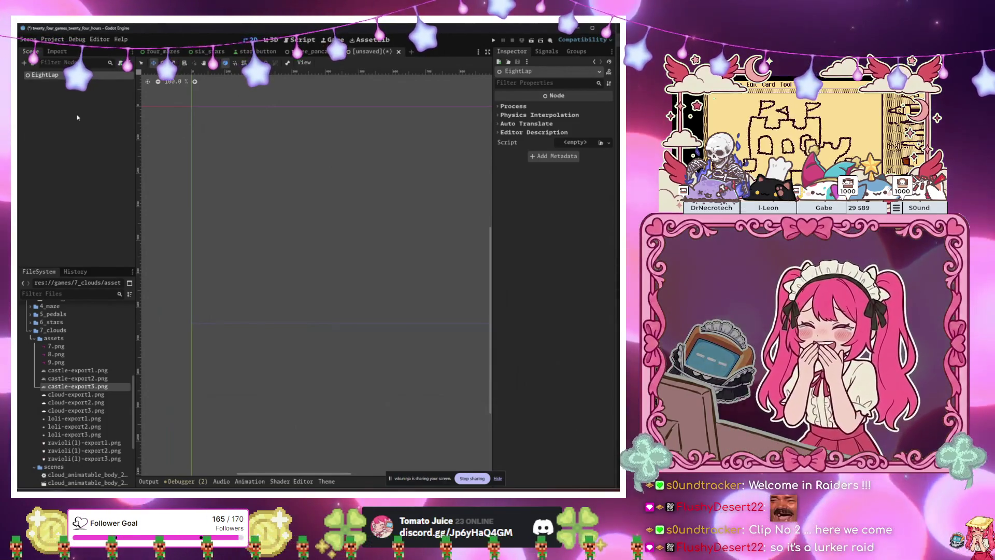
type("s")
key("Return")
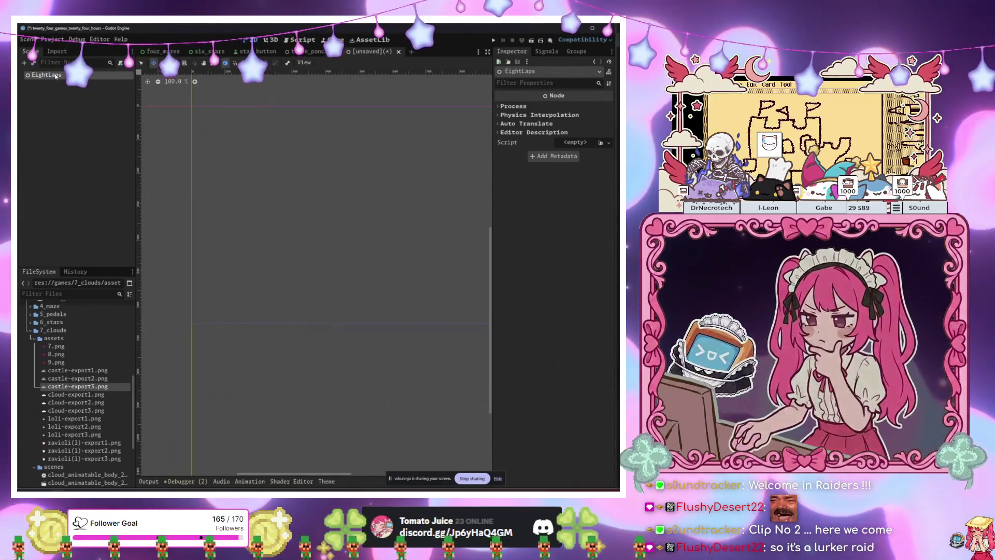
left_click(88, 123)
scroll(373, 204, "down", 4)
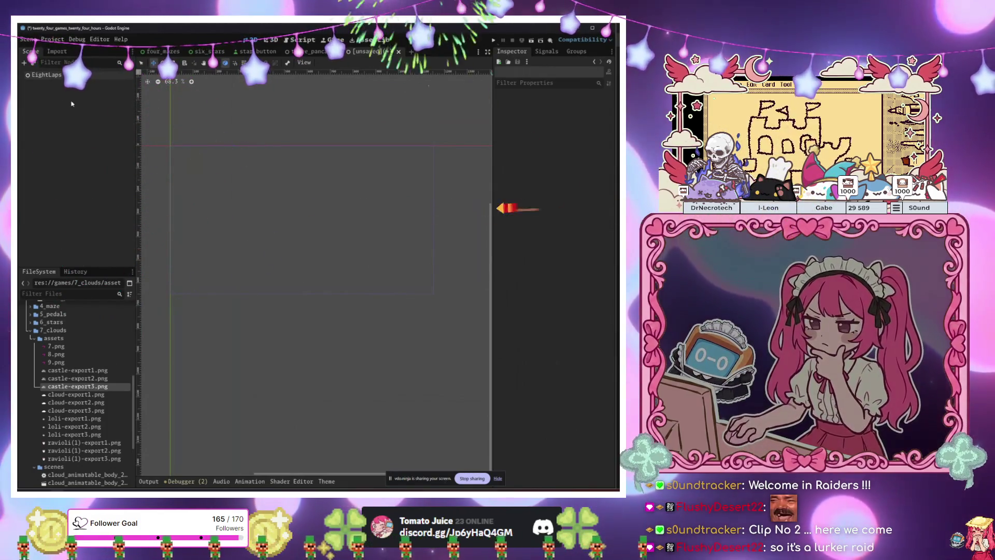
- Select EightLaps and open the Create New Node dialog, searching for 'canvas'
left_click(47, 75)
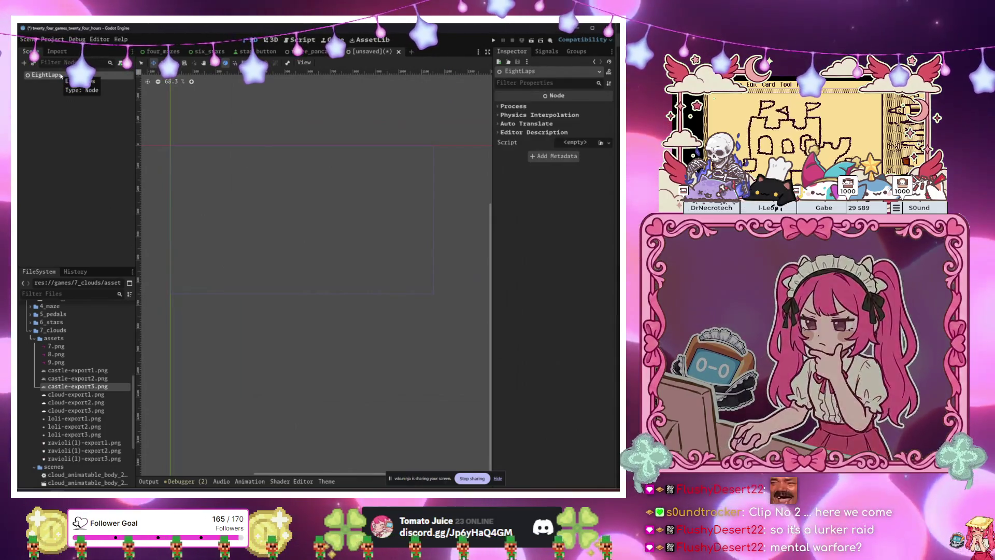
key("ctrl+a")
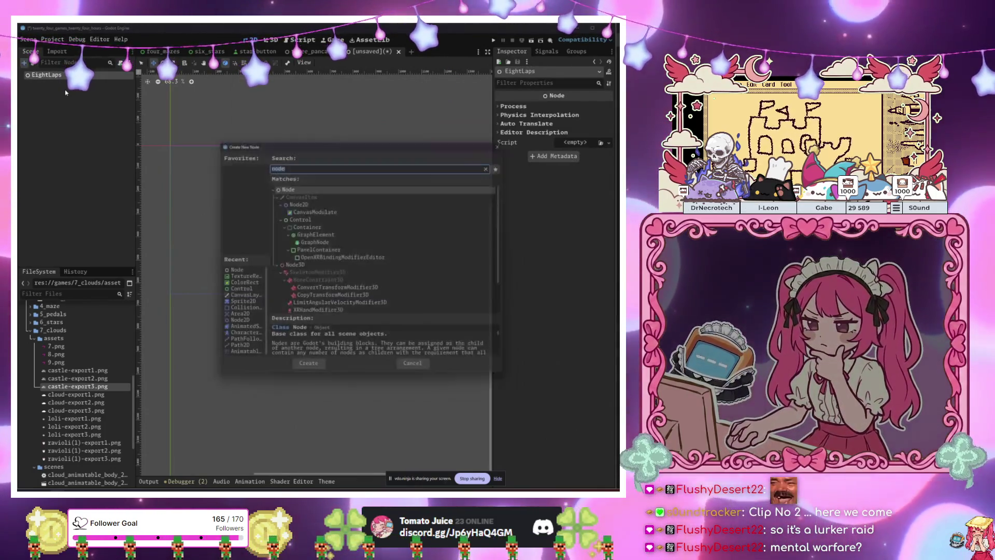
type("canvas")
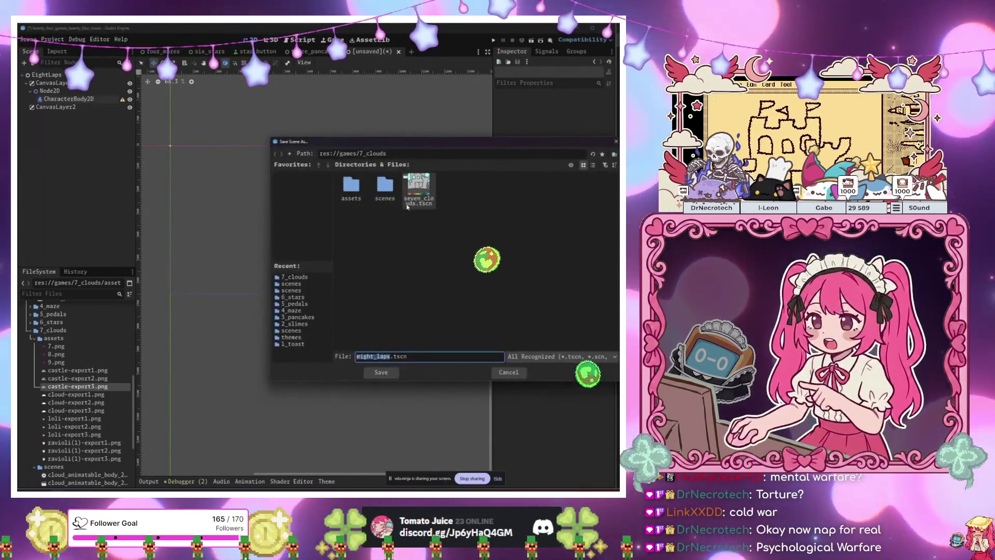
- Make a new 8_laps folder under res://games and save the scene there as eight_laps.tscn
right_click(426, 233)
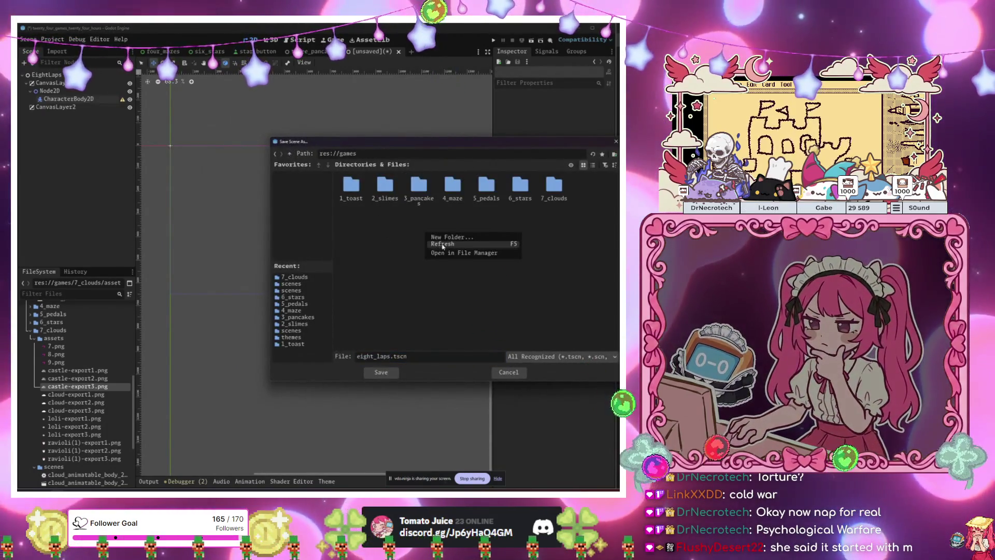
right_click(456, 233)
left_click(463, 239)
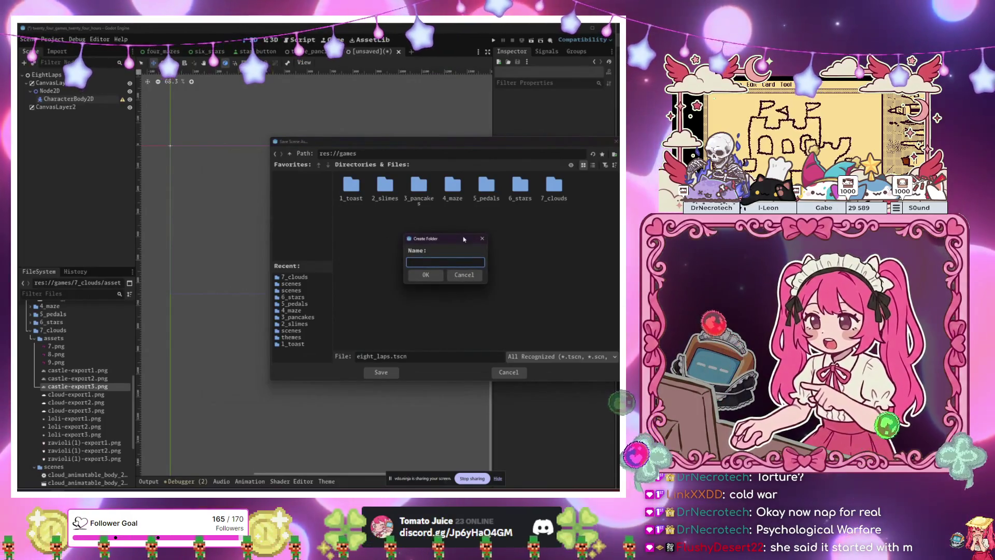
type("_")
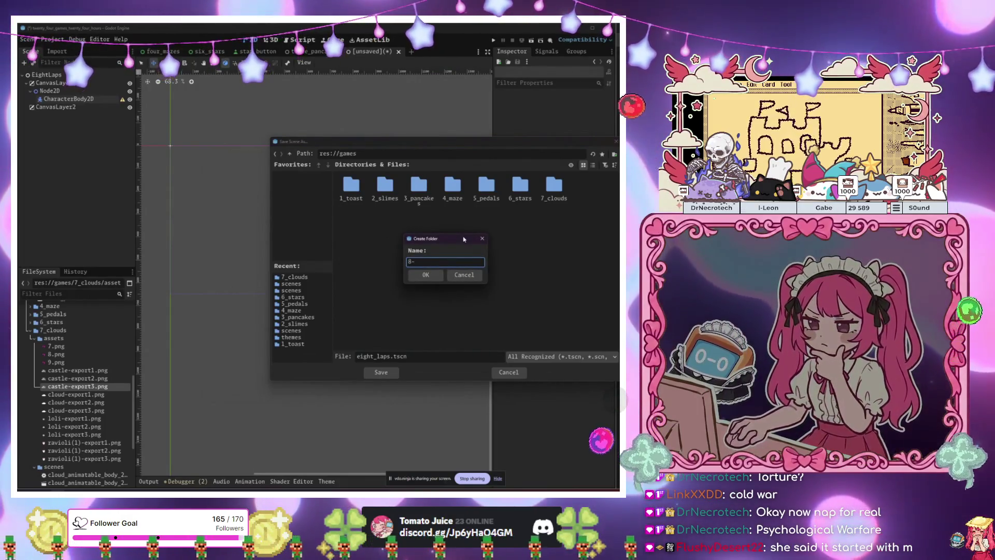
type("Laps")
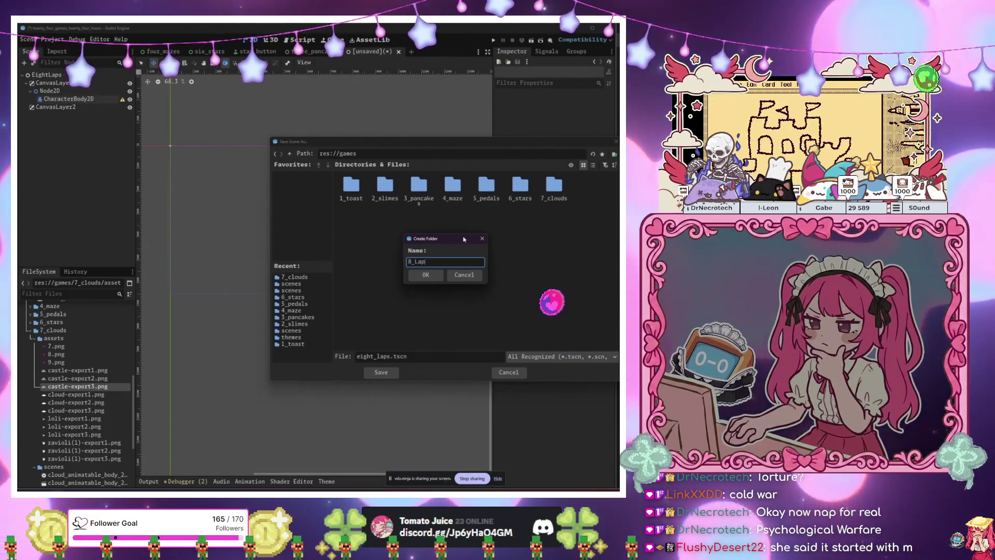
key("Return")
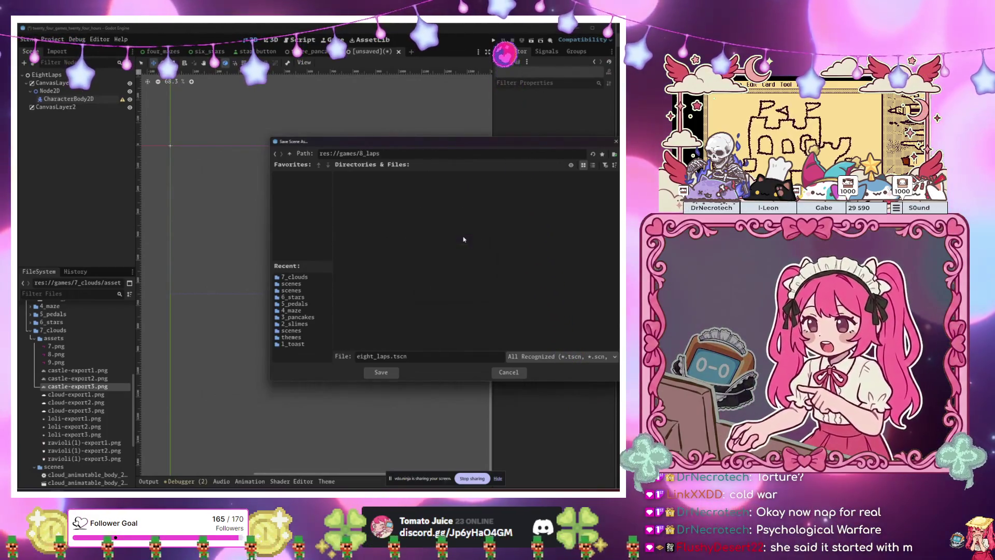
key("Return")
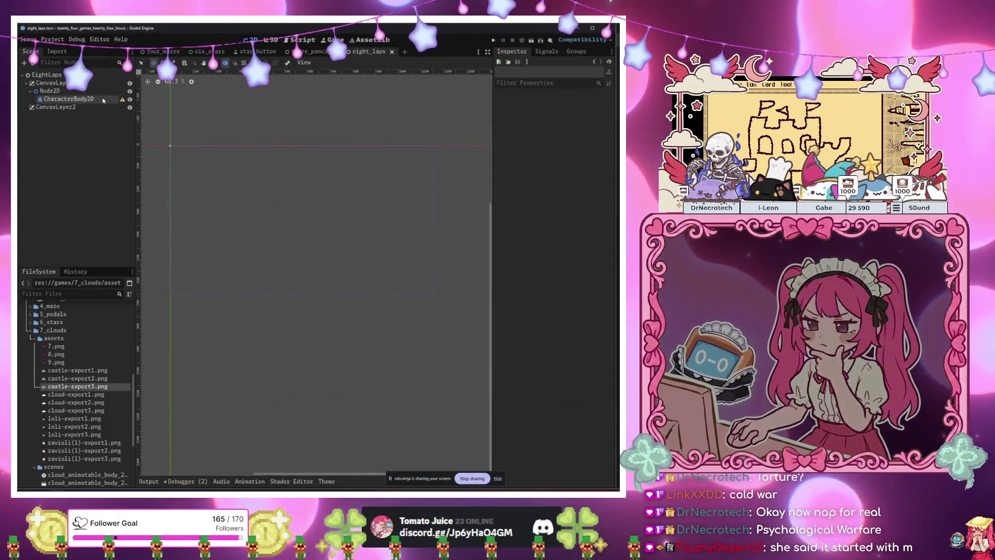
- Attach a Basic Movement template script to the CharacterBody2D node
left_click(407, 340)
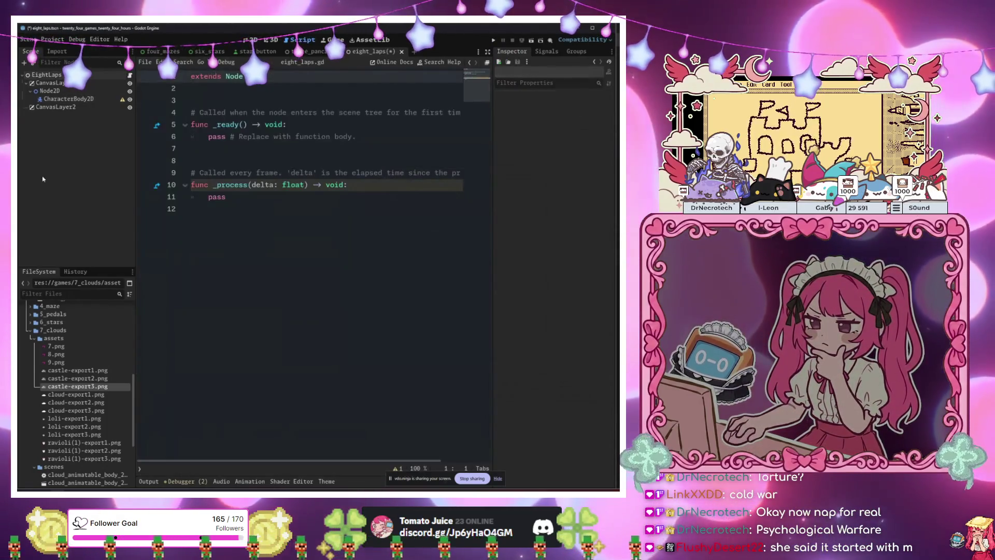
left_click(73, 100)
left_click(121, 63)
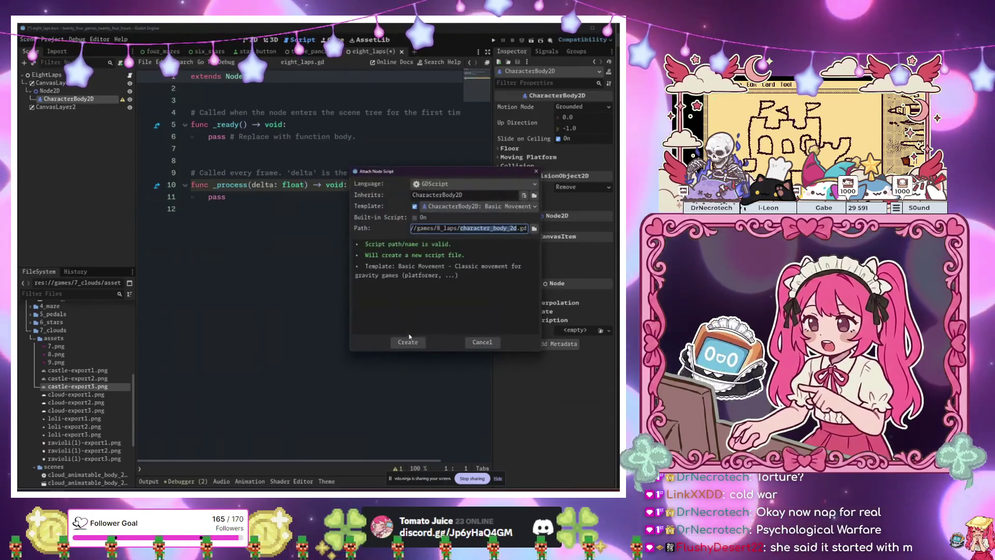
left_click(407, 339)
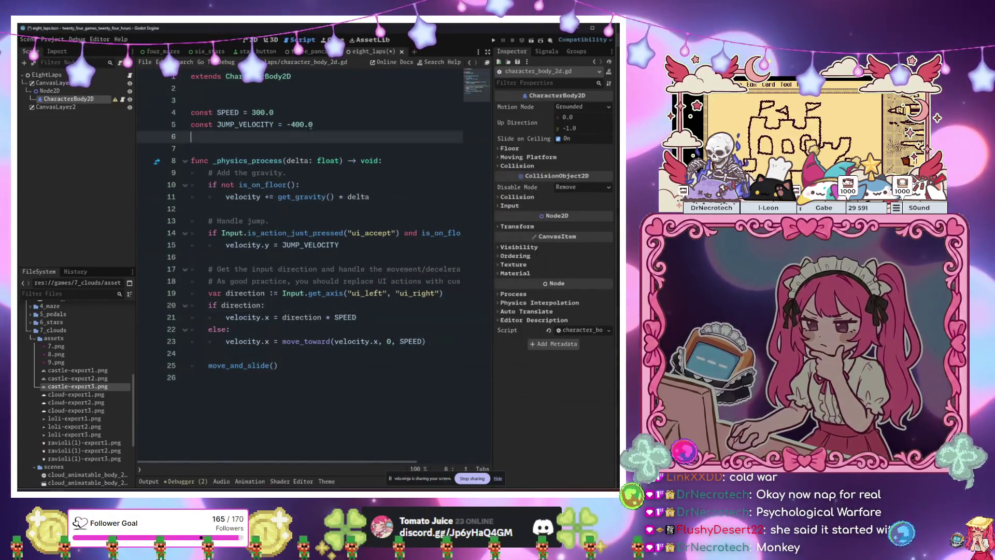
- Add 'var momentum: float = 0' below the script's constants
left_click(315, 117)
key("Down")
key("Down")
key("Down")
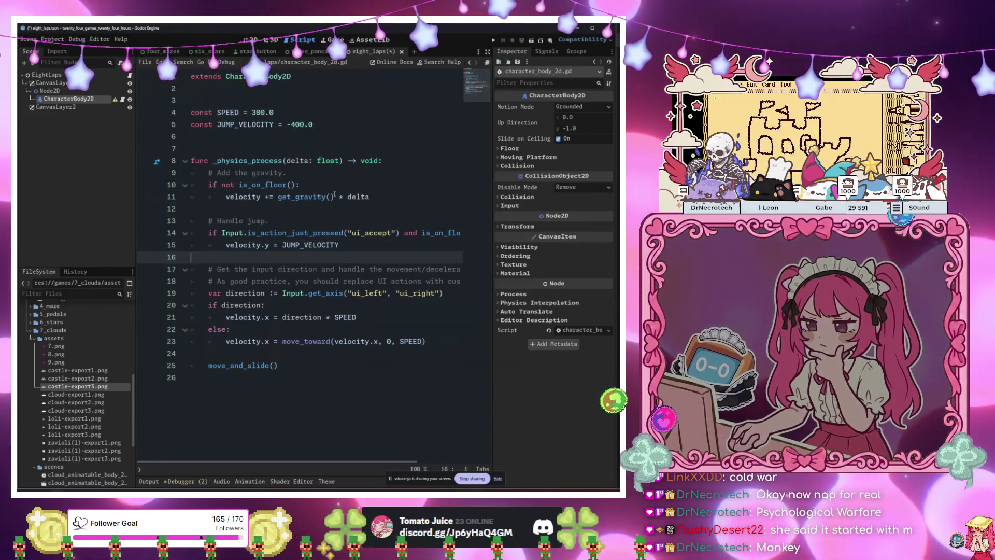
left_click(318, 136)
key("Return")
key("Return")
key("Return")
key("Up")
type("va")
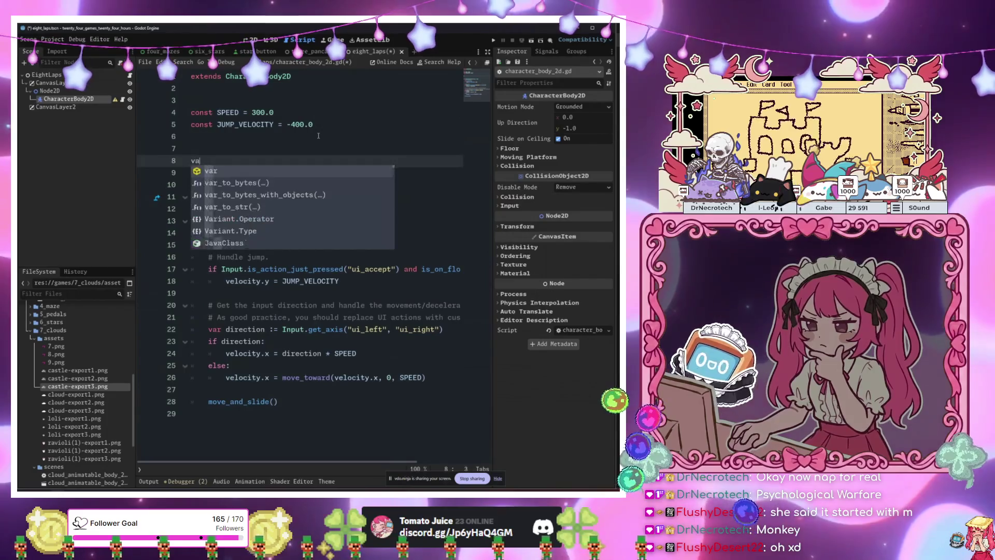
type("r moment")
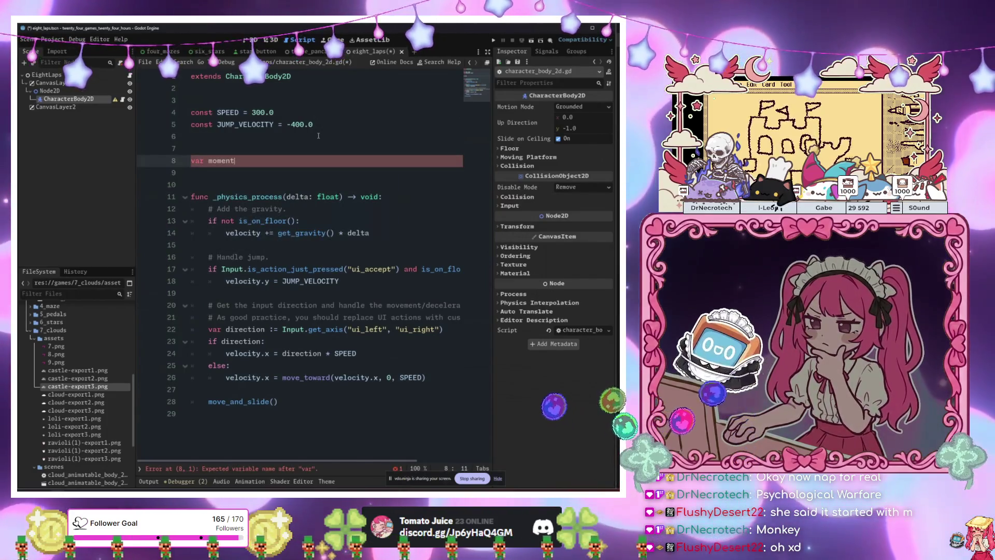
type("um: float ")
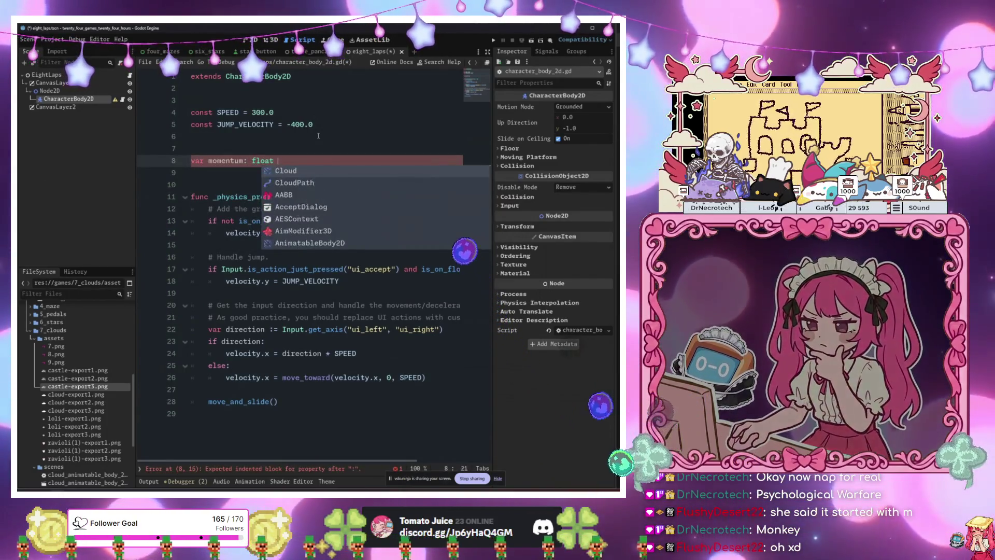
type("= 0.1")
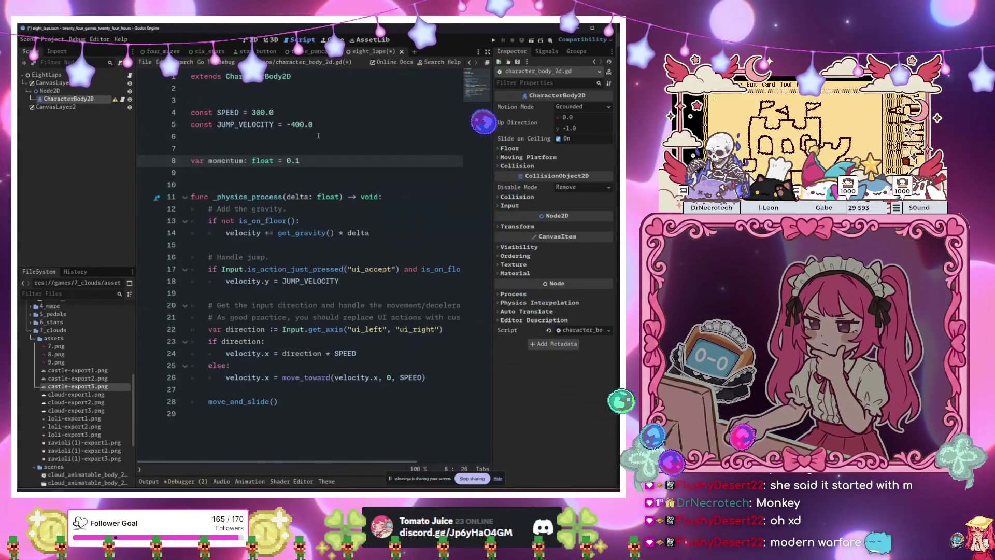
key("BackSpace")
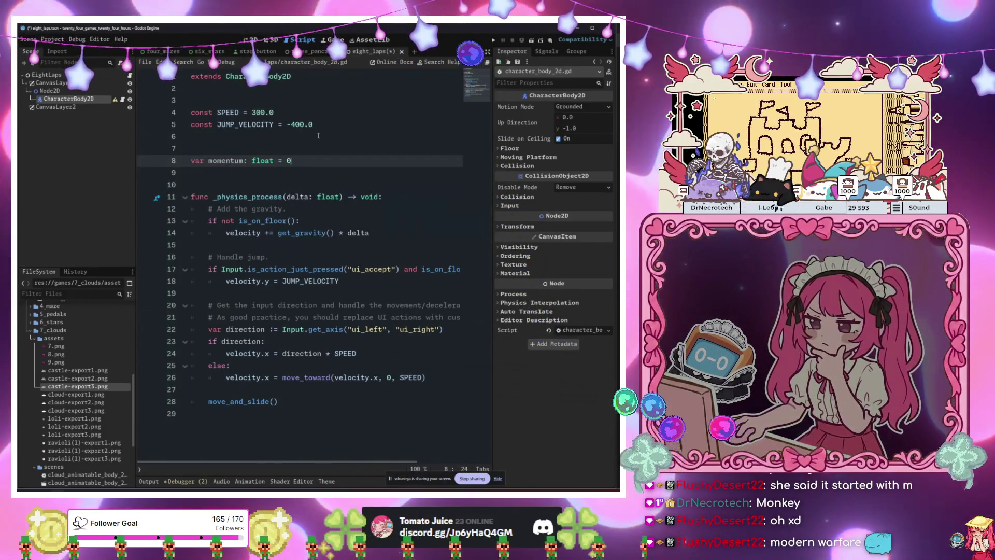
type("0")
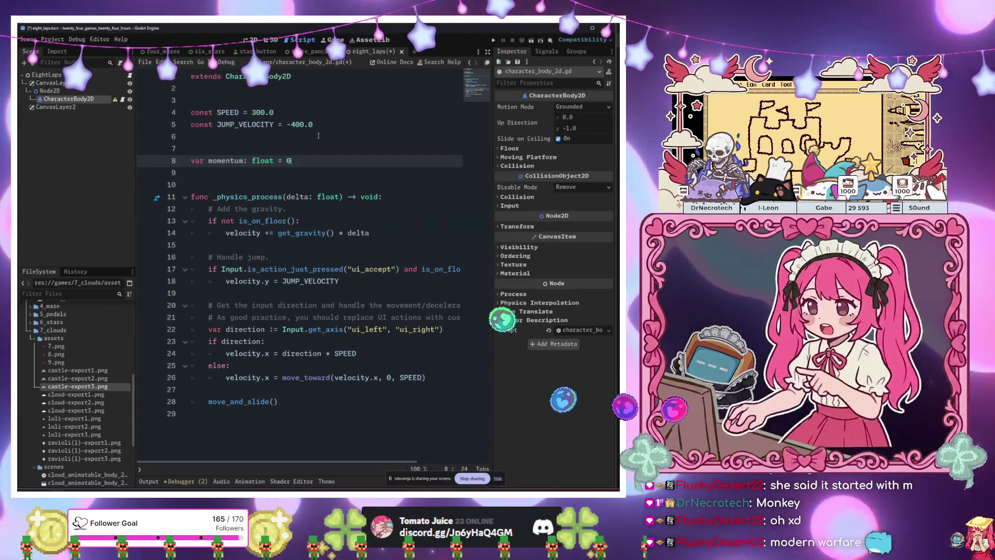
- Start replacing the ui_accept action name, then delete the gravity and jump-handling blocks
left_click(322, 293)
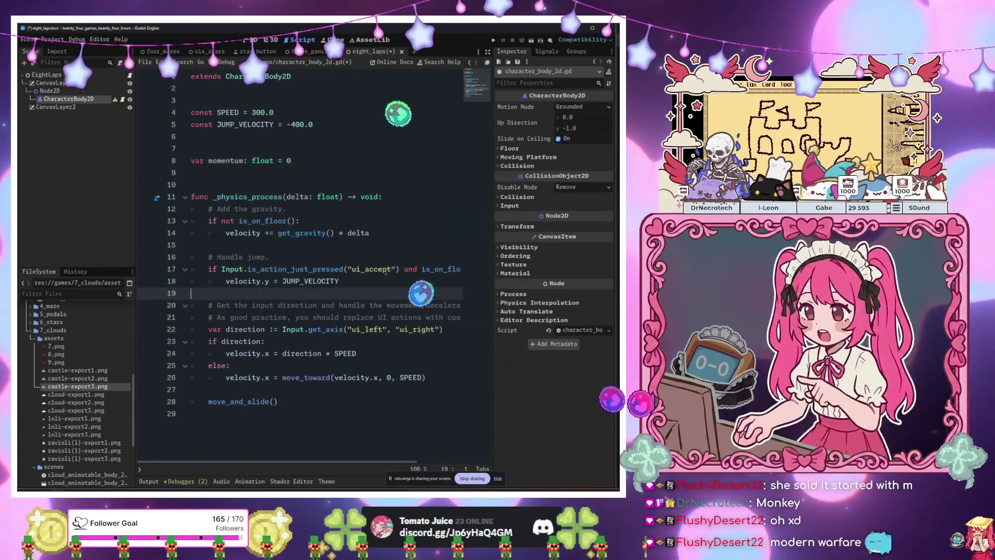
double_click(362, 270)
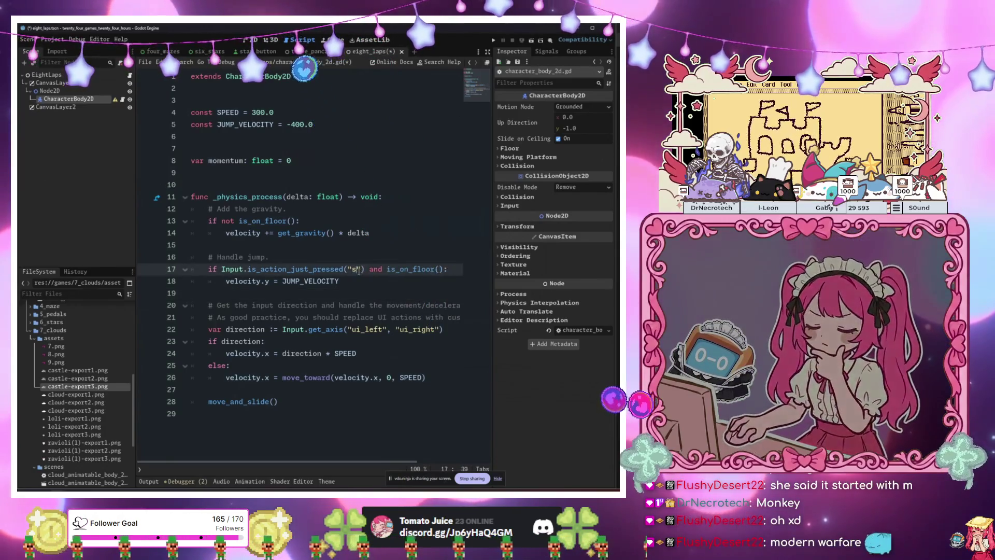
type("pa")
left_click(355, 233)
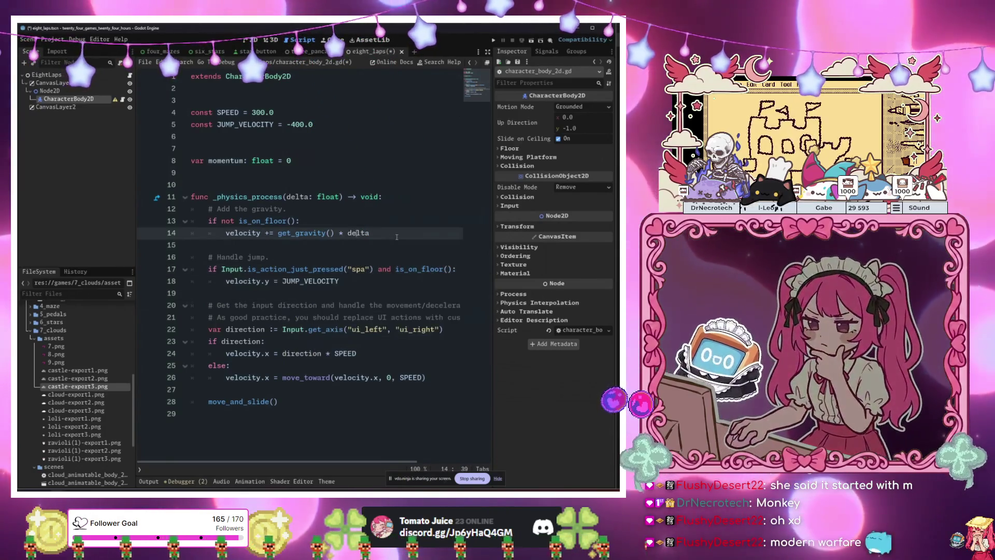
left_click_drag(398, 236, 192, 209)
key("BackSpace")
left_click(378, 233)
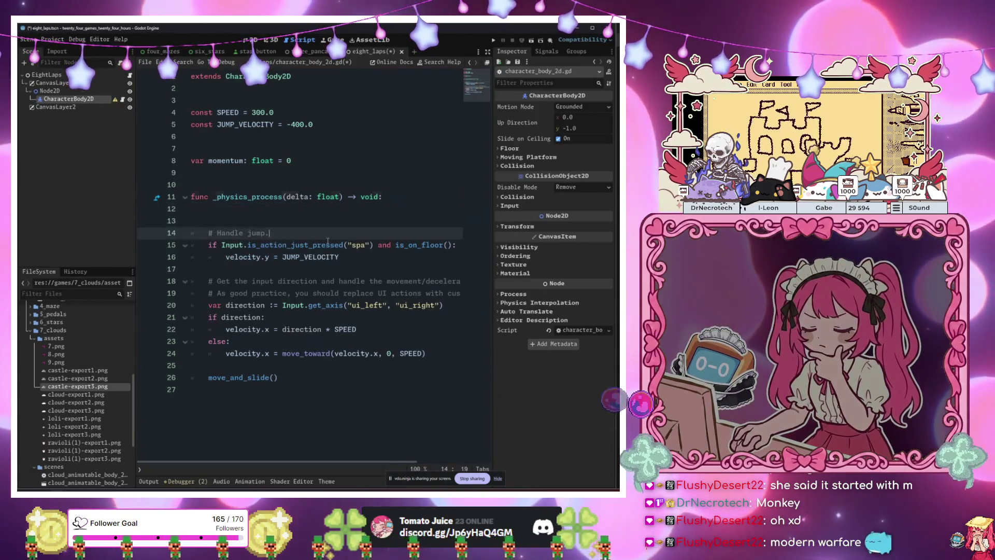
left_click_drag(378, 257, 289, 218)
key("BackSpace")
key("BackSpace")
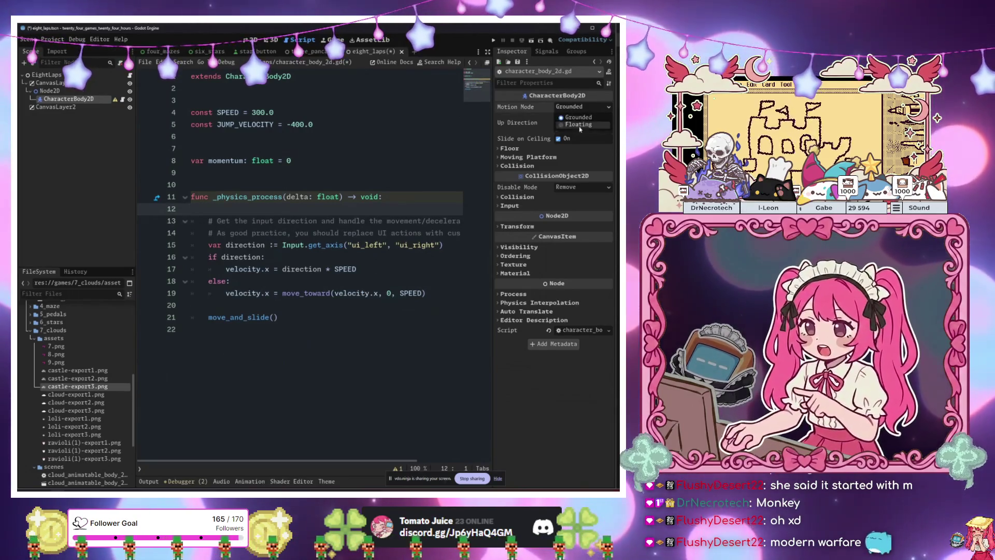
- Set Motion Mode to Floating and make Input.get_axis read "left" and "right" instead of ui_left/ui_right
left_click(579, 126)
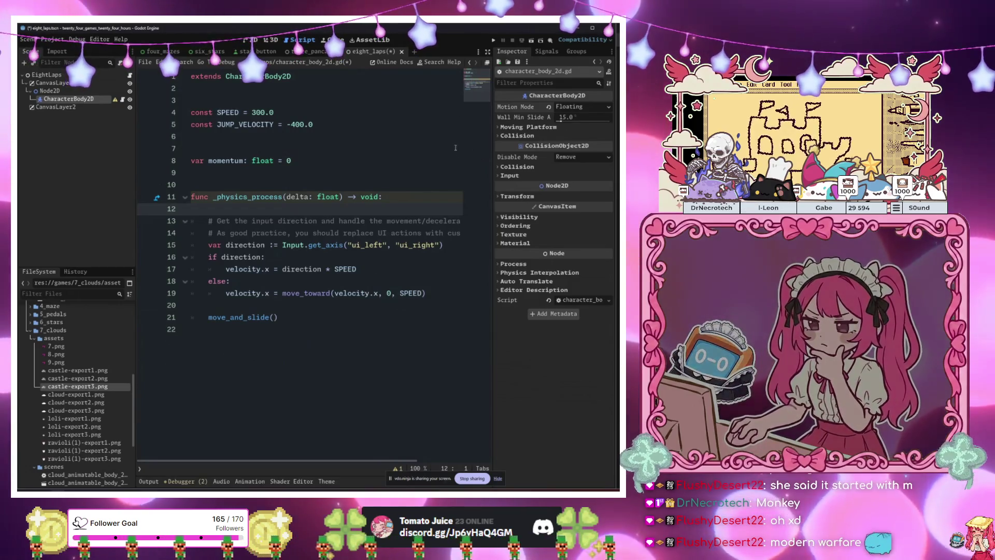
left_click(274, 256)
left_click(244, 281)
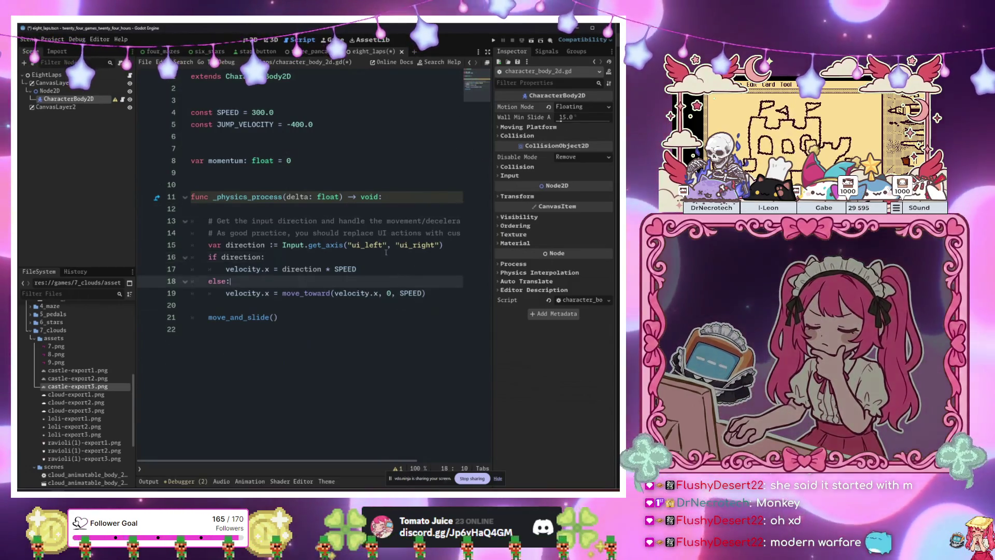
left_click(365, 245)
key("BackSpace")
key("BackSpace")
key("BackSpace")
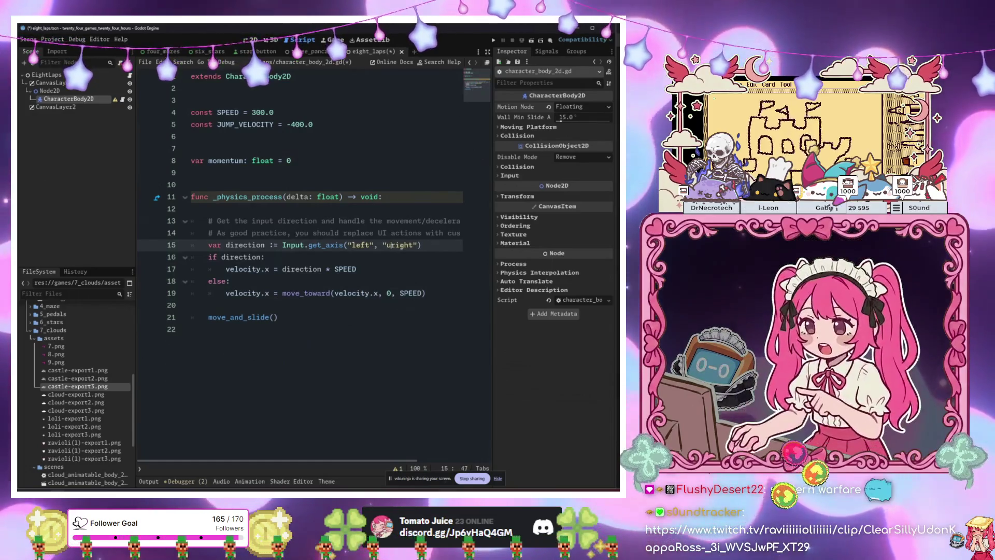
key("BackSpace")
left_click(373, 293)
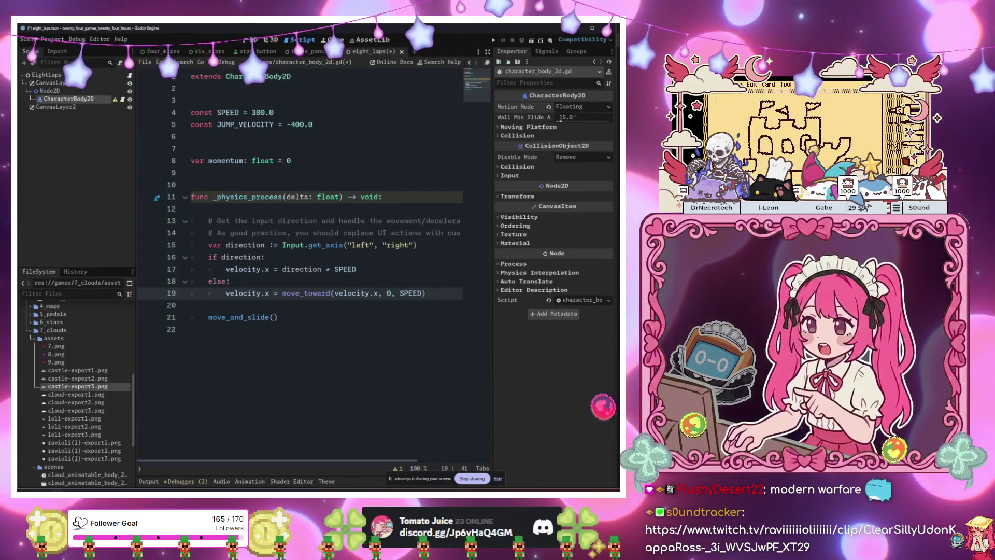
left_click(391, 269)
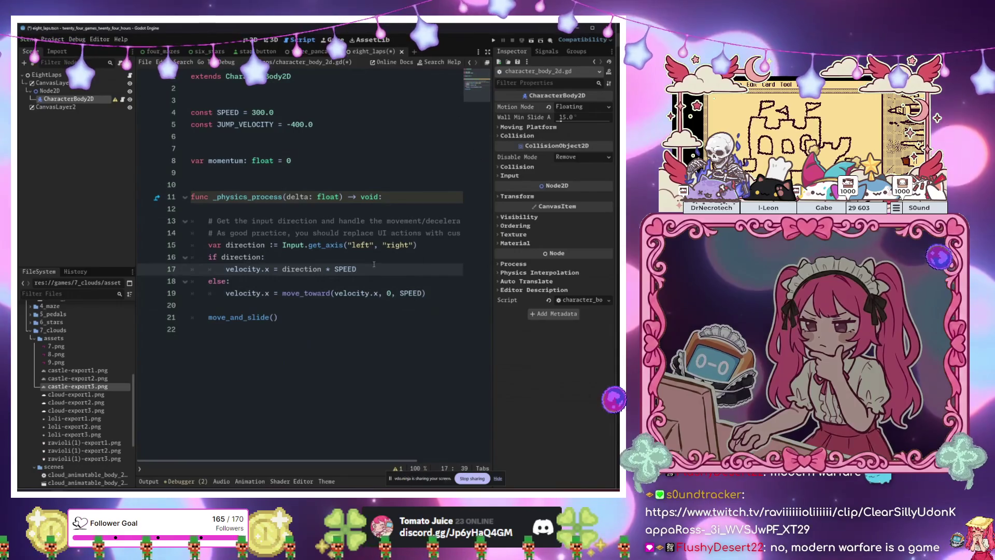
- Remove direction * SPEED from the velocity line and start a 'momentum +=' line under if direction
left_click(312, 260)
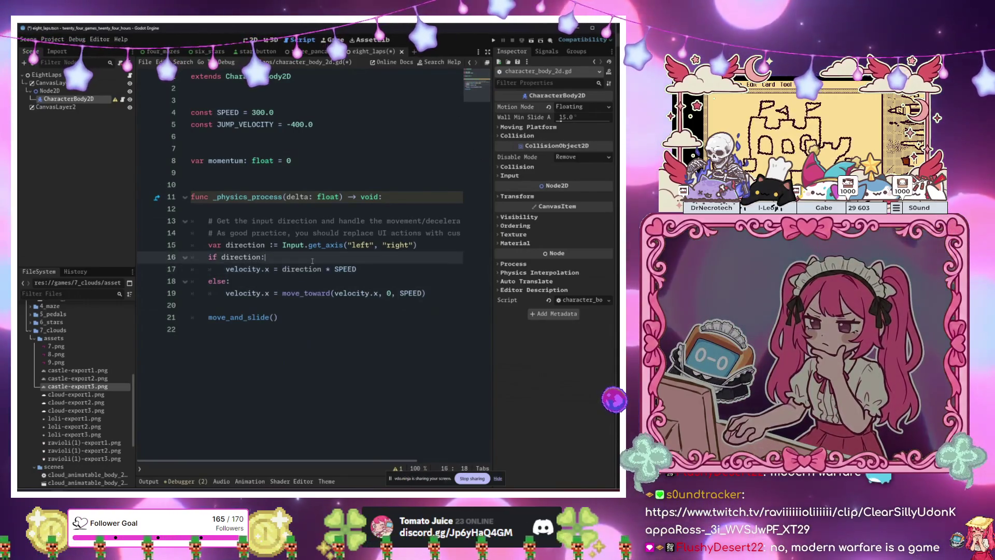
left_click_drag(356, 269, 291, 269)
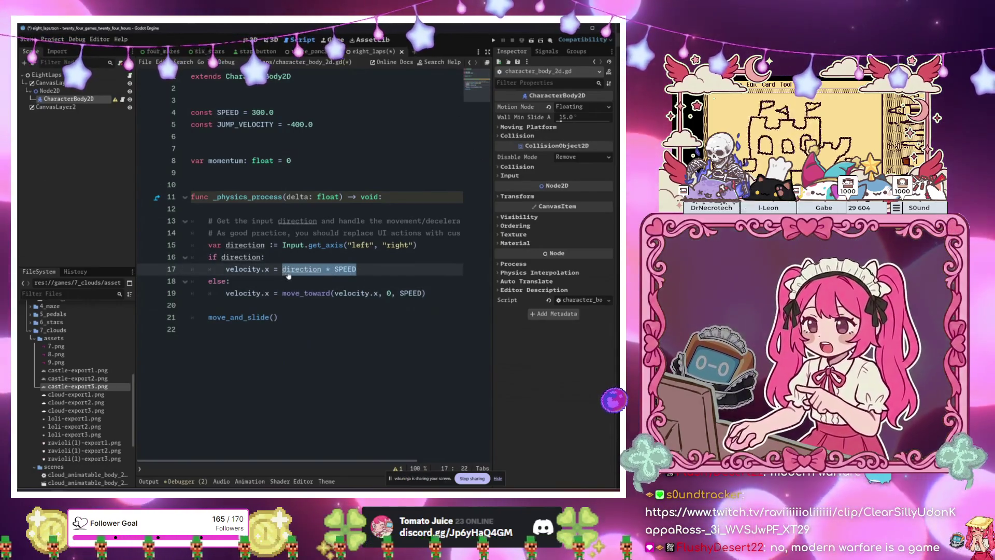
key("BackSpace")
left_click(299, 261)
key("Return")
type(".")
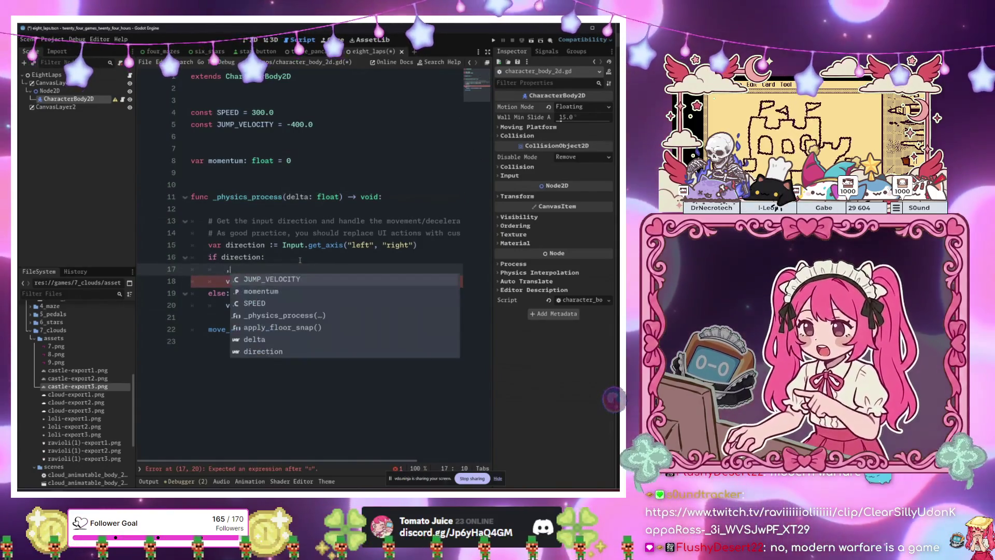
key("BackSpace")
type("momentum ")
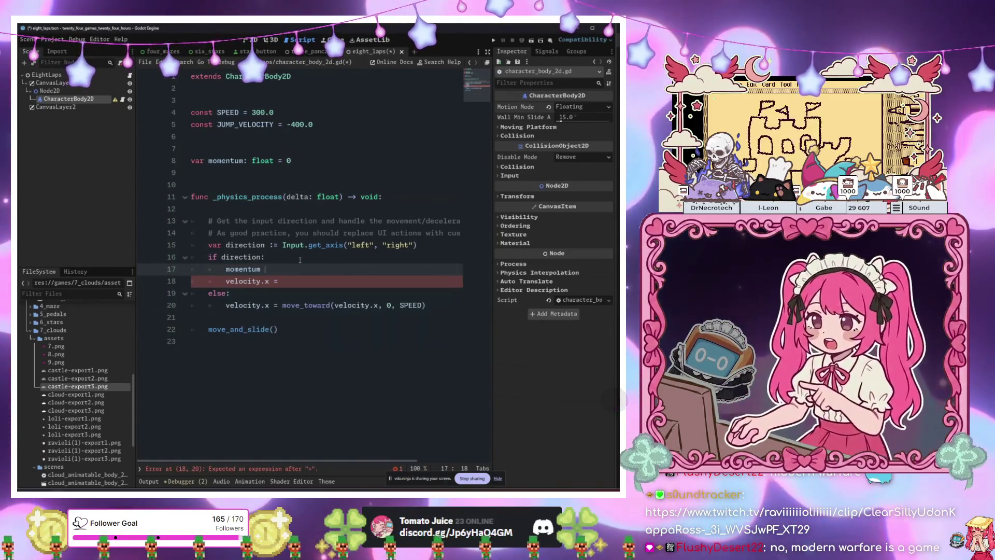
type("+= direction * SPEED")
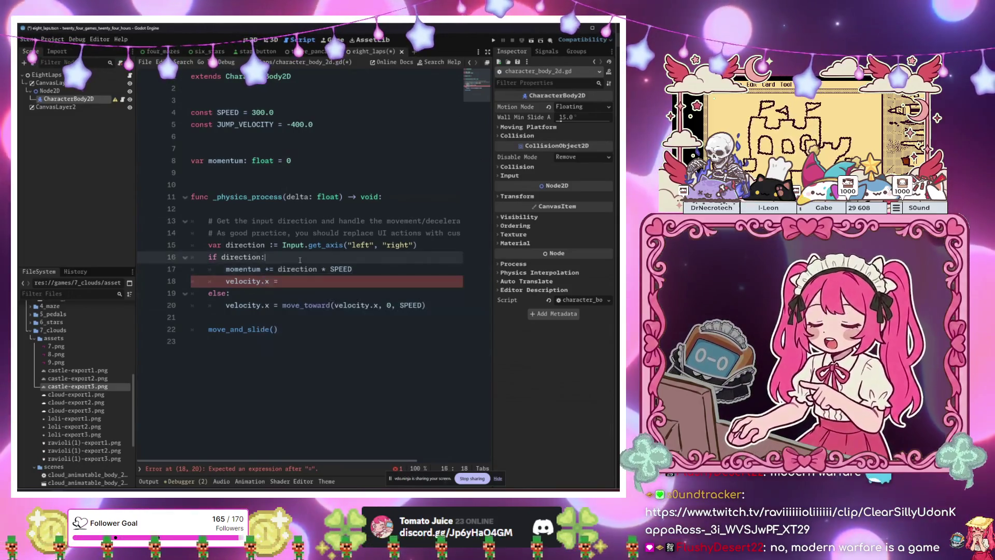
- Set velocity.x to momentum, use momentum instead of SPEED in move_toward, and run the game
left_click(323, 278)
type("momentum")
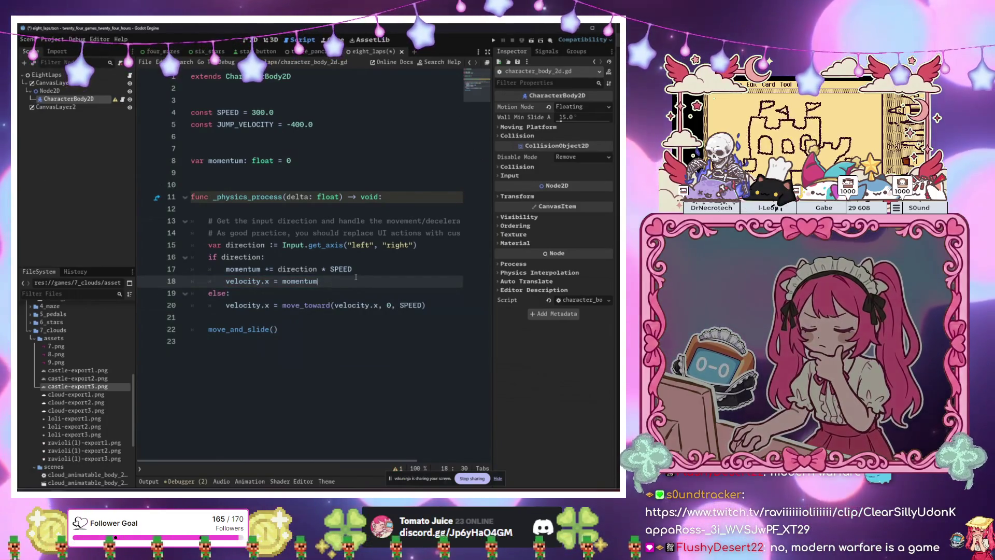
left_click(355, 291)
left_click(367, 276)
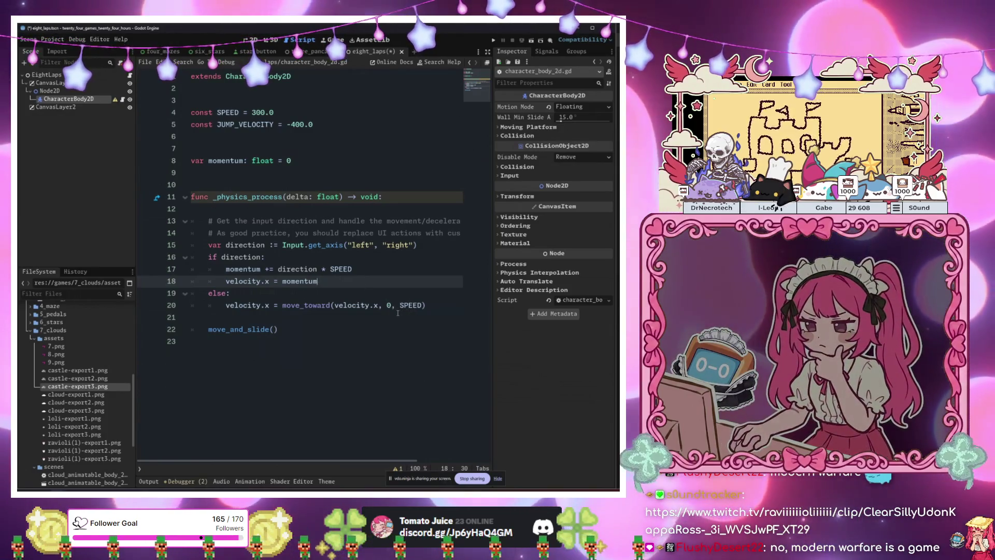
left_click(417, 305)
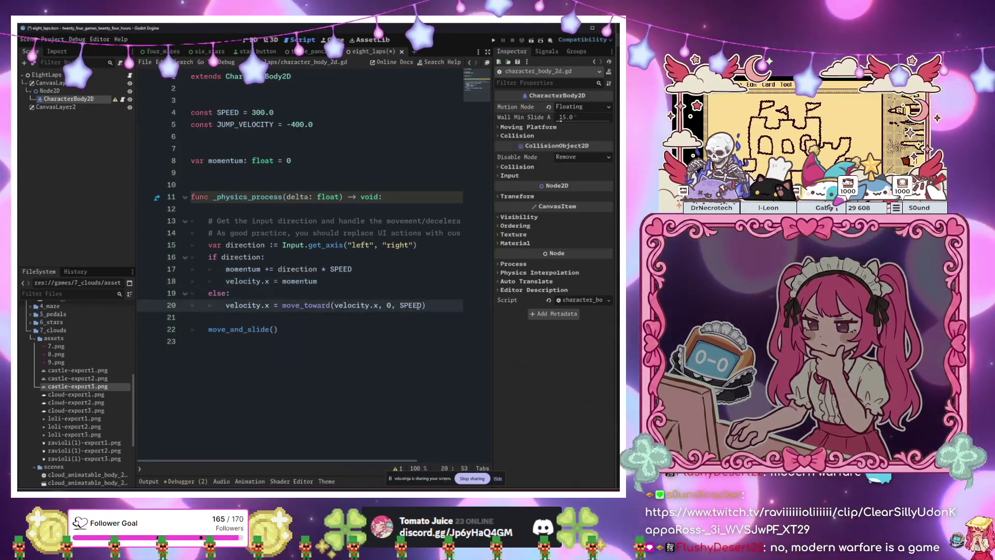
type("momentum")
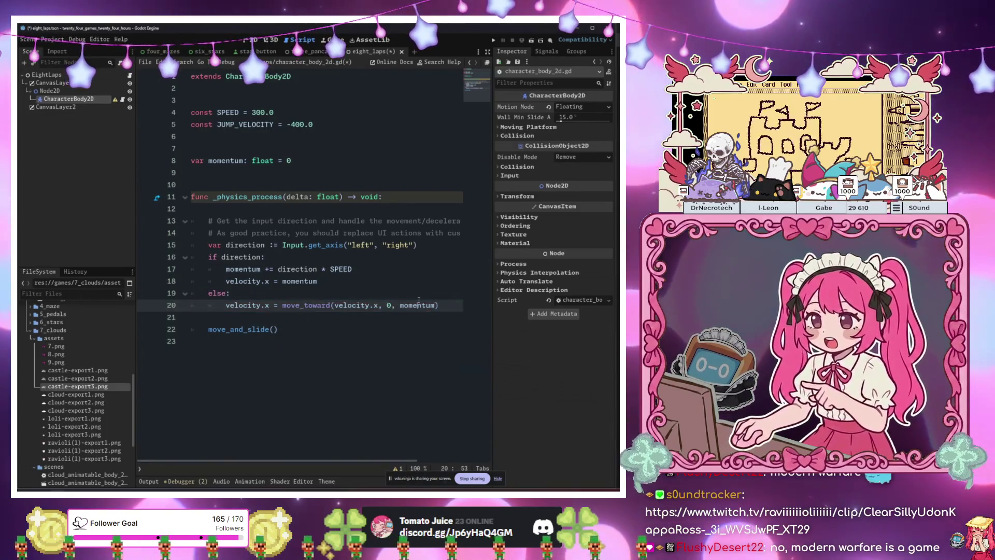
key("F5")
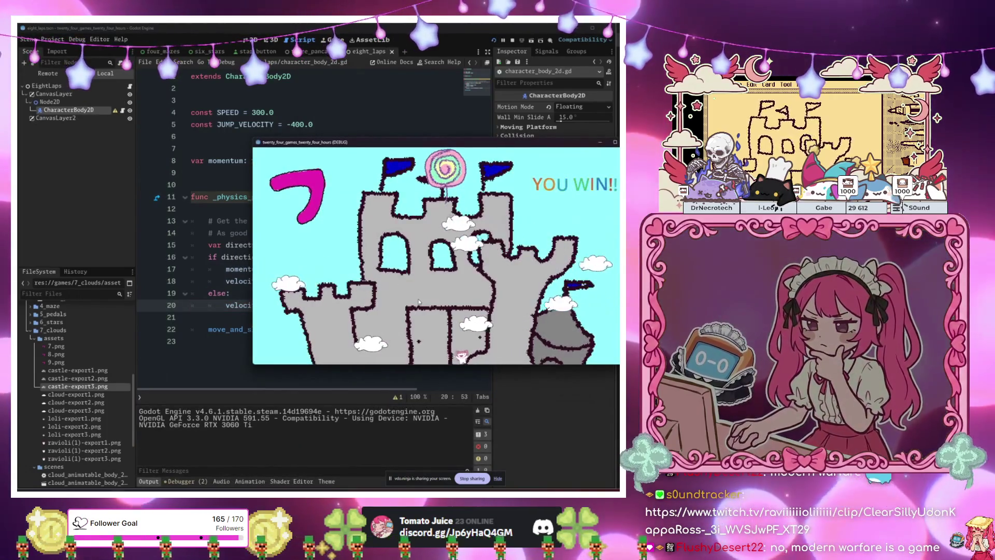
- Stop the game, rerun the current scene from the scene tab menu, stop it, then view three_pancakes
key("F8")
right_click(372, 52)
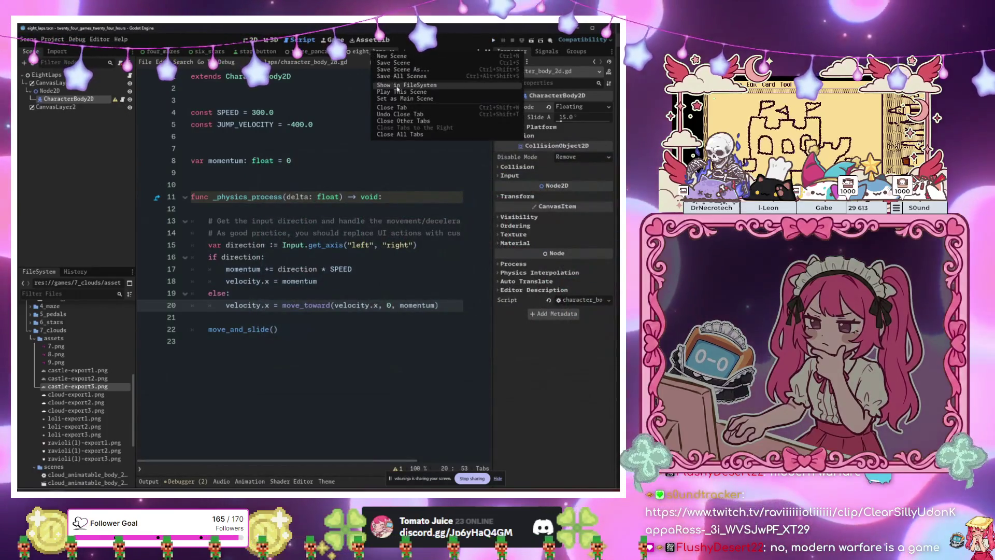
left_click(398, 91)
right_click(368, 53)
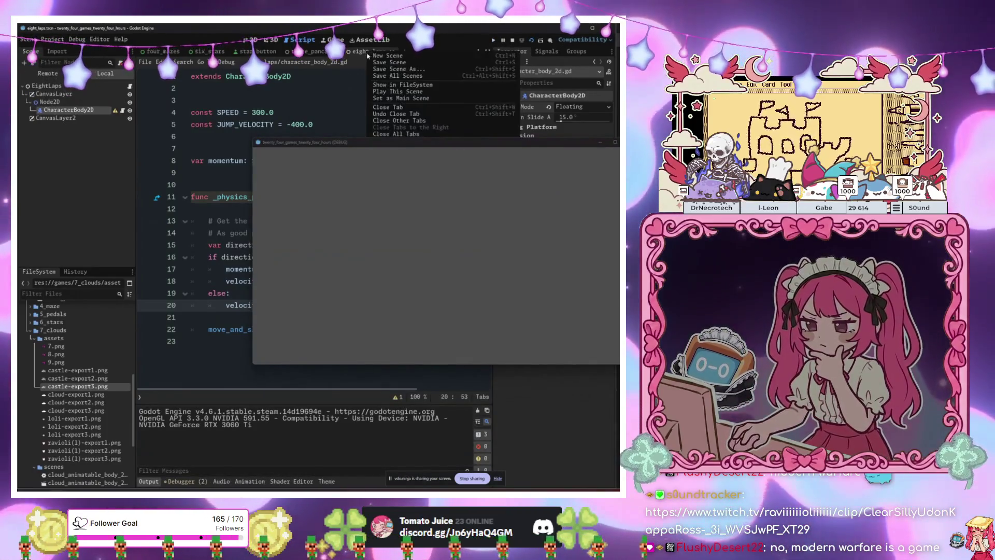
left_click(399, 98)
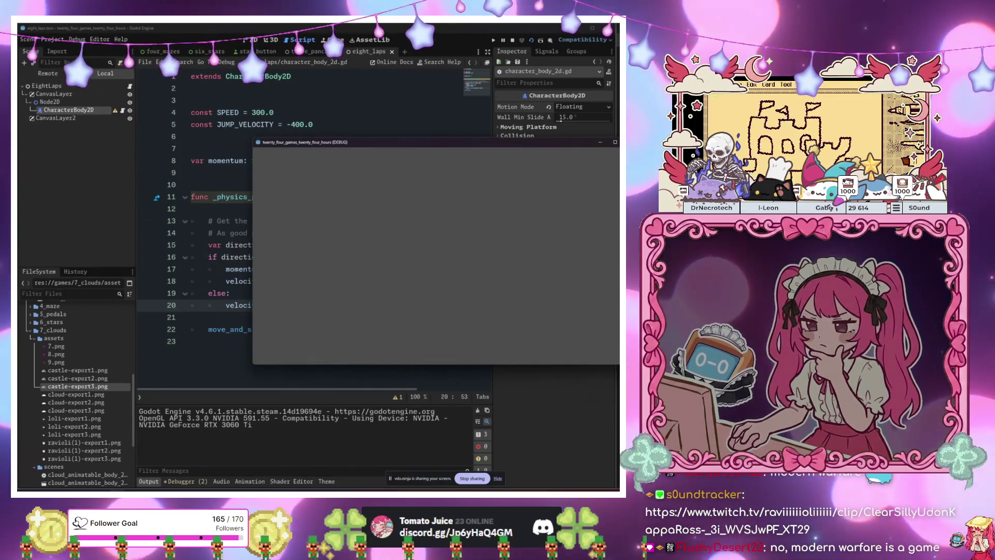
key("F8")
left_click(73, 99)
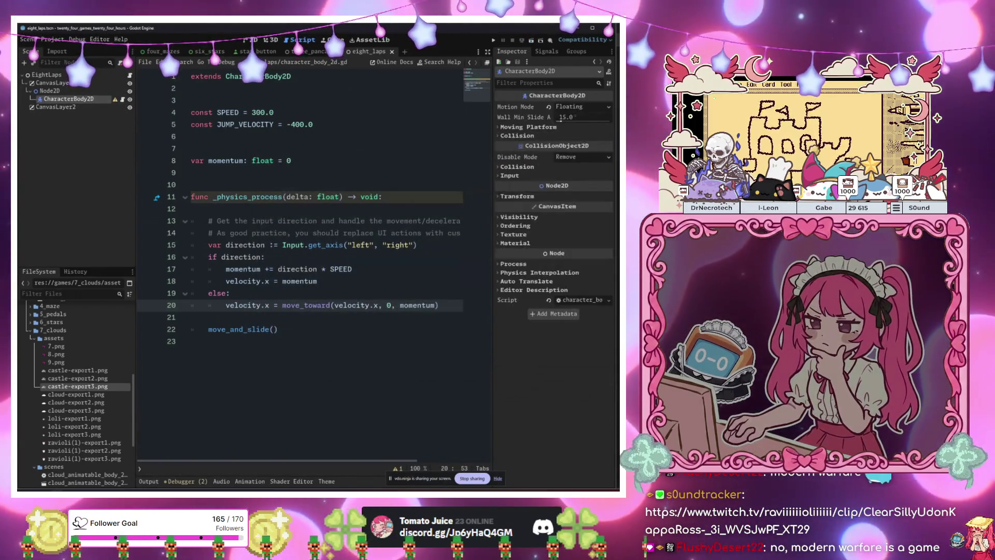
left_click(304, 53)
- Back in eight_laps, add a Sprite2D child to the CharacterBody2D
left_click(348, 52)
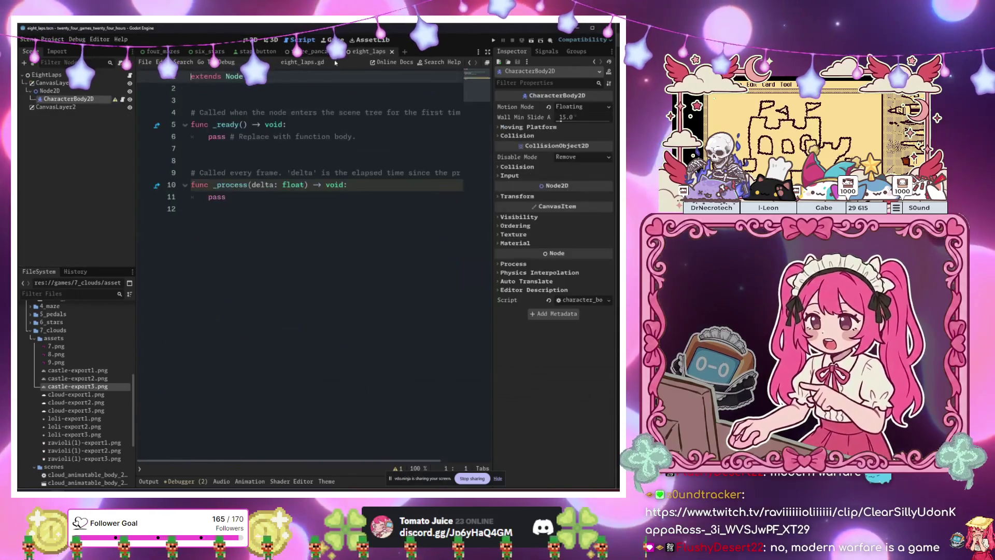
key("ctrl+a")
left_click(80, 108)
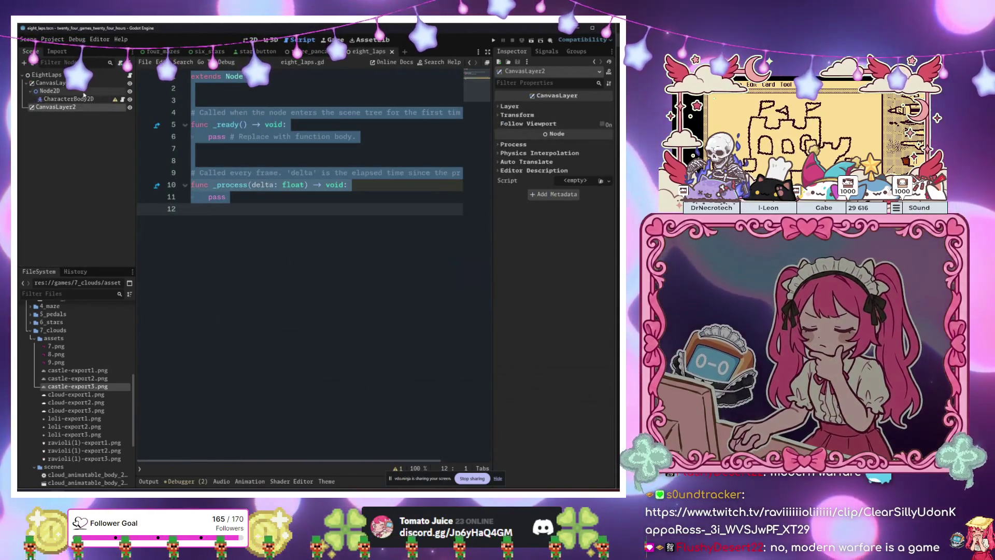
left_click(85, 99)
key("ctrl+a")
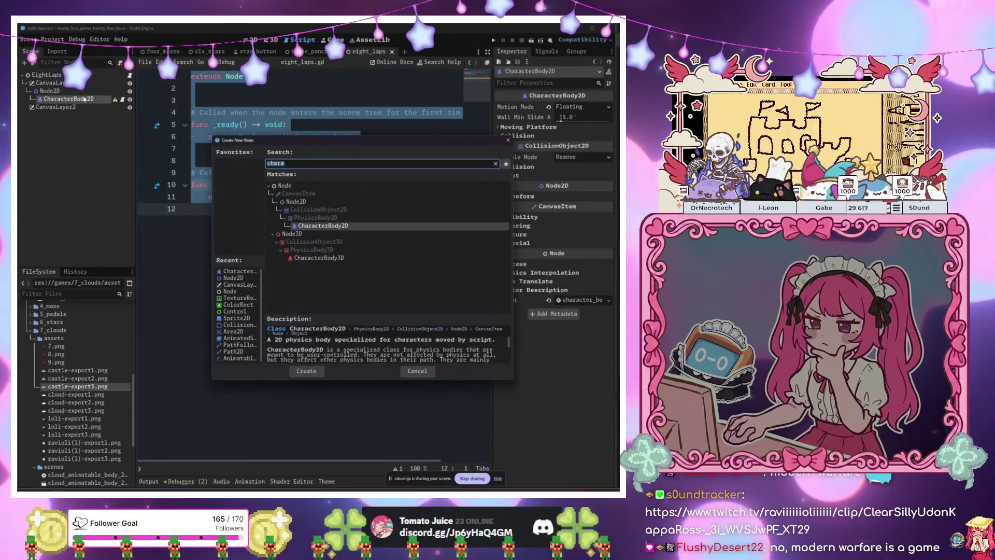
type("sprite")
key("Return")
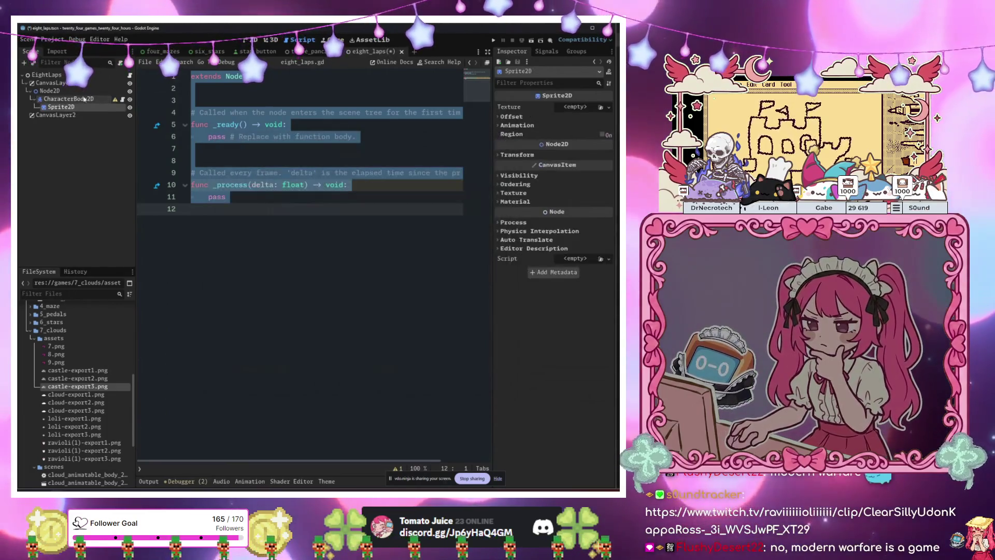
- Give the Sprite2D a new GradientTexture2D texture
key("ctrl+a")
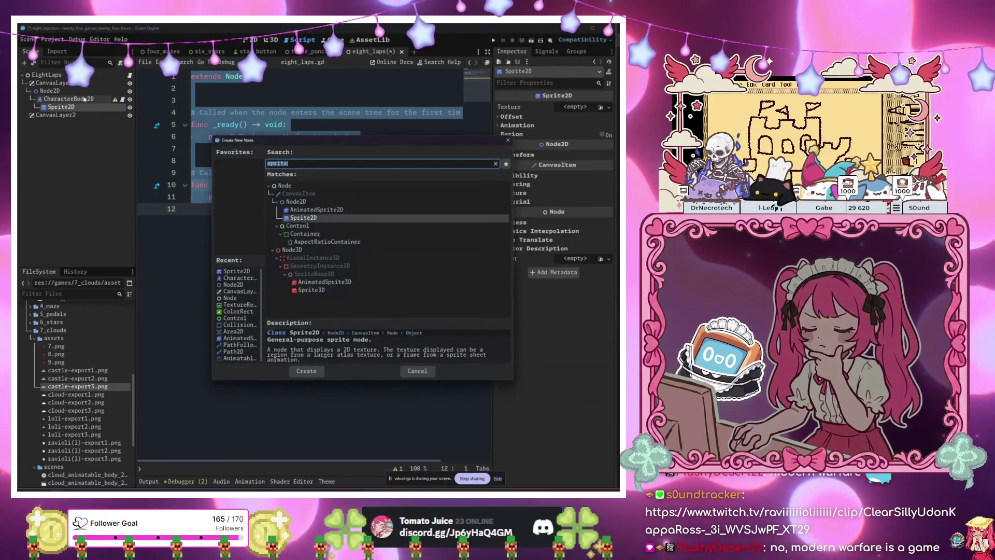
key("Escape")
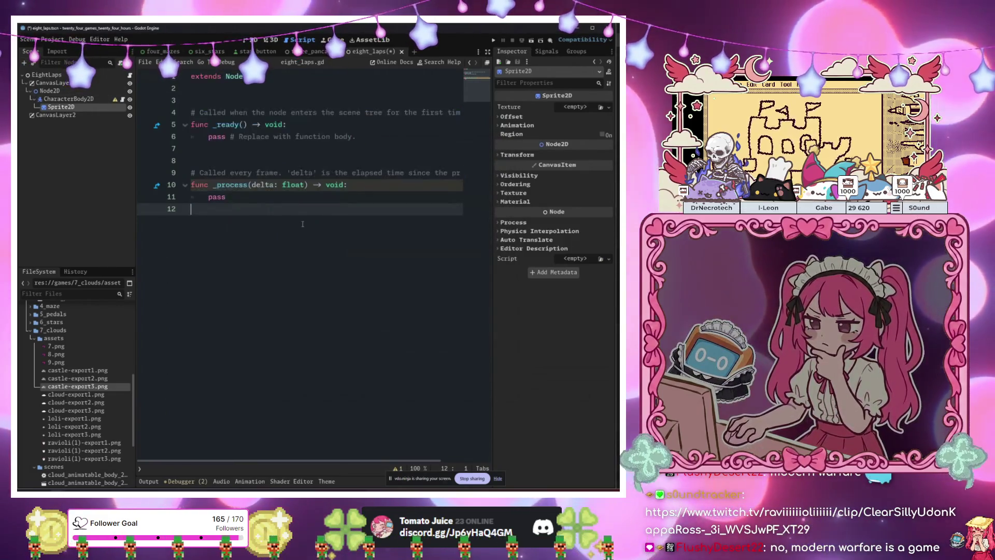
left_click(575, 107)
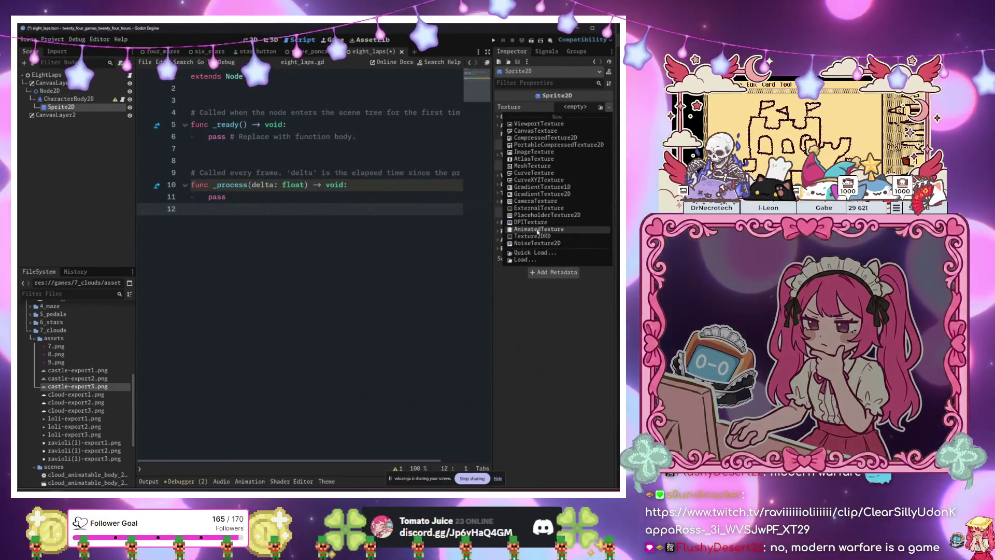
left_click(549, 195)
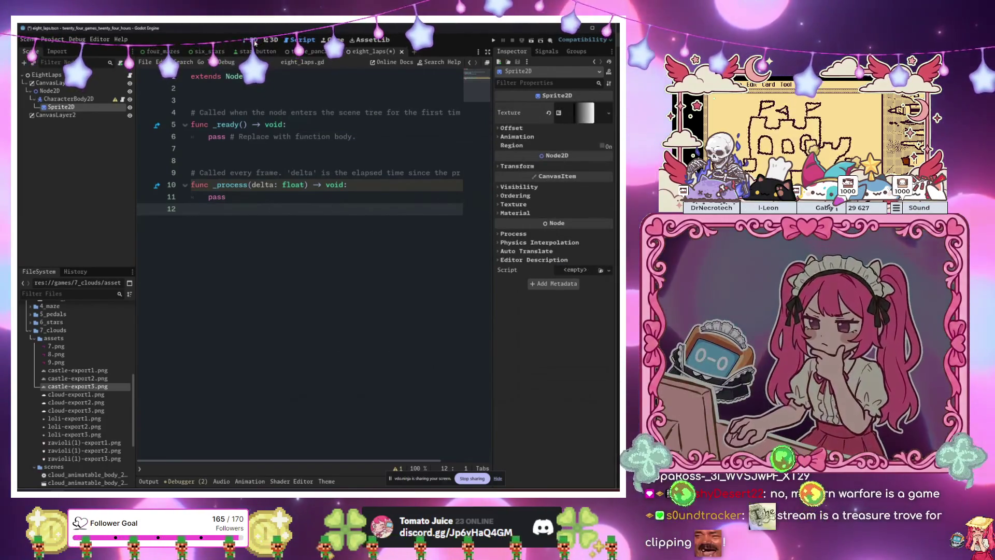
left_click(253, 40)
left_click(69, 99)
key("ctrl+a")
- Search 'Collisionshape' and add a CollisionShape2D child beside the Sprite2D under the CharacterBody2D
type("C")
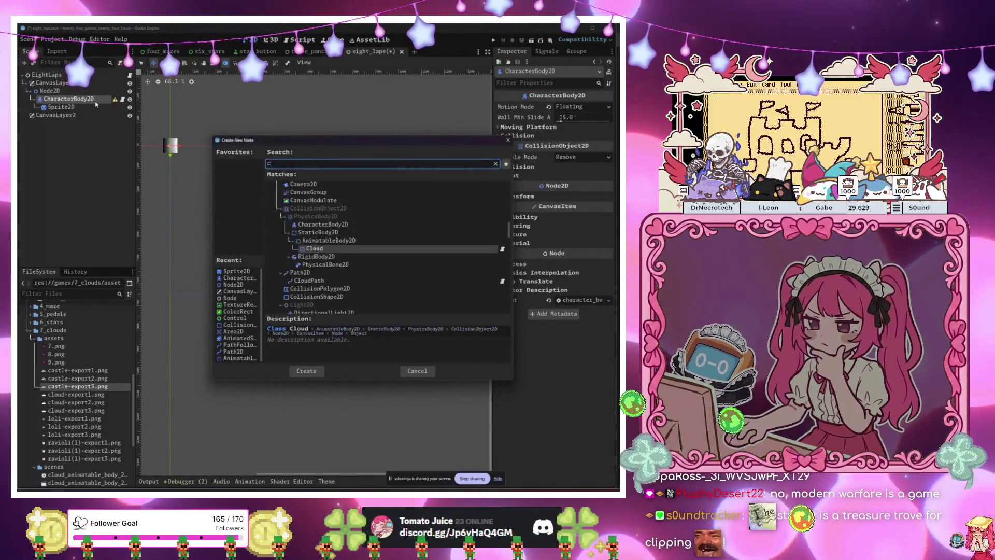
type("ollisionshape")
key("Return")
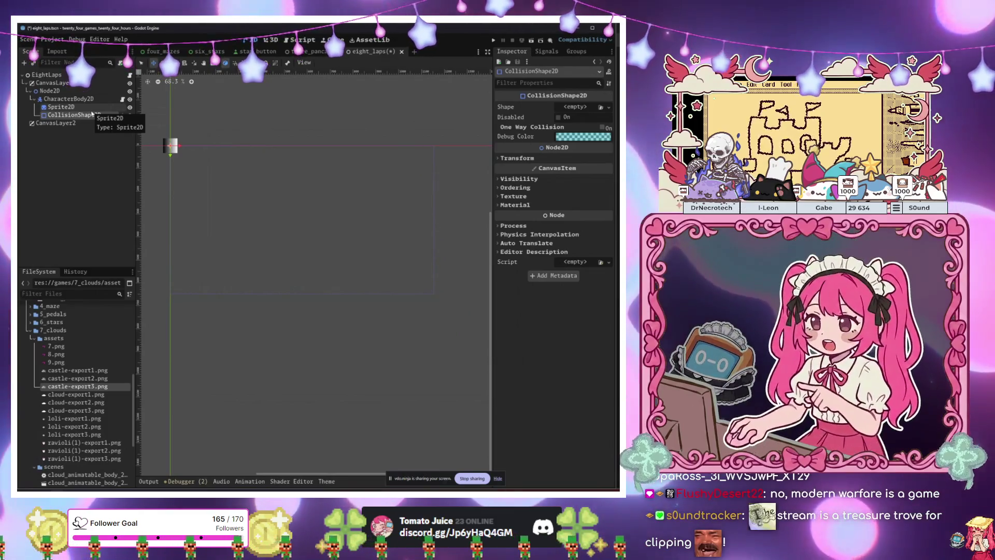
left_click(83, 99)
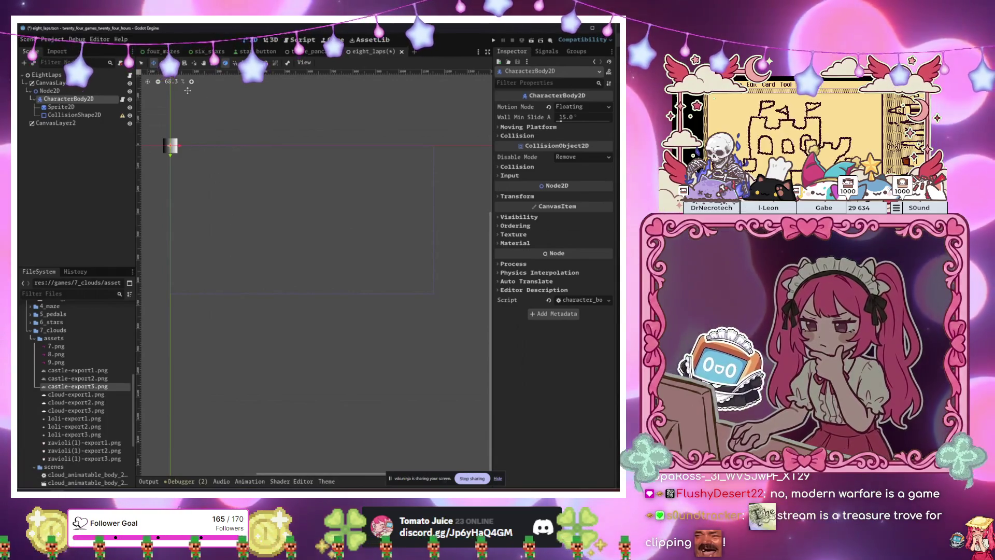
key("Down")
key("Down")
key("Up")
key("Down")
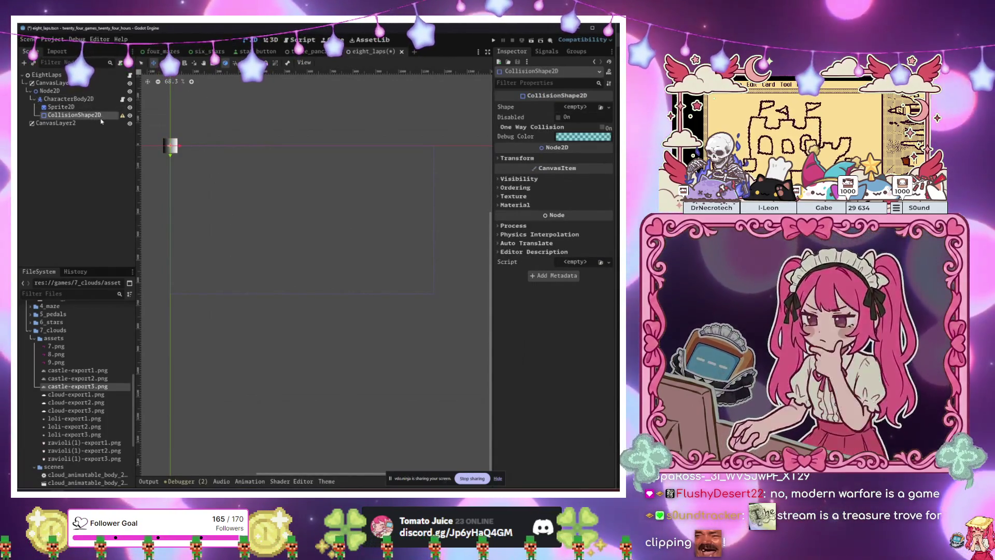
left_click(122, 98)
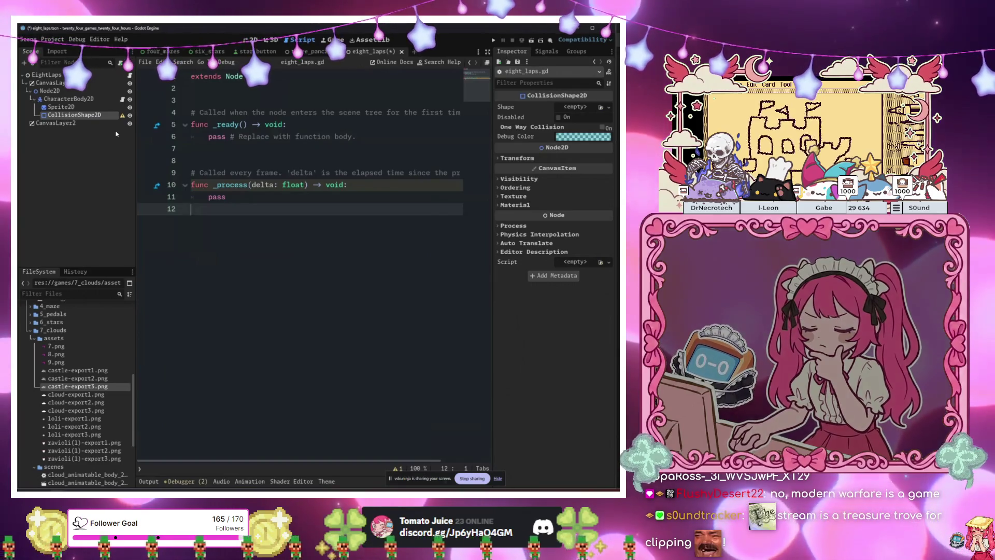
left_click(61, 107)
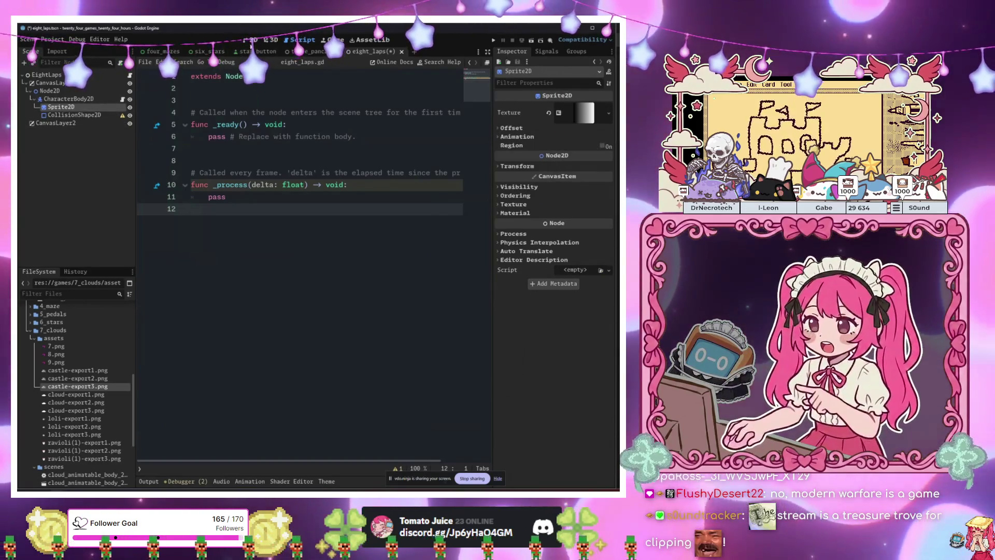
- Give the CollisionShape2D a new CapsuleShape2D shape
left_click(250, 39)
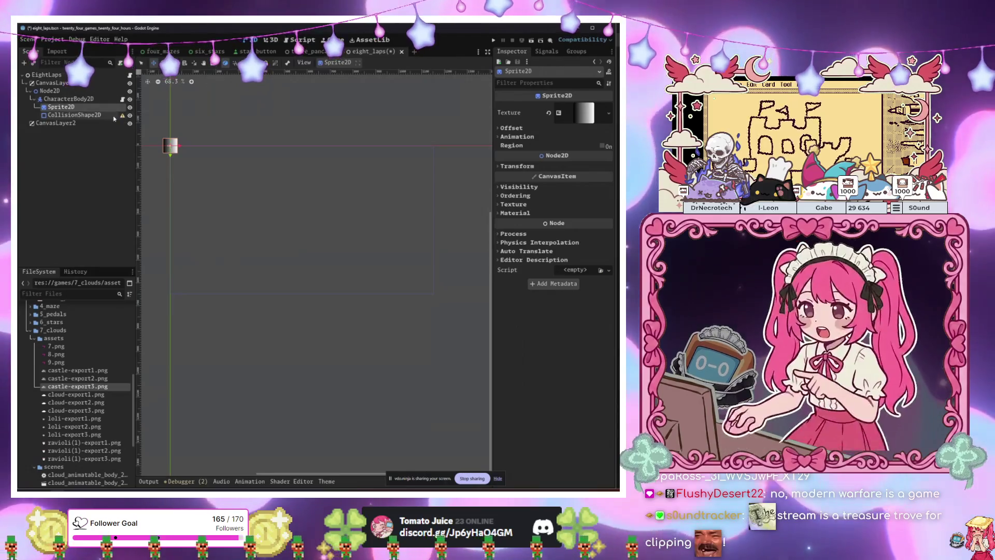
left_click(74, 115)
left_click(578, 107)
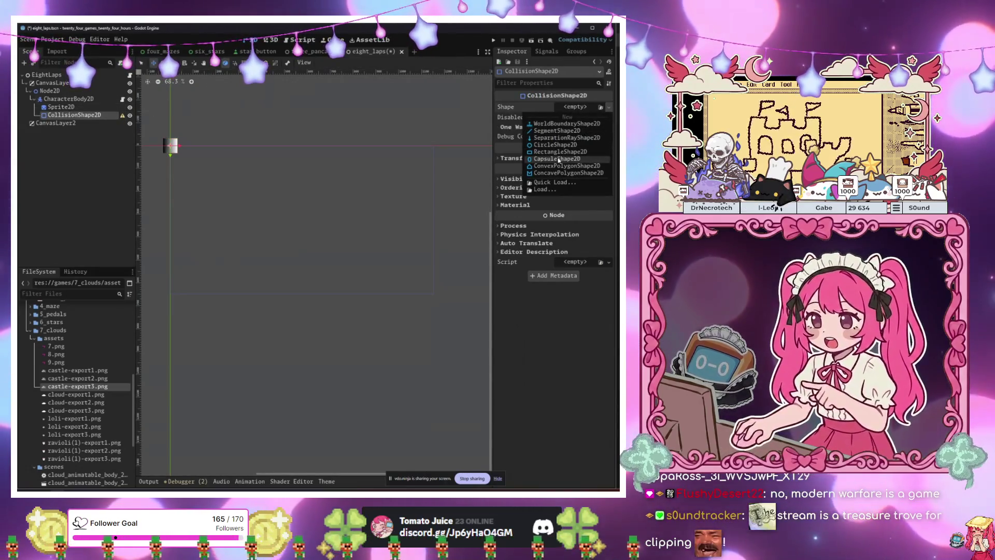
left_click(560, 117)
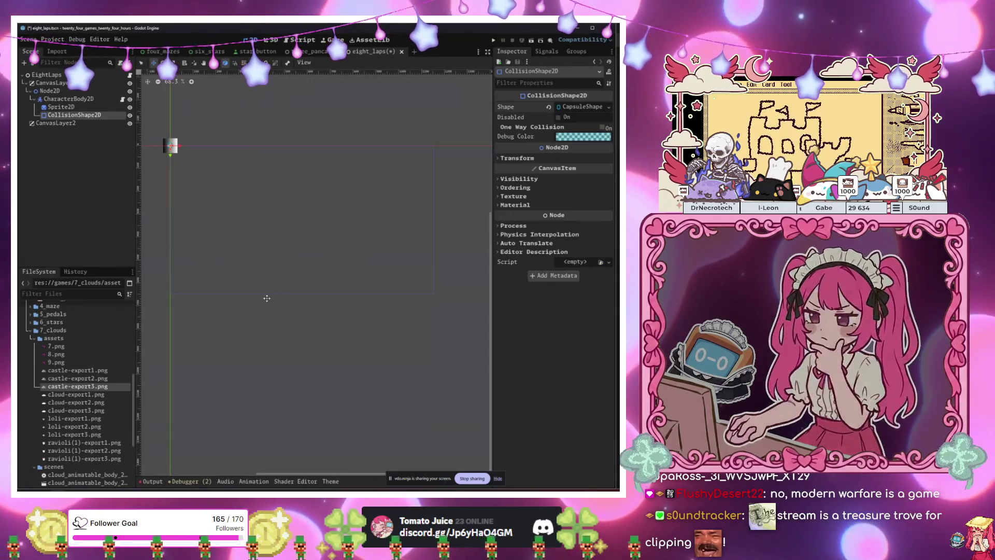
- Test-run the game, stop it, and return to the script editor
key("F5")
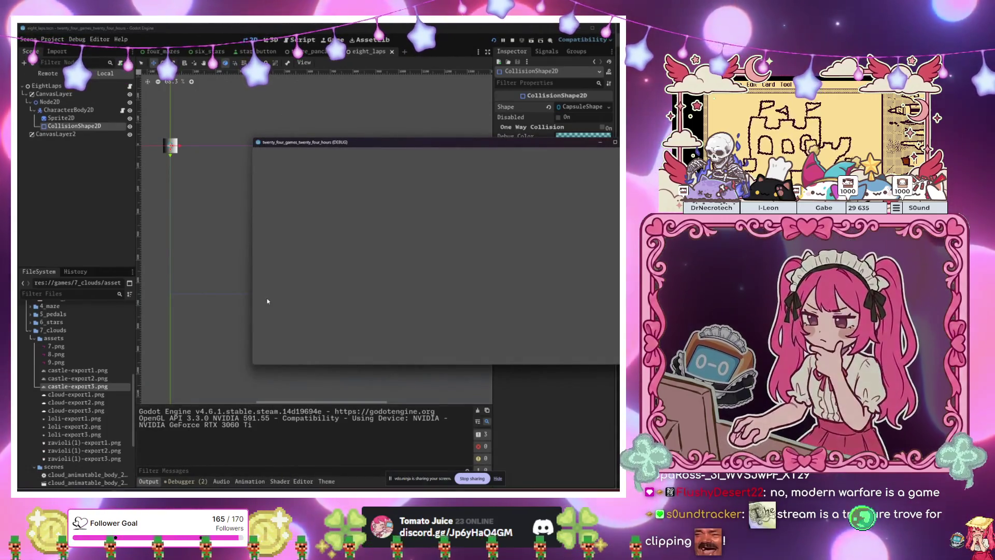
key("F8")
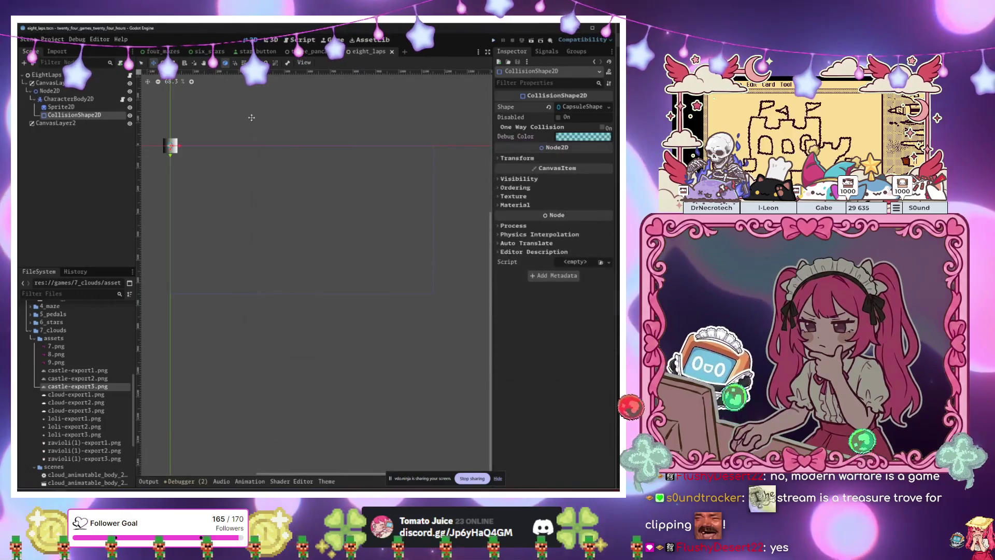
key("ctrl+F3")
left_click(261, 185)
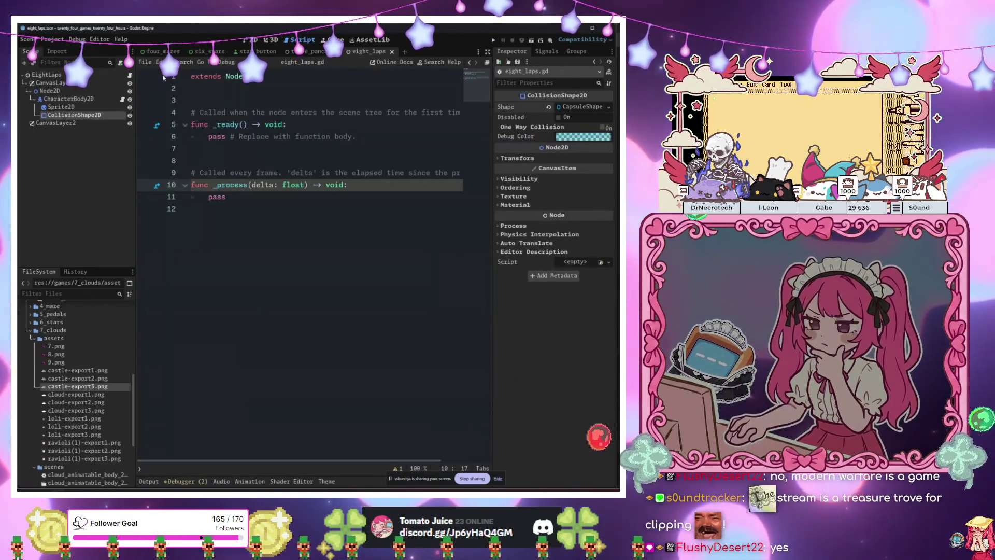
left_click(129, 76)
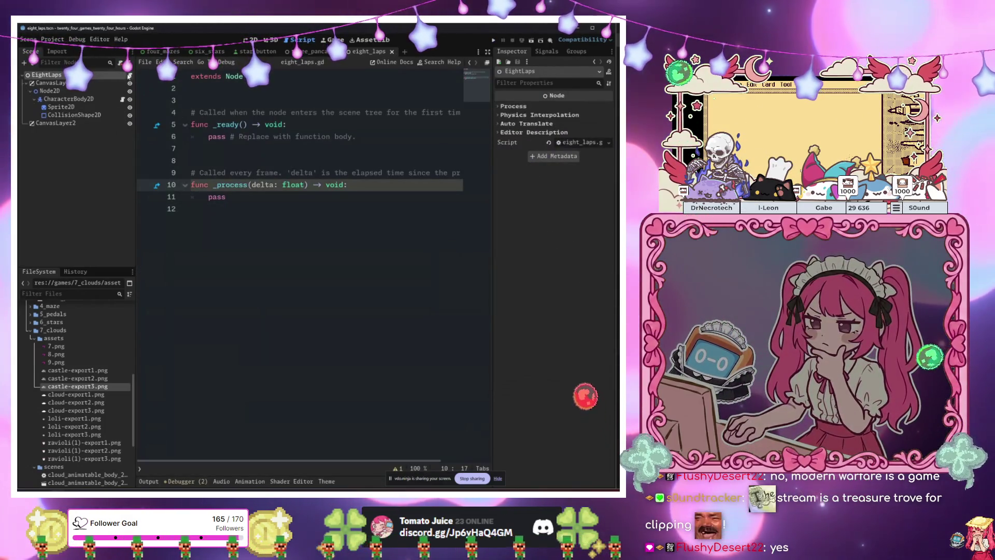
- Change const SPEED to 30.0 in character_body_2d.gd and test-run the game
left_click(122, 98)
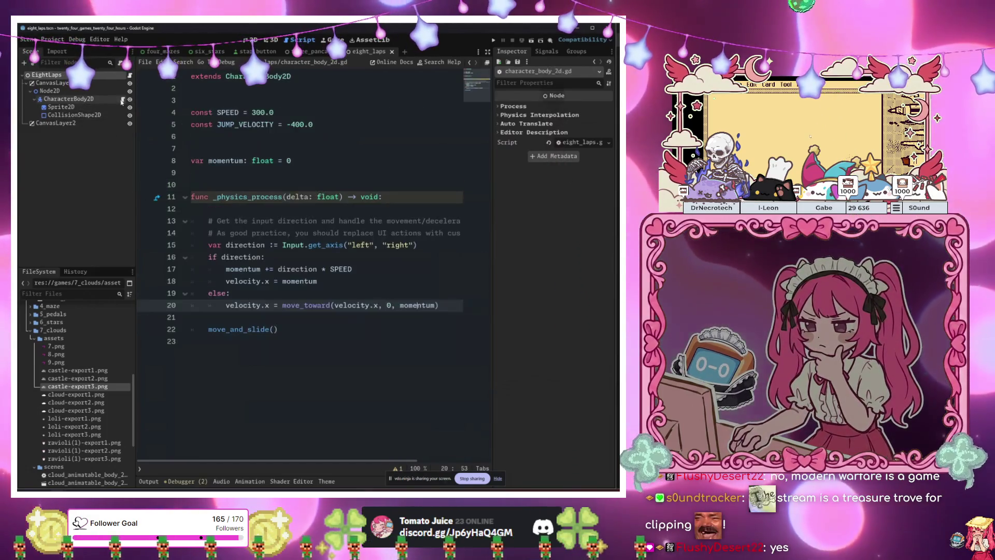
left_click(266, 112)
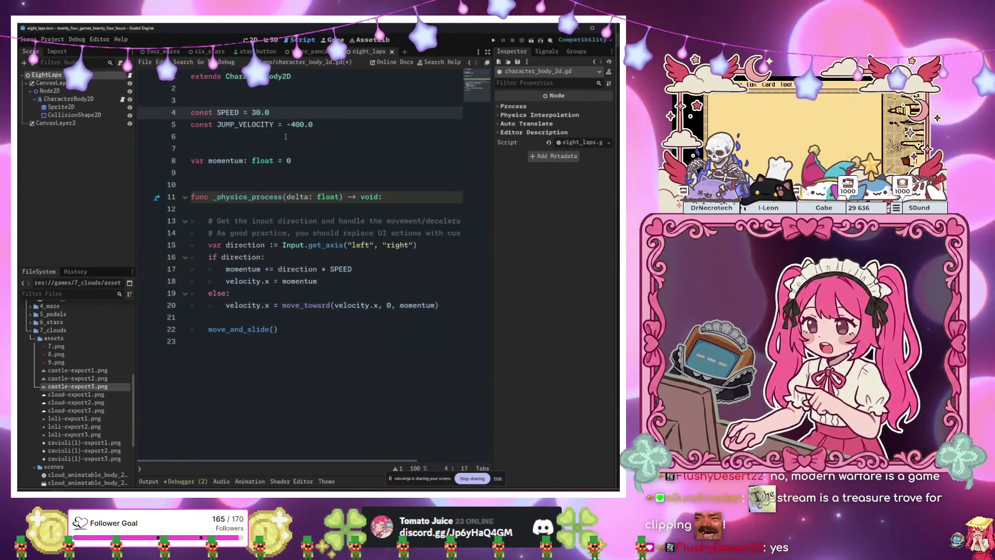
left_click(285, 136)
key("F5")
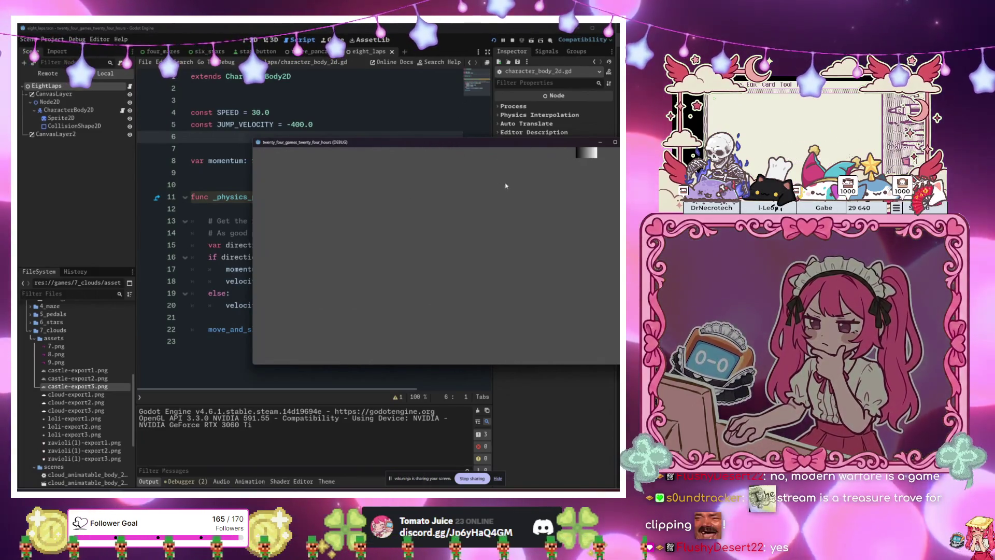
key("F8")
left_click(316, 281)
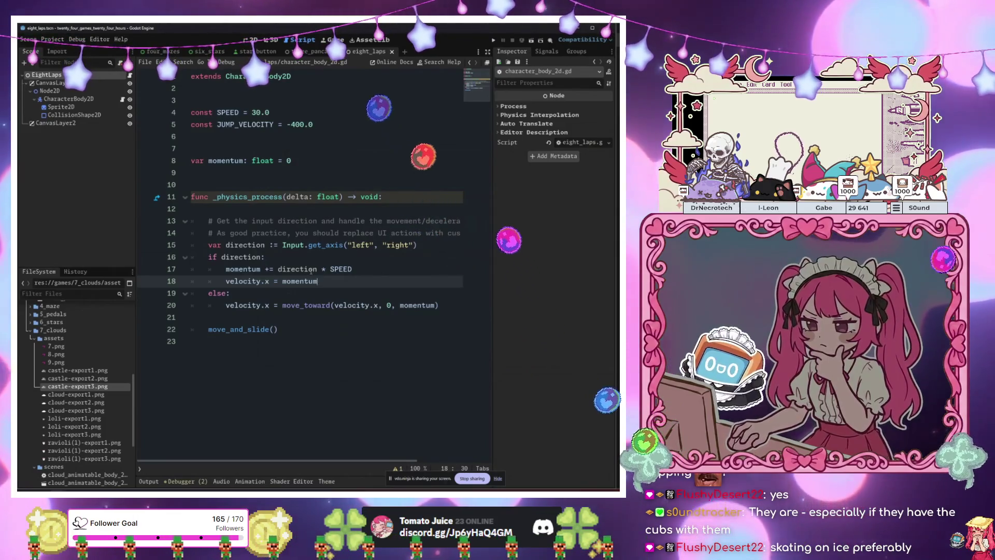
- Make momentum grow by SPEED alone, set velocity.x = momentum * direction, and test-run
left_click(318, 269)
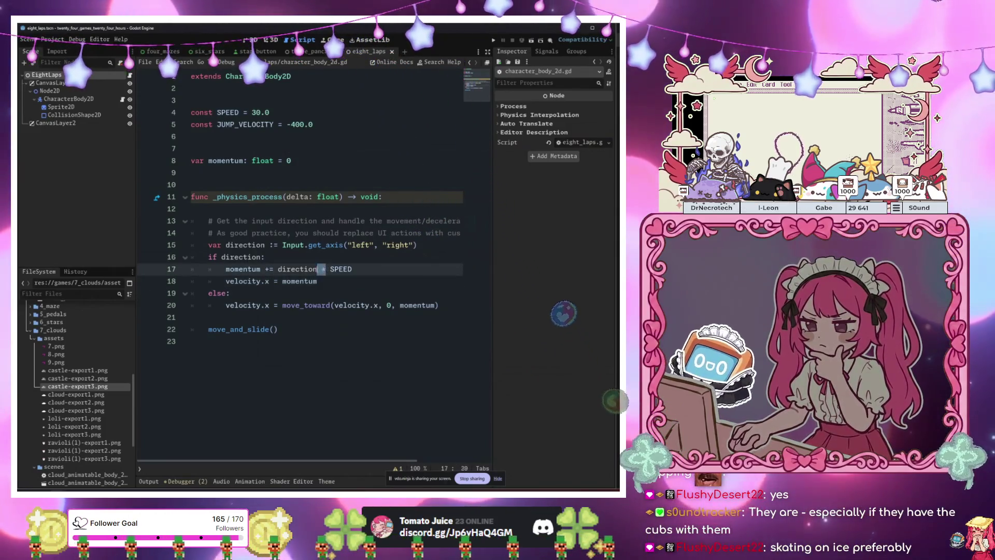
key("BackSpace")
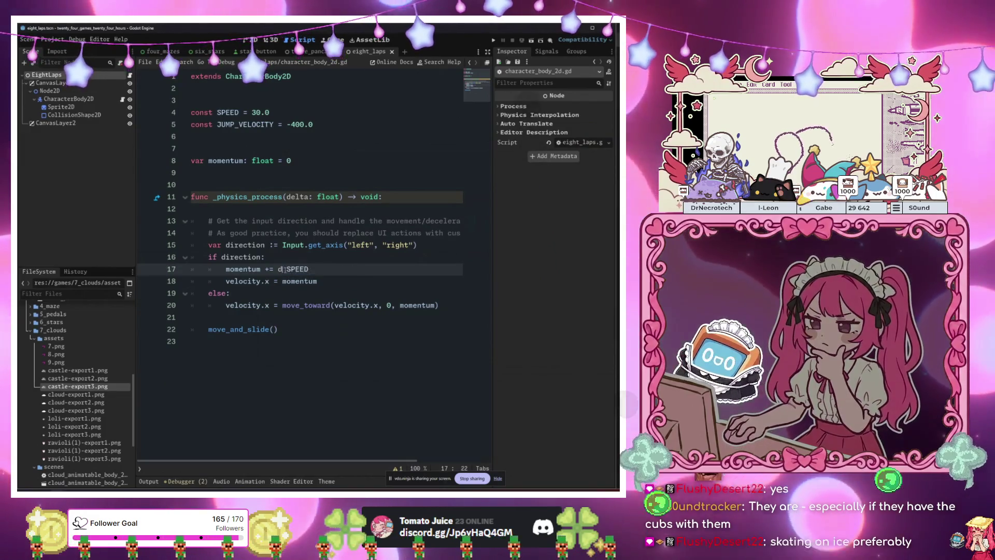
left_click(339, 281)
type("* d")
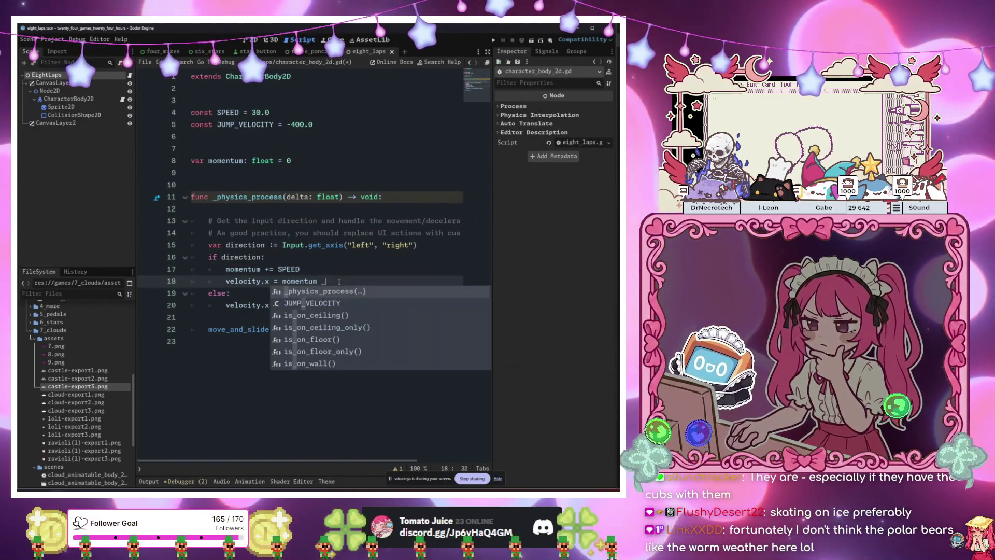
type("irection")
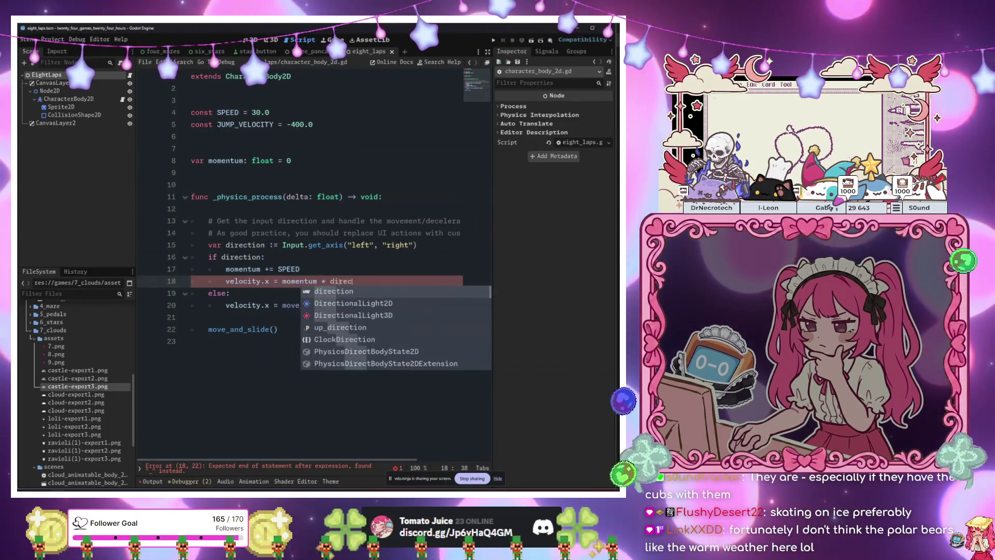
key("F5")
left_click(331, 244)
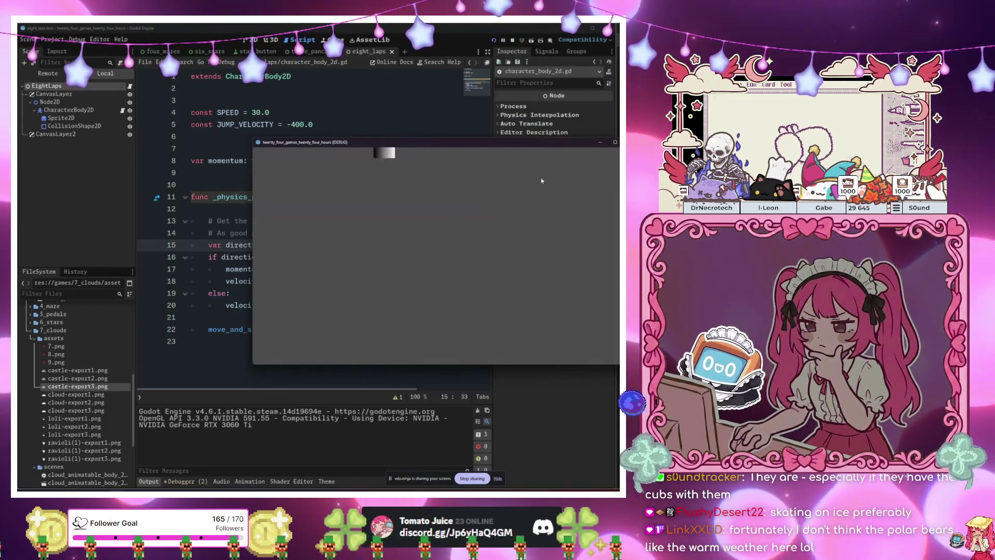
key("F8")
- Move the velocity.x = momentum * direction line below the else block's move_toward line
left_click(373, 280)
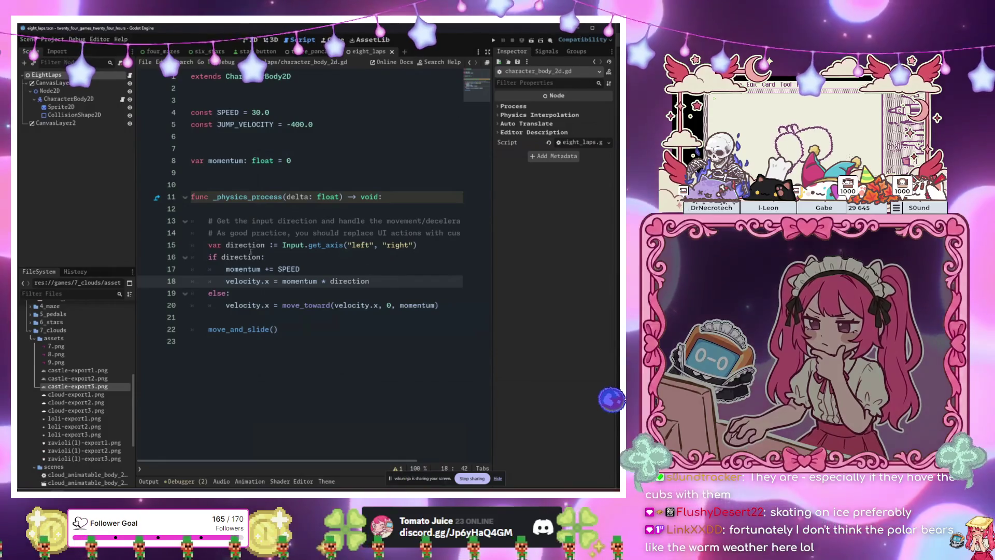
key("Down")
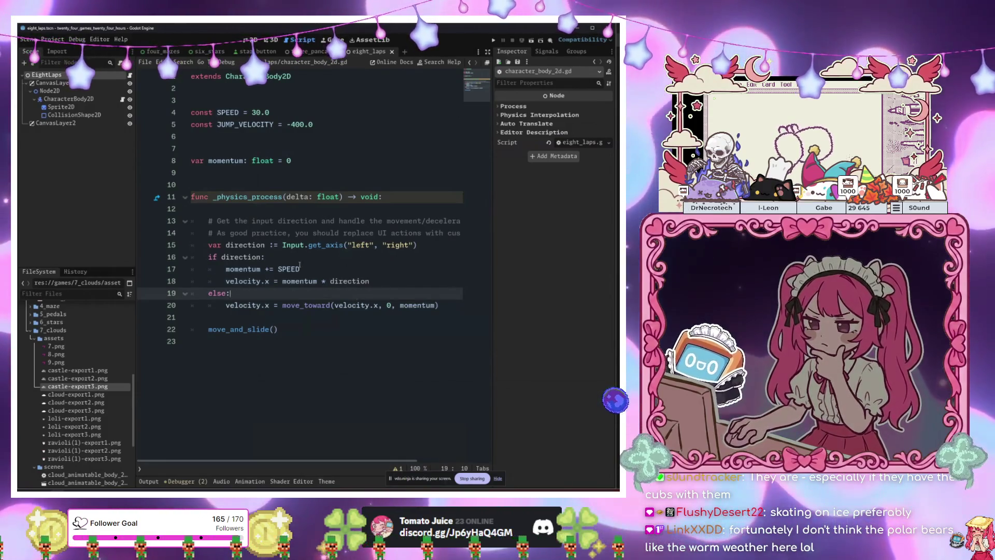
left_click(377, 305)
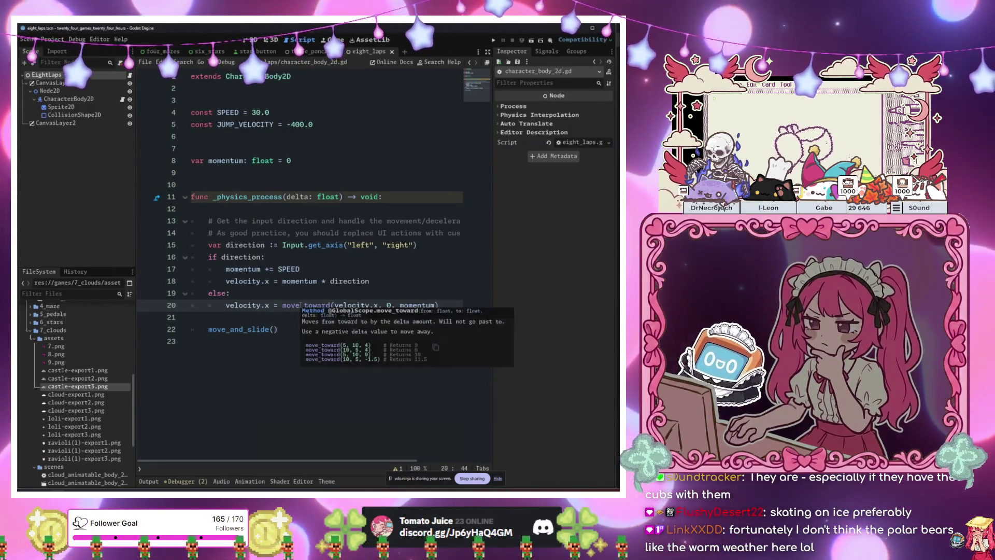
mouse_move(310, 305)
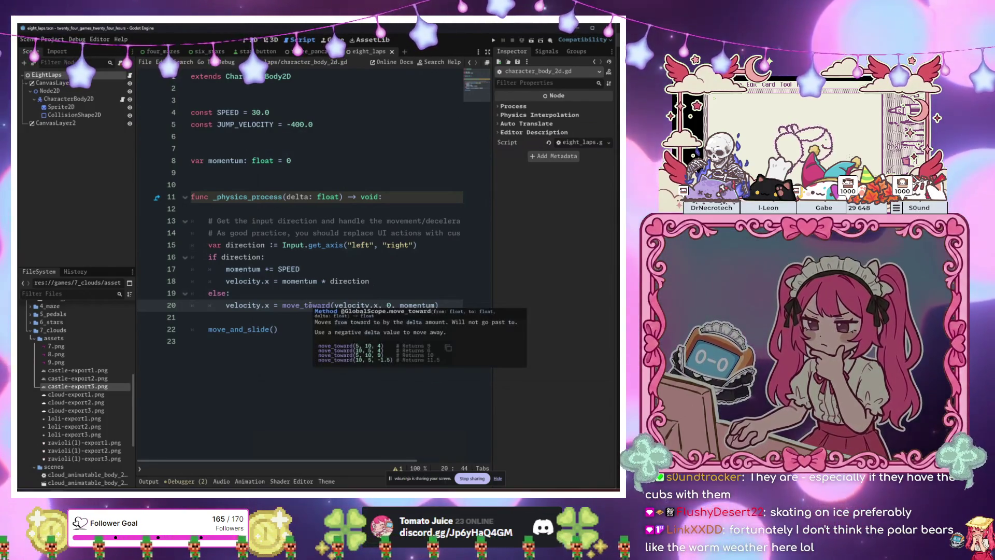
left_click(422, 305)
mouse_move(439, 306)
left_mouse_down()
mouse_move(283, 306)
mouse_move(307, 307)
left_mouse_up()
left_click(246, 307)
mouse_move(409, 306)
left_mouse_down()
mouse_move(437, 305)
mouse_move(226, 306)
left_mouse_up()
left_click(437, 306)
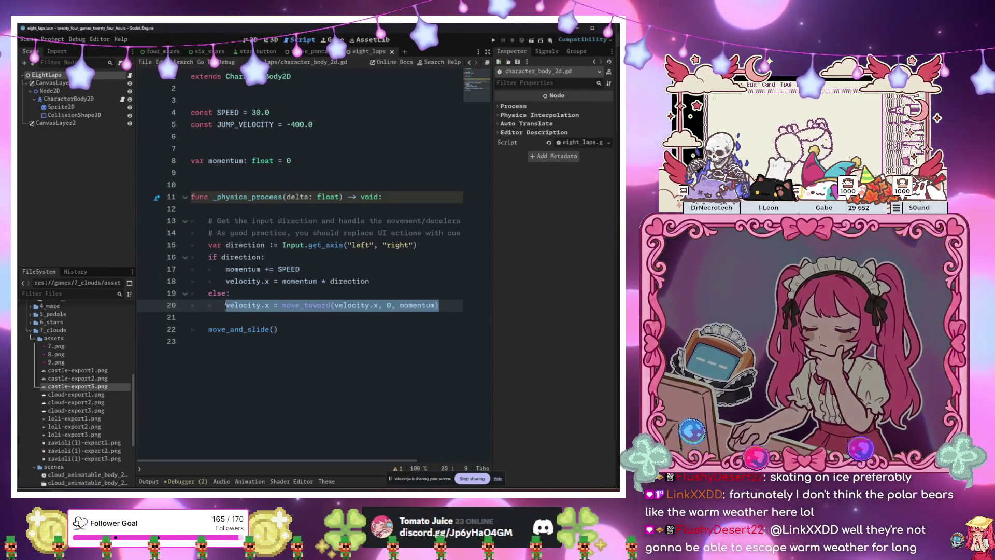
left_click(296, 281)
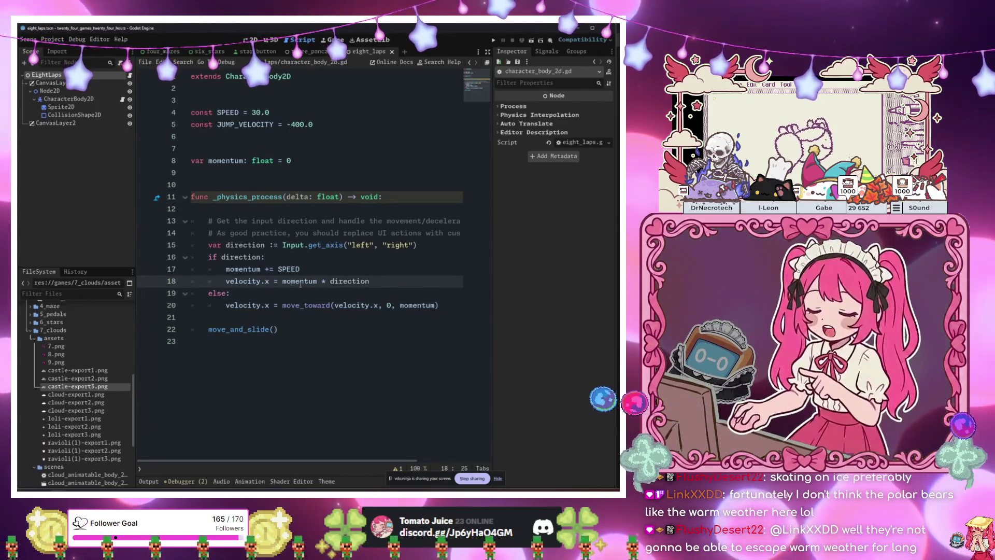
mouse_move(300, 284)
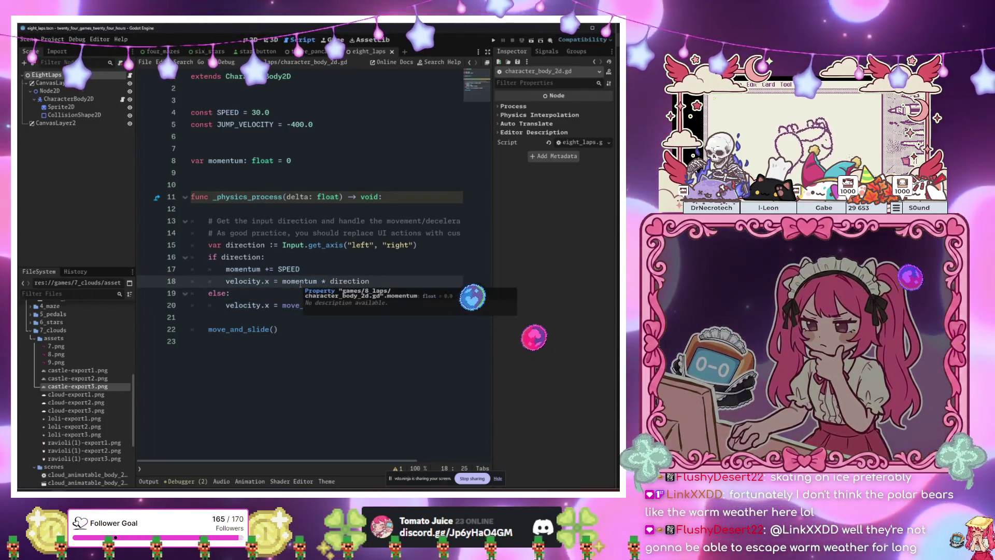
left_click(305, 282)
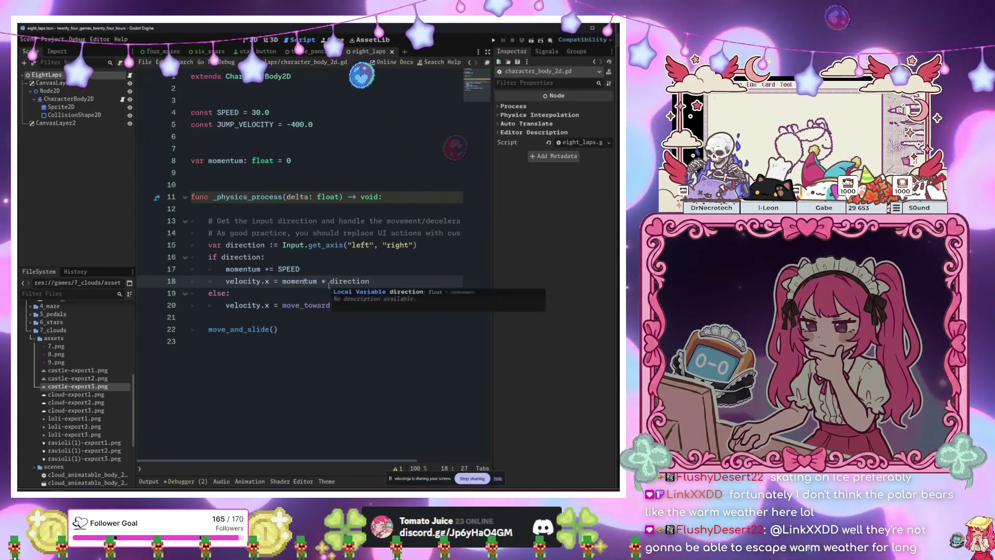
key("alt+Down")
key("alt+Down")
key("alt+Down")
- Replace the else branch's move_toward line with a pasted momentum += SPEED line
key("alt+Up")
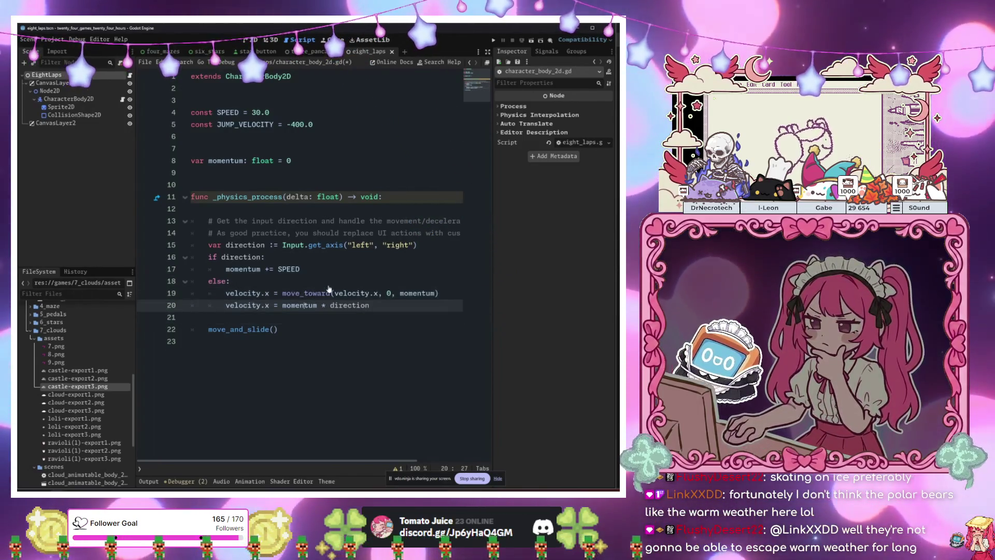
key("alt+Tab")
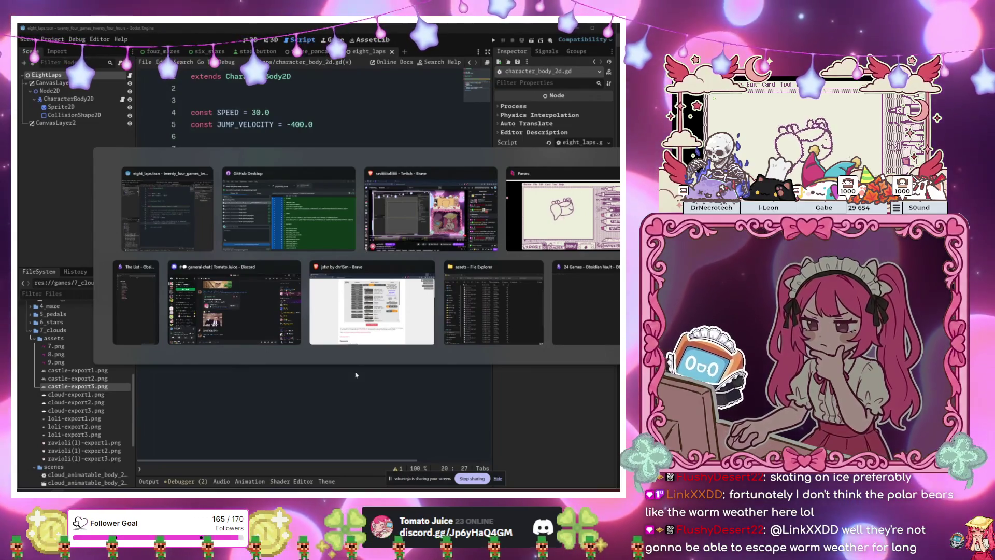
left_click(326, 305)
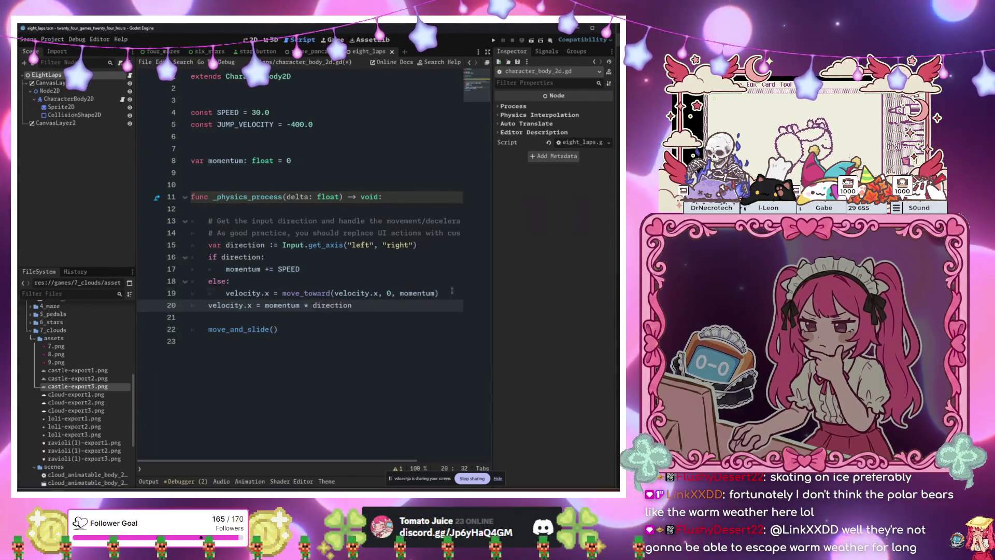
left_click(448, 293)
key("Return")
left_click(333, 270)
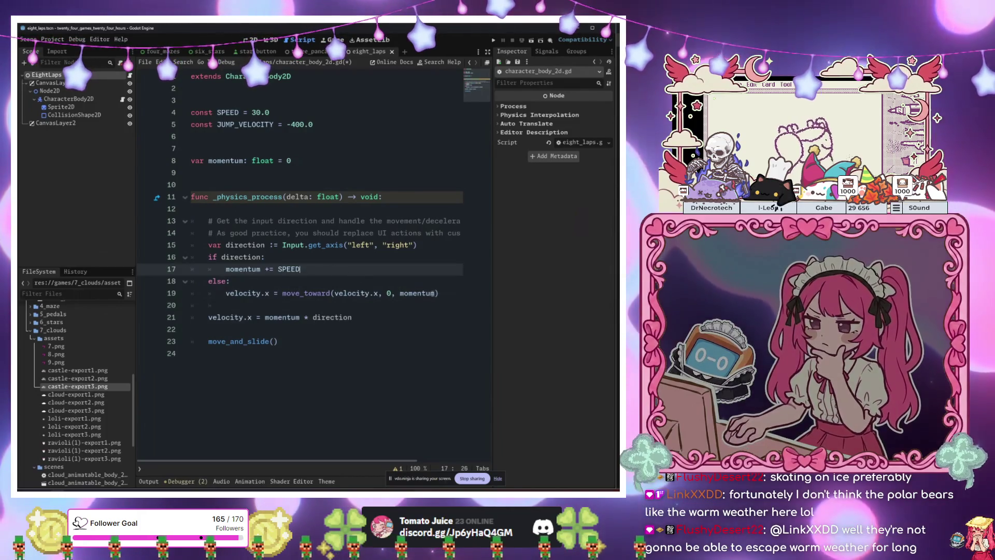
left_click_drag(432, 293, 226, 293)
type("momentum += SPEED")
- Change that else line to momentum -= SPEED, then save and run the game twice
left_click(226, 293)
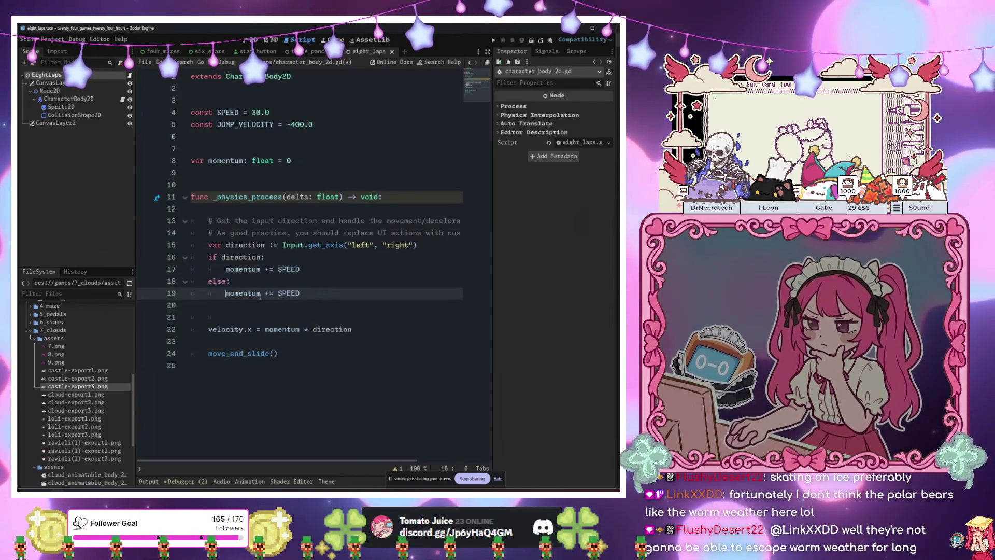
left_click(270, 293)
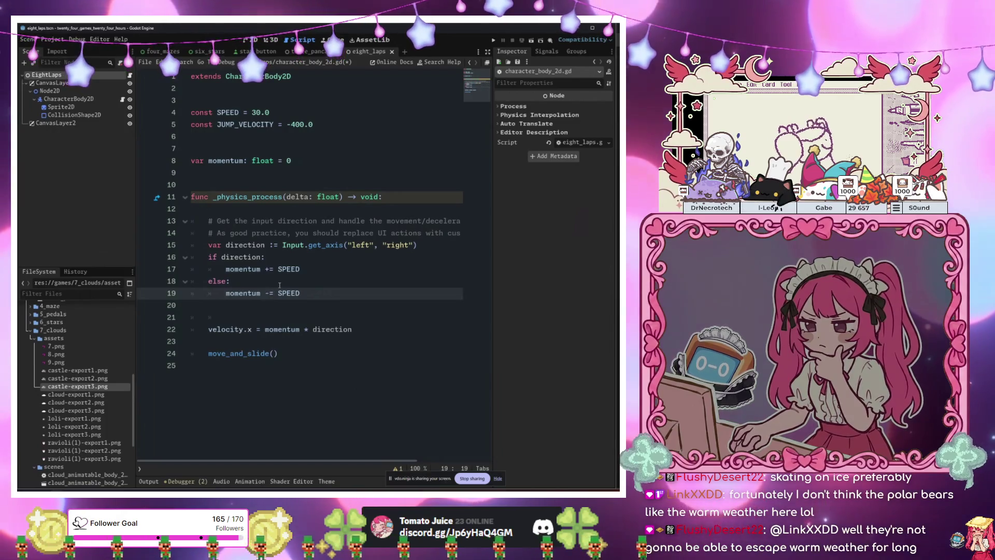
left_click(279, 285)
key("F5")
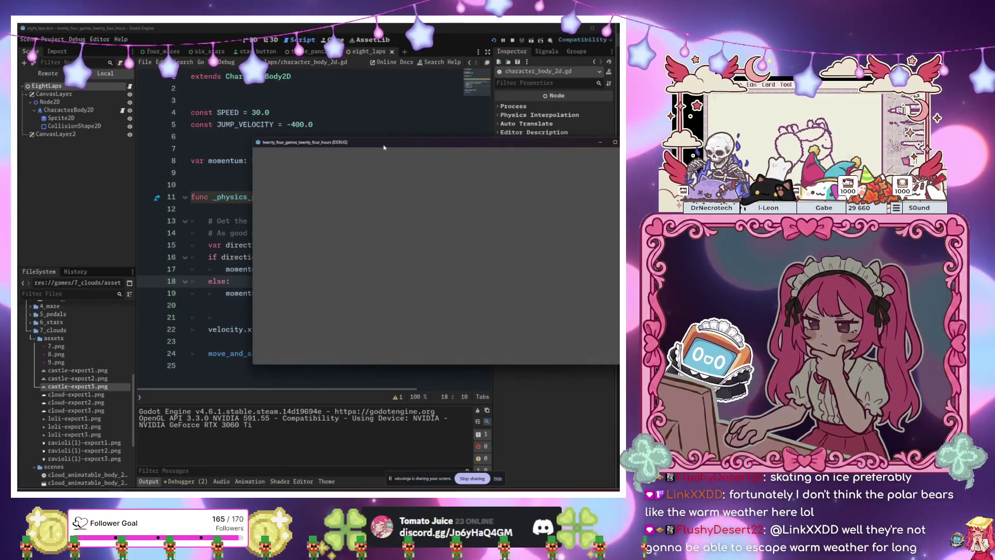
mouse_move(384, 147)
left_mouse_down()
mouse_move(777, 197)
mouse_move(536, 216)
left_mouse_up()
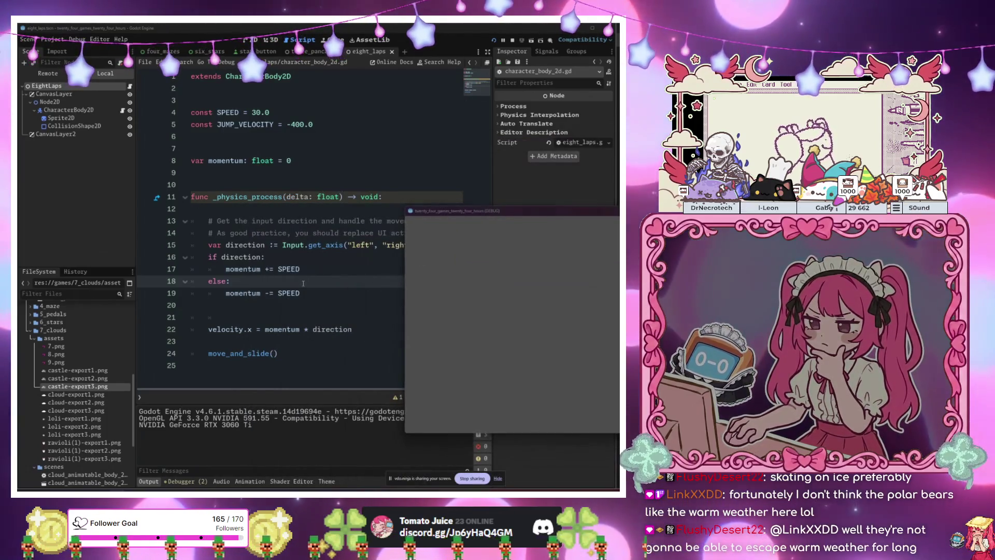
key("F5")
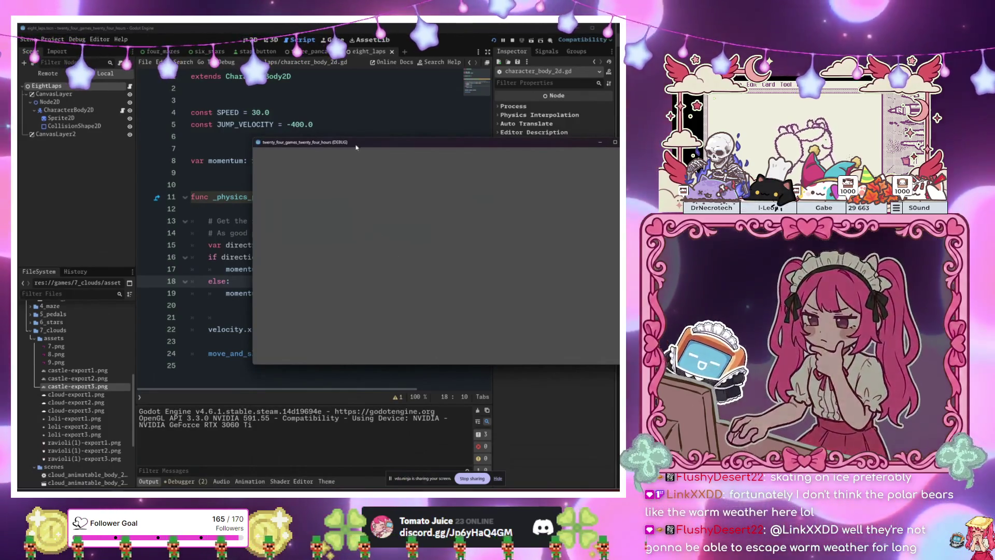
left_click(246, 206)
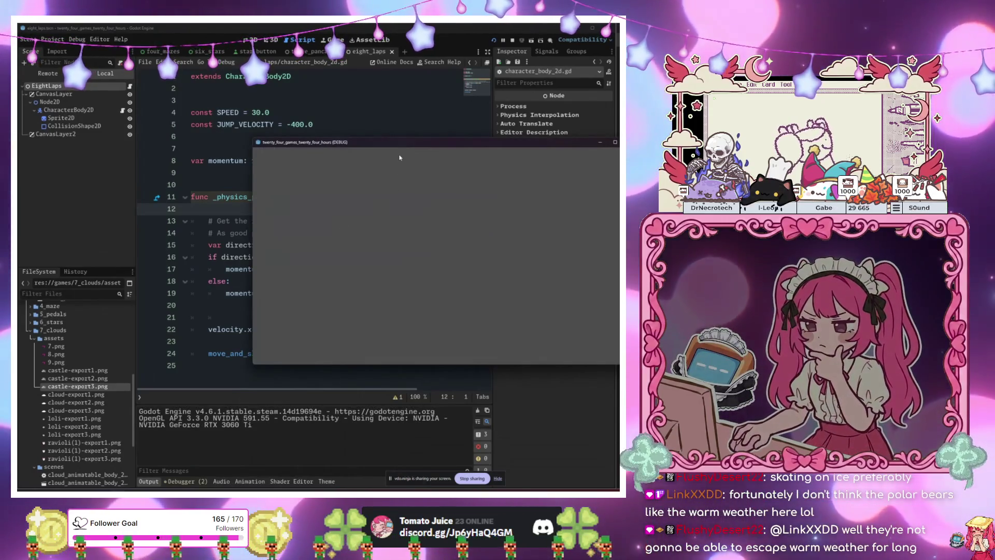
key("ctrl+F1")
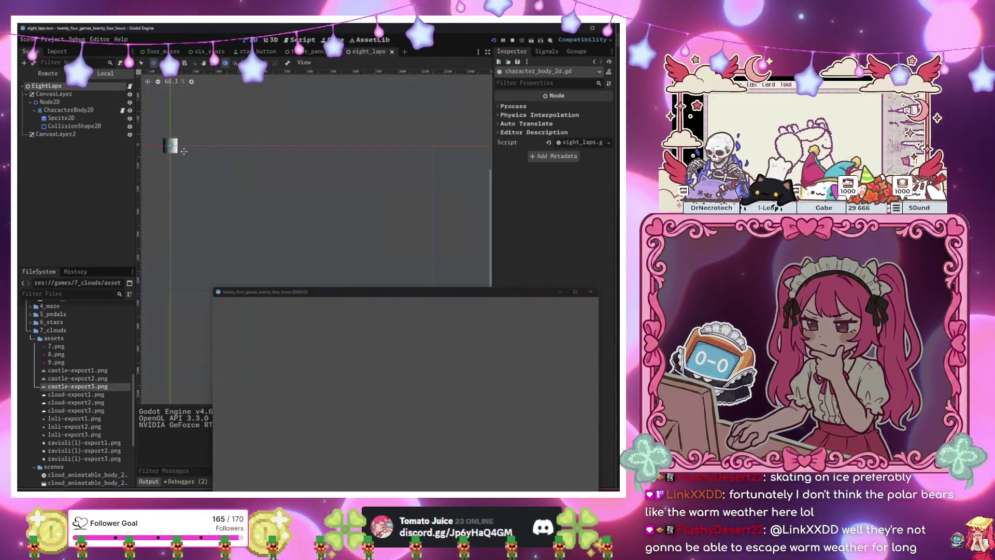
- Drag the CharacterBody2D toward the scene's centre and rerun the game
left_click(69, 110)
left_click_drag(233, 195, 362, 271)
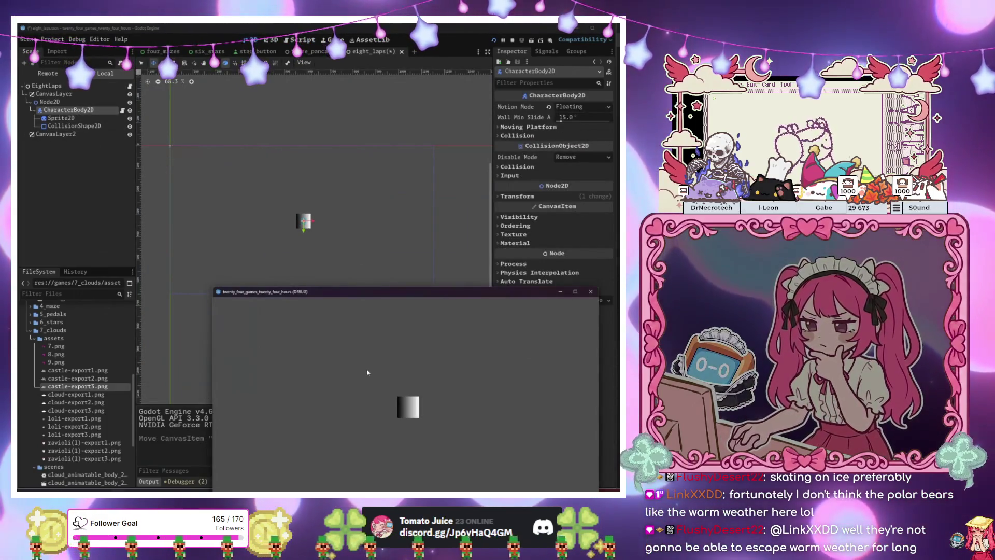
key("F6")
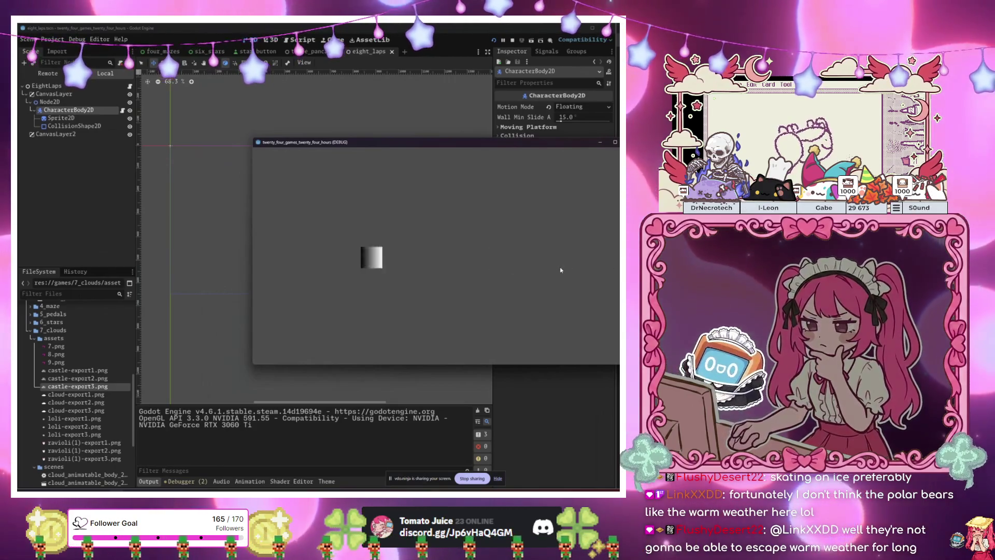
key("F8")
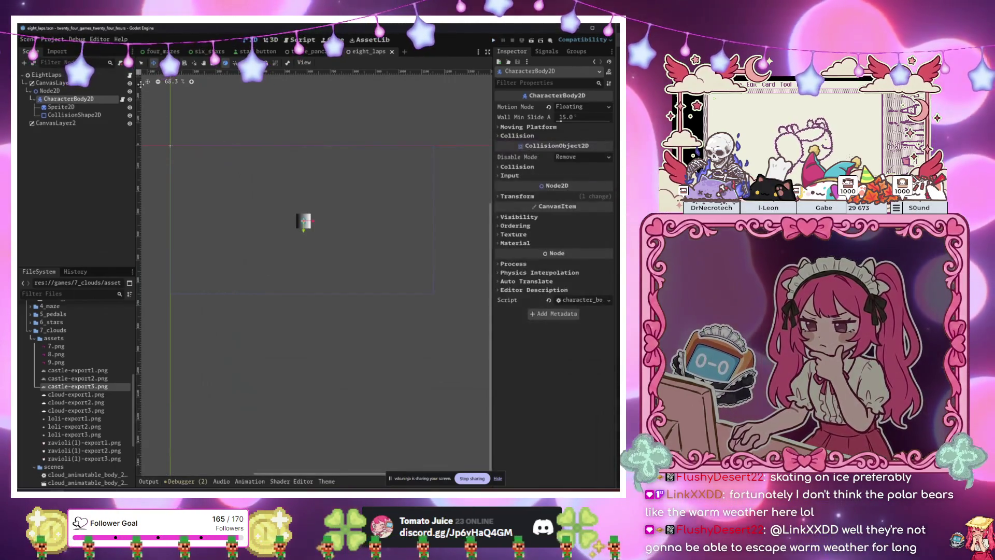
- Reopen character_body_2d.gd and add an unindented new line after momentum -= SPEED
left_click(130, 75)
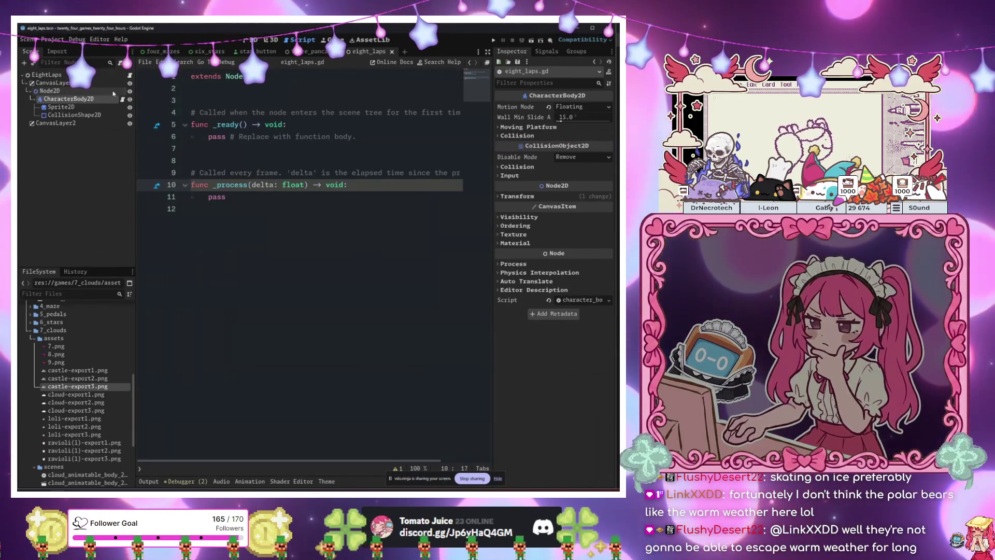
left_click(113, 92)
left_click(122, 99)
left_click(315, 294)
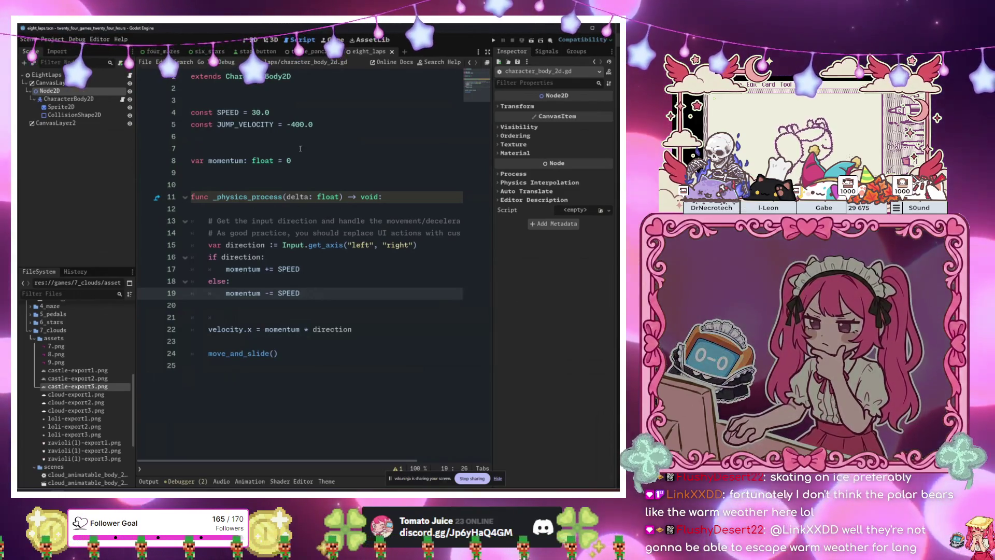
key("Left")
key("Left")
key("Left")
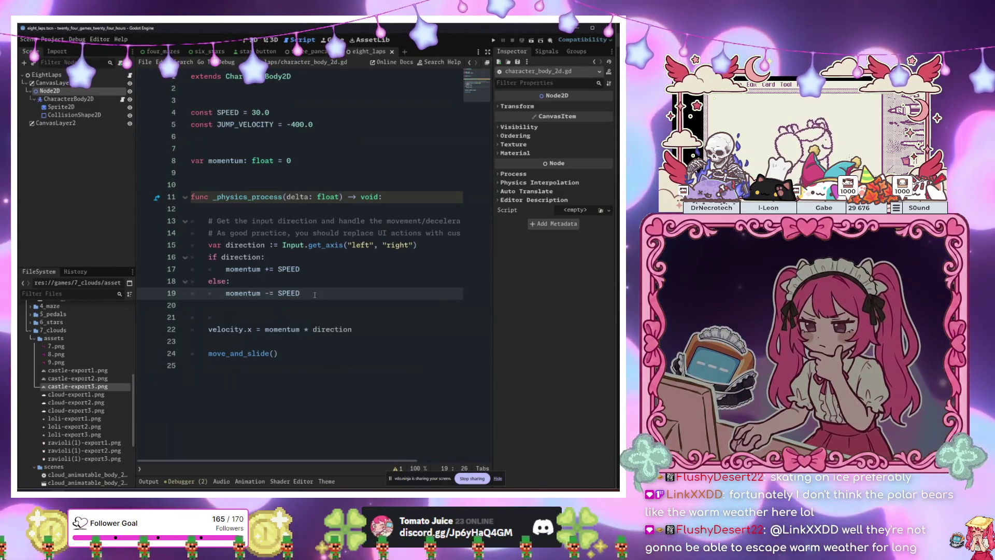
left_click(315, 294)
key("Return")
key("BackSpace")
key("Return")
- Add an 'if momentum <= 0:' check that sets momentum = 0 on the indented line below
type("momentum")
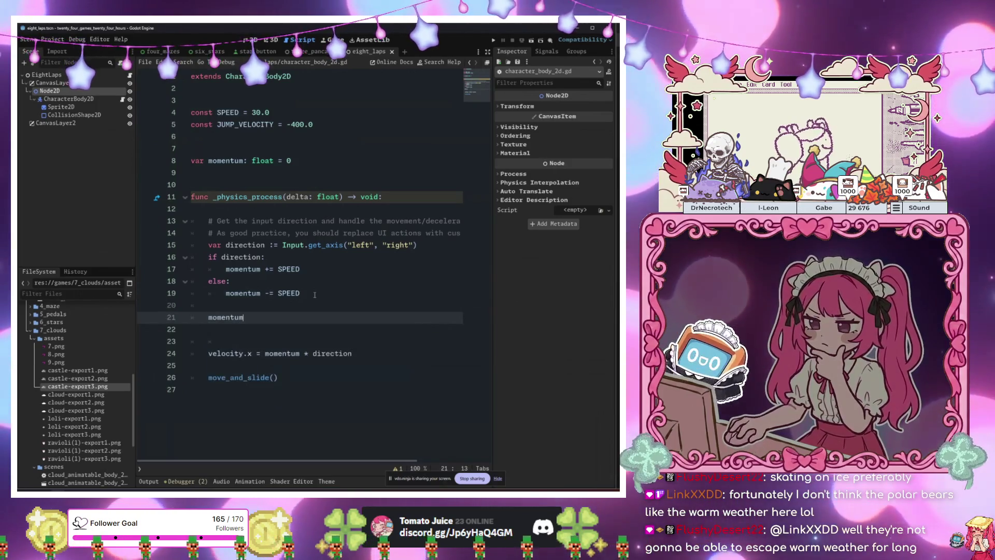
key("BackSpace")
type(".")
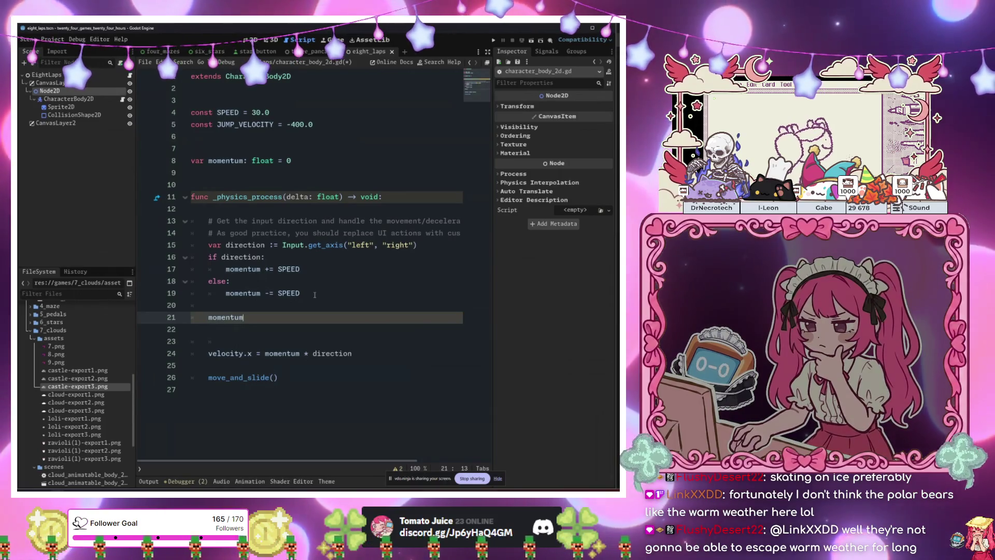
key("BackSpace")
key("BackSpace")
key("BackSpace")
type("if momentum")
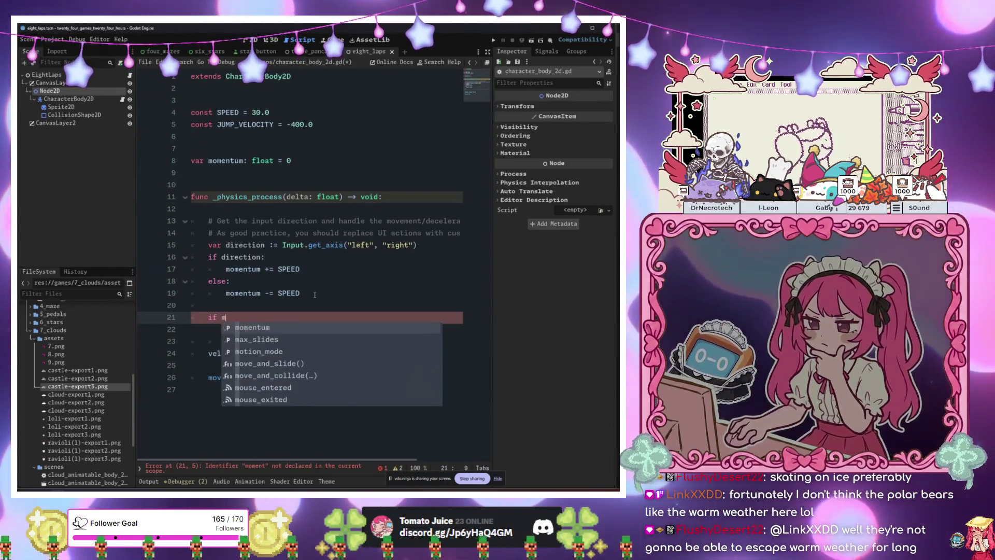
type(" <= 0:")
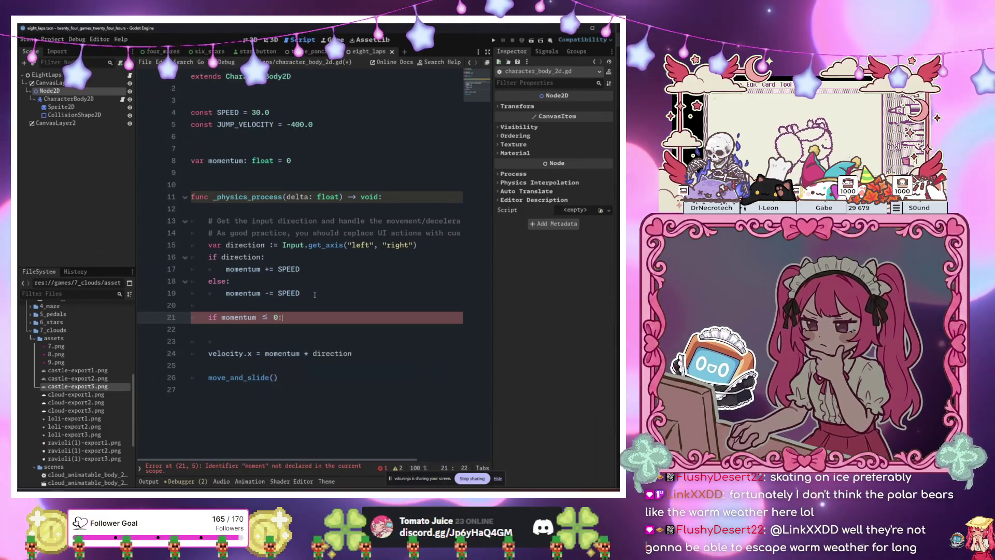
key("Return")
type("momentum = ")
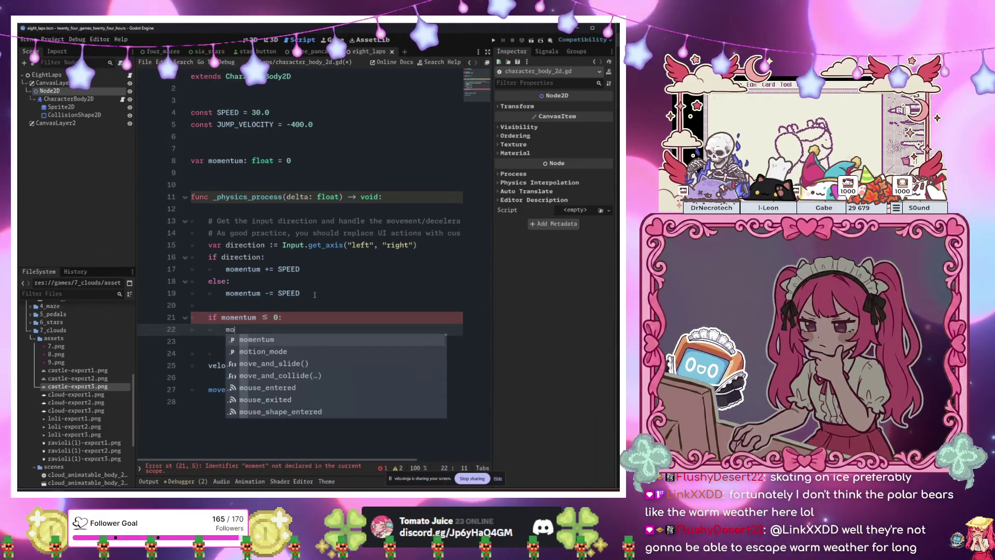
type("0")
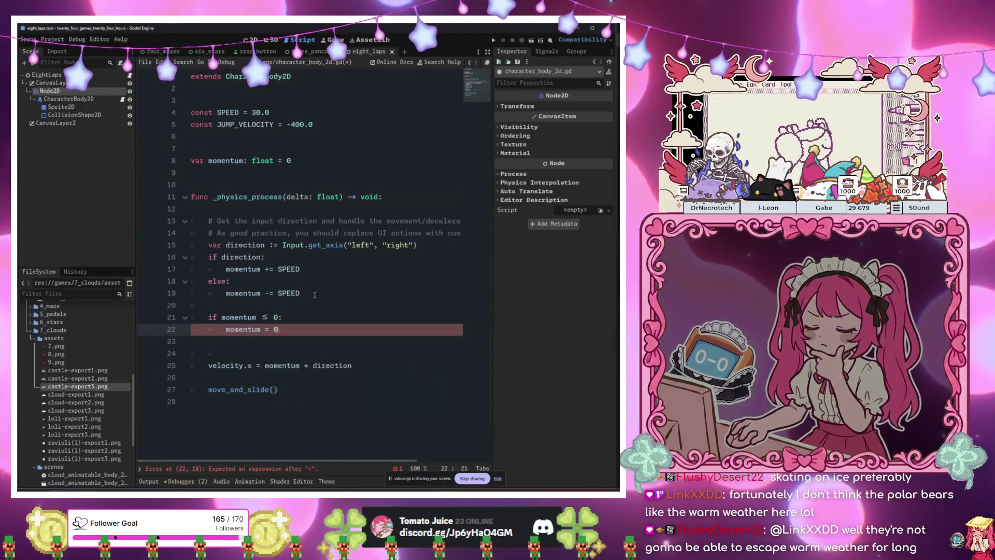
- Run the game, slide the square left and right, then move the game window off the code
left_click(314, 294)
key("F6")
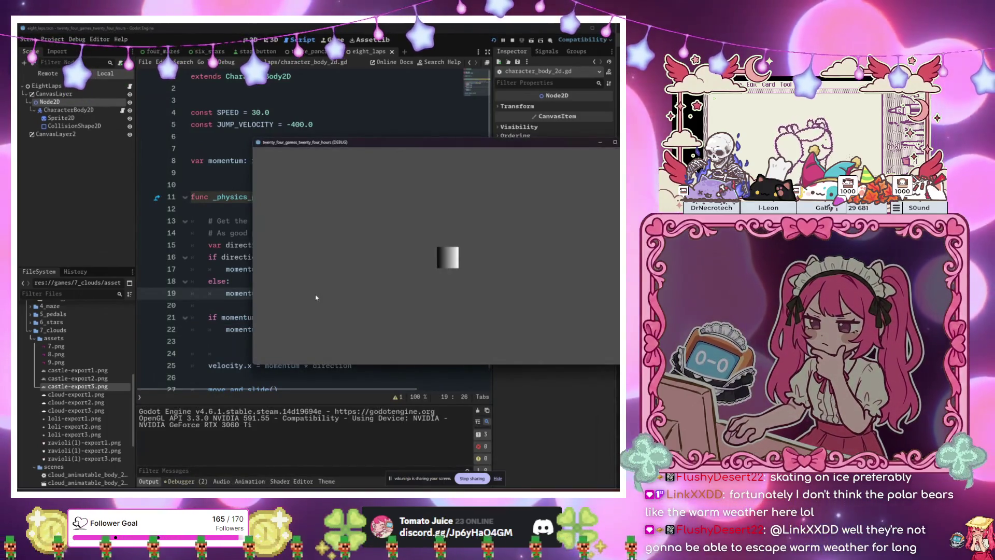
key("Left")
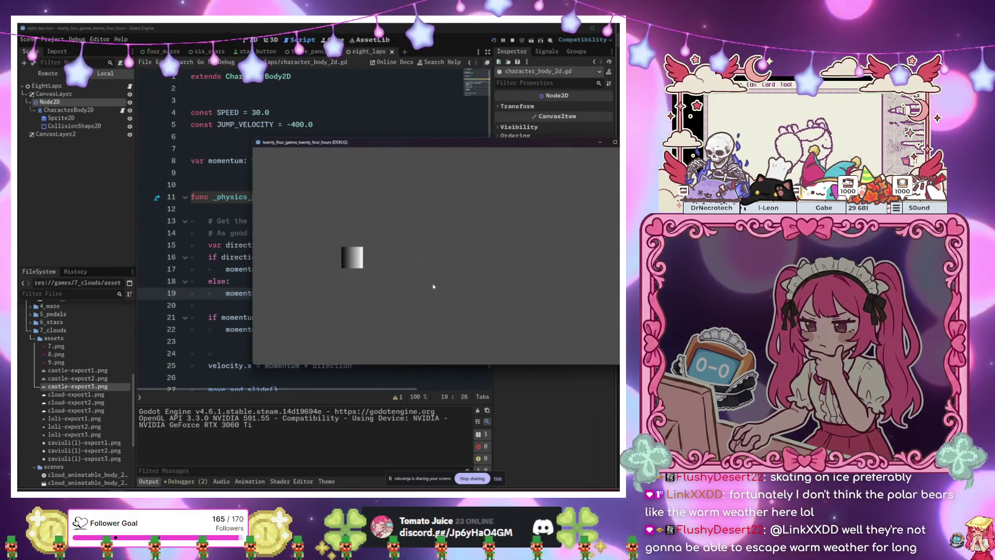
key("Right")
key("Left")
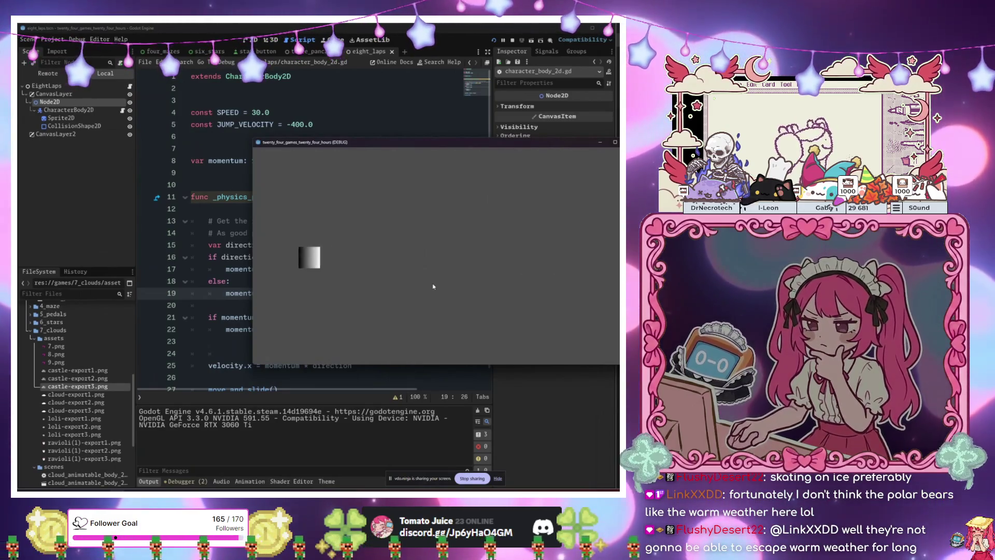
key("Right")
key("Left")
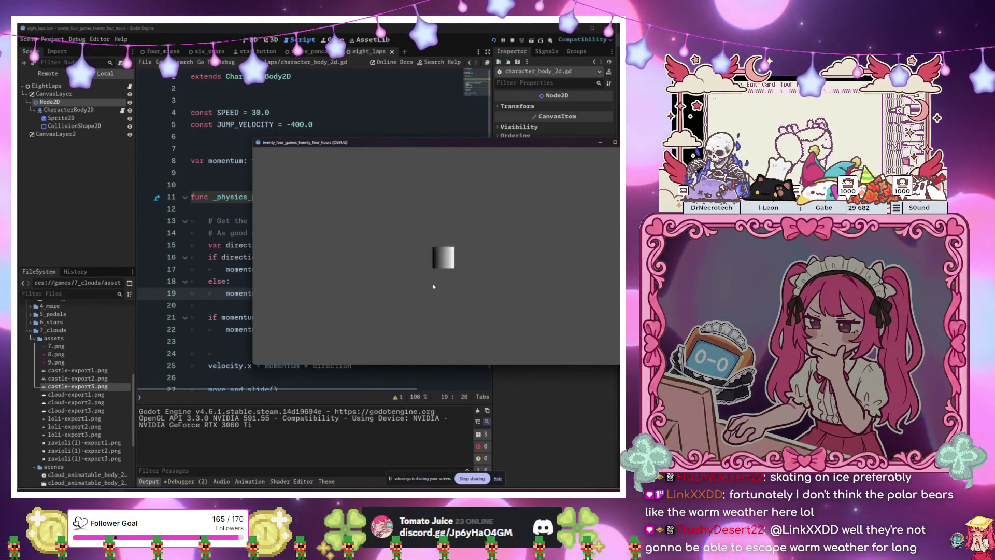
key("Left")
key("Right")
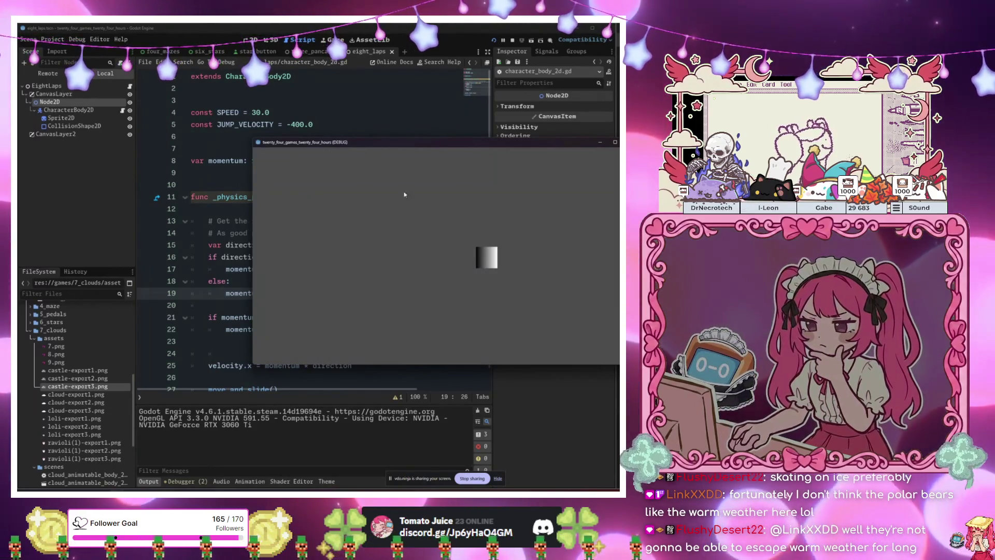
mouse_move(366, 148)
left_mouse_down()
mouse_move(397, 317)
mouse_move(392, 342)
mouse_move(448, 337)
left_mouse_up()
scroll(363, 311, "down", 1)
left_click(337, 308)
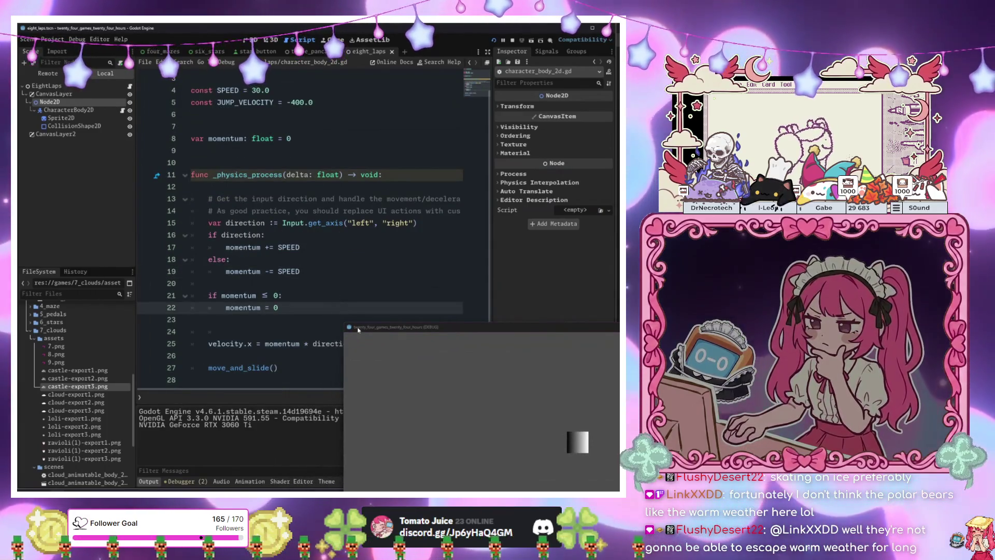
- Move the '* direction' multiplier from the velocity.x line onto both momentum lines
left_click_drag(350, 335, 374, 378)
double_click(313, 344)
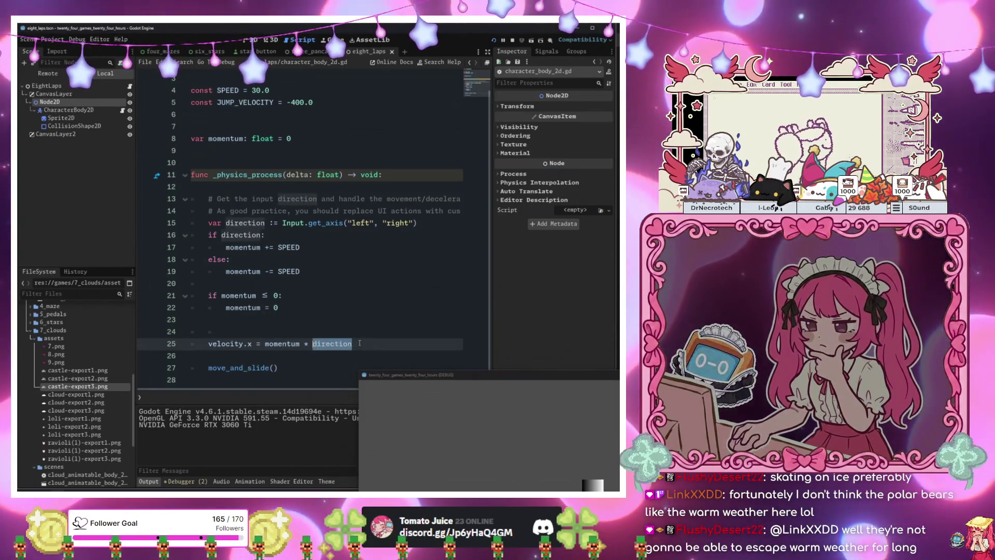
key("BackSpace")
key("BackSpace")
key("BackSpace")
left_click(324, 250)
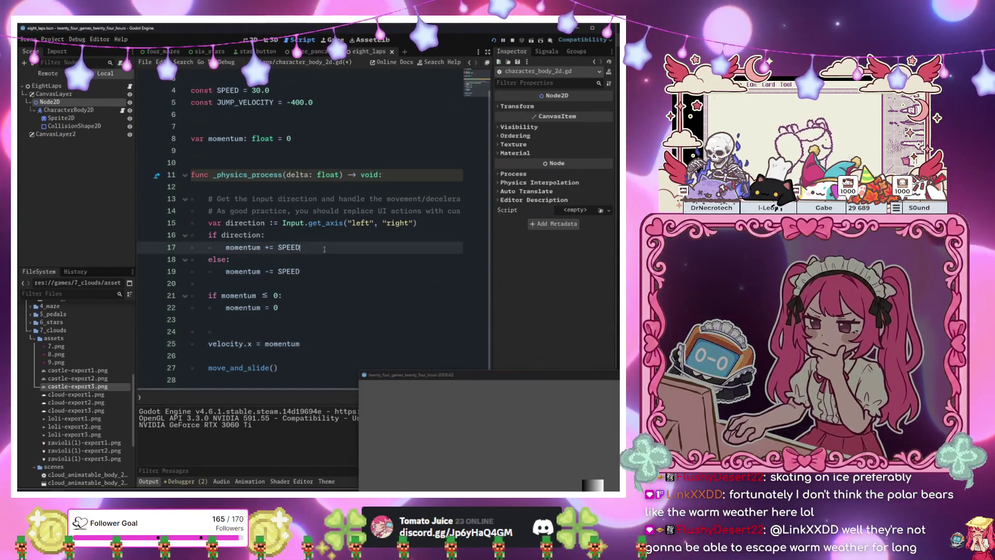
left_click(322, 266)
type("* direction")
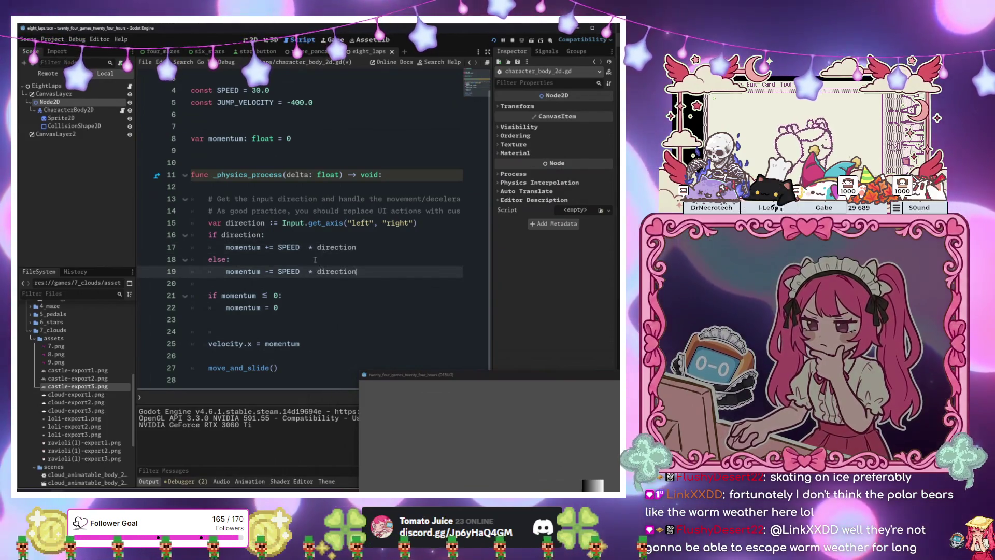
left_click(308, 247)
key("BackSpace")
left_click(305, 271)
key("BackSpace")
- Run the game twice and move the square right to test the direction-scaled momentum
left_click(321, 280)
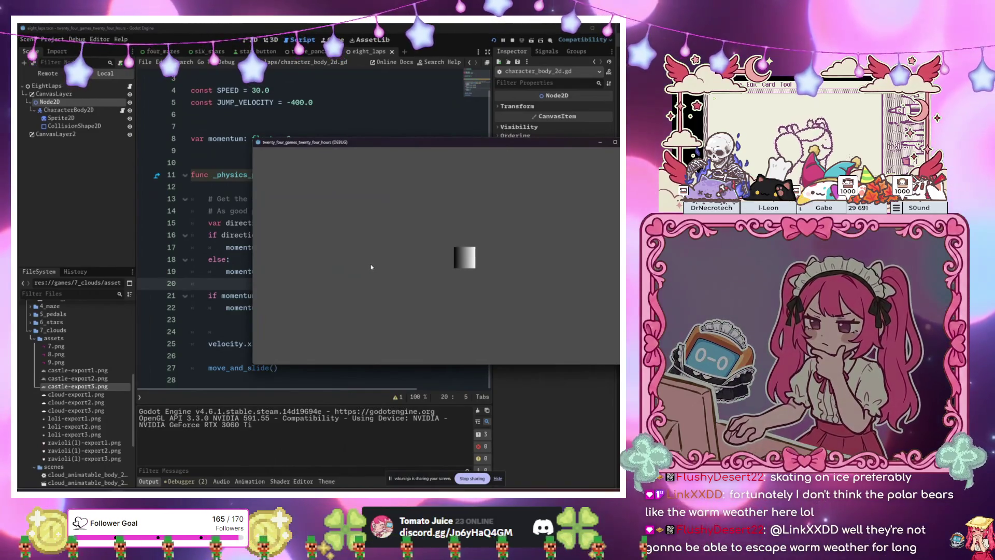
key("Right")
key("Right")
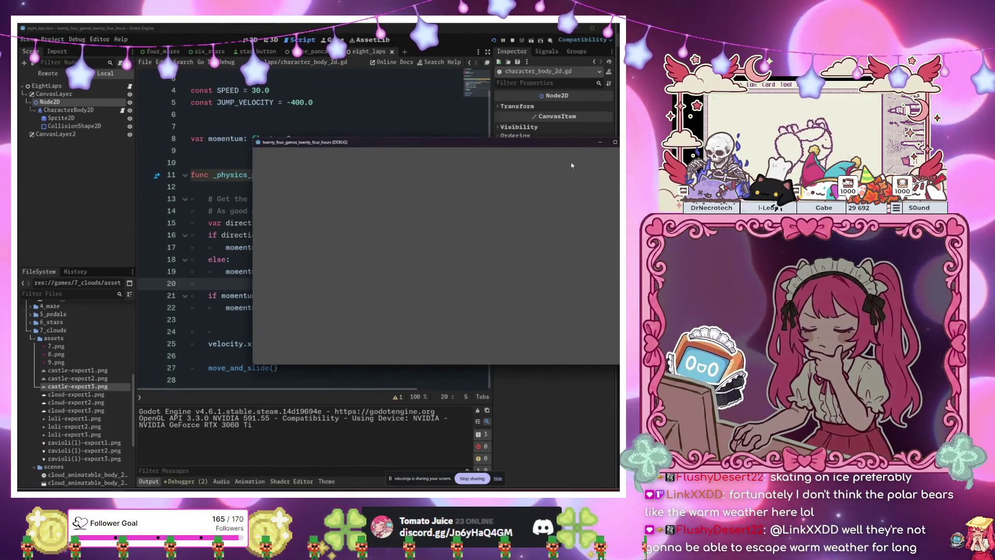
mouse_move(577, 145)
left_mouse_down()
mouse_move(466, 342)
mouse_move(430, 224)
left_mouse_up()
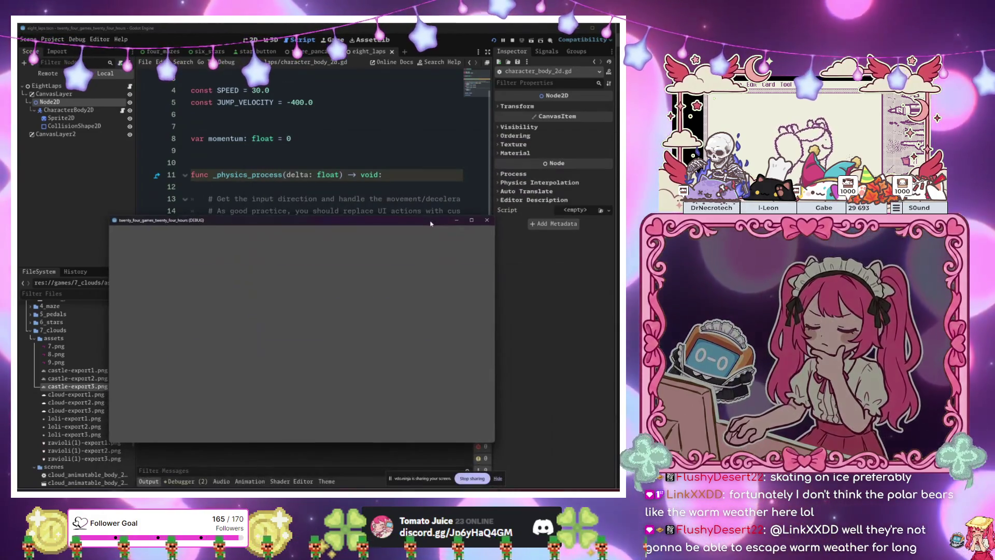
left_click(482, 220)
key("F6")
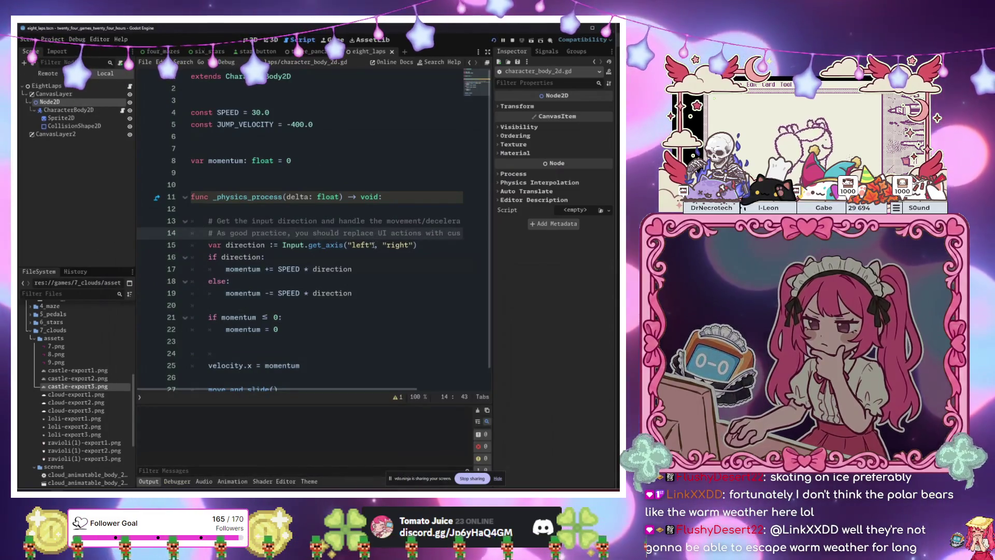
key("Right")
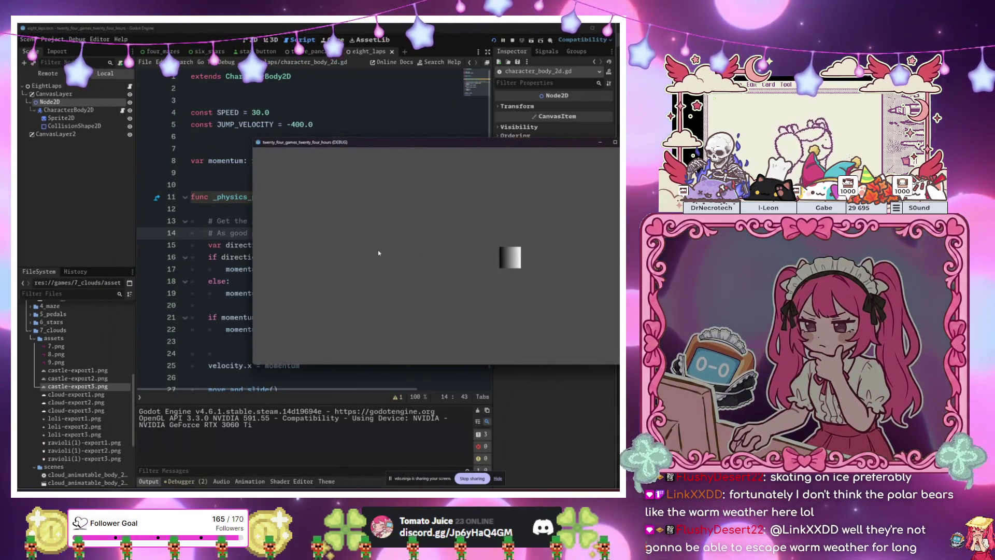
key("Right")
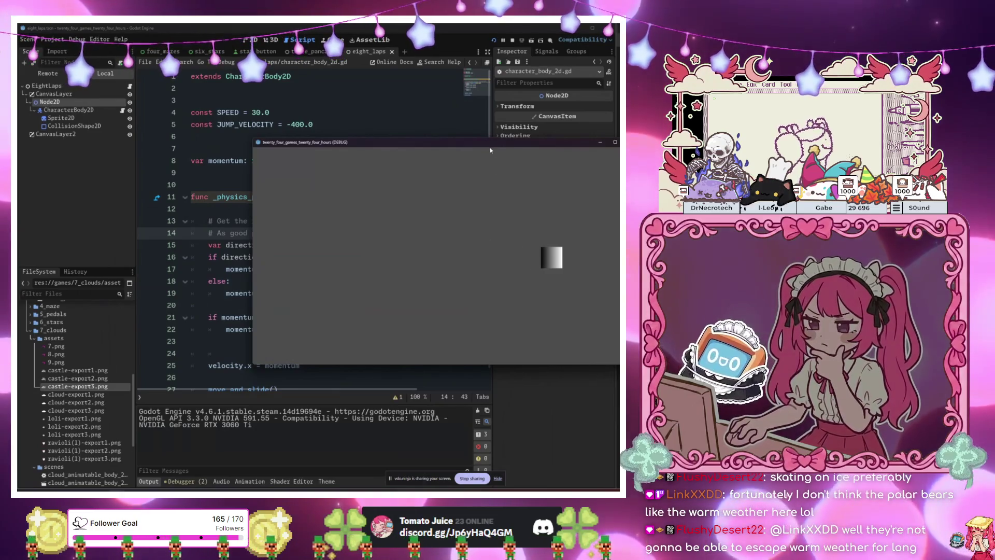
left_click_drag(491, 144, 430, 358)
- Undo back to velocity.x = momentum * direction and close the running game
left_click(373, 328)
scroll(373, 321, "down", 1)
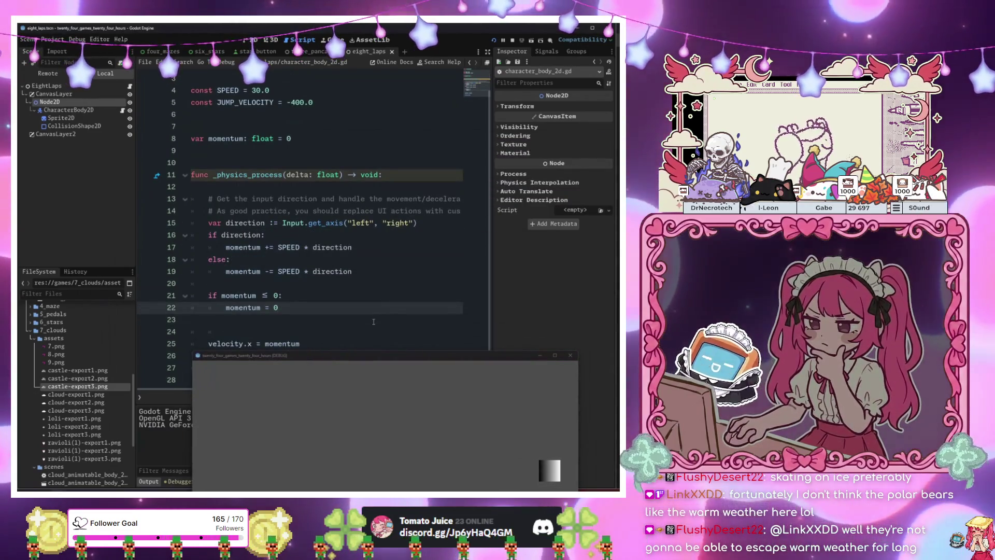
key("ctrl+z")
key("ctrl+z")
key("ctrl+z")
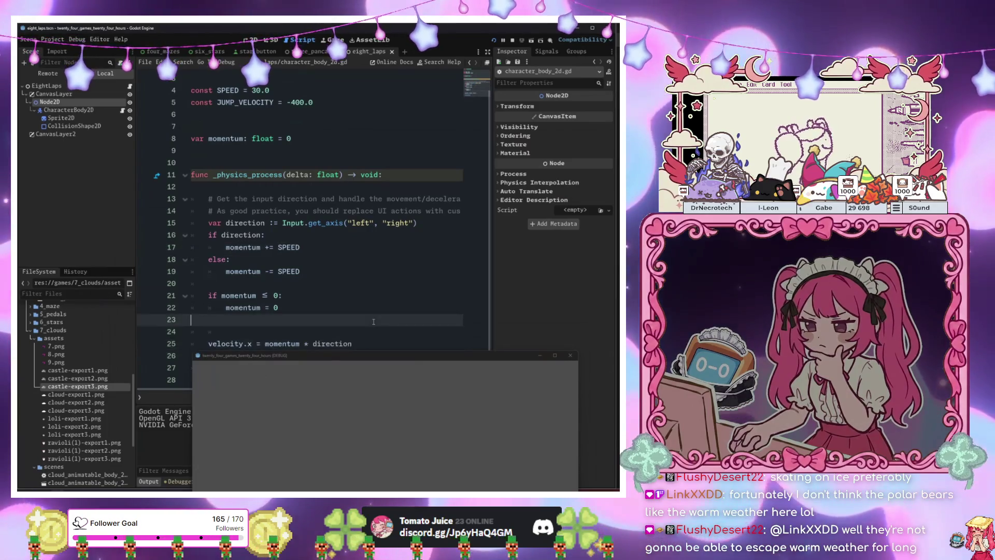
left_click(570, 356)
left_click(316, 269)
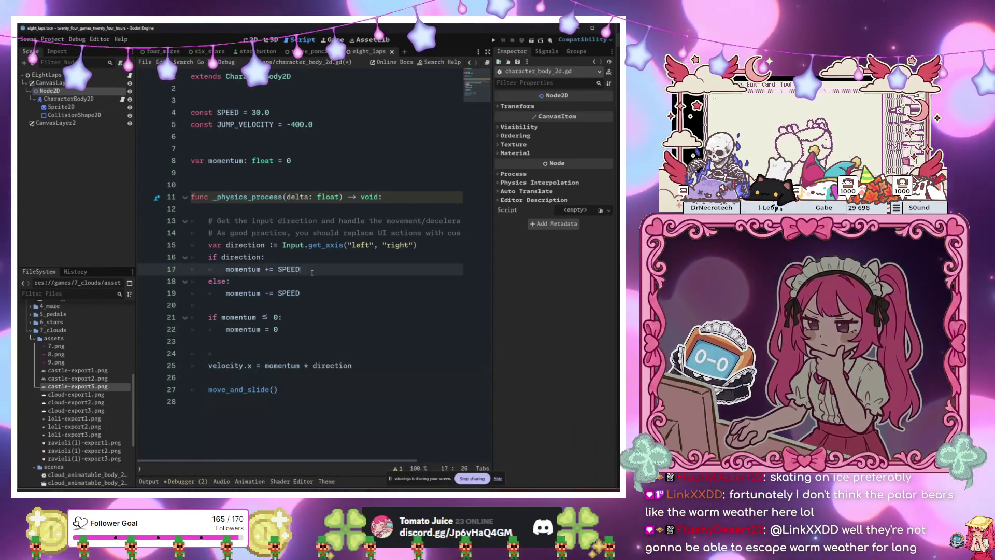
left_click(351, 365)
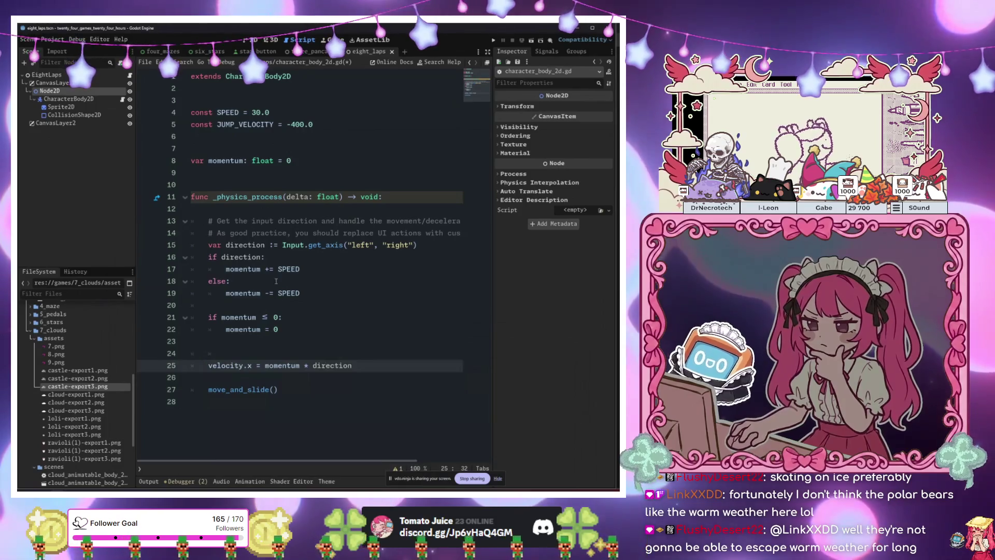
left_click(297, 269)
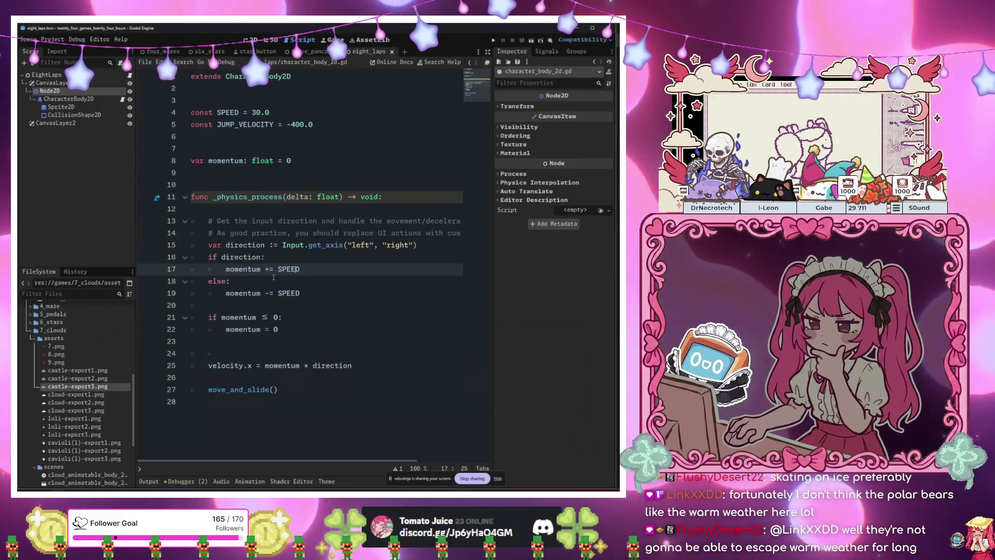
left_click(306, 268)
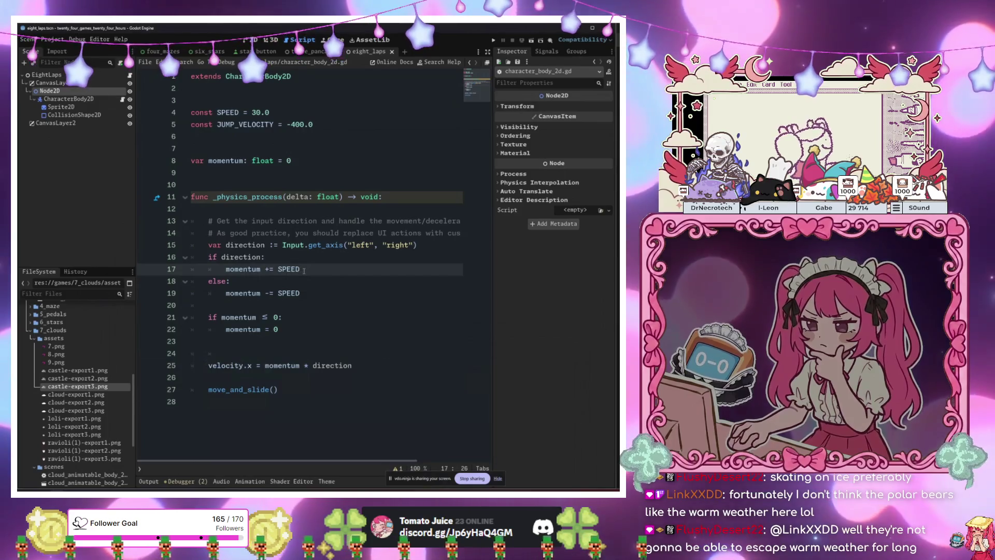
- Run the game and steer the square right and left repeatedly, then move the window to the lower right
left_click(308, 287)
key("F6")
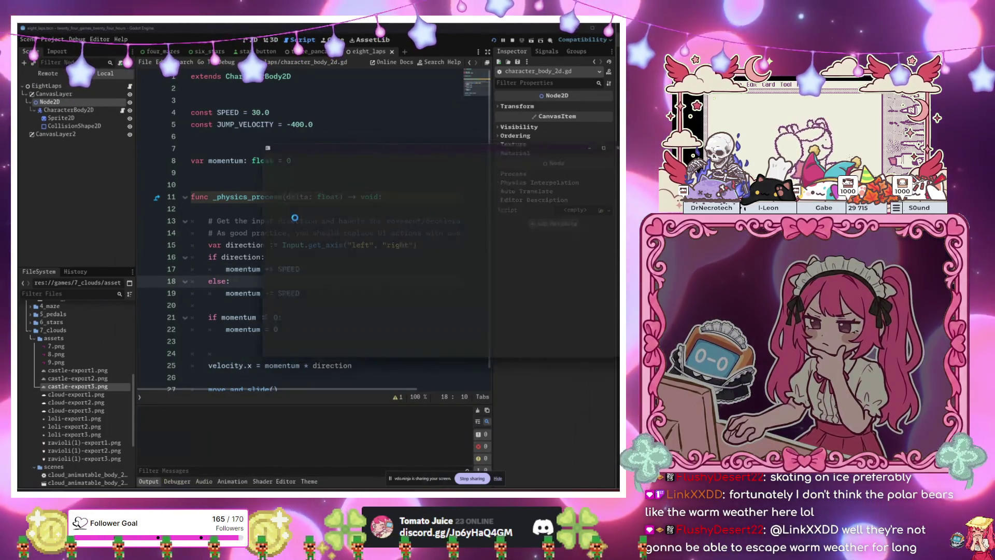
key("Right")
key("Left")
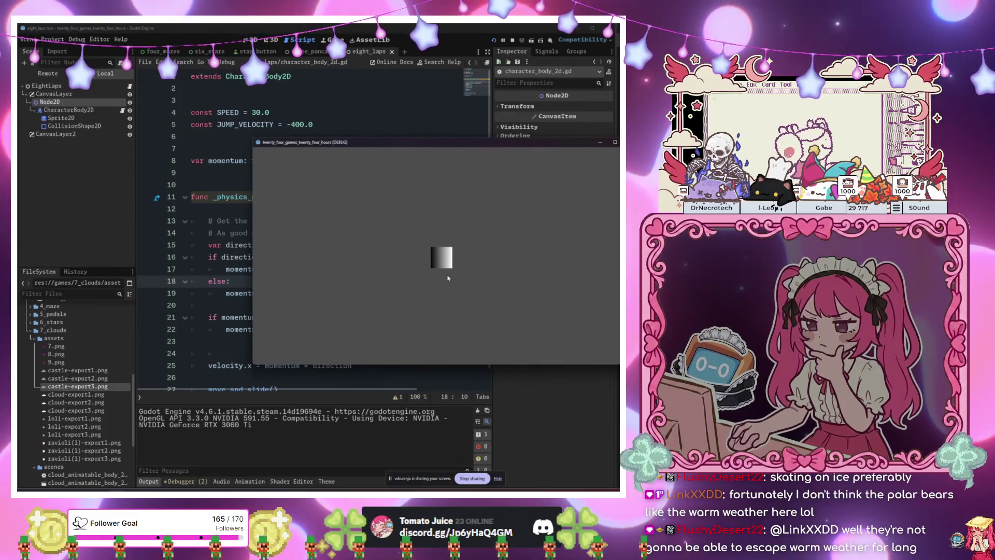
key("Right")
key("Left")
key("Right")
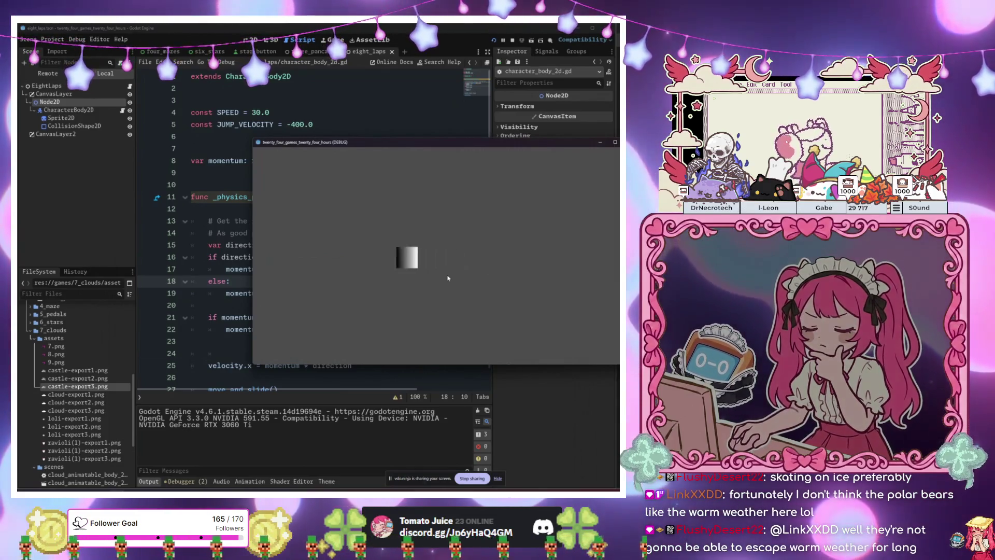
key("Right")
key("Left")
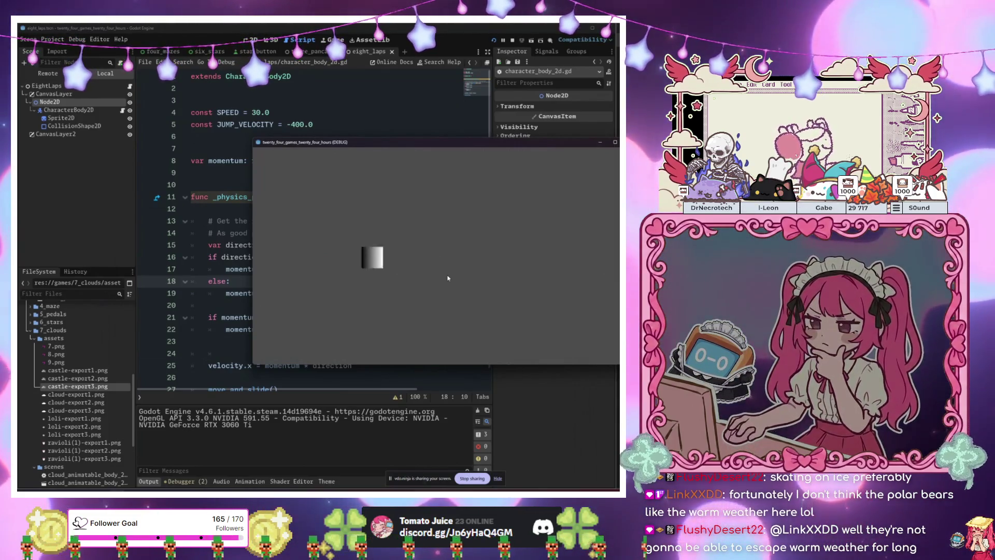
key("Right")
key("Left")
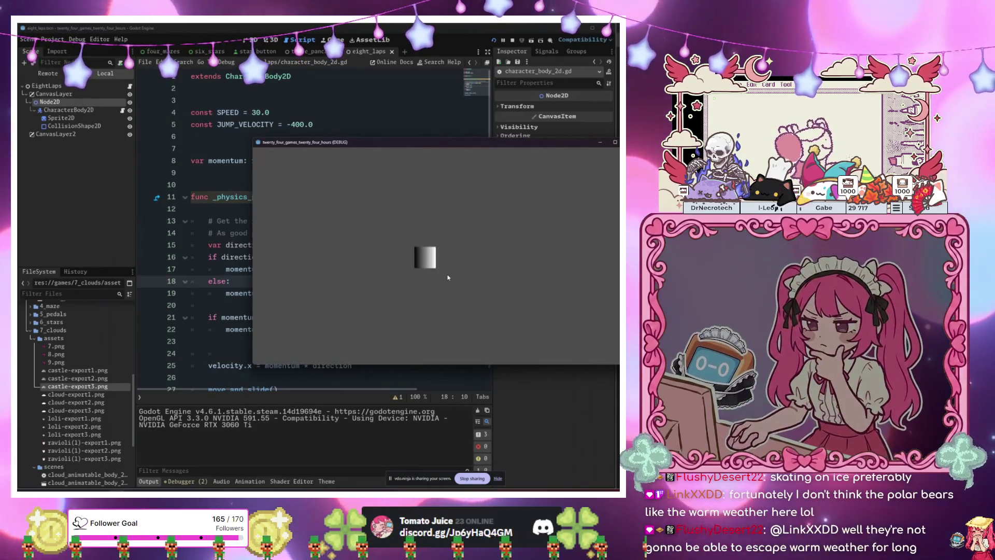
key("Right")
key("Left")
key("Right")
key("Left")
key("Left")
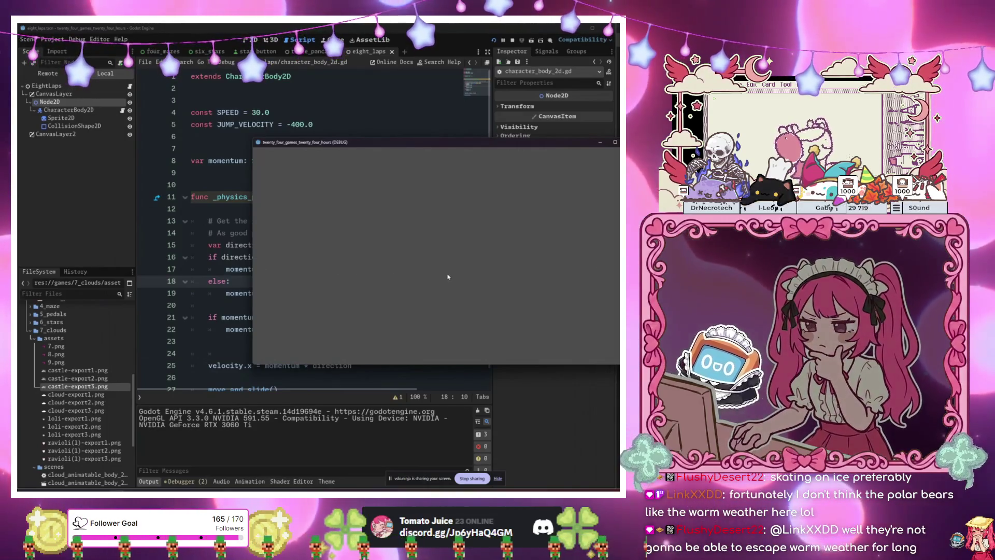
key("Left")
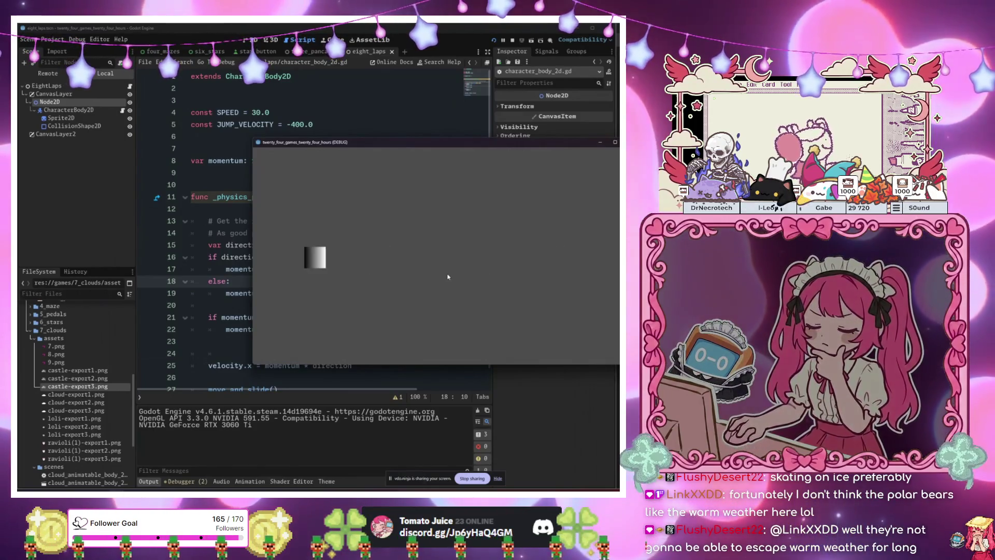
mouse_move(445, 138)
left_mouse_down()
mouse_move(504, 311)
mouse_move(525, 339)
left_mouse_up()
- Change line 19 so the else branch decreases momentum by SPEED * 4
left_click(357, 305)
left_click(358, 296)
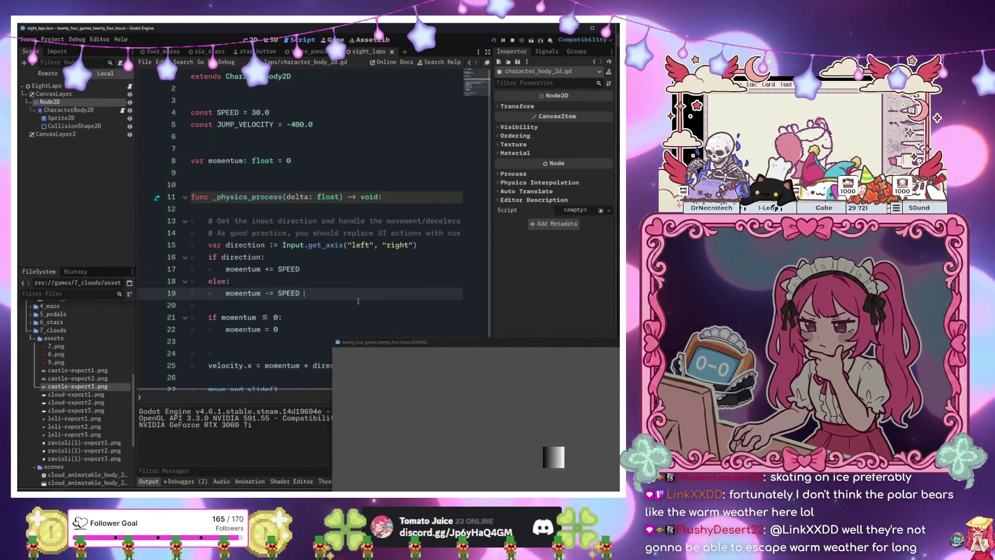
type("0")
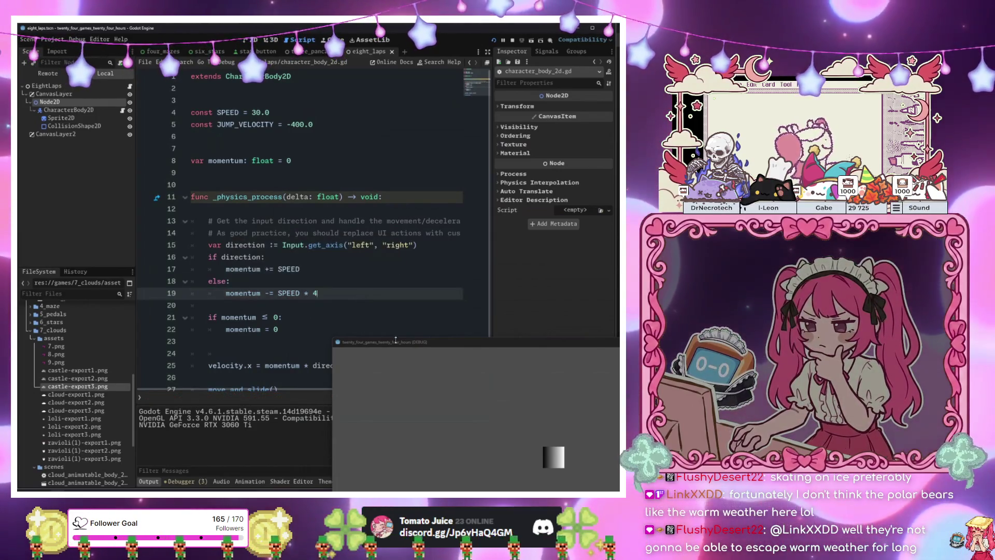
- Test the faster slowdown by sliding the square right and left in the game window
left_click_drag(409, 347, 365, 182)
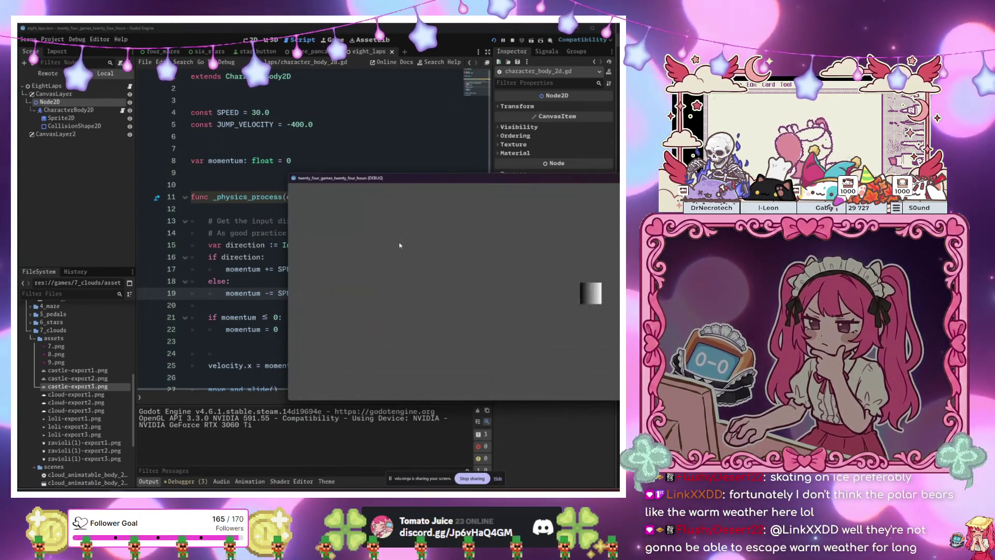
key("Right")
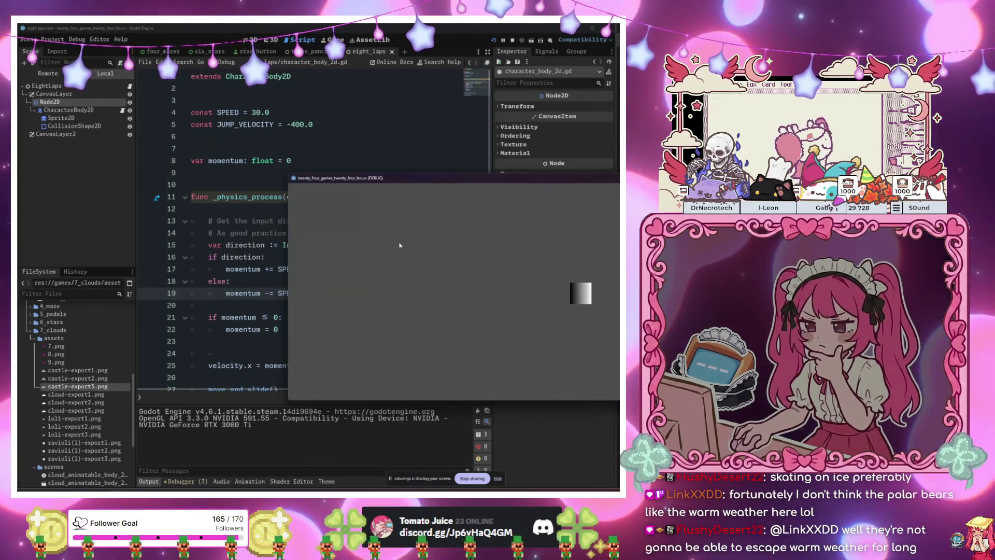
key("Left")
key("Right")
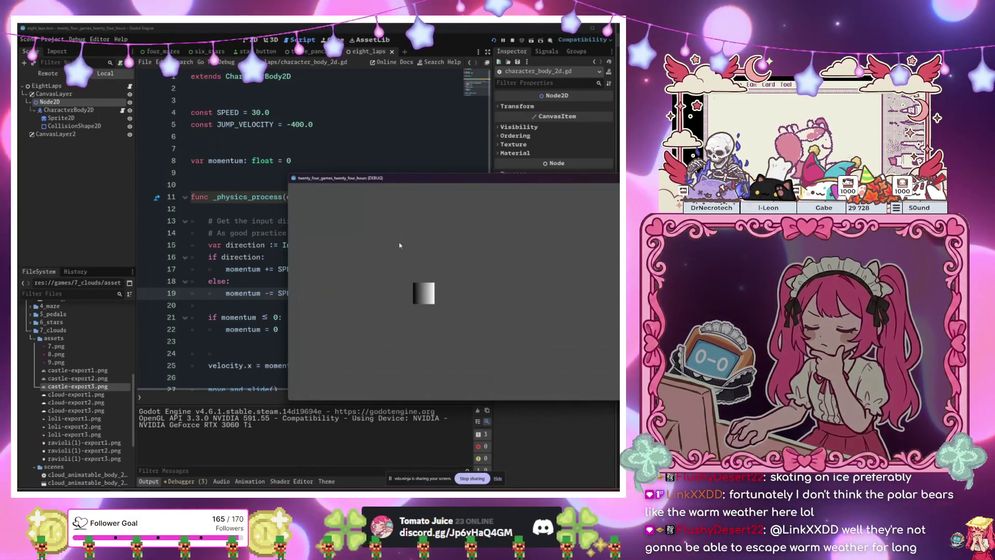
left_click_drag(444, 179, 491, 399)
scroll(366, 273, "down", 1)
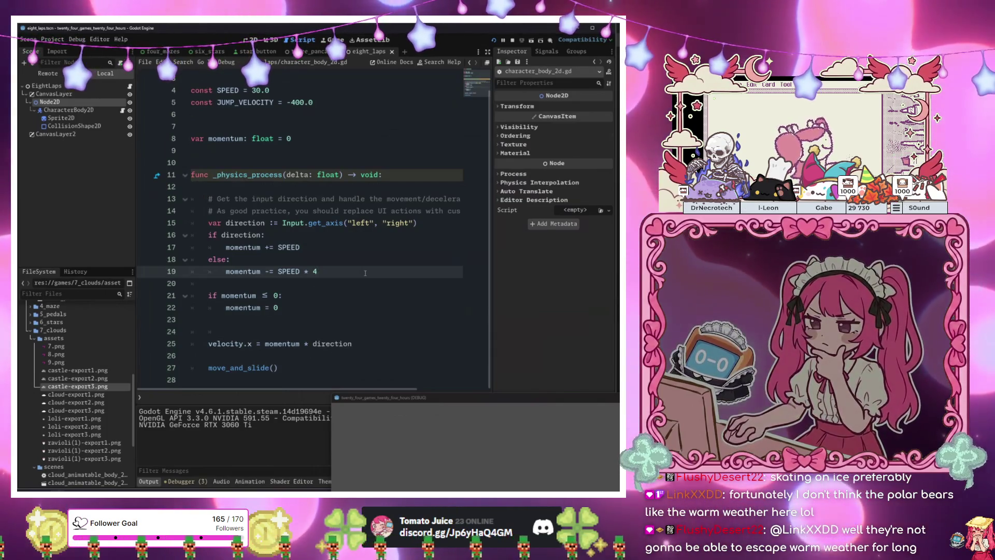
key("Down")
key("Down")
mouse_move(392, 403)
left_mouse_down()
mouse_move(440, 315)
mouse_move(476, 213)
left_mouse_up()
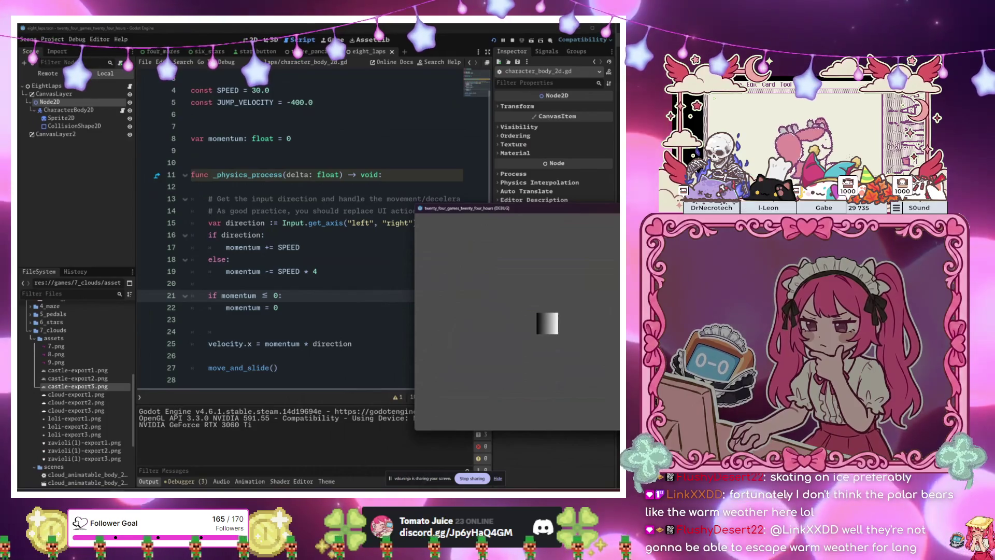
key("Right")
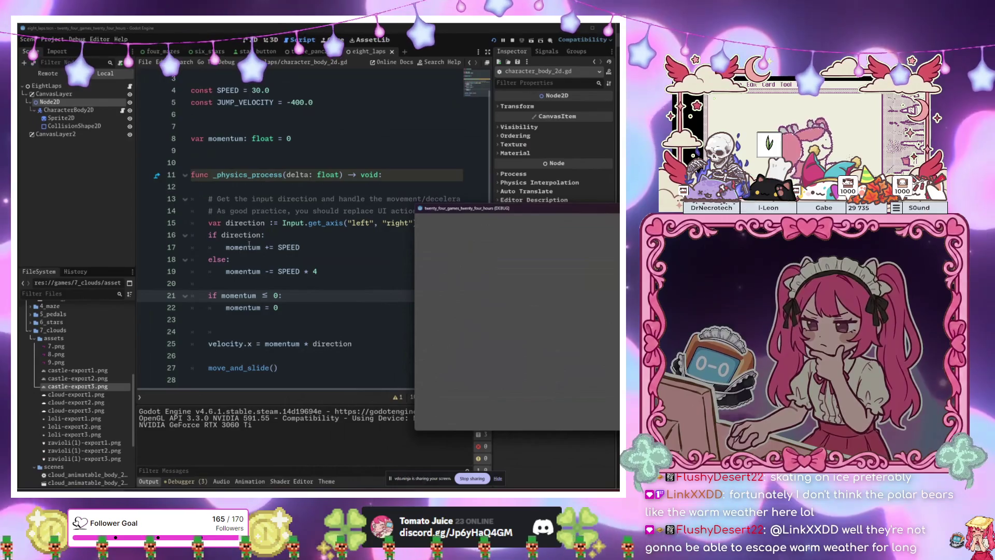
left_click_drag(274, 271, 327, 273)
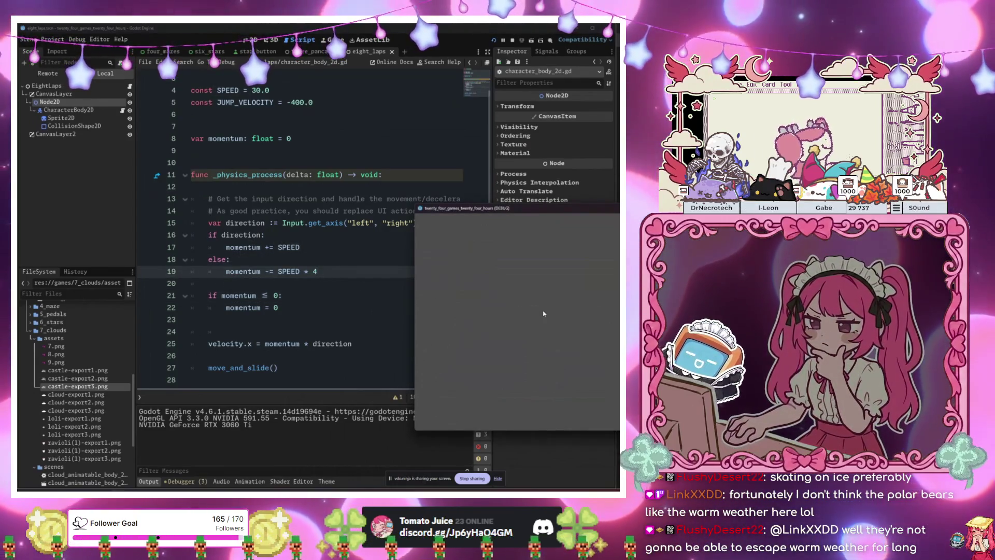
key("Right")
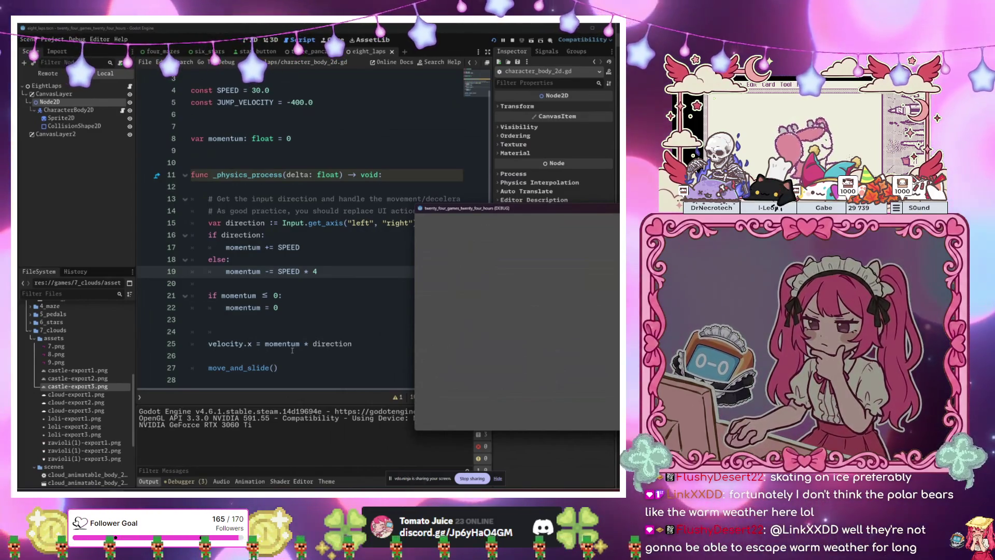
- Add an 'if direction' line and indent the velocity assignment beneath it
left_click(293, 334)
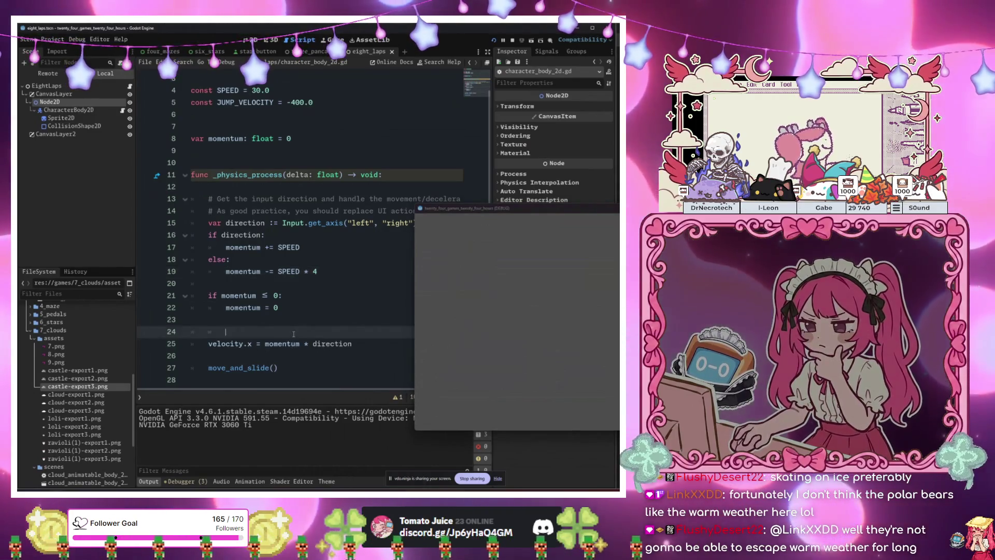
type("if direction:")
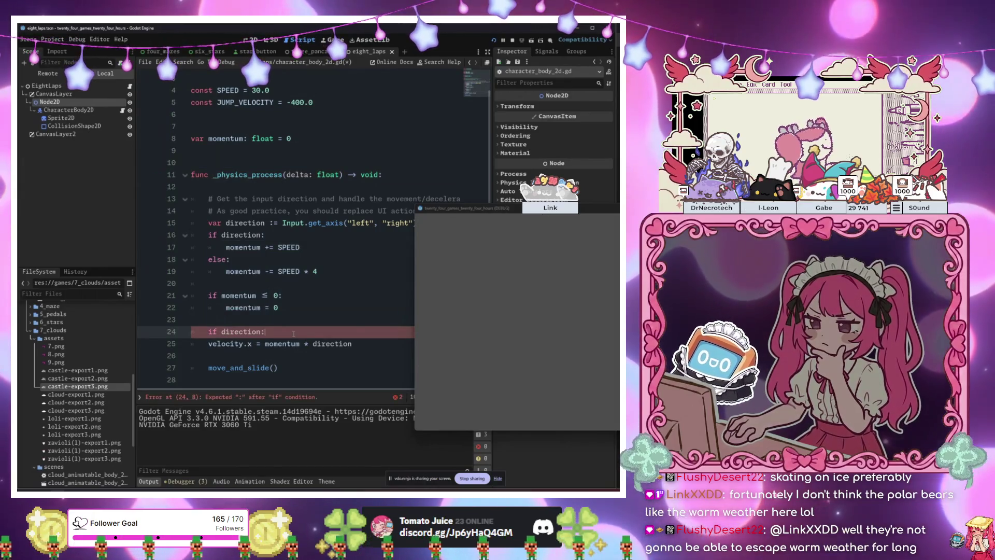
key("Down")
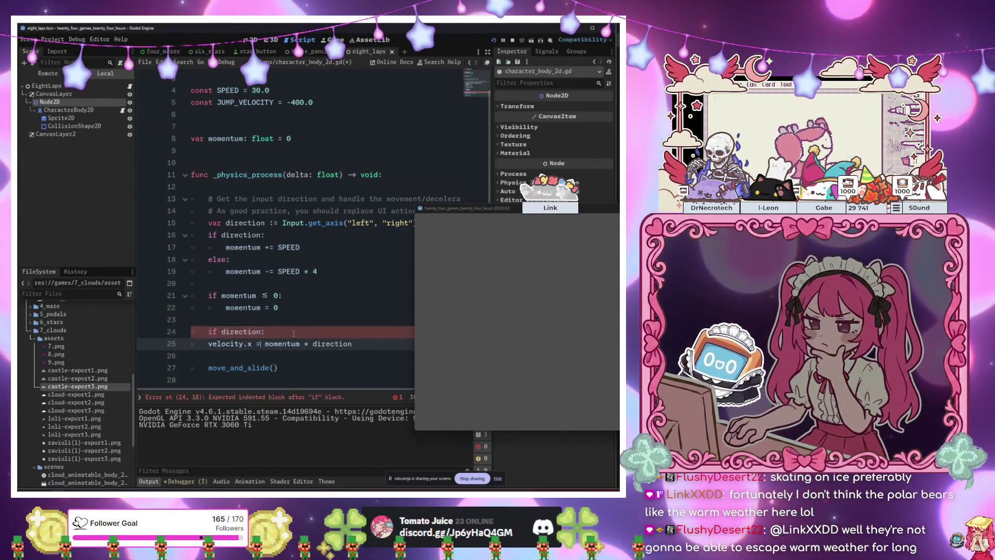
key("Left")
key("Left")
key("Left")
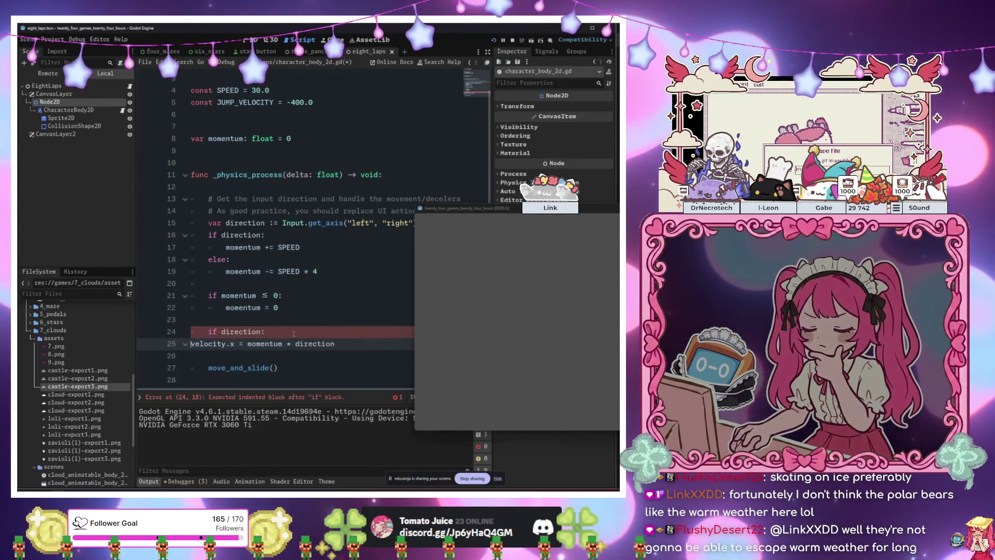
key("Tab")
key("Tab")
key("Down")
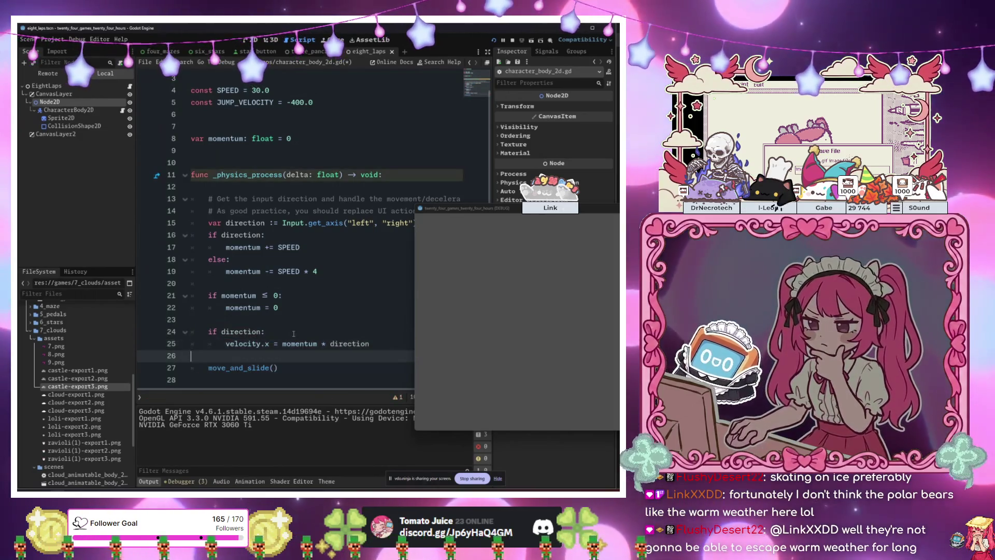
key("Return")
key("Return")
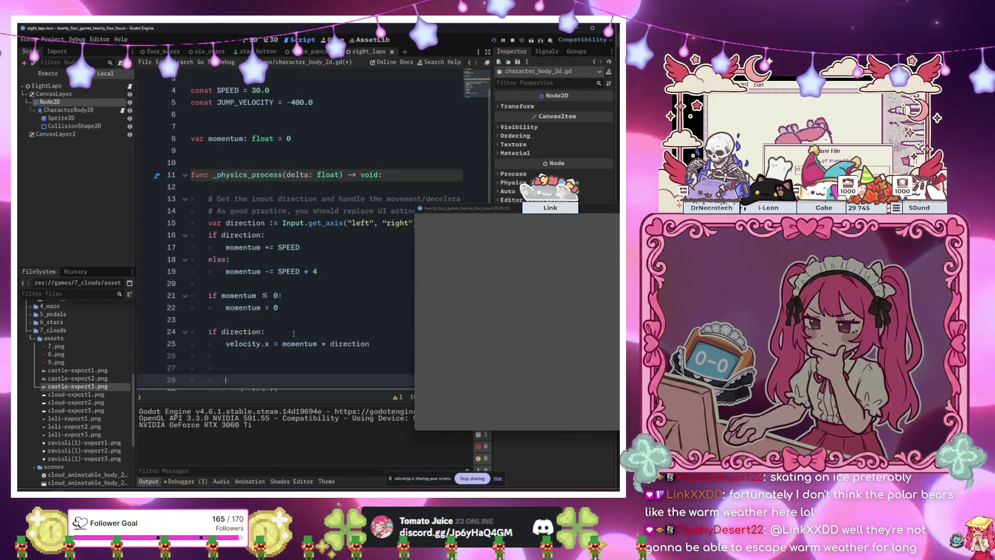
key("BackSpace")
key("Up")
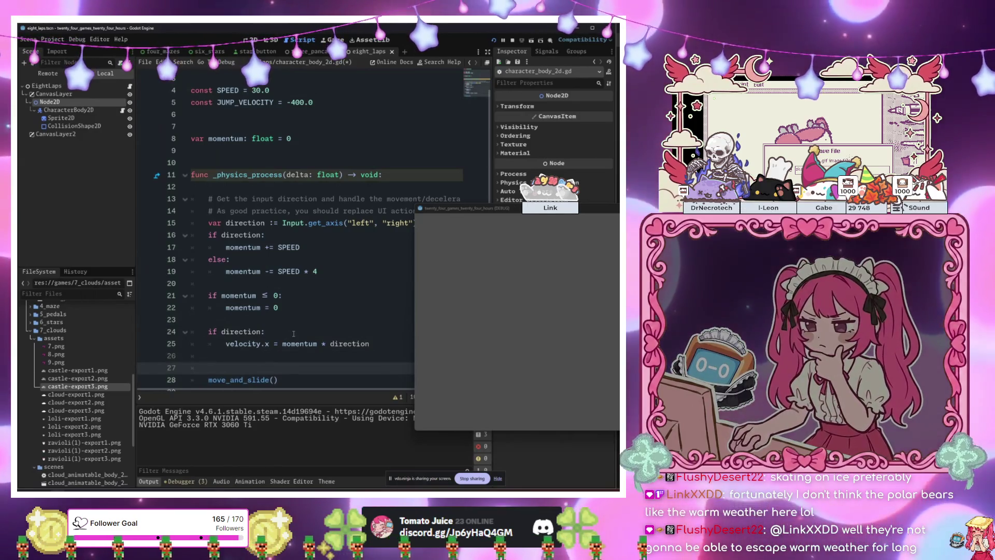
- Add an else branch with velocity.x = move_toward(velocity.x, 0, momentum)
type("else:")
key("Return")
type("m")
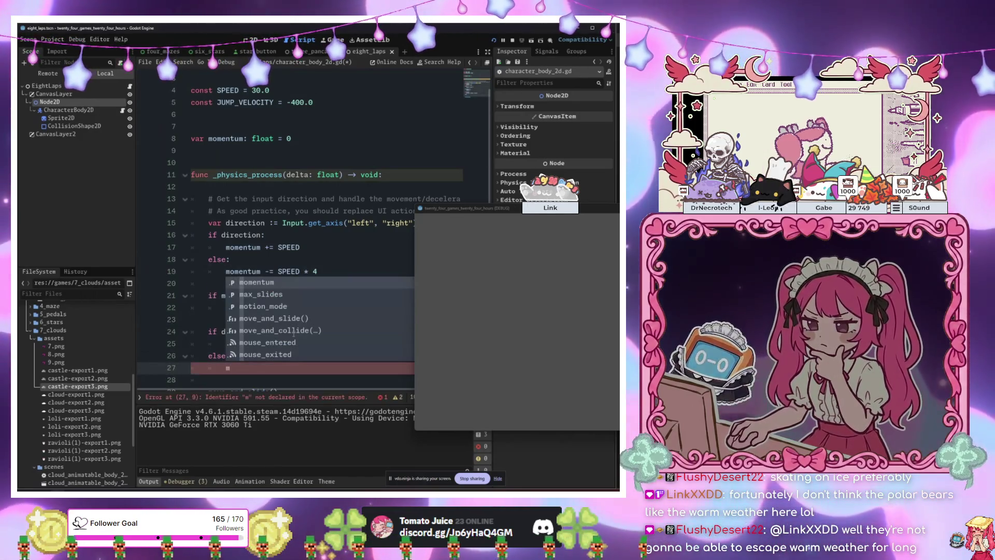
key("BackSpace")
type("va")
key("BackSpace")
type("elocity.")
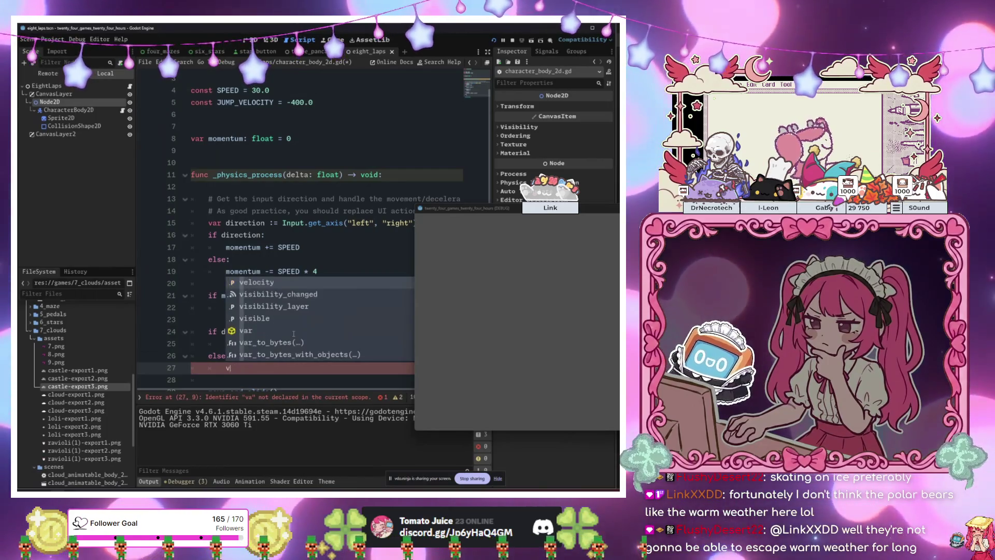
type("x = move_")
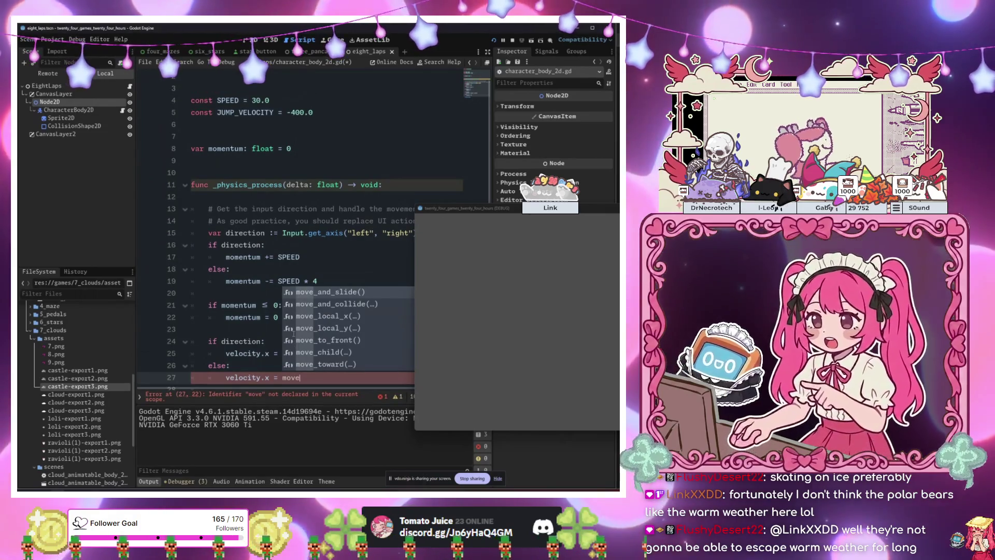
type("t")
key("Return")
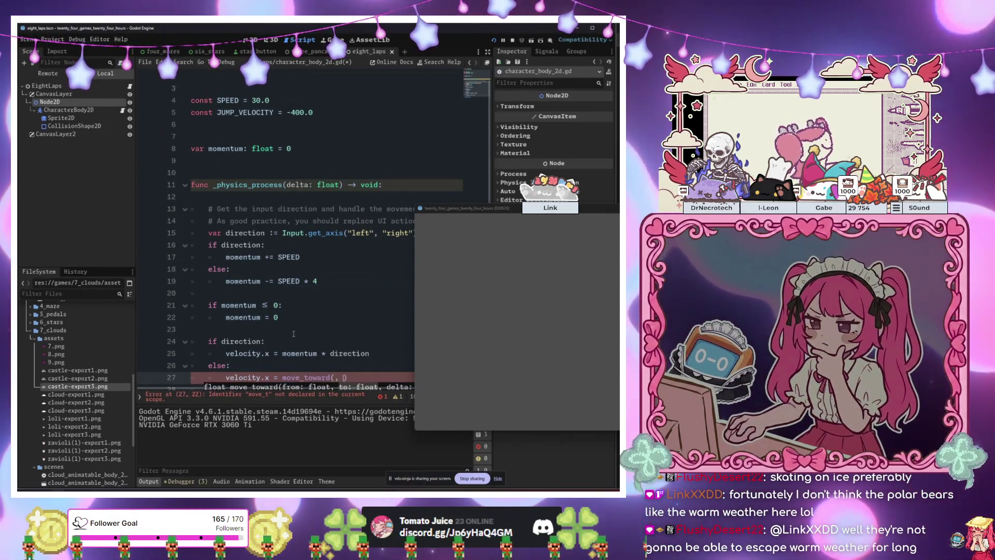
type("velocity.")
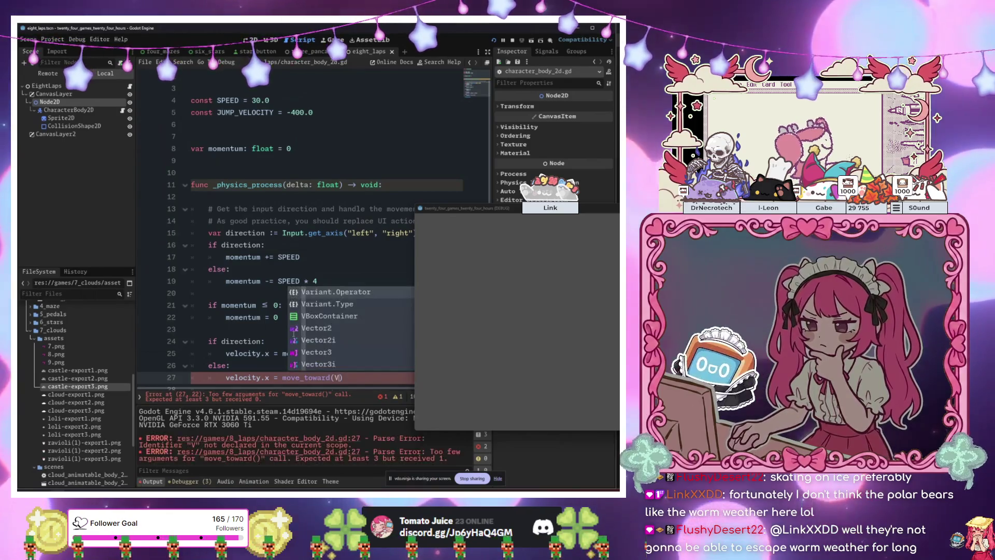
type("x, 0")
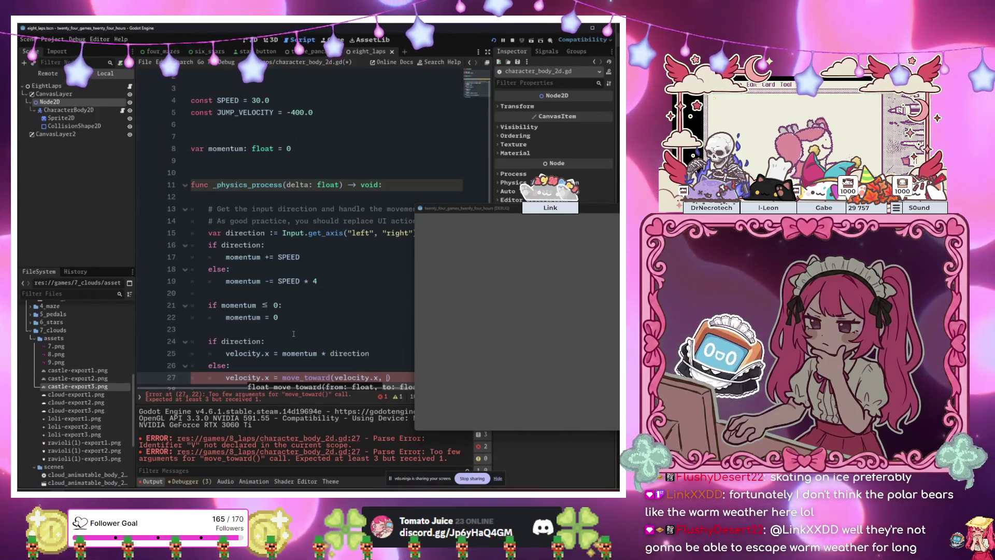
type(",")
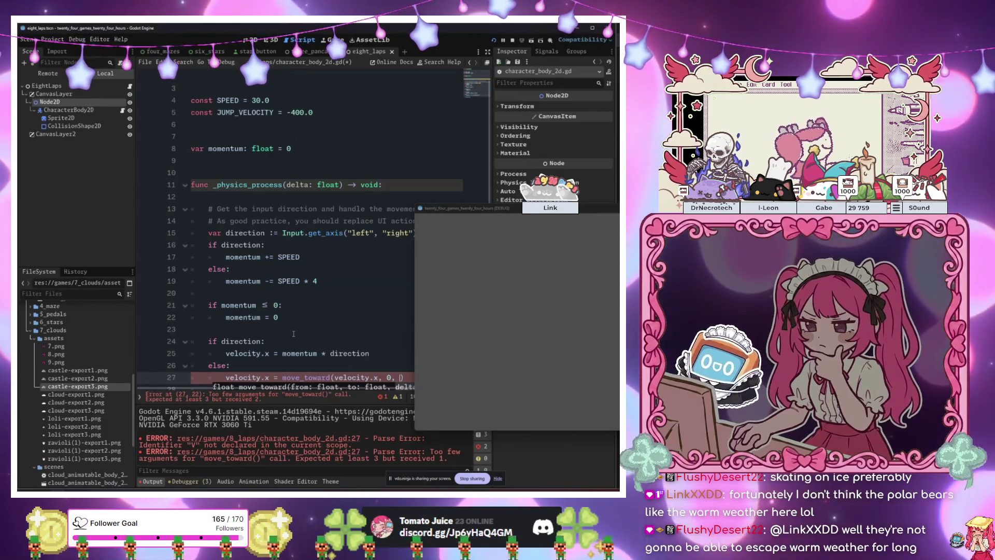
mouse_move(445, 210)
left_mouse_down()
mouse_move(464, 72)
mouse_move(475, 69)
left_mouse_up()
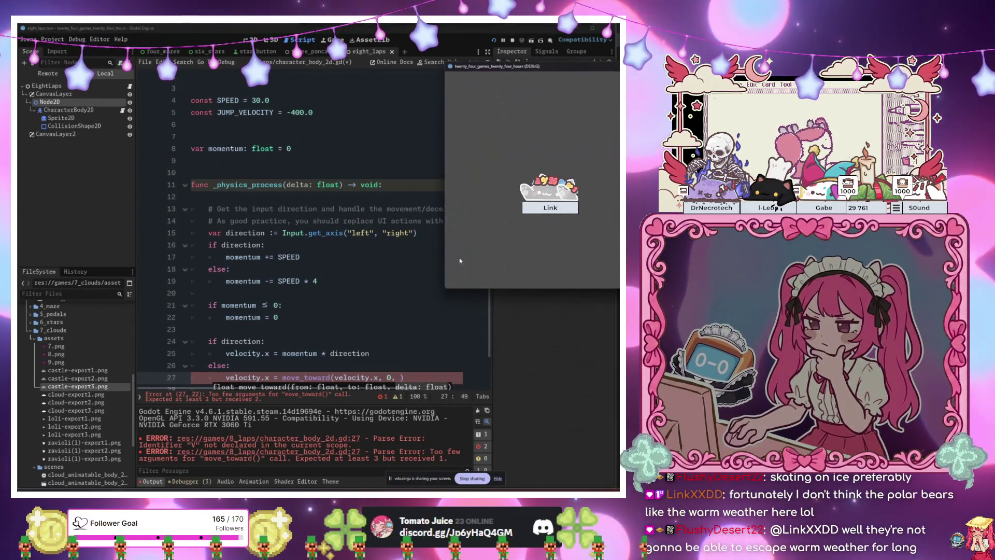
left_click(406, 377)
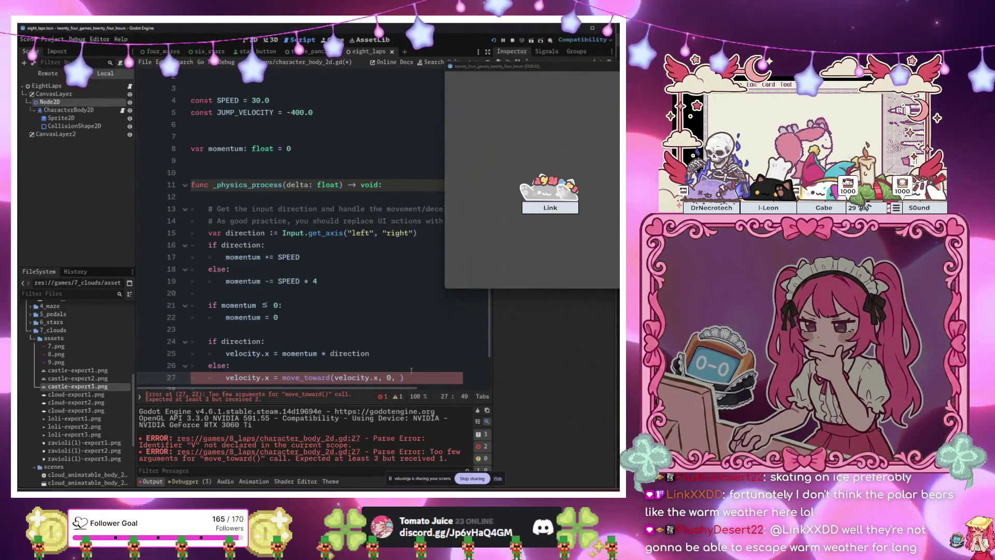
type("momentum")
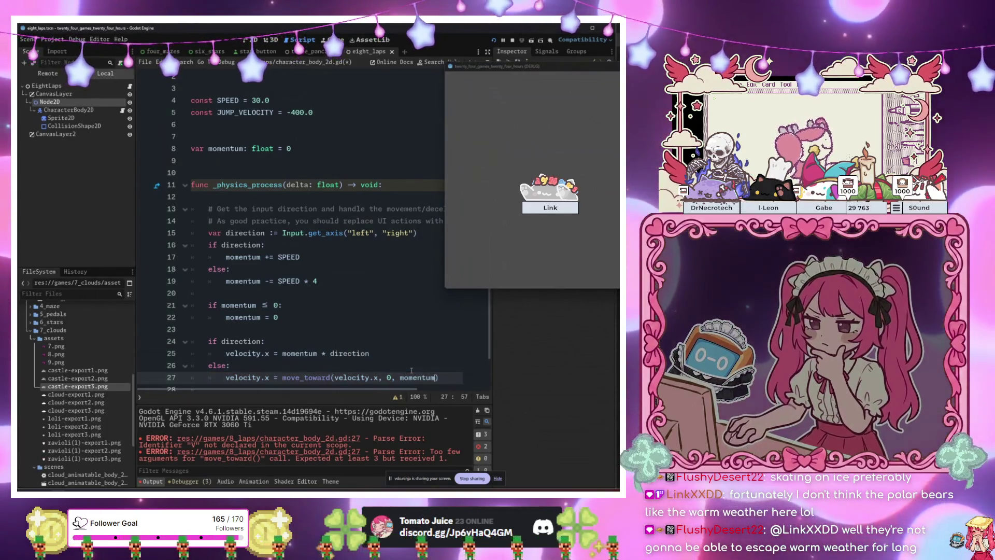
left_click(410, 370)
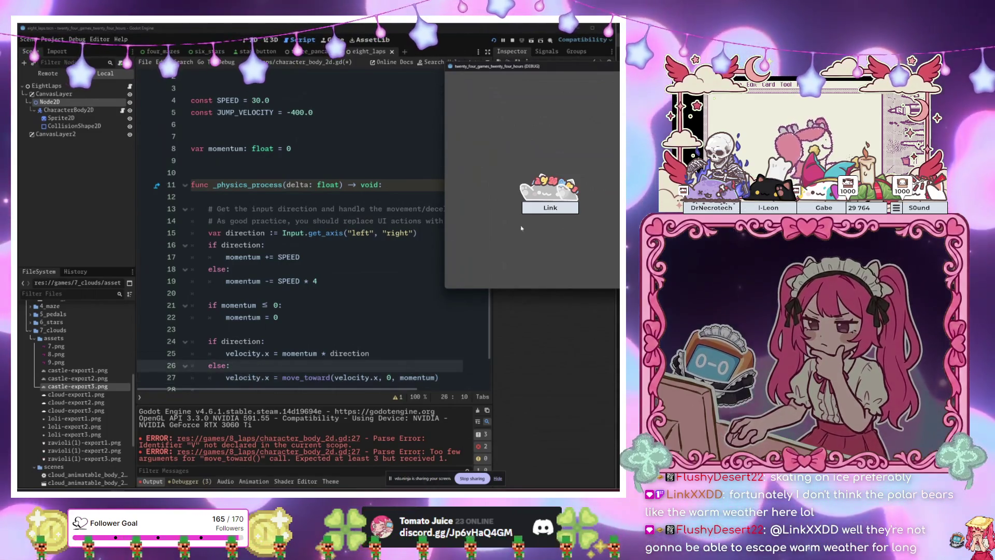
- Relaunch the game and slide the square right and left to test the move_toward easing
left_click(267, 245)
key("F5")
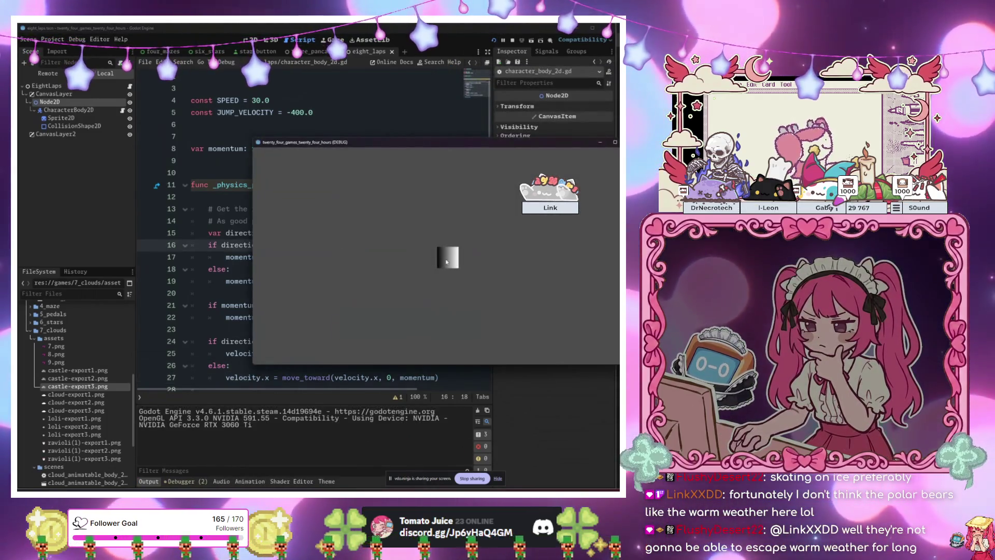
key("Right")
key("Left")
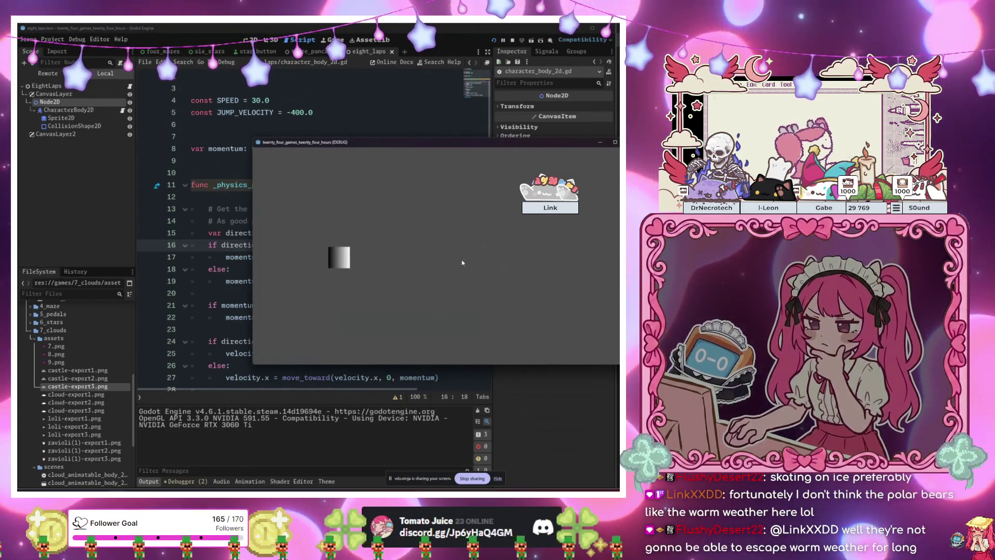
key("Right")
key("Left")
key("Right")
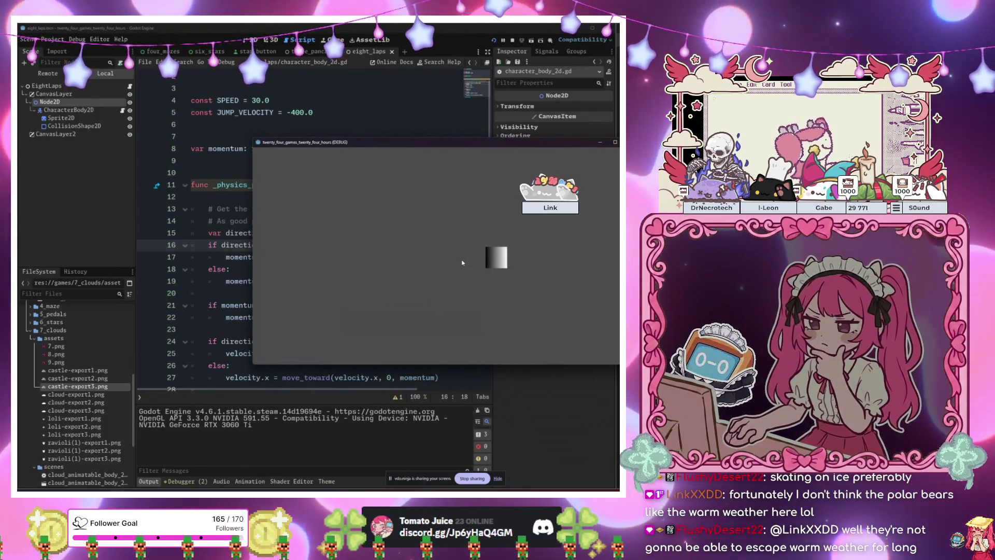
key("Right")
key("Left")
left_click(427, 377)
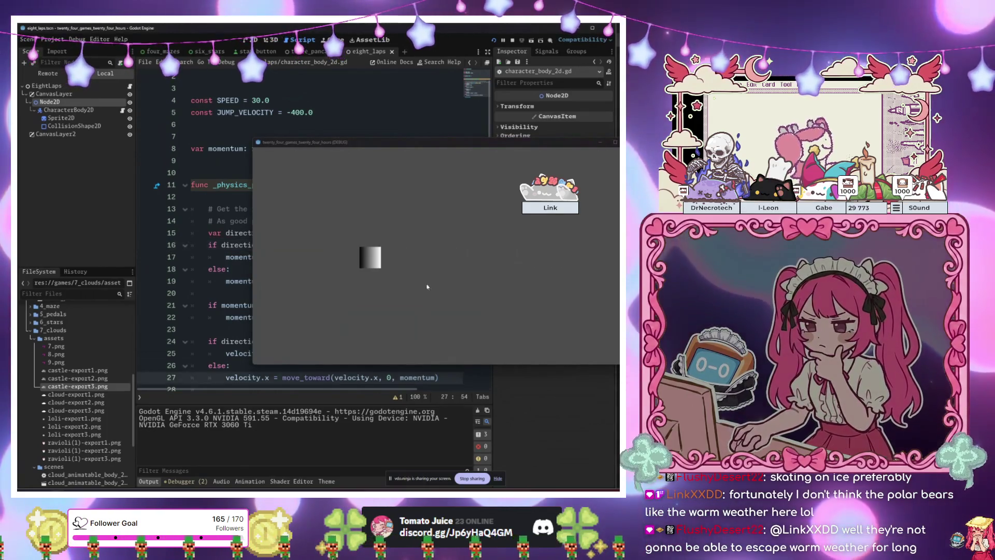
left_click_drag(410, 146, 399, 430)
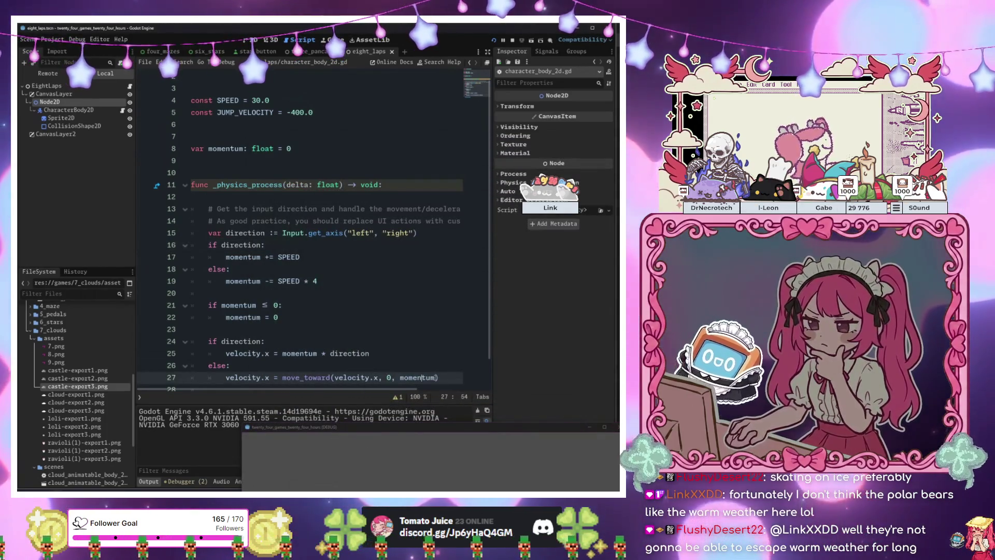
- Select momentum on line 27 and read the move_toward documentation
double_click(401, 377)
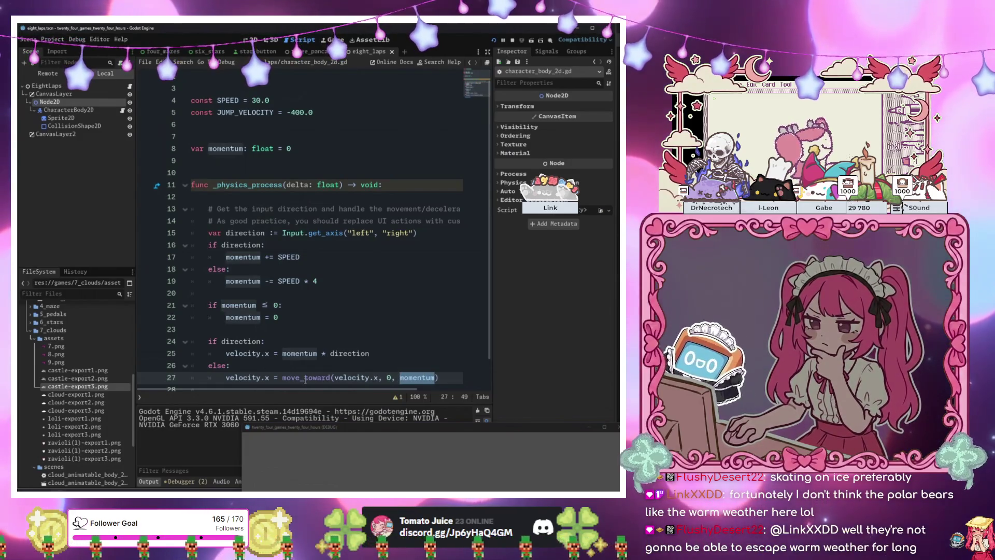
mouse_move(306, 379)
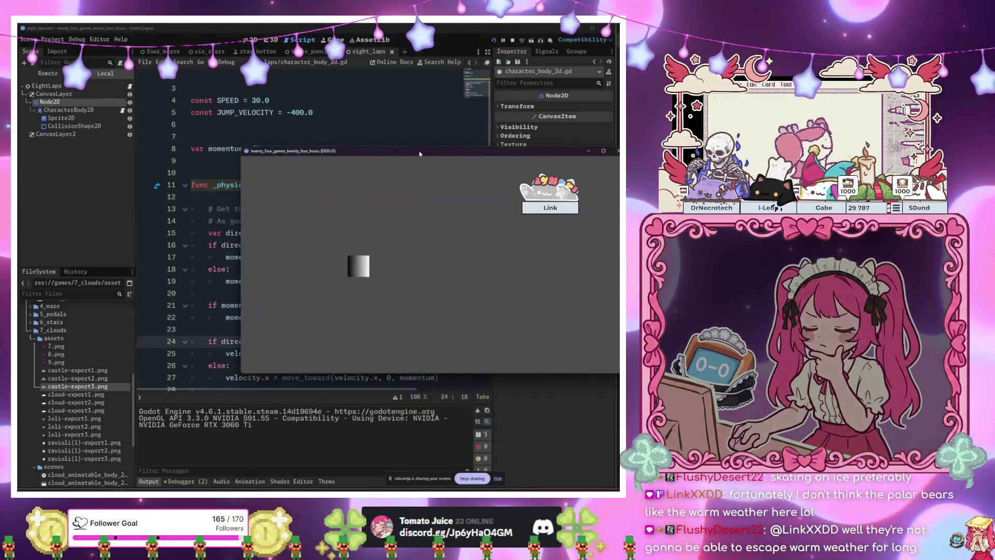
- Steer the block left and right repeatedly, watching it accelerate and ease to a stop, then move the window aside
key("Right")
key("Left")
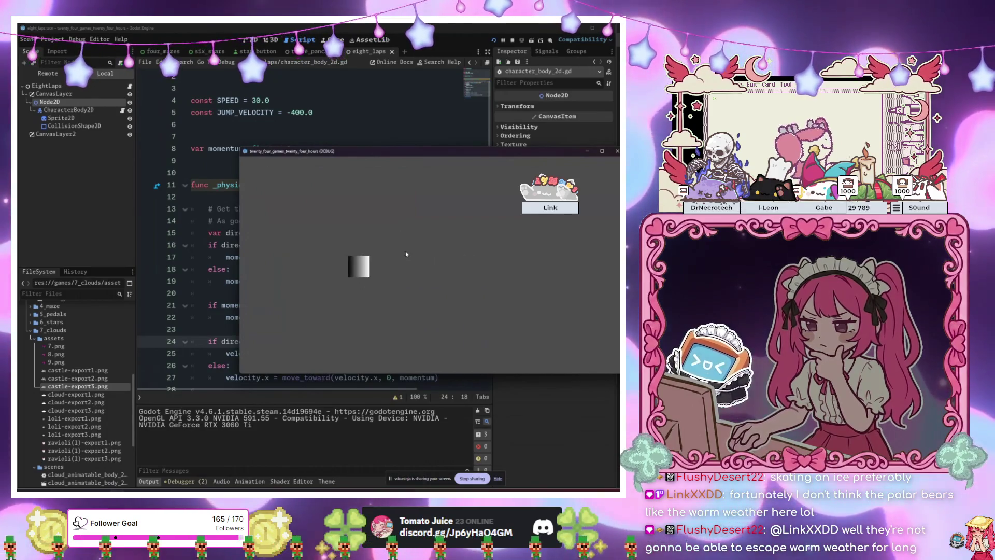
key("Right")
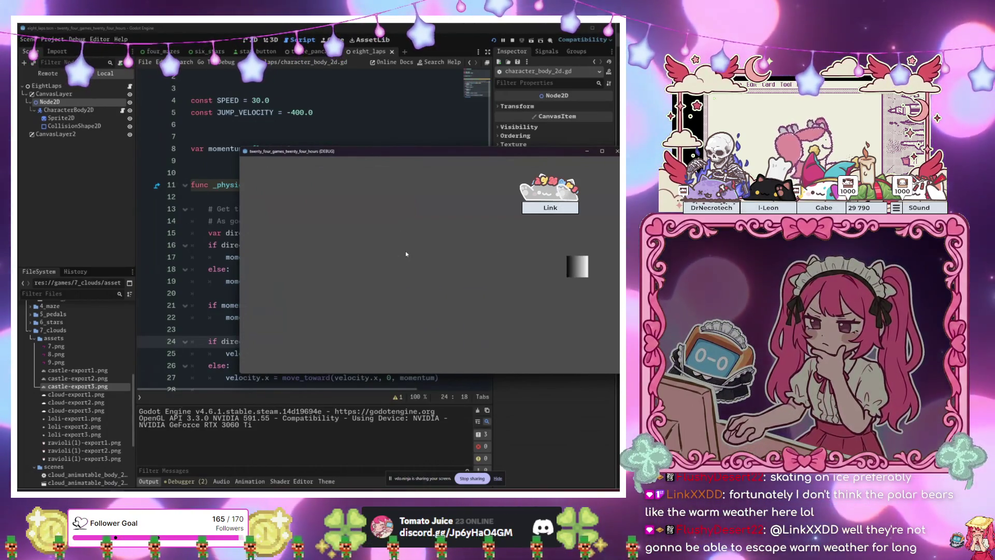
key("Left")
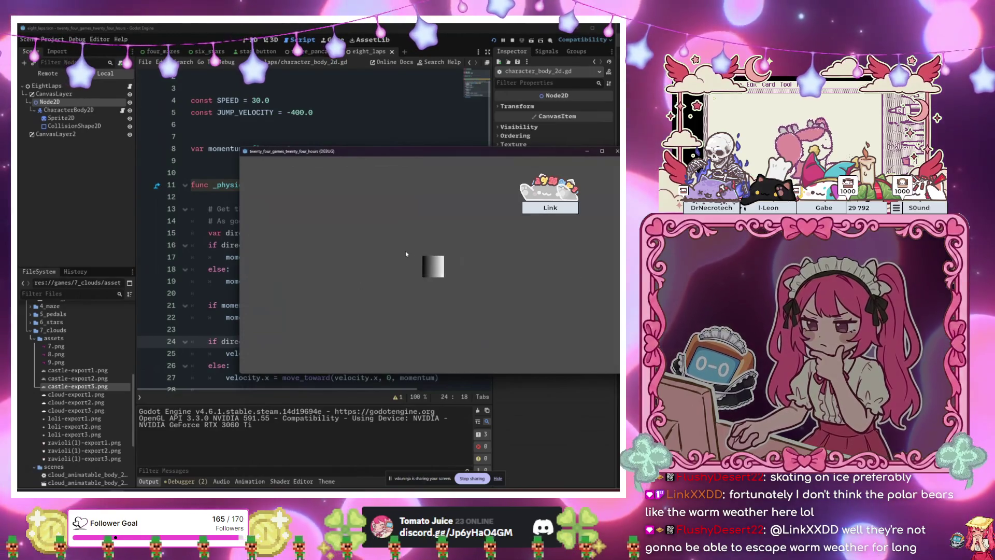
key("Right")
key("Left")
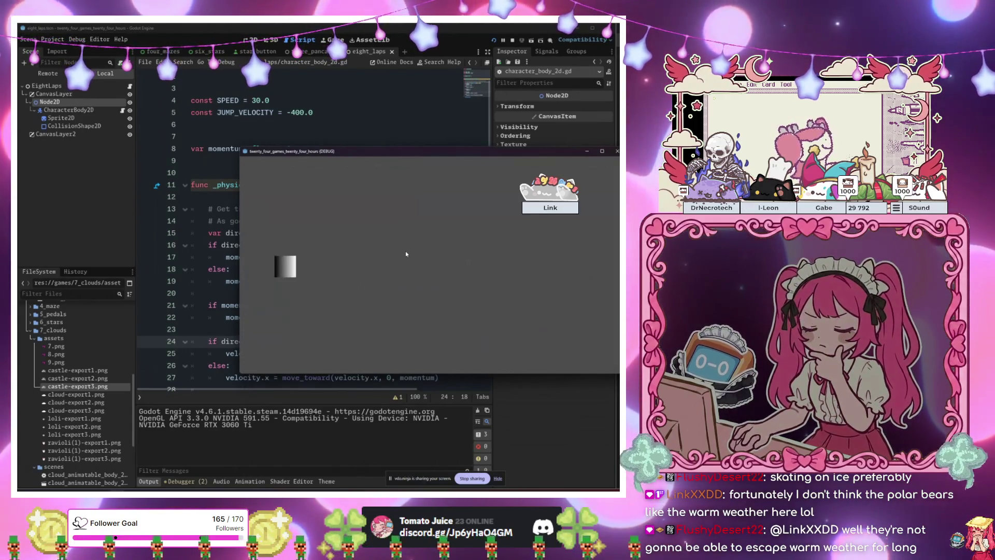
key("Right")
key("Left")
key("Right")
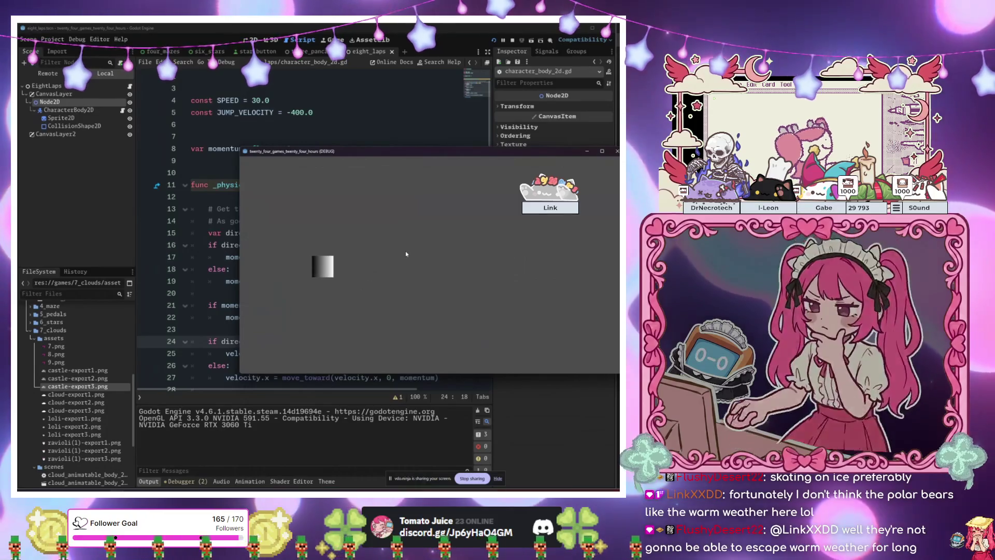
key("Left")
key("Right")
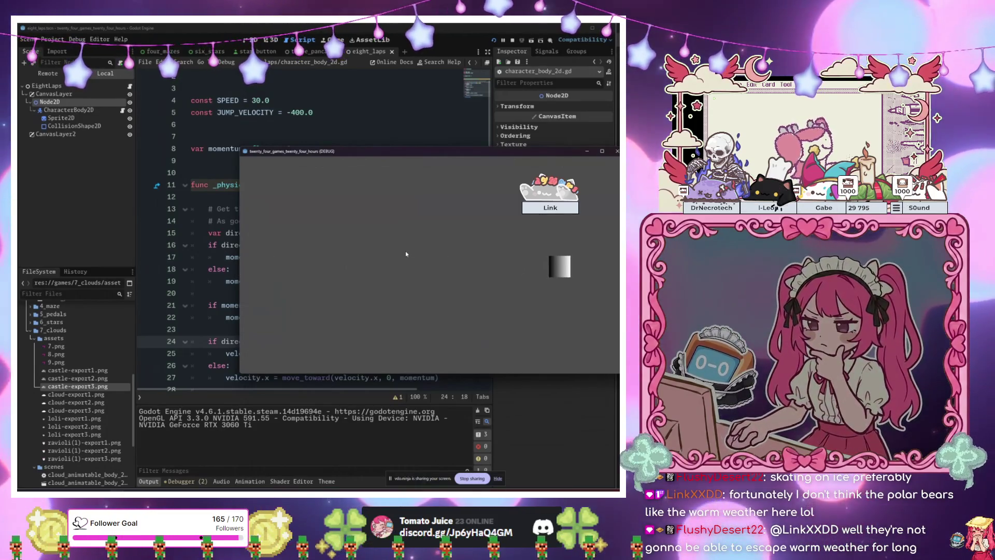
key("Left")
key("Right")
key("Left")
key("Right")
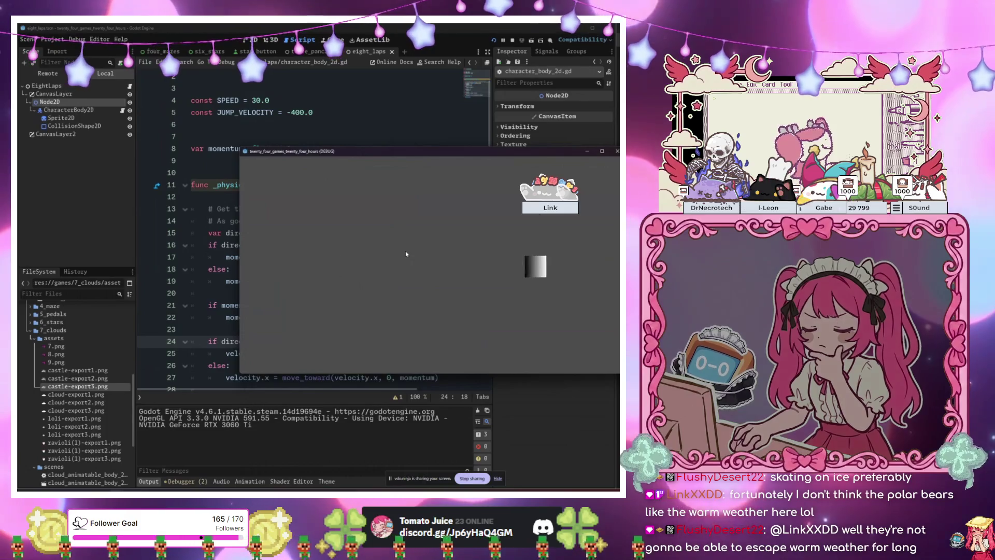
key("Left")
key("Right")
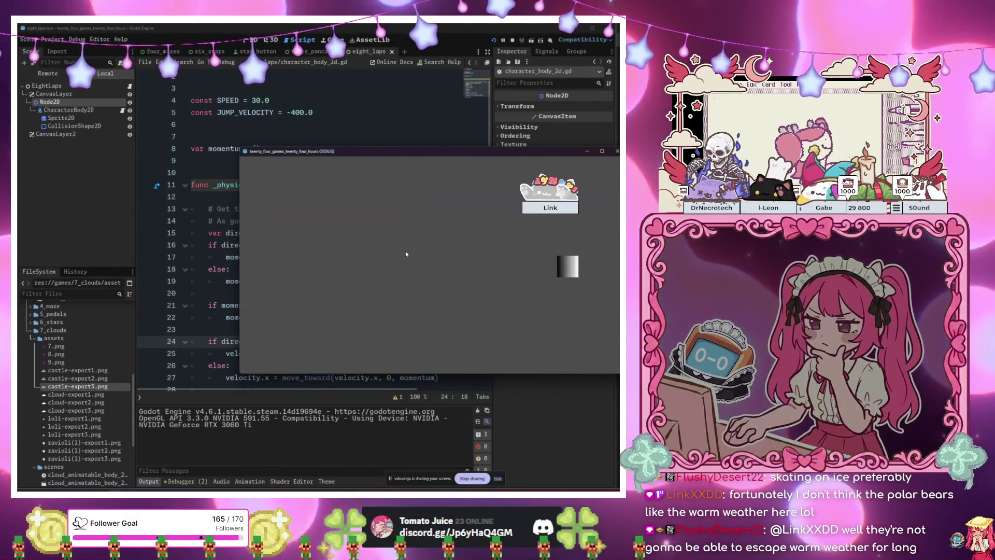
key("Left")
key("Right")
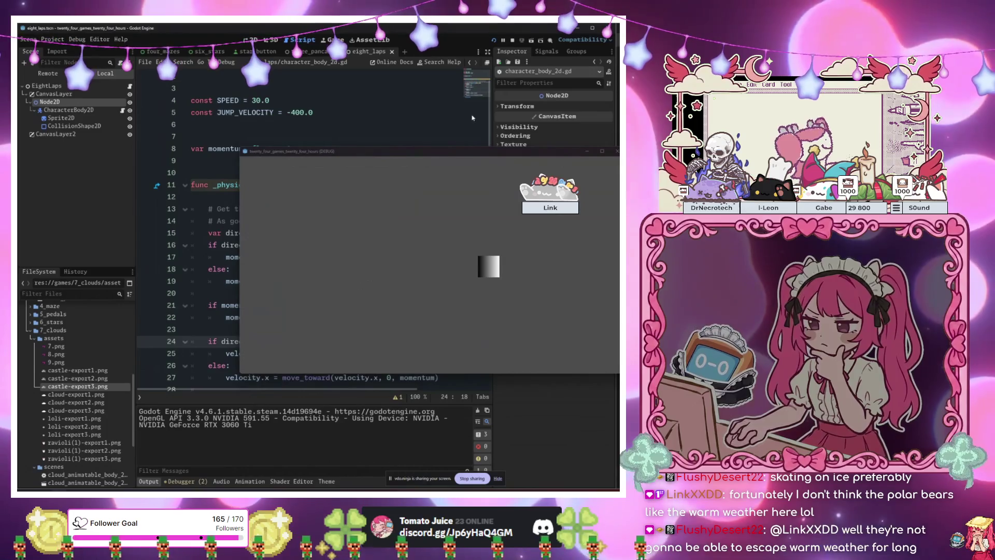
mouse_move(475, 155)
left_mouse_down()
mouse_move(422, 370)
mouse_move(322, 371)
mouse_move(655, 231)
left_mouse_up()
scroll(333, 273, "down", 1)
- Dismiss the method doc popup, go to line 19, and bring the game window back over the editor
left_click(278, 368)
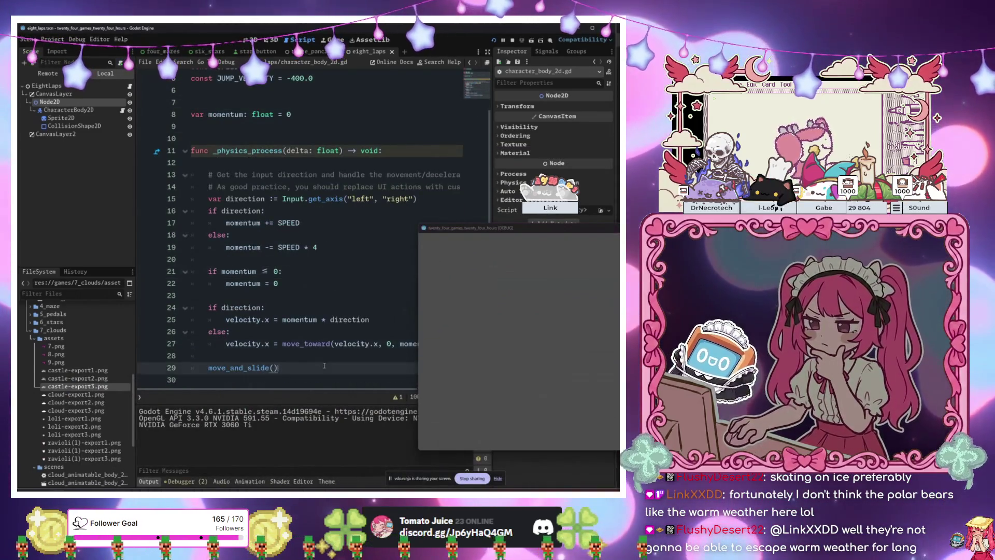
mouse_move(272, 365)
left_click(311, 187)
left_click(290, 247)
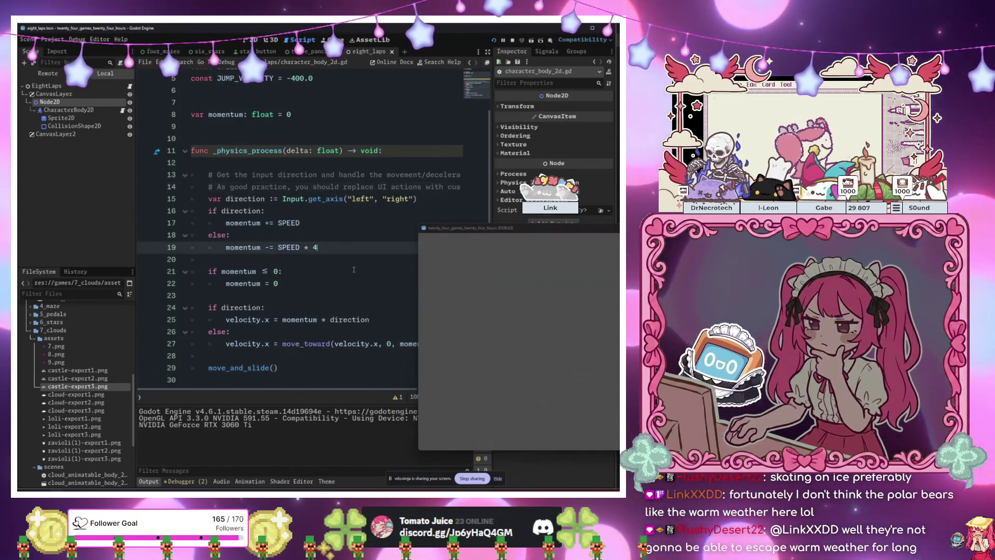
mouse_move(451, 231)
left_mouse_down()
mouse_move(233, 203)
mouse_move(191, 164)
left_mouse_up()
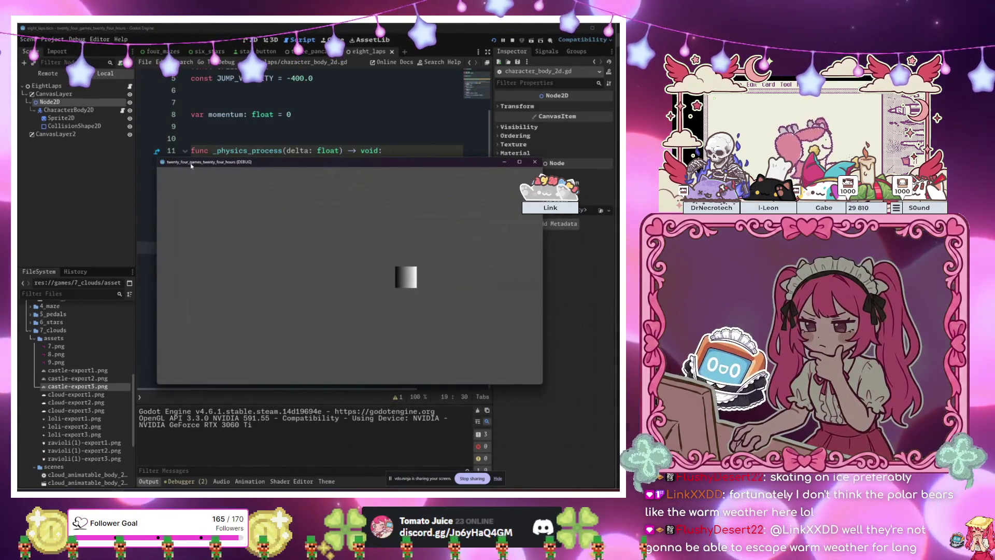